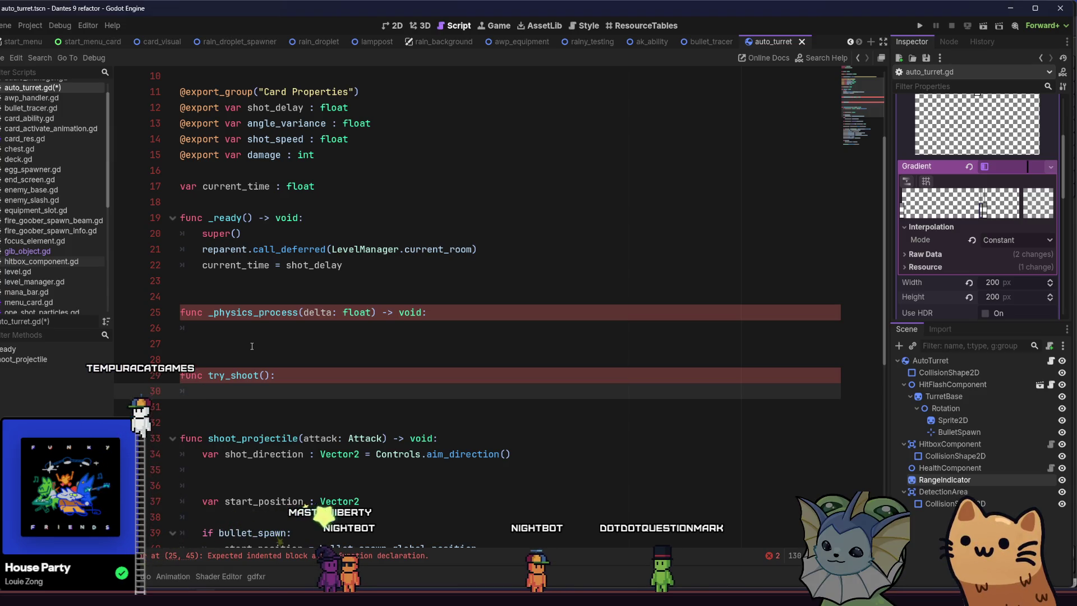
In the empty _physics_process body, write 'if current_time > shot_delay:' and start an indented line.
{"action": "left_click", "coordinate": [273, 327]}
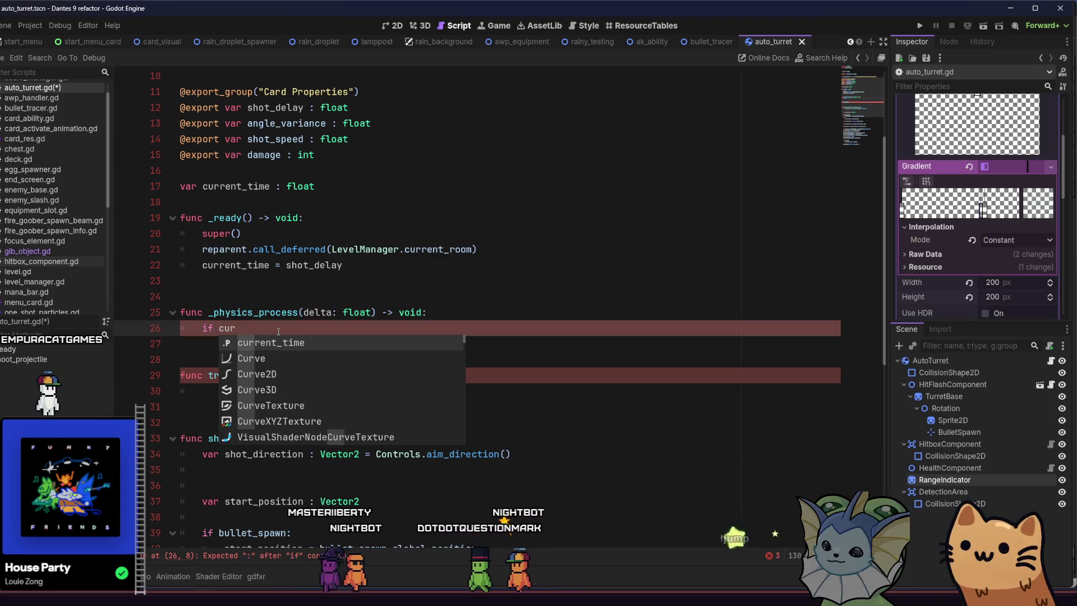
{"action": "key", "text": "Return"}
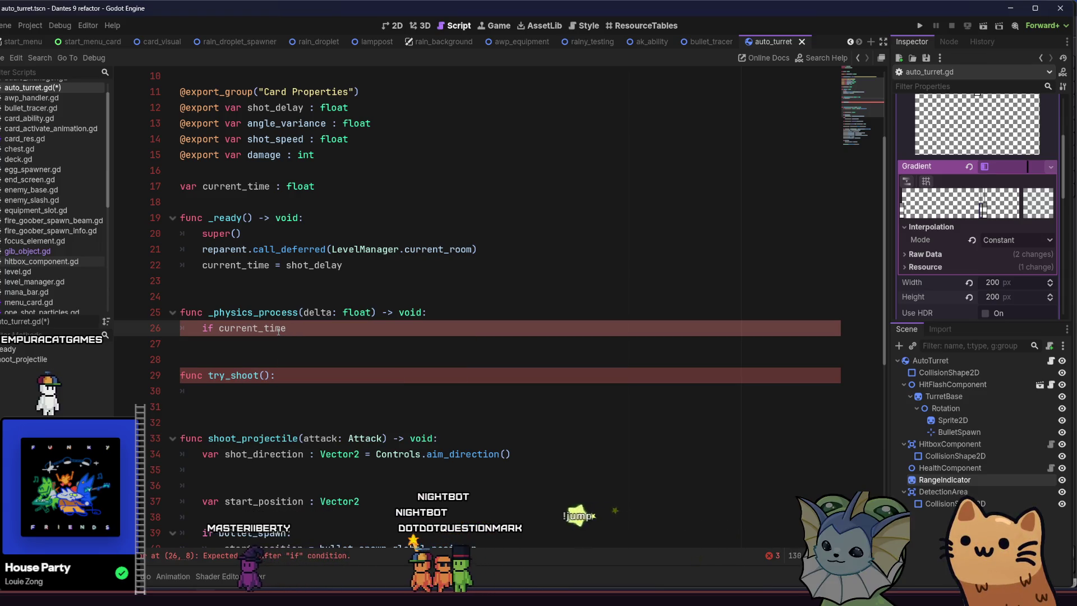
{"action": "type", "text": "<"}
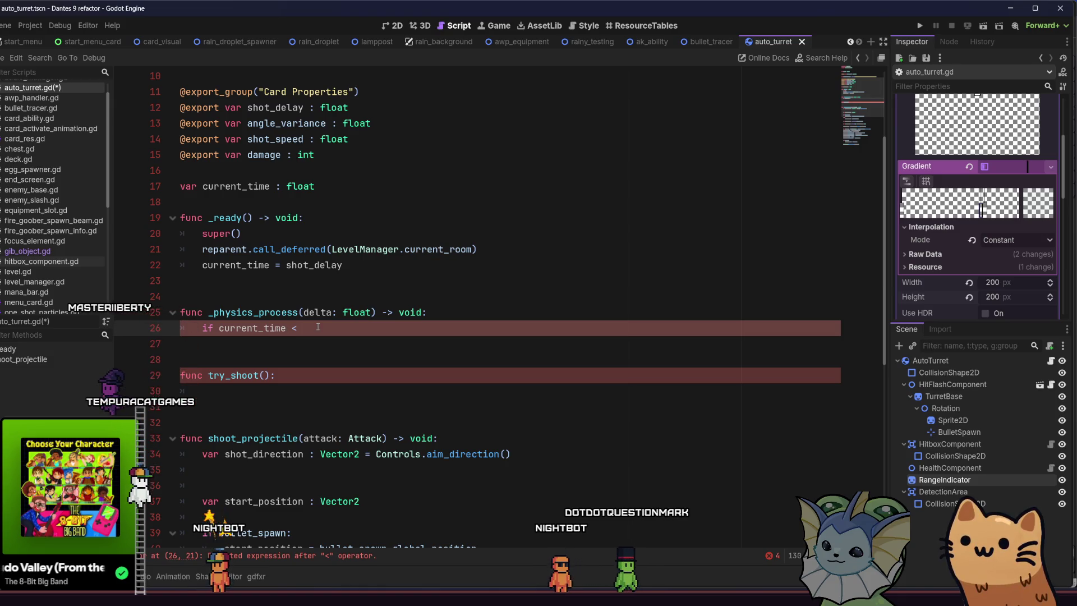
{"action": "scroll", "coordinate": [302, 332], "scroll_direction": "up", "scroll_amount": 1}
{"action": "type", "text": "sho"}
{"action": "key", "text": "BackSpace"}
{"action": "key", "text": "BackSpace"}
{"action": "key", "text": "BackSpace"}
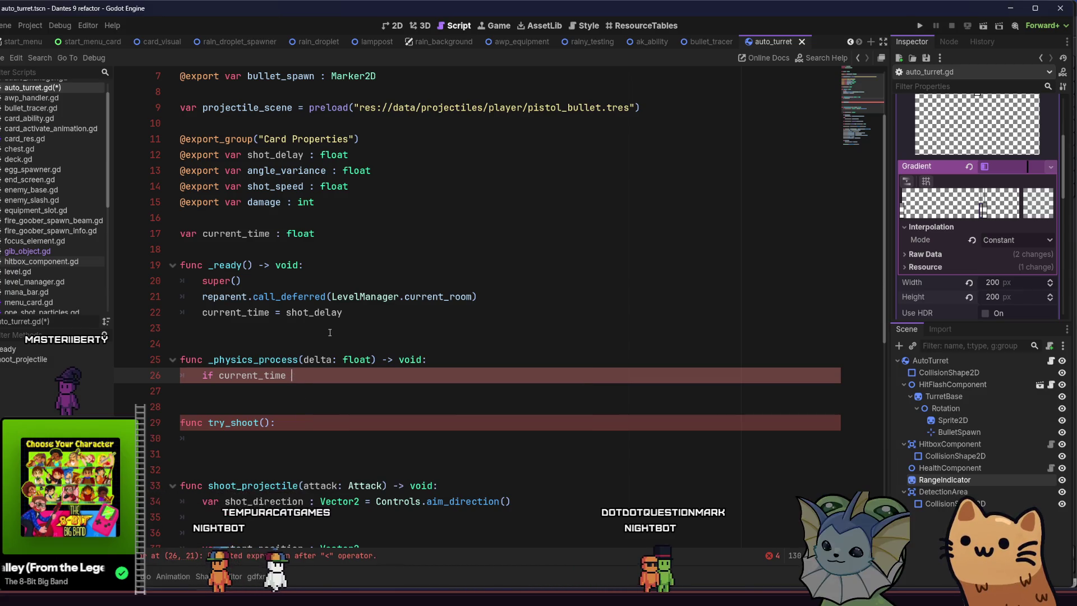
{"action": "key", "text": "Escape"}
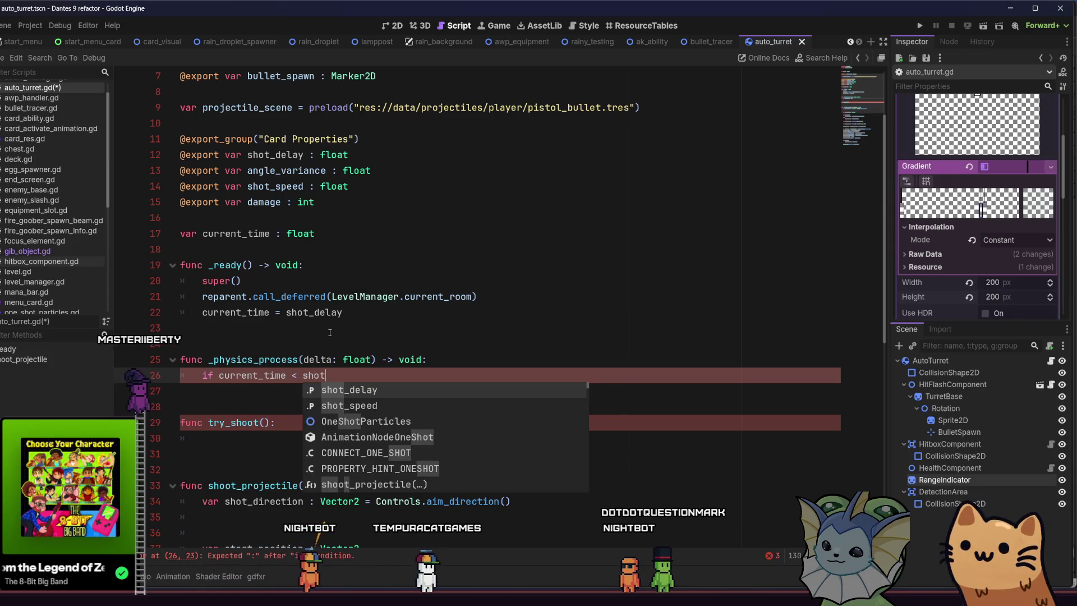
{"action": "key", "text": "Return"}
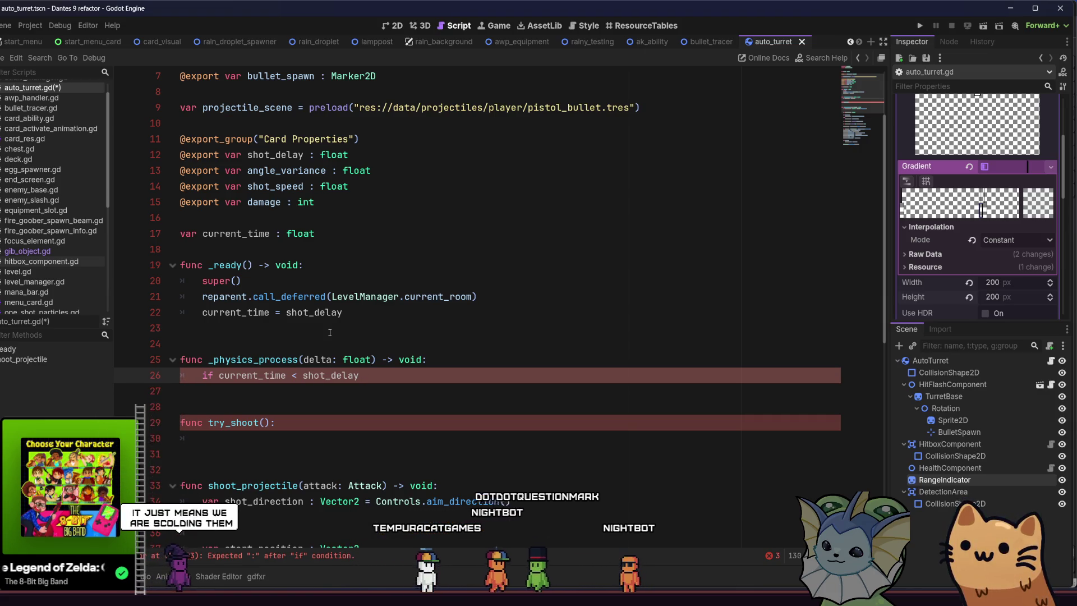
{"action": "key", "text": "BackSpace"}
{"action": "key", "text": "BackSpace"}
{"action": "key", "text": "BackSpace"}
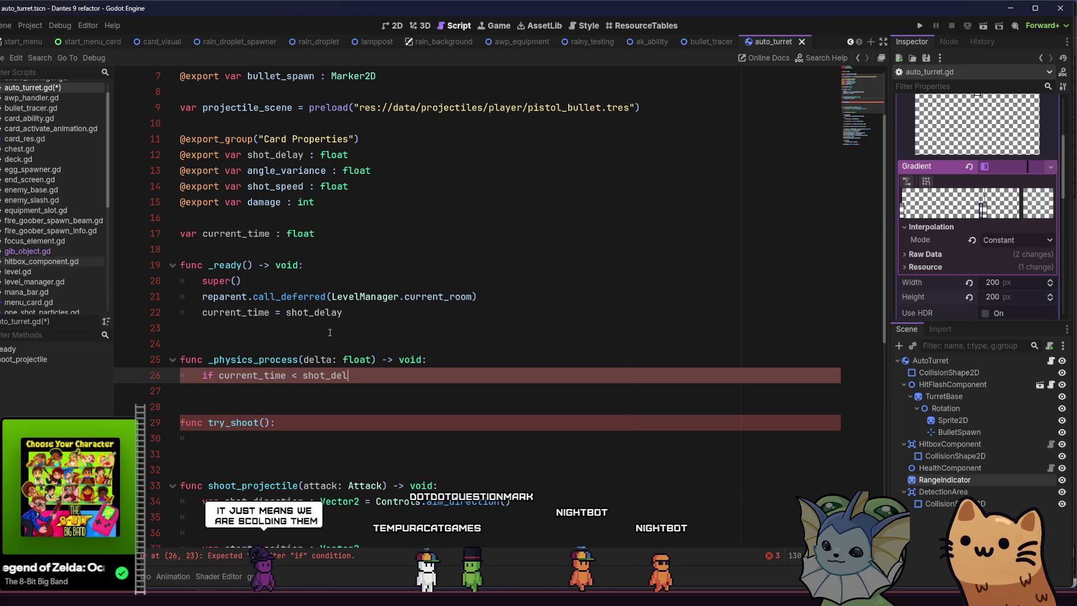
{"action": "key", "text": "BackSpace"}
{"action": "key", "text": "BackSpace"}
{"action": "key", "text": "BackSpace"}
{"action": "type", "text": "> sho"}
{"action": "key", "text": "Return"}
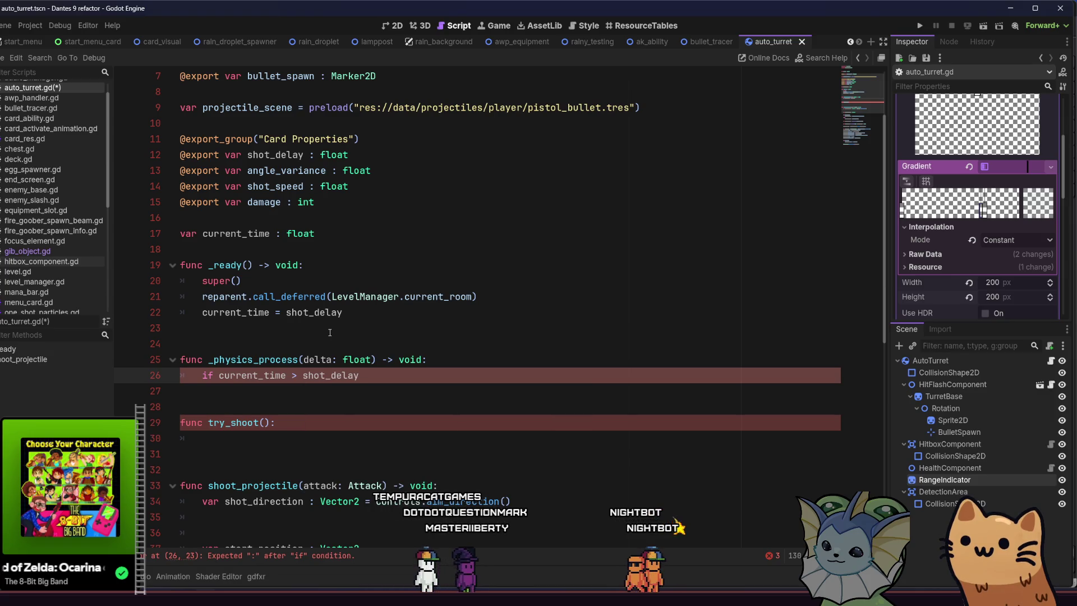
{"action": "type", "text": ":"}
{"action": "key", "text": "Return"}
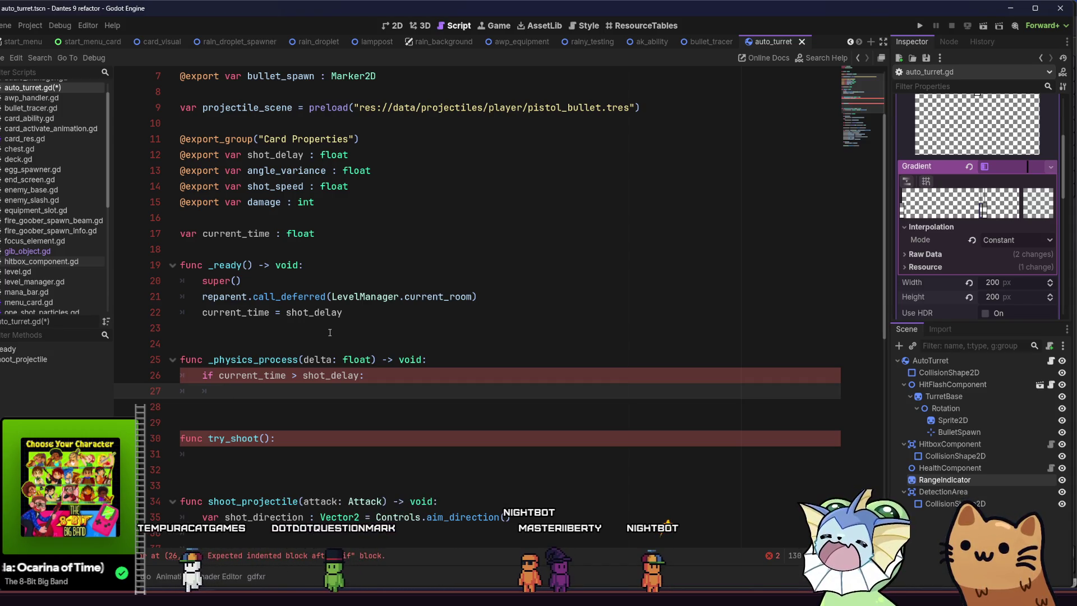
Change the comparison operator to '<' so it reads 'if current_time < shot_delay:'.
{"action": "left_click", "coordinate": [297, 376]}
{"action": "key", "text": "BackSpace"}
{"action": "type", "text": "<"}
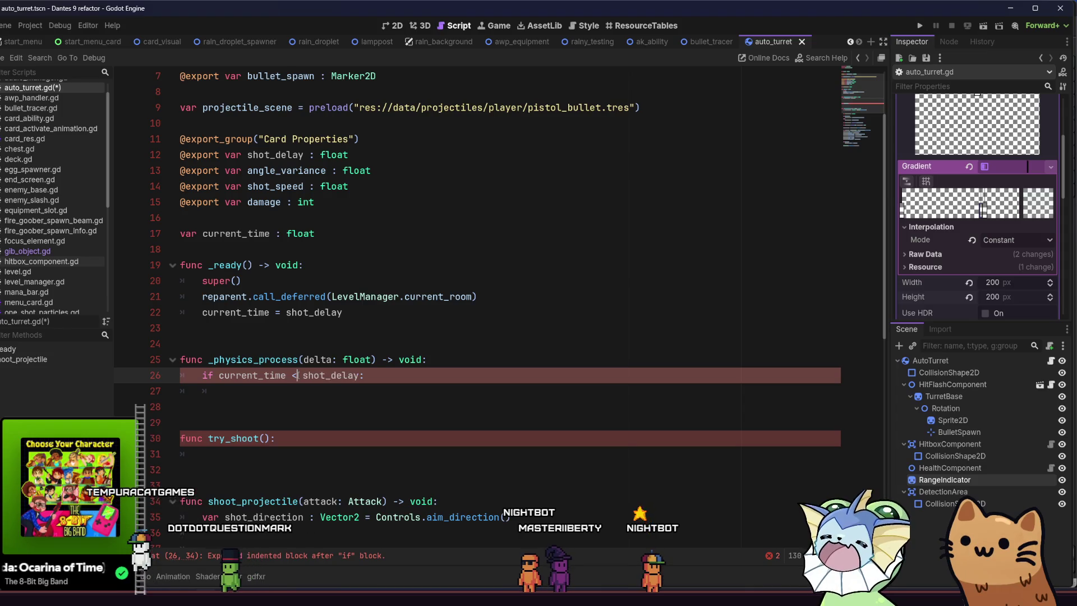
{"action": "left_click", "coordinate": [291, 391]}
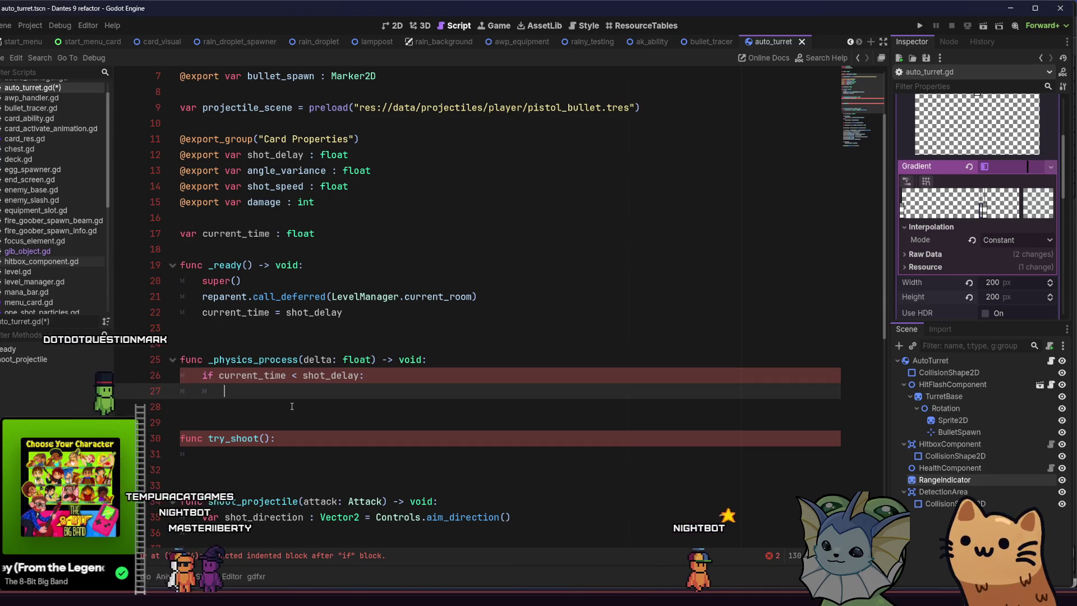
Change the if condition to compare current_time against 0 instead of shot_delay.
{"action": "double_click", "coordinate": [321, 380]}
{"action": "type", "text": "0"}
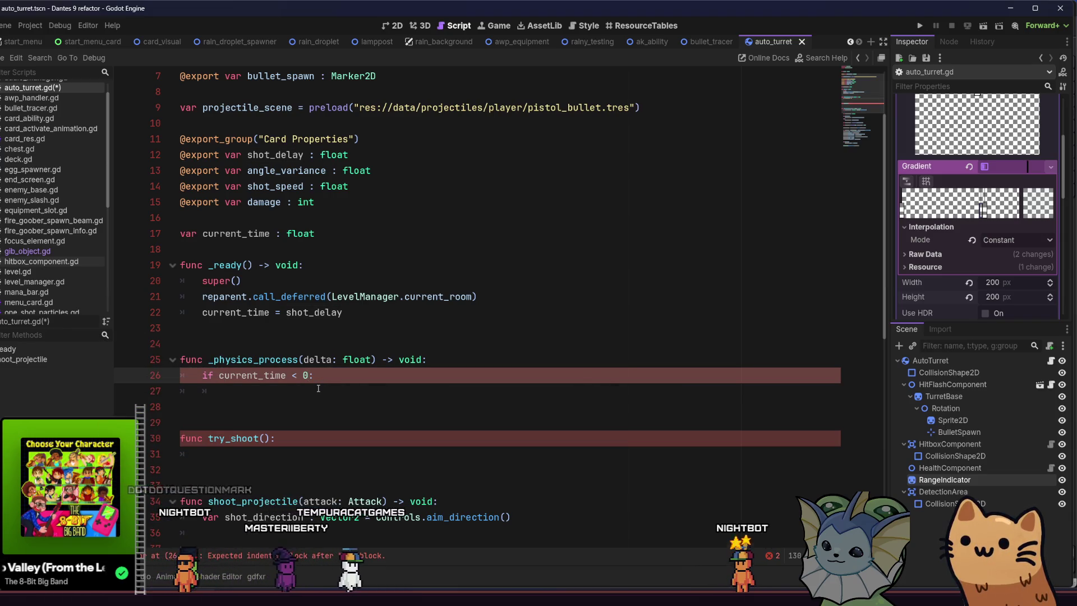
{"action": "left_click", "coordinate": [318, 388]}
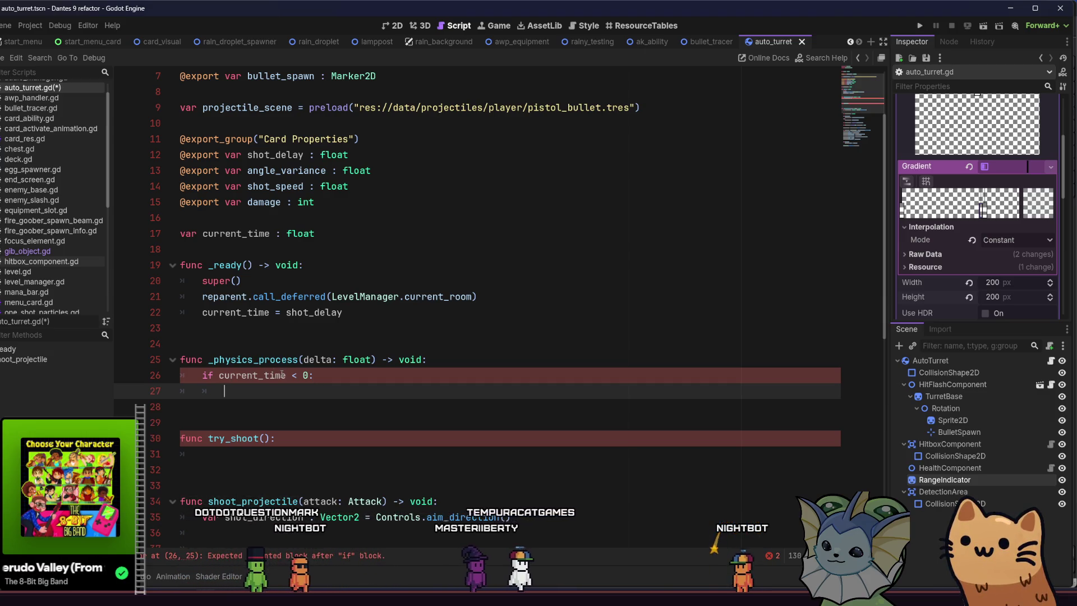
{"action": "left_click", "coordinate": [291, 378]}
{"action": "type", "text": "="}
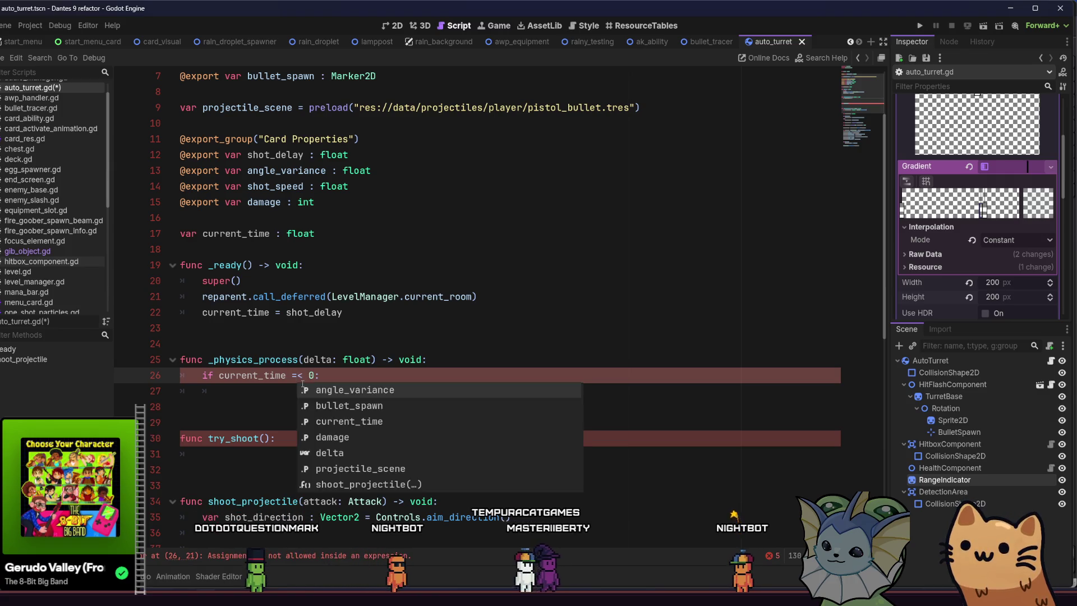
{"action": "left_click", "coordinate": [268, 390]}
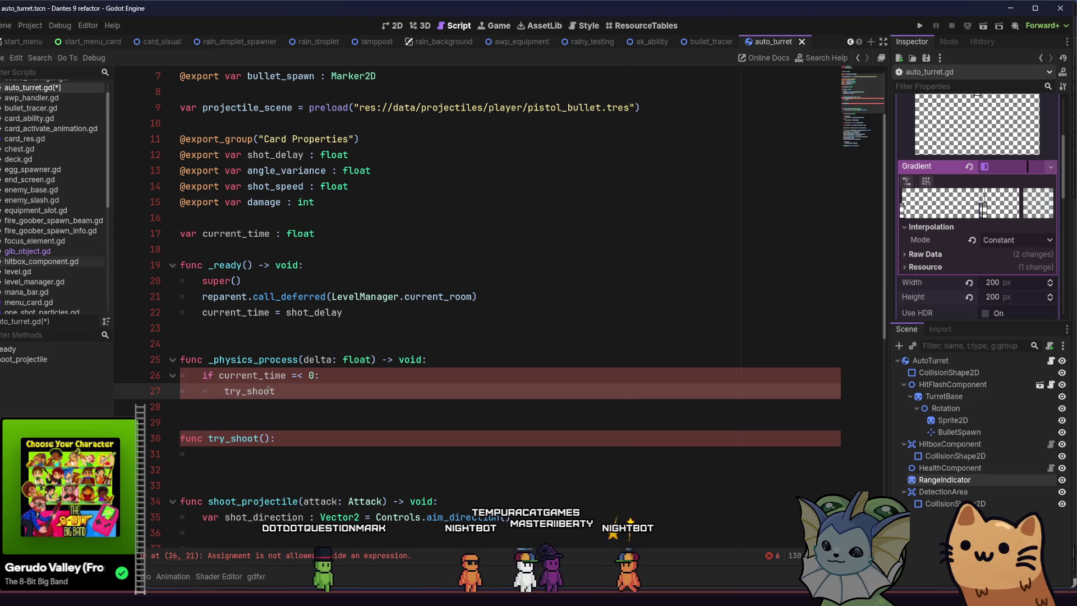
Replace the try_shoot() call under the condition with a return statement.
{"action": "left_click", "coordinate": [339, 396]}
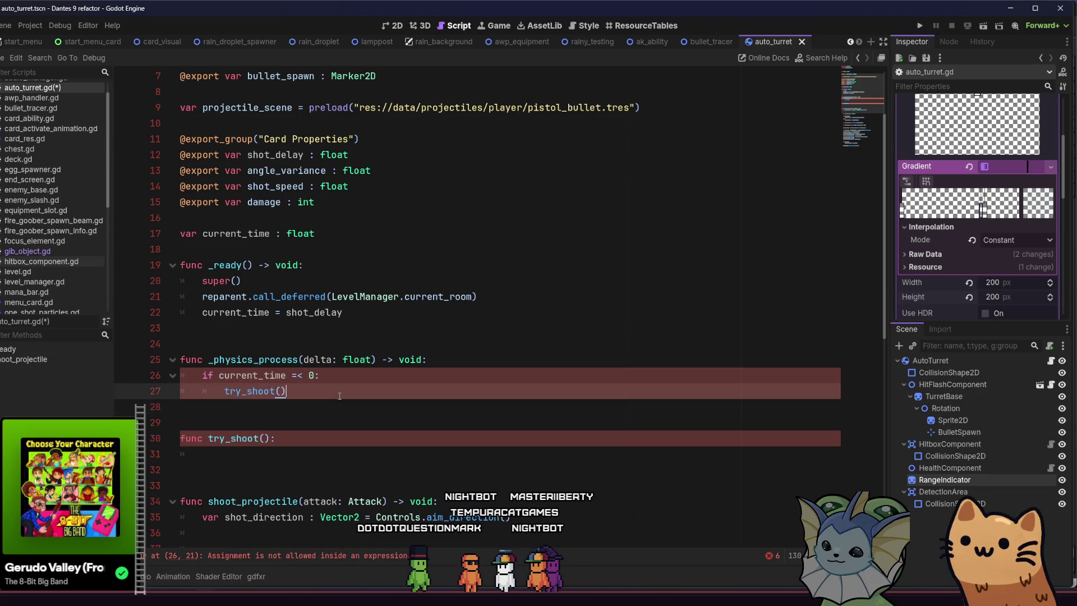
{"action": "key", "text": "Return"}
{"action": "key", "text": "Return"}
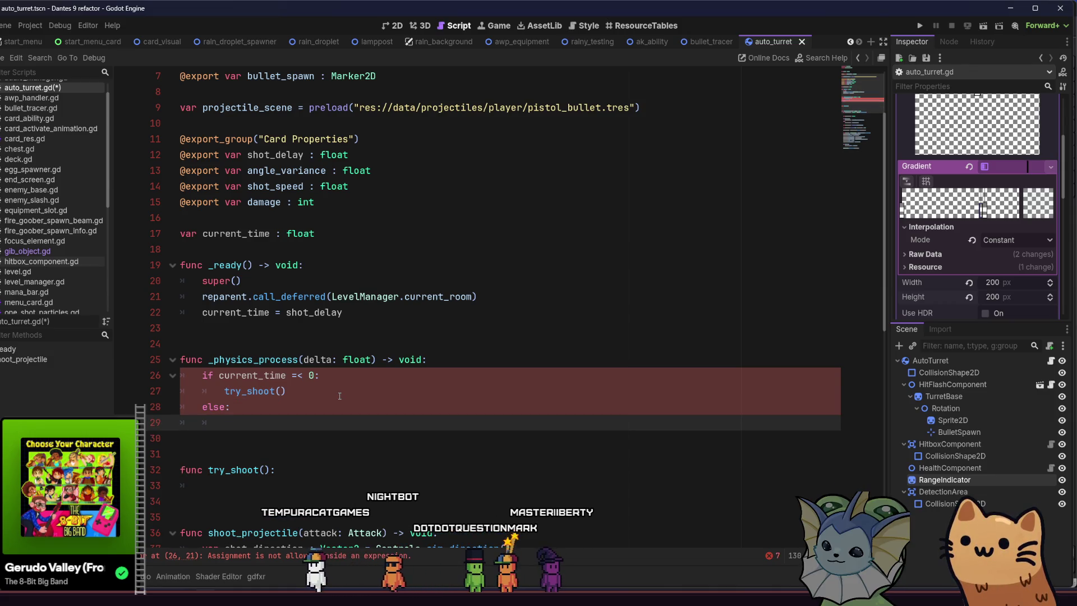
{"action": "mouse_move", "coordinate": [307, 387]}
{"action": "left_mouse_down"}
{"action": "mouse_move", "coordinate": [225, 376]}
{"action": "mouse_move", "coordinate": [224, 391]}
{"action": "left_mouse_up"}
{"action": "left_click", "coordinate": [304, 375]}
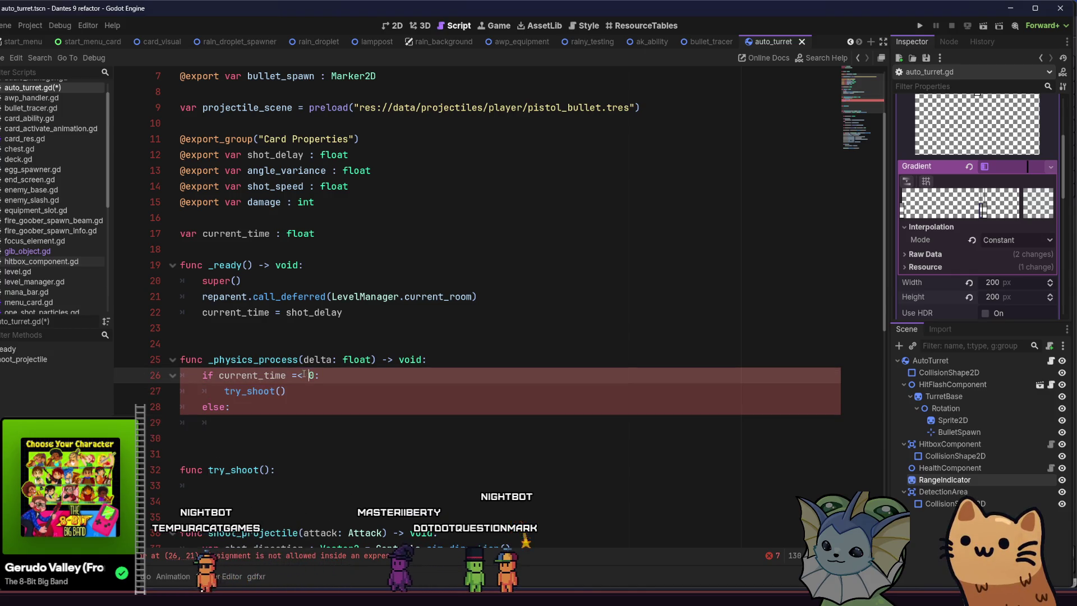
{"action": "left_click_drag", "start_coordinate": [307, 391], "coordinate": [219, 390]}
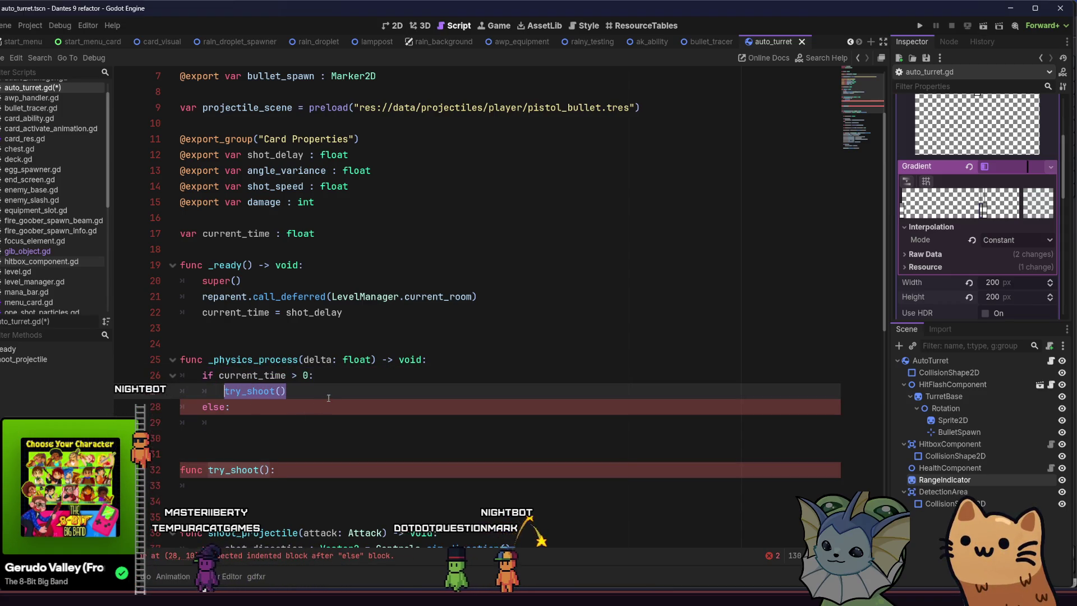
{"action": "type", "text": "retr"}
{"action": "type", "text": "urn"}
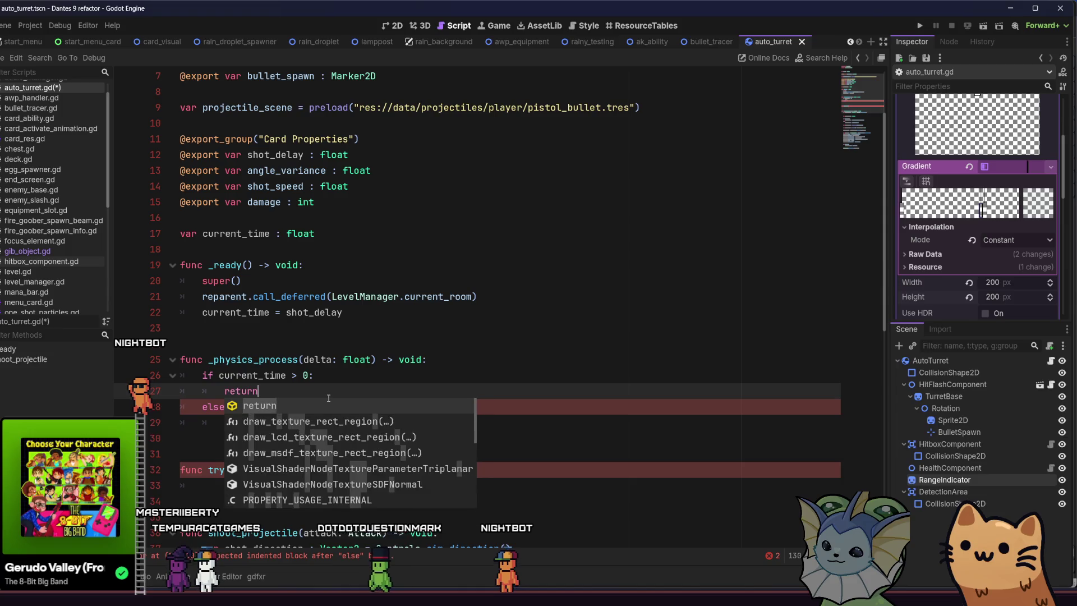
Insert 'current_time -= delta' on a new line above the return.
{"action": "left_click", "coordinate": [358, 371]}
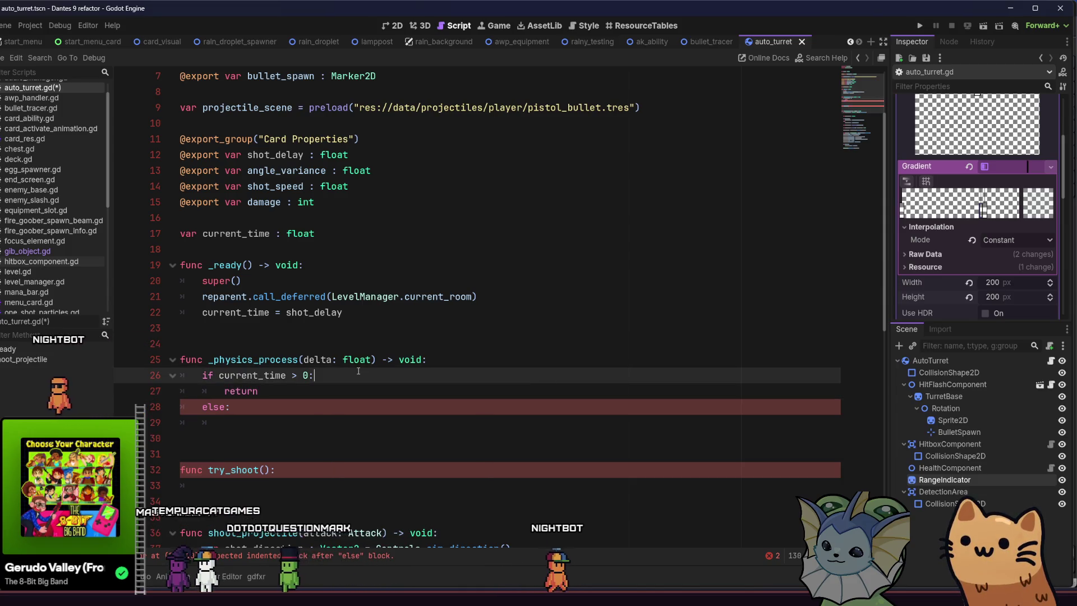
{"action": "key", "text": "Return"}
{"action": "type", "text": "curr"}
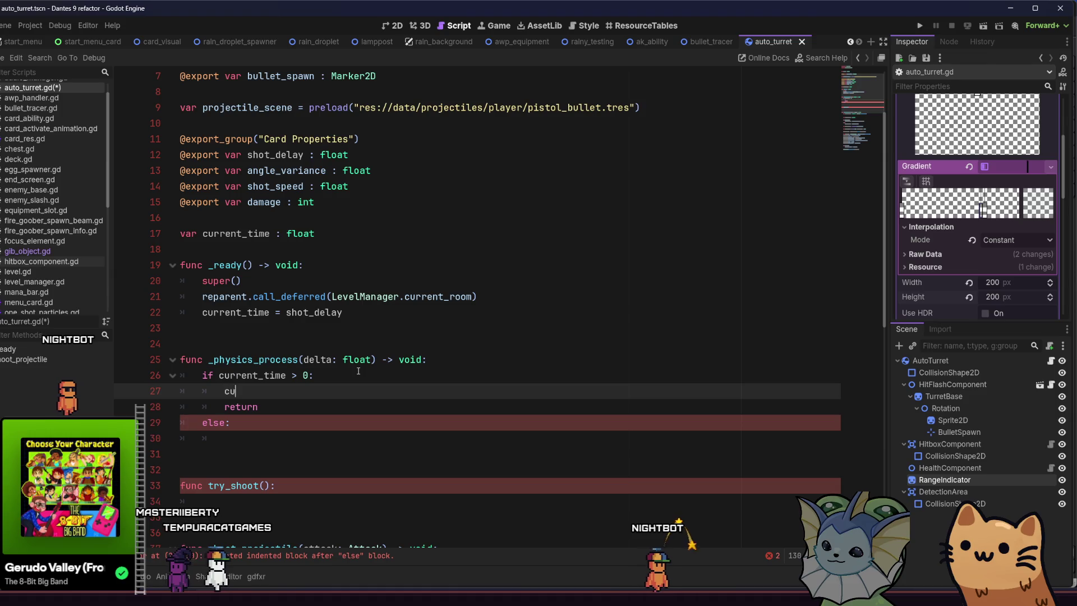
{"action": "key", "text": "Return"}
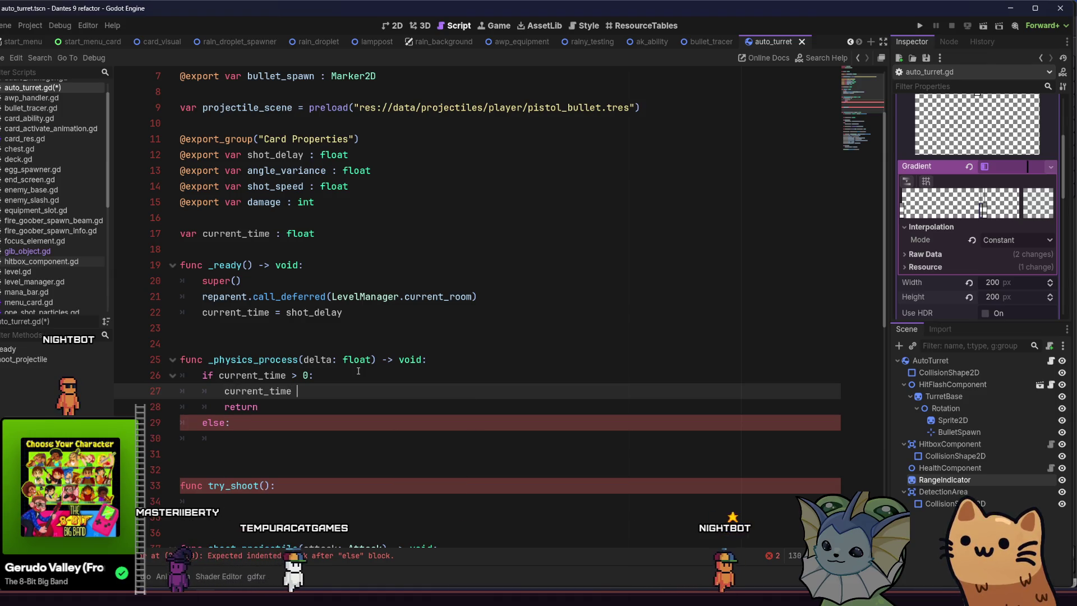
{"action": "type", "text": "-= de"}
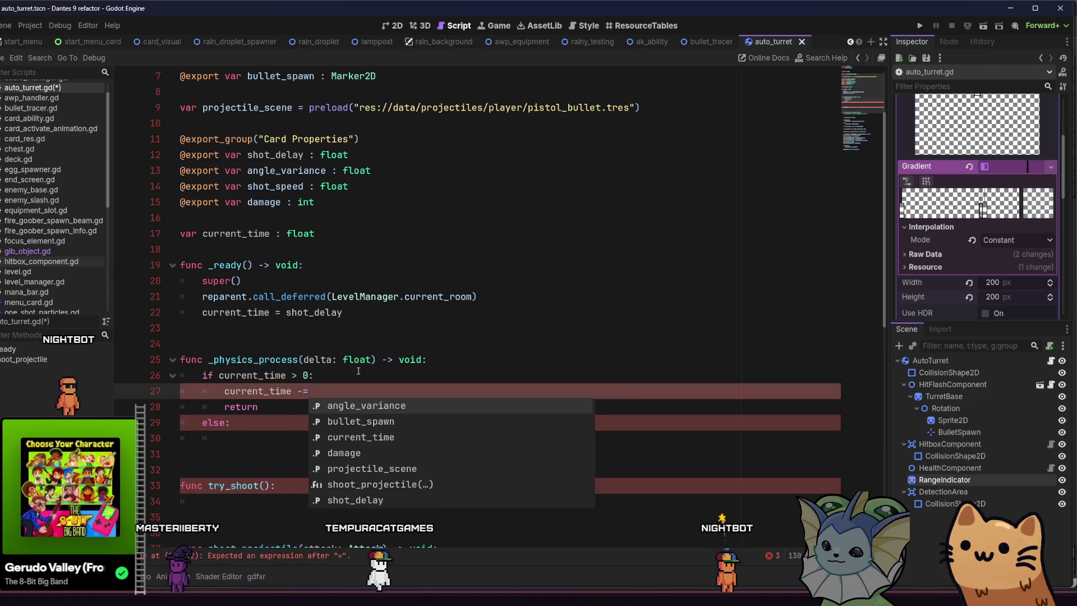
{"action": "key", "text": "Return"}
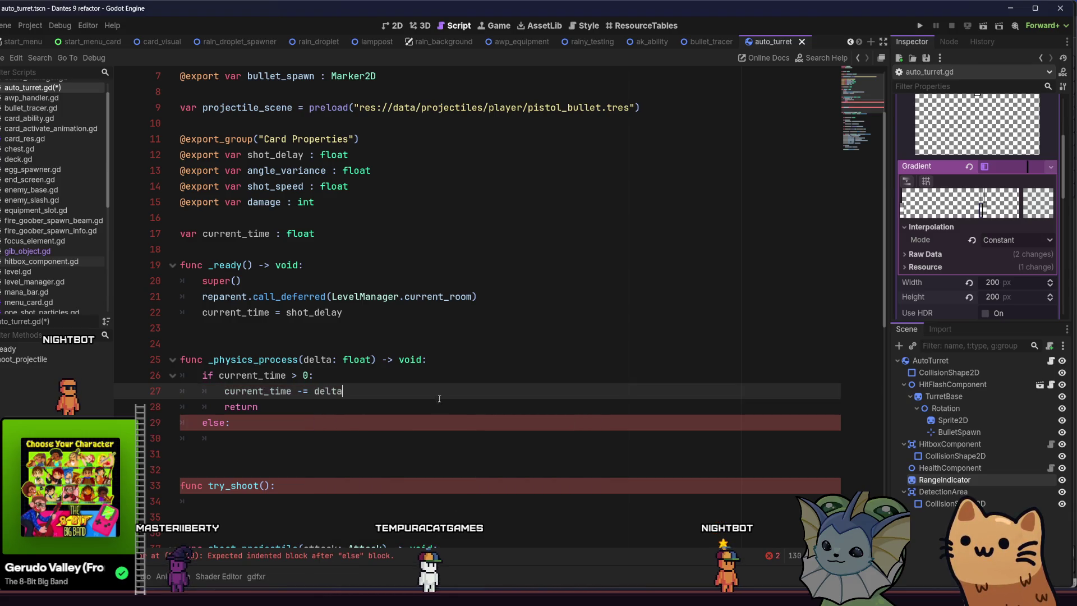
{"action": "key", "text": "Down"}
{"action": "key", "text": "Down"}
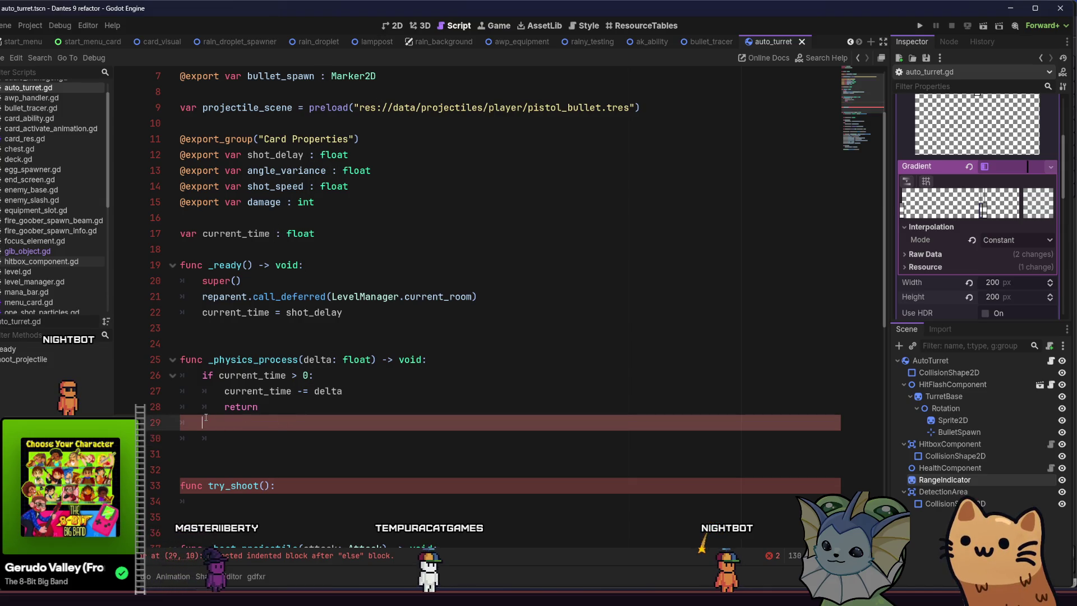
{"action": "left_click", "coordinate": [215, 501]}
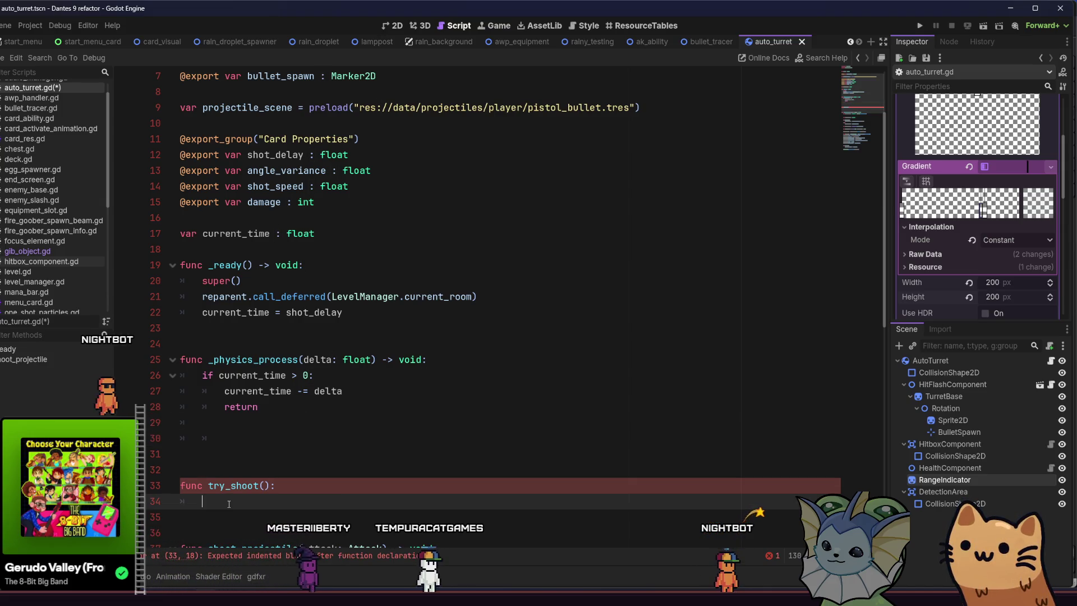
After the return block, add try_shoot() followed by 'current_time = shot_delay'.
{"action": "type", "text": "pass"}
{"action": "left_click", "coordinate": [230, 426]}
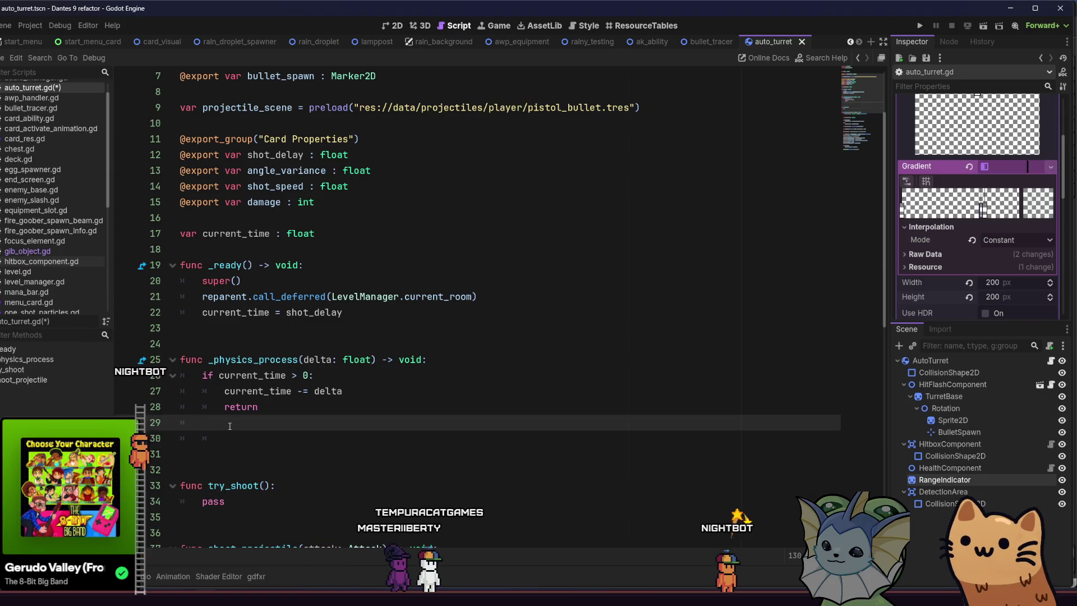
{"action": "key", "text": "Down"}
{"action": "key", "text": "BackSpace"}
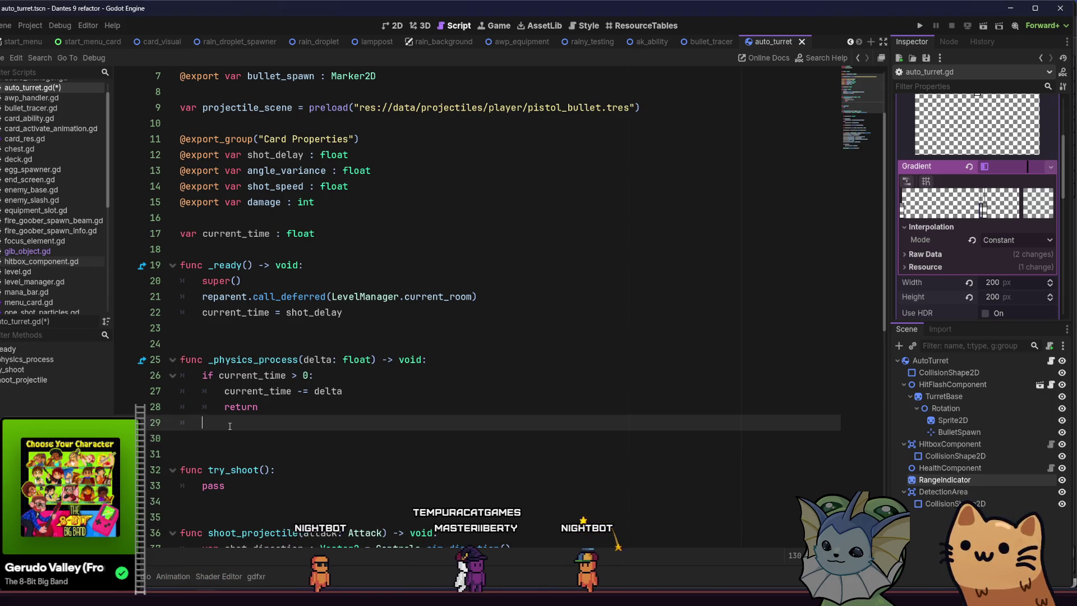
{"action": "type", "text": "cur"}
{"action": "key", "text": "BackSpace"}
{"action": "key", "text": "BackSpace"}
{"action": "key", "text": "BackSpace"}
{"action": "type", "text": "try"}
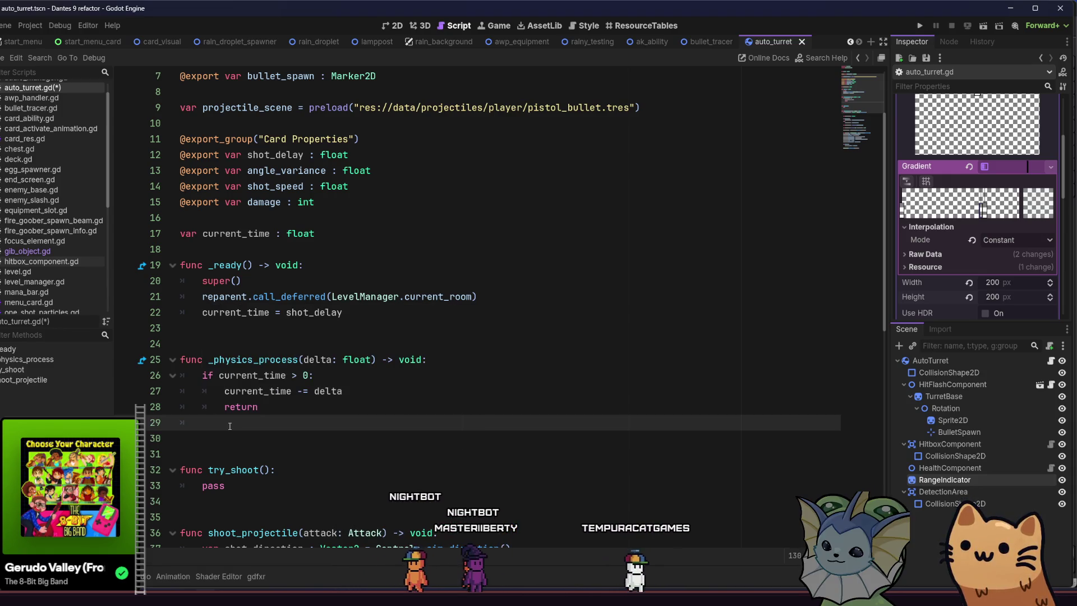
{"action": "key", "text": "Return"}
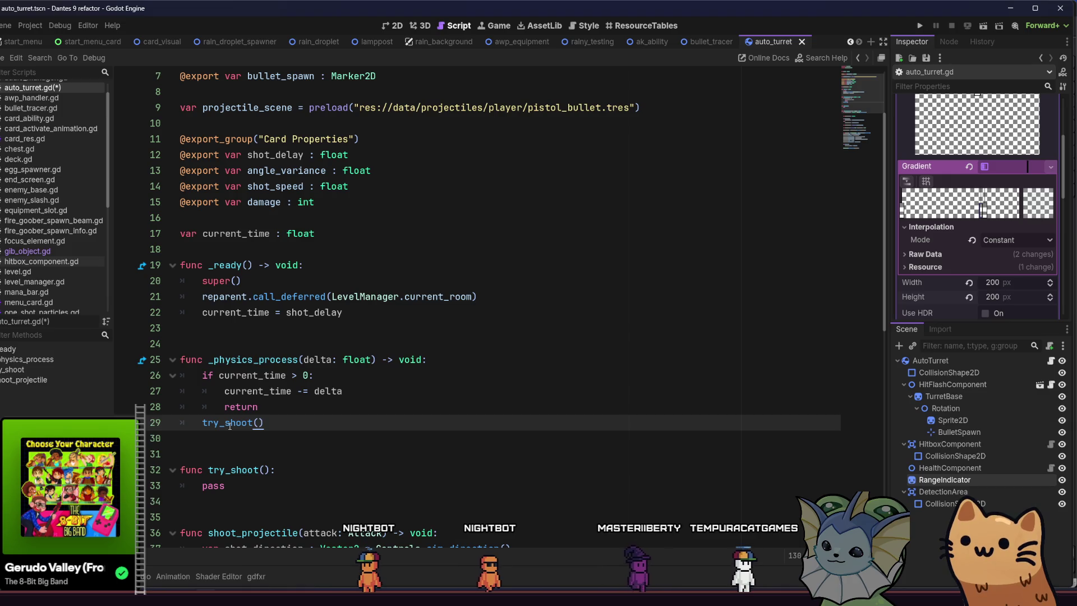
{"action": "key", "text": "Return"}
{"action": "key", "text": "Return"}
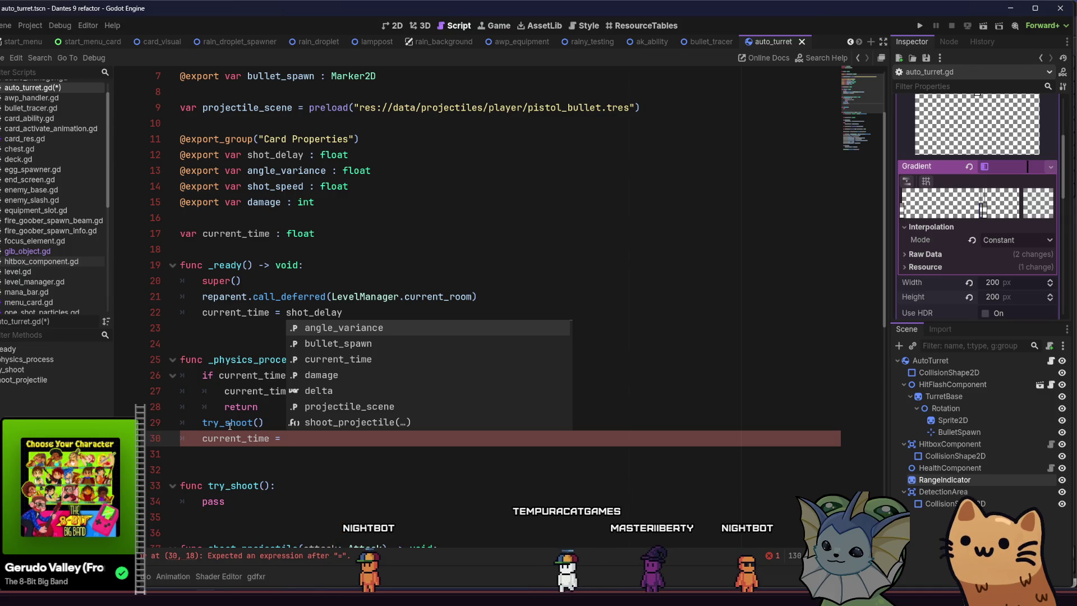
{"action": "type", "text": "shot"}
{"action": "key", "text": "Return"}
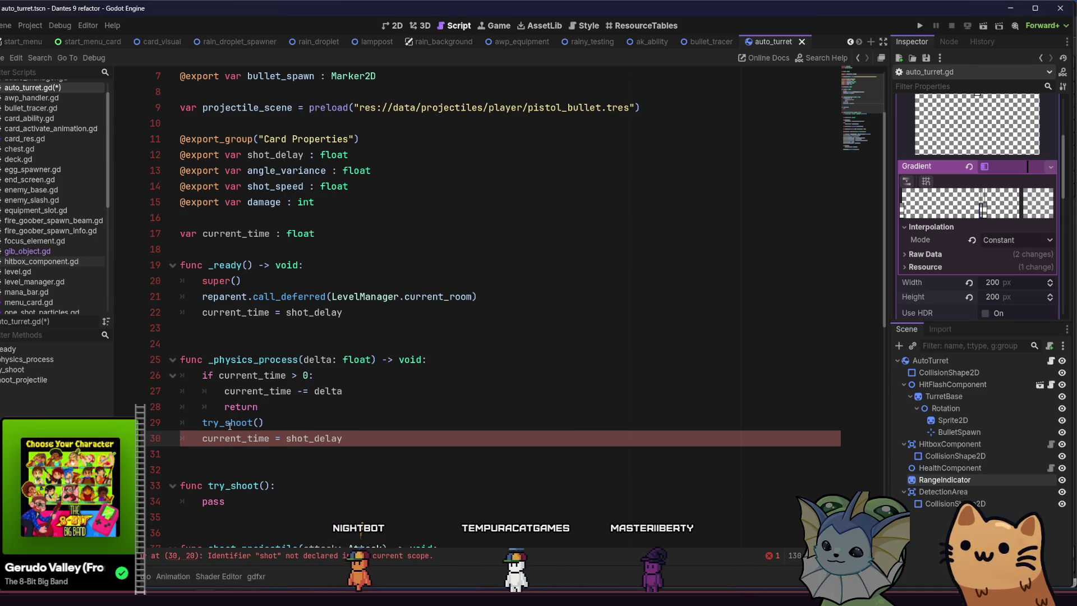
Replace pass in try_shoot with Console.print("shoot") and save the script.
{"action": "double_click", "coordinate": [224, 501]}
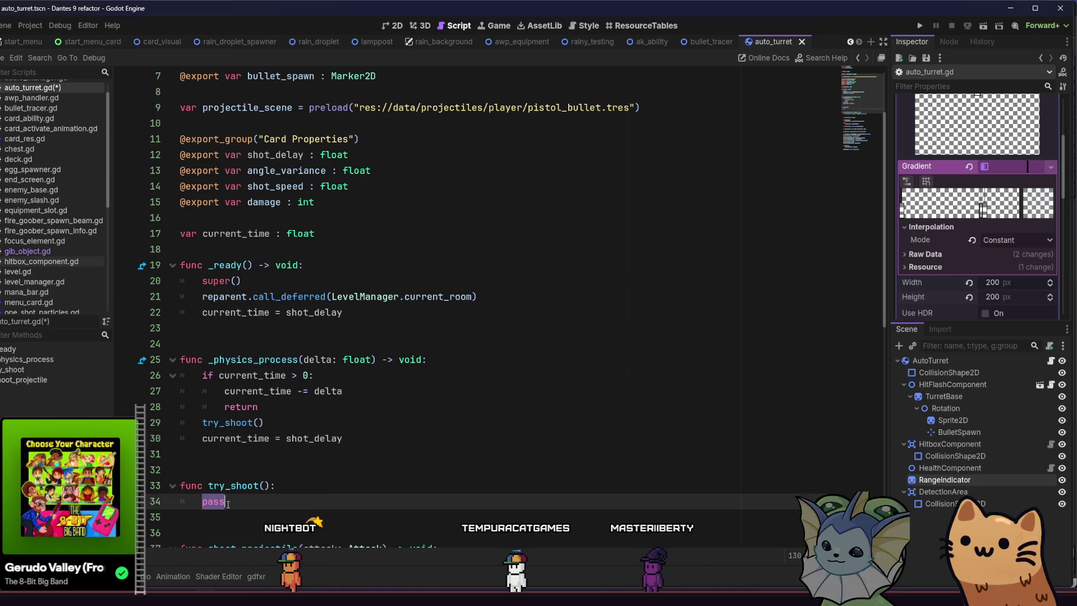
{"action": "type", "text": "Consol"}
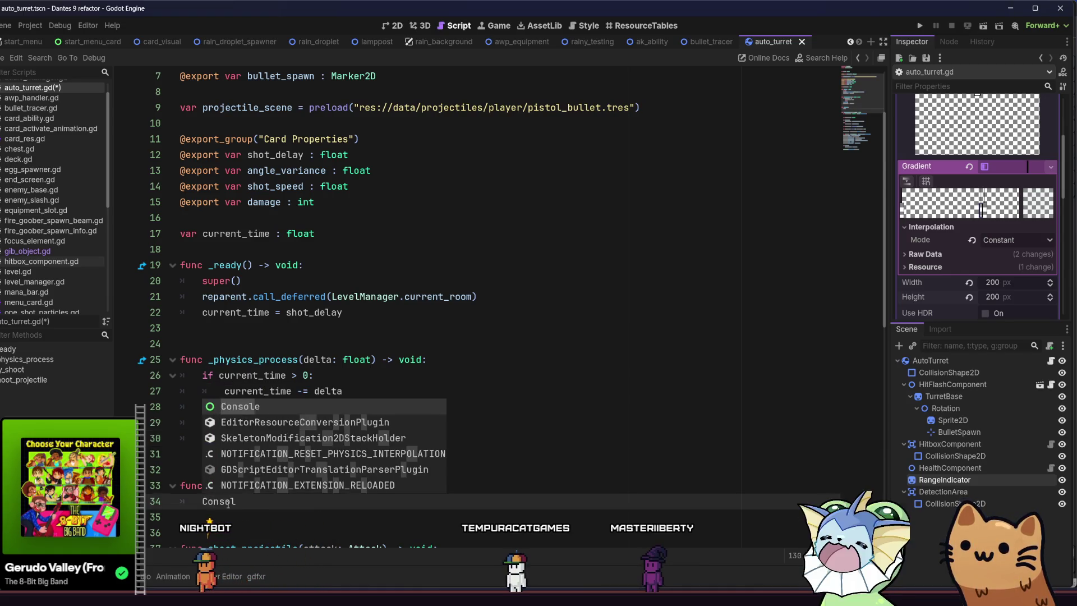
{"action": "key", "text": "Return"}
{"action": "type", "text": ".pr"}
{"action": "key", "text": "Return"}
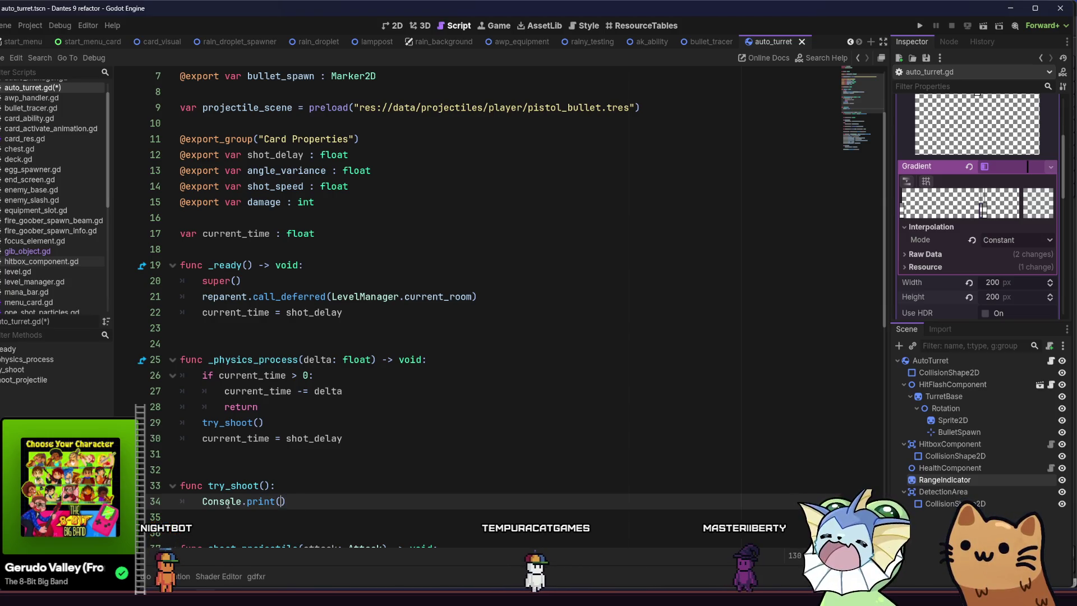
{"action": "type", "text": "oot"}
{"action": "left_click", "coordinate": [224, 501]}
{"action": "key", "text": "ctrl+s"}
{"action": "scroll", "coordinate": [224, 494], "scroll_direction": "down", "scroll_amount": 3}
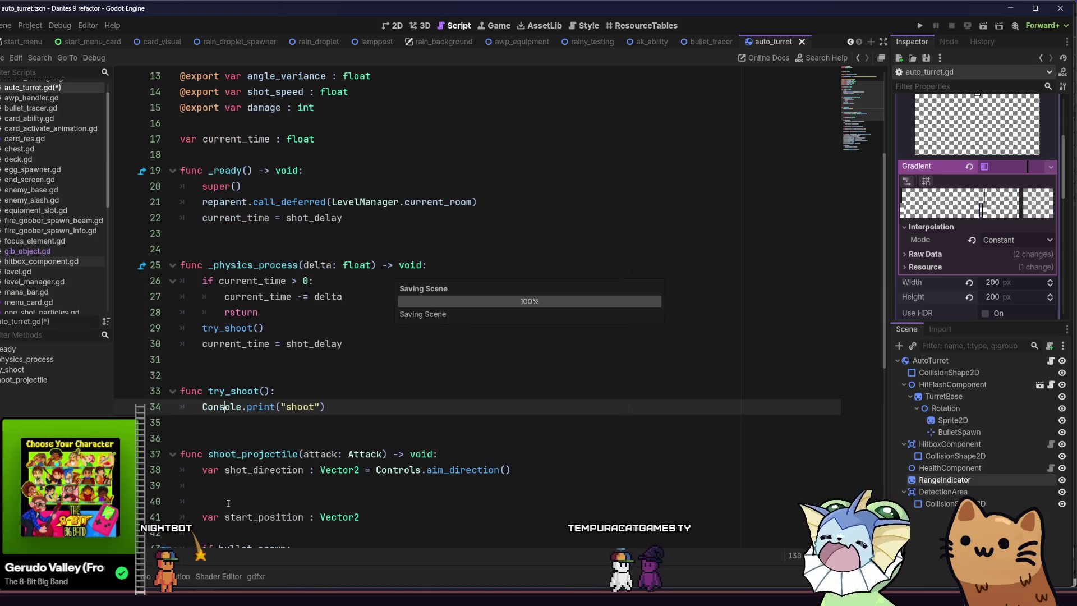
Save the turret script and scene with Ctrl+S.
{"action": "scroll", "coordinate": [225, 492], "scroll_direction": "down", "scroll_amount": 7}
{"action": "left_click", "coordinate": [437, 453]}
{"action": "scroll", "coordinate": [436, 454], "scroll_direction": "up", "scroll_amount": 4}
{"action": "scroll", "coordinate": [449, 449], "scroll_direction": "down", "scroll_amount": 1}
{"action": "left_click", "coordinate": [463, 391]}
{"action": "key", "text": "ctrl+s"}
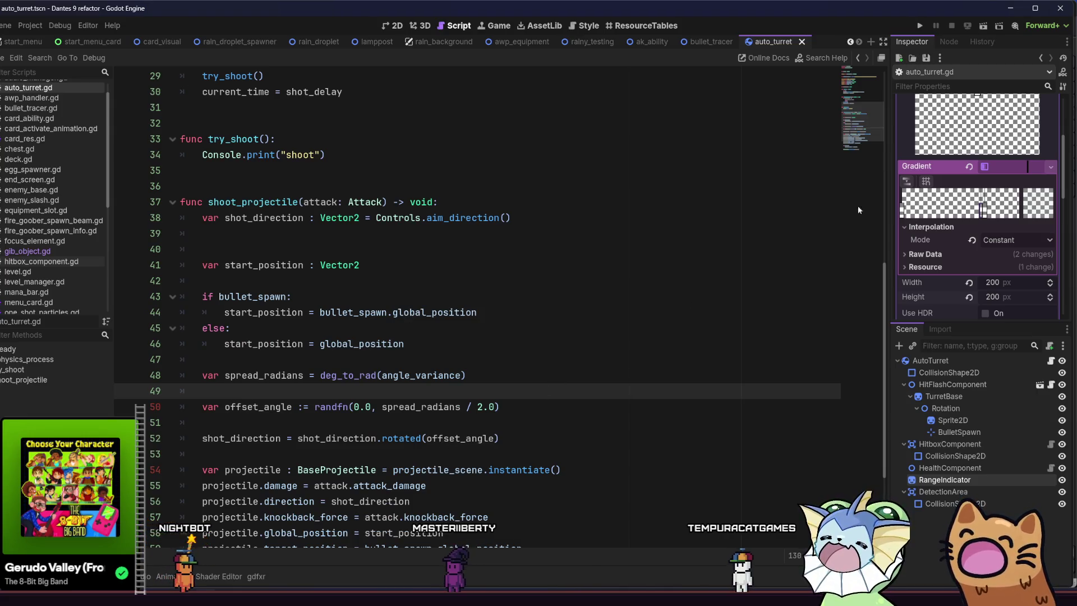
Run the project and pick Auto Turret from the item list.
{"action": "scroll", "coordinate": [858, 209], "scroll_direction": "up", "scroll_amount": 6}
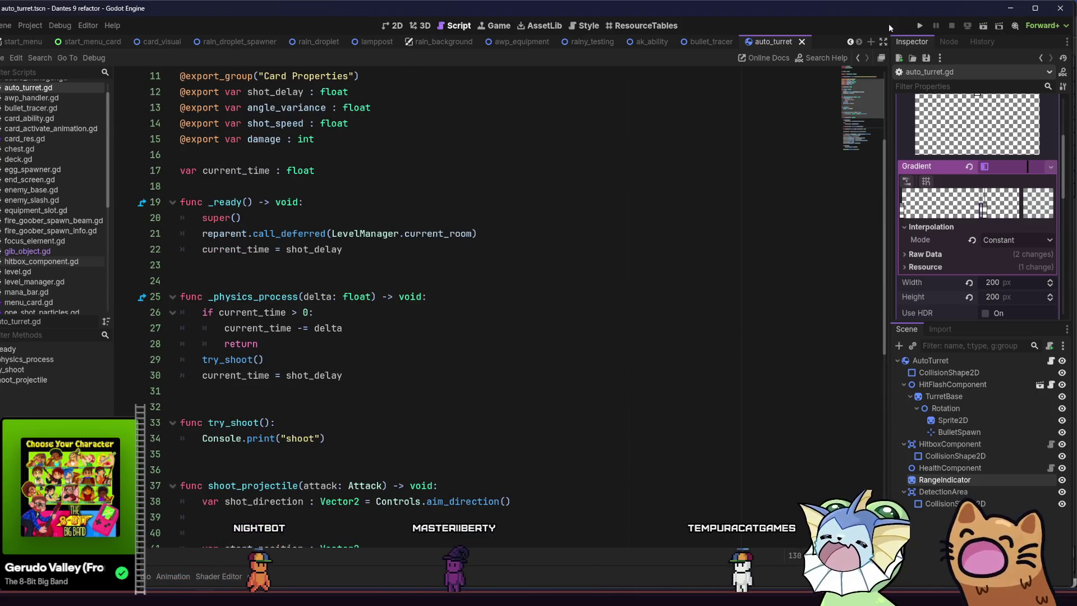
{"action": "left_click", "coordinate": [924, 26]}
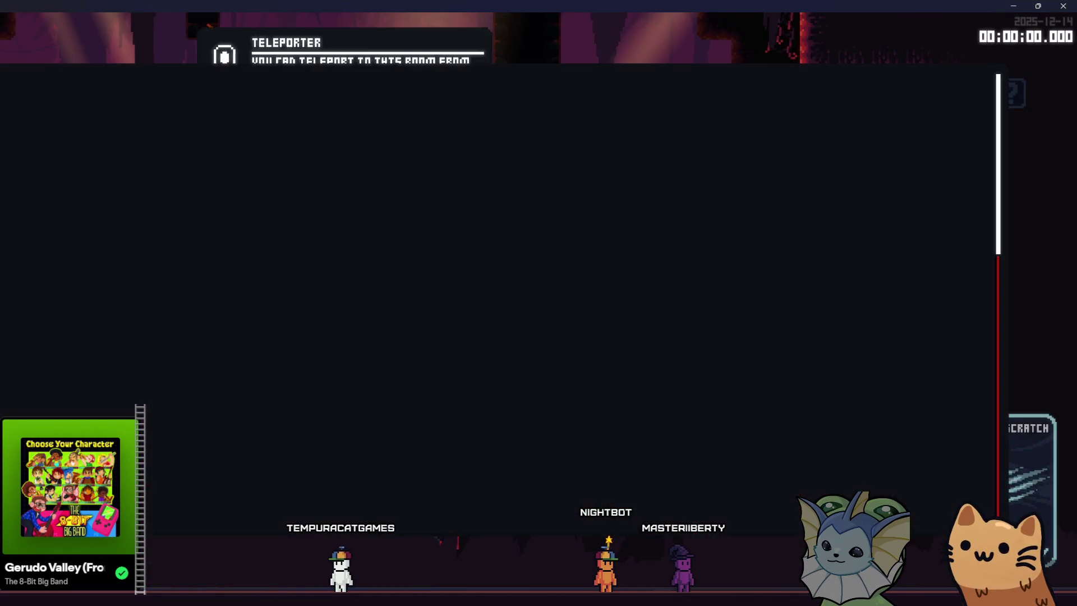
{"action": "left_click", "coordinate": [797, 161]}
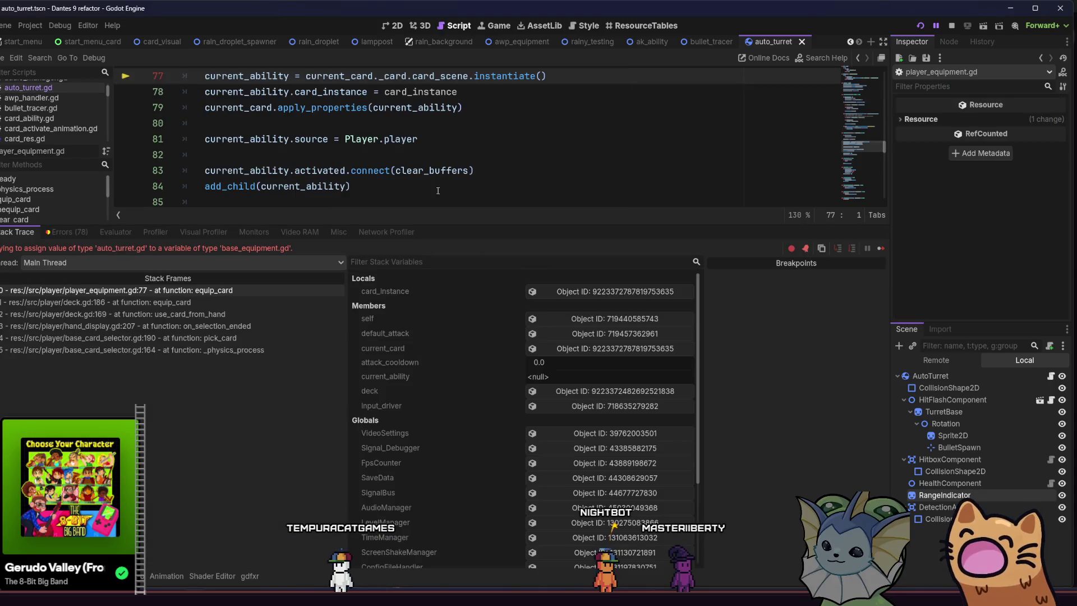
Inspect the equip_card code near line 76 of player_equipment.gd, then bring up the quick resource picker.
{"action": "scroll", "coordinate": [443, 160], "scroll_direction": "up", "scroll_amount": 2}
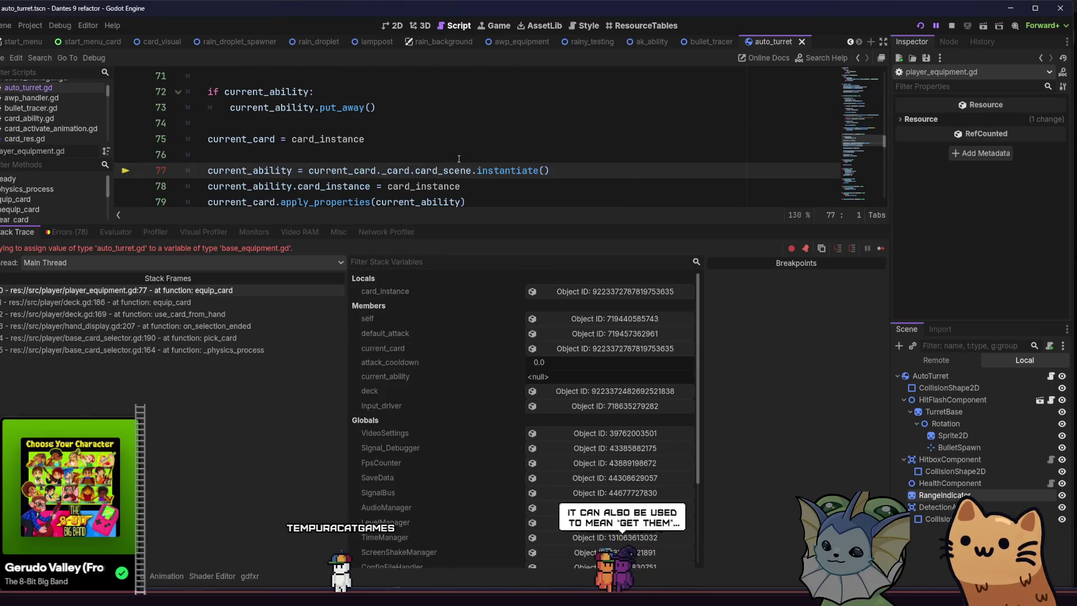
{"action": "left_click", "coordinate": [458, 159]}
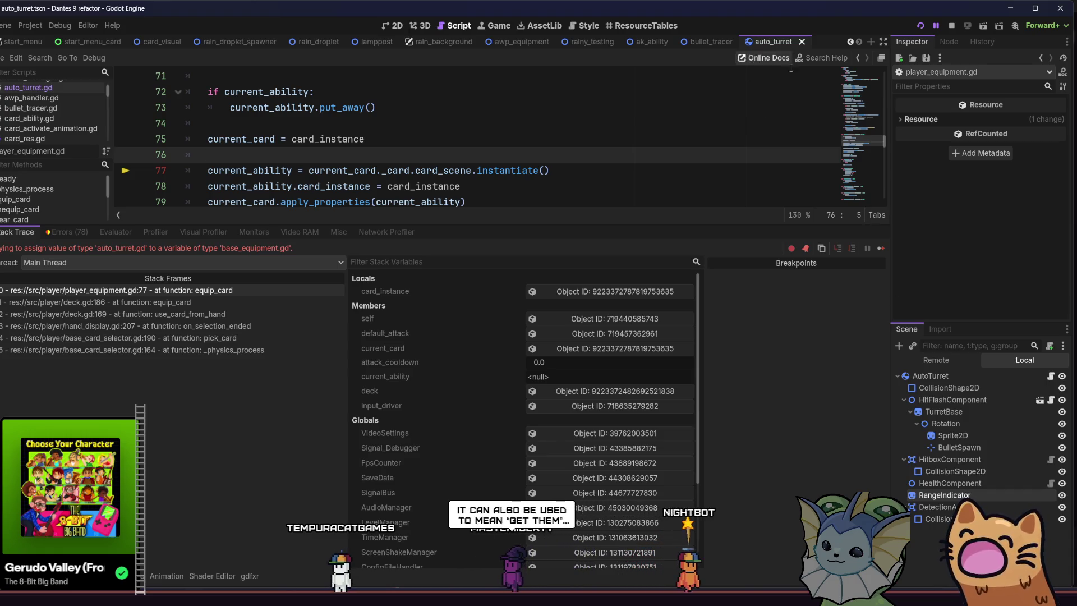
{"action": "left_click", "coordinate": [941, 242]}
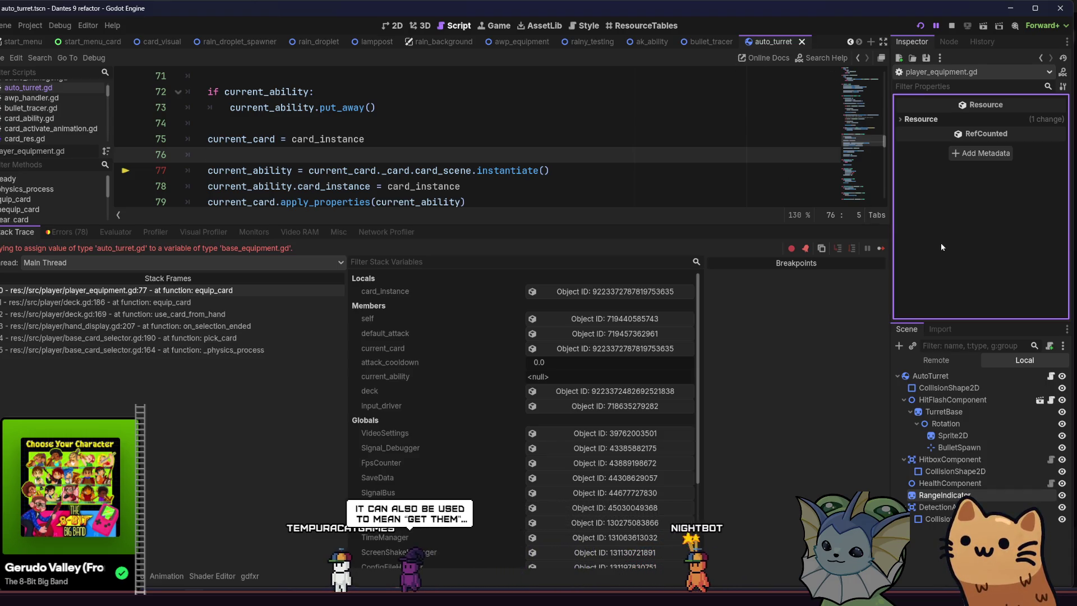
{"action": "key", "text": "alt+shift+o"}
Quick-open card_auto_turret.tres by filtering for 'card_aut'.
{"action": "type", "text": "auto"}
{"action": "key", "text": "BackSpace"}
{"action": "key", "text": "BackSpace"}
{"action": "key", "text": "BackSpace"}
{"action": "type", "text": "card_aut"}
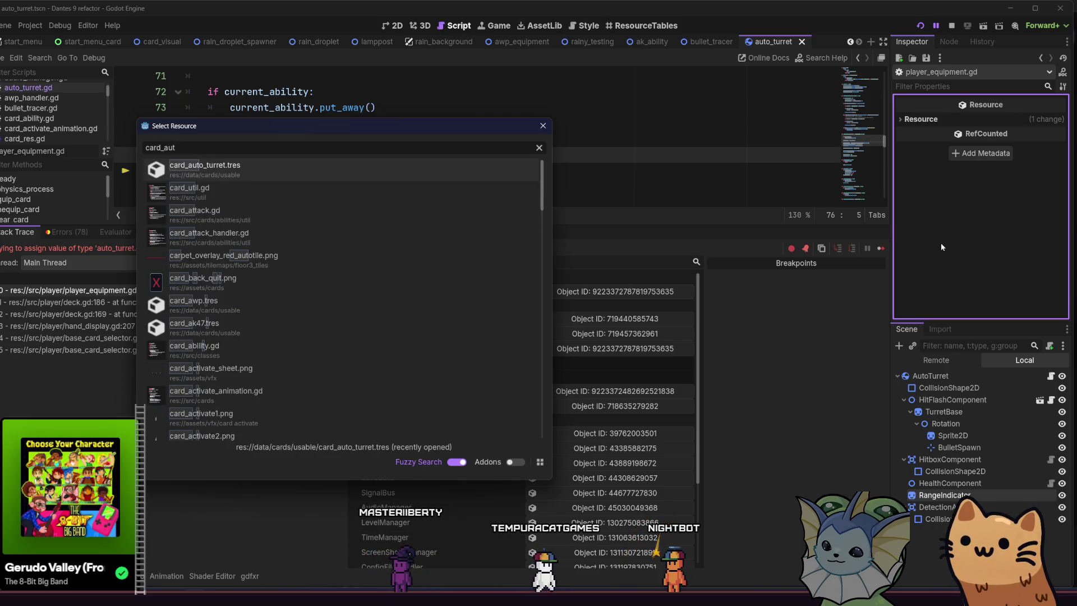
{"action": "key", "text": "Return"}
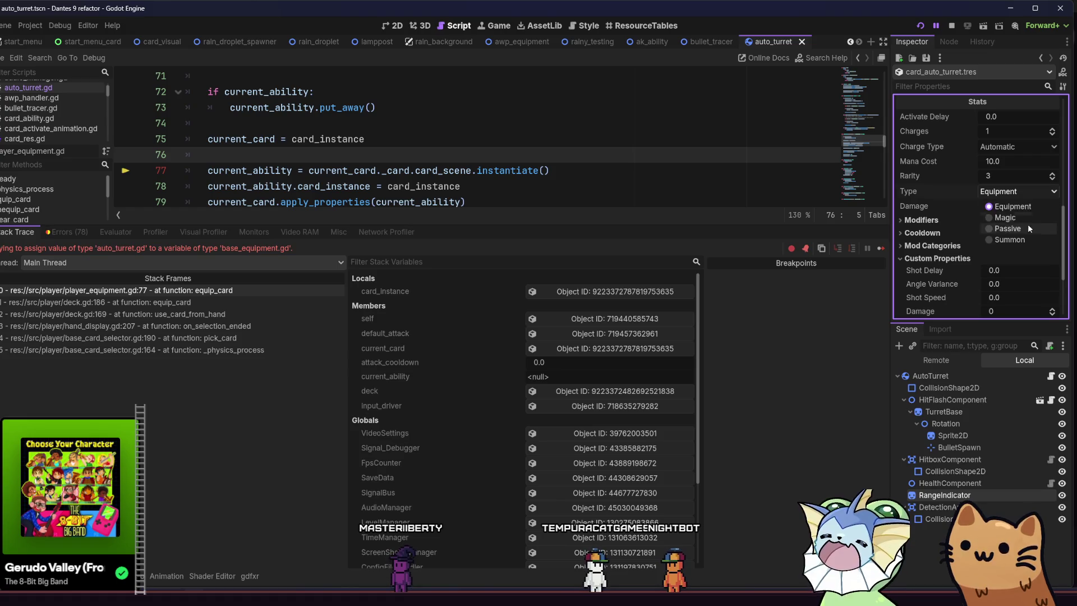
Set the card Type to Summon and Shot Delay to 3, save, and restart the game.
{"action": "left_click", "coordinate": [1024, 241]}
{"action": "left_click", "coordinate": [1024, 218]}
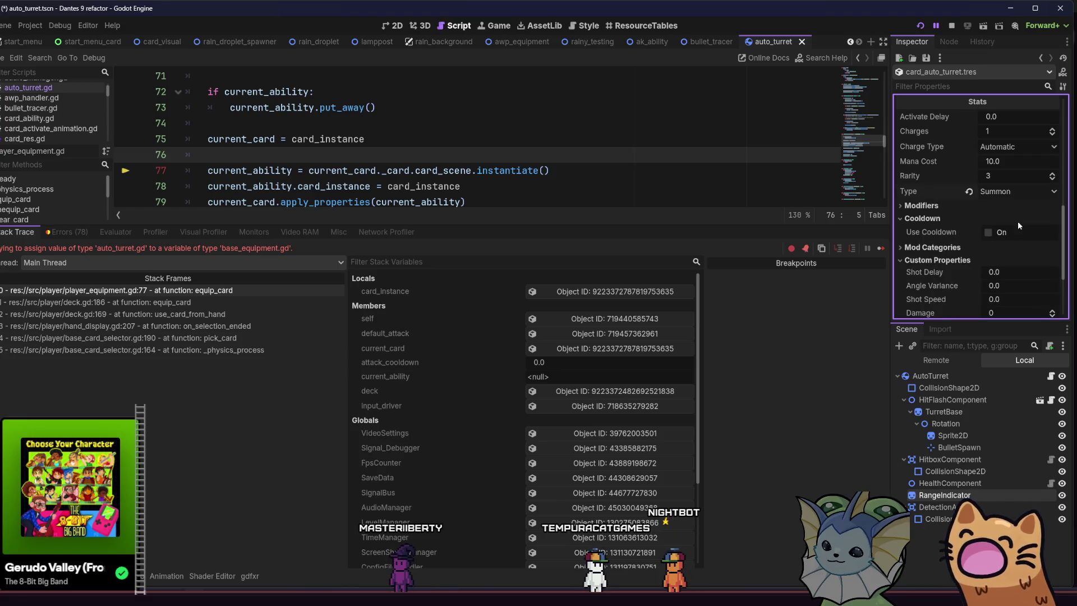
{"action": "left_click", "coordinate": [1017, 221]}
{"action": "key", "text": "ctrl+s"}
{"action": "scroll", "coordinate": [987, 234], "scroll_direction": "down", "scroll_amount": 3}
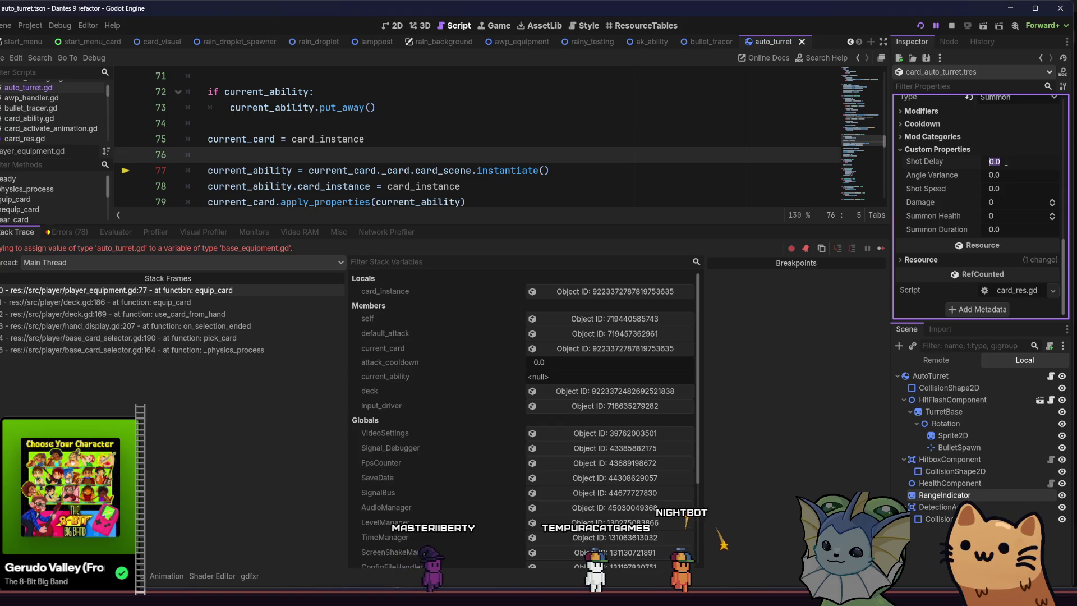
{"action": "type", "text": "3"}
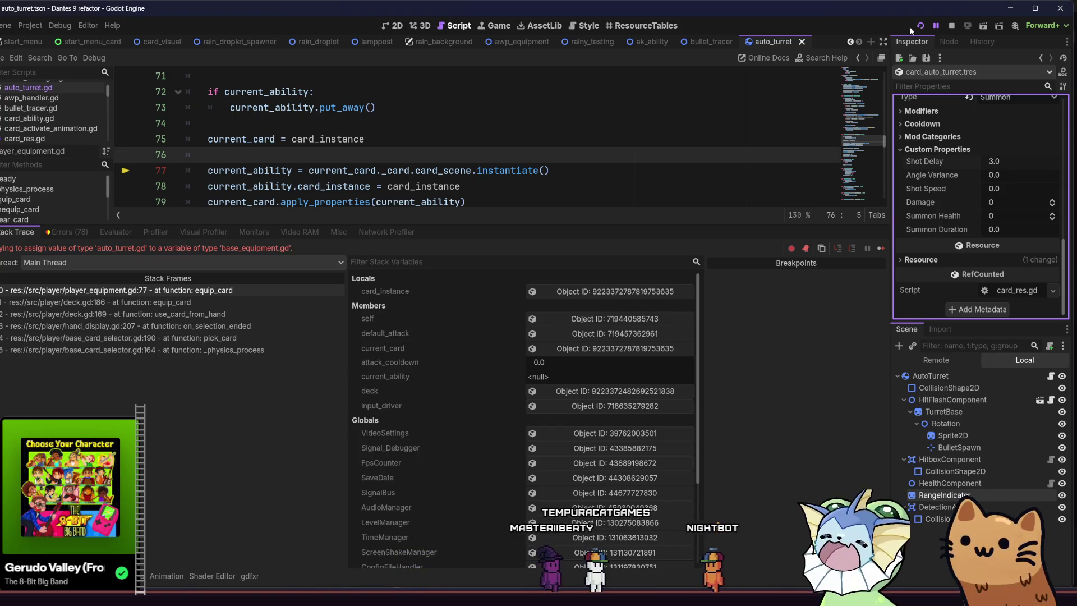
{"action": "left_click", "coordinate": [918, 27]}
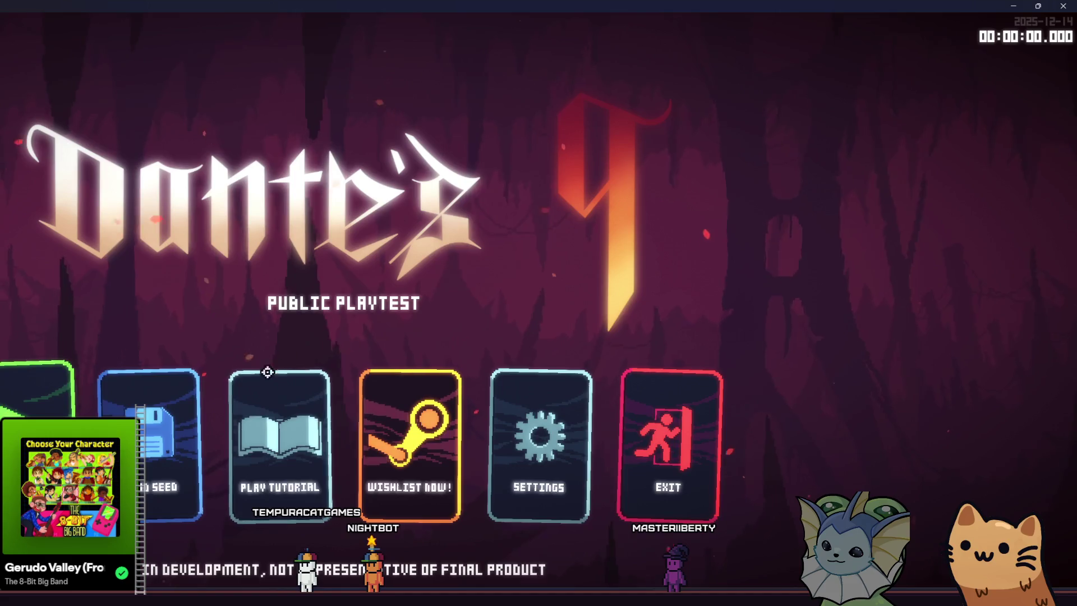
Start a new run and spawn the Auto Turret twice from the item list.
{"action": "key", "text": "Return"}
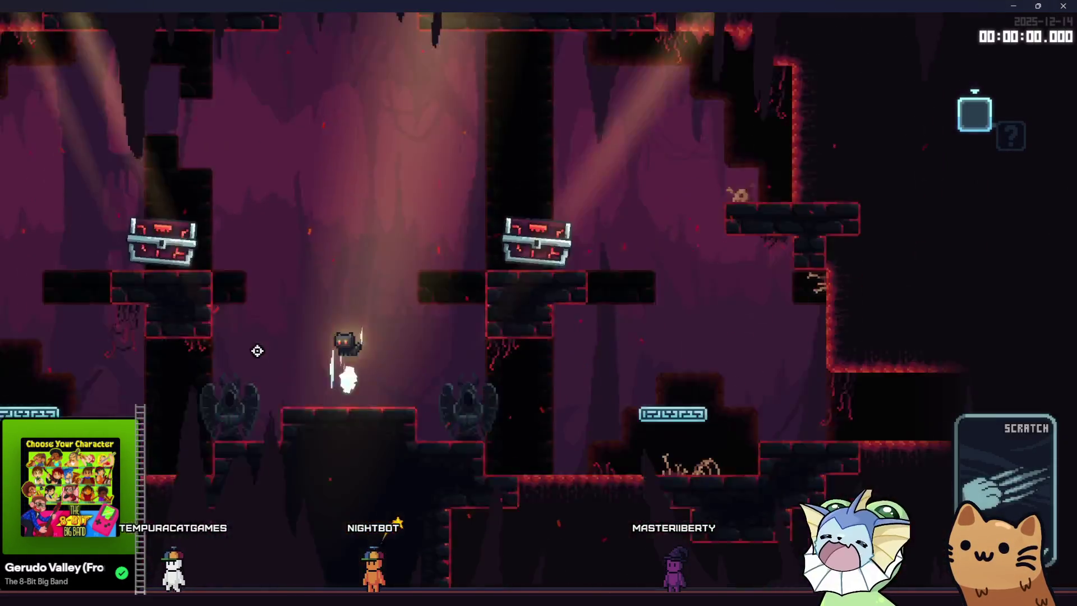
{"action": "key", "text": "Tab"}
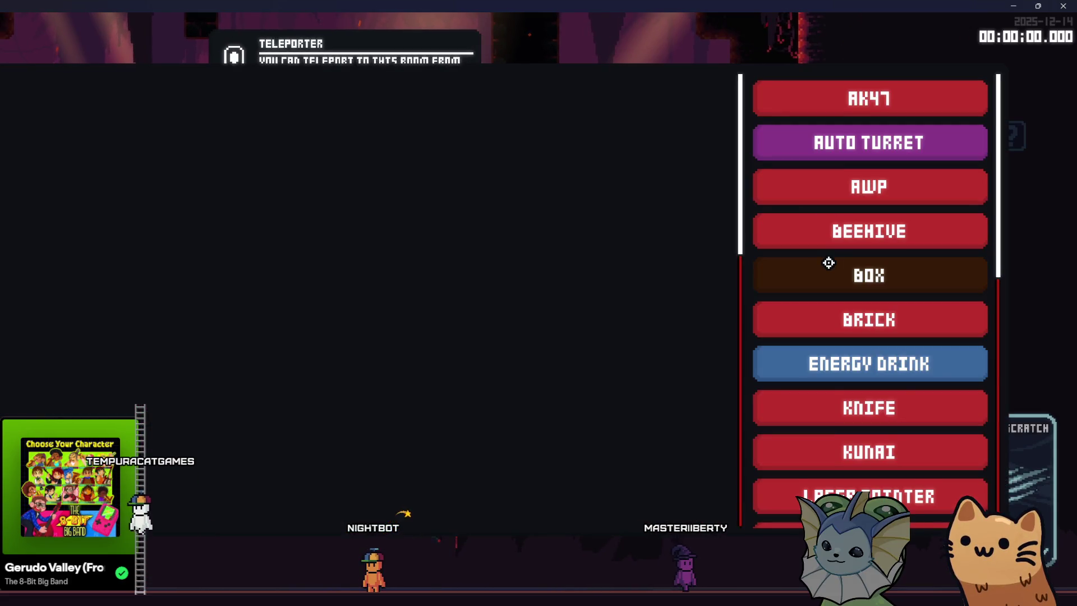
{"action": "left_click", "coordinate": [828, 261]}
{"action": "left_click", "coordinate": [846, 139]}
{"action": "key", "text": "Tab"}
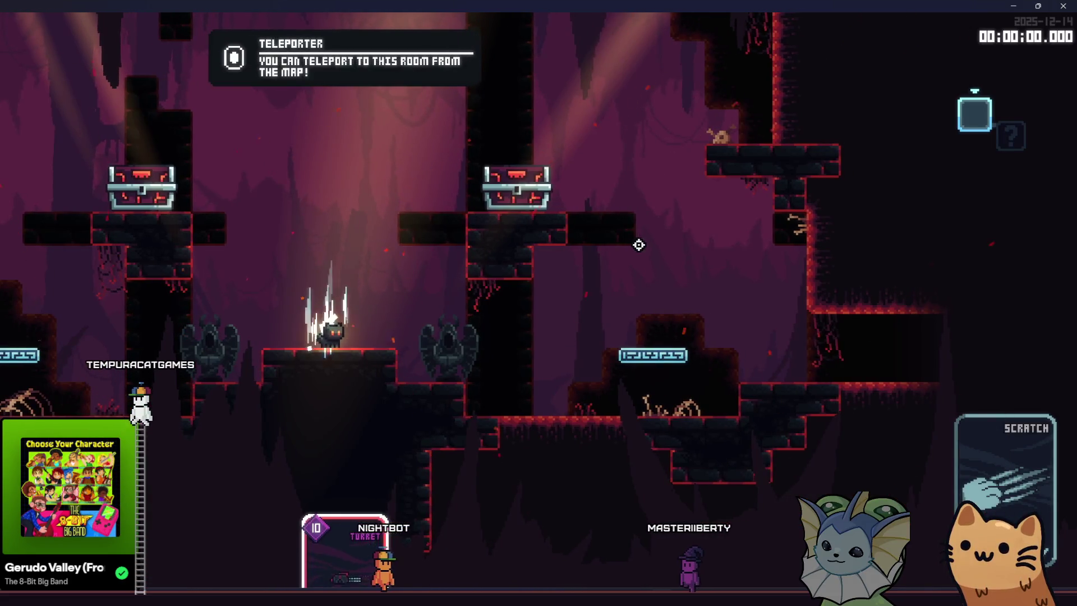
{"action": "key", "text": "a"}
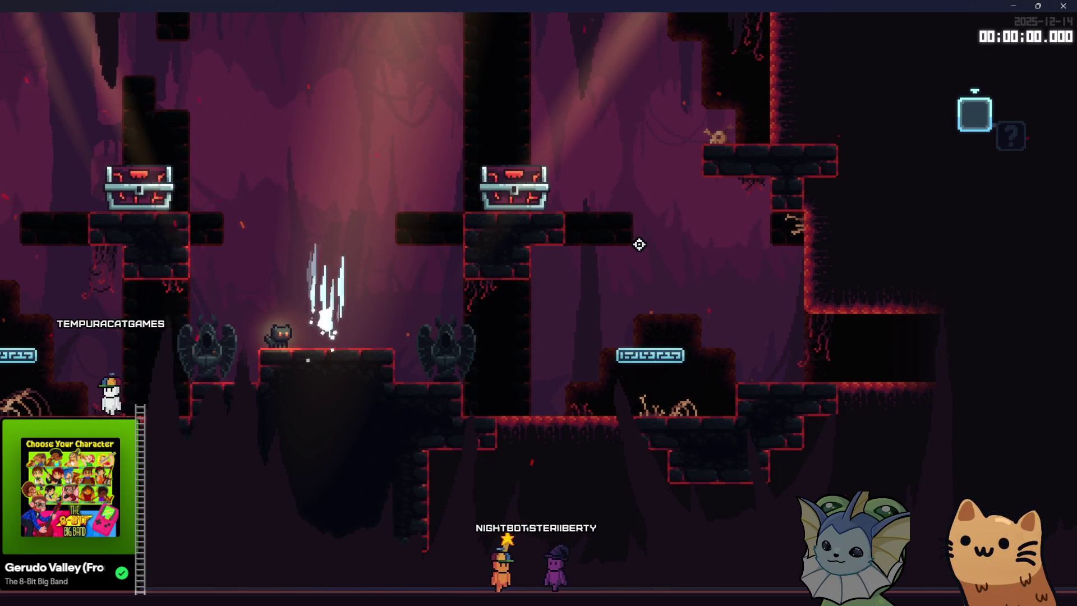
{"action": "key", "text": "Tab"}
{"action": "left_click", "coordinate": [791, 149]}
{"action": "key", "text": "Tab"}
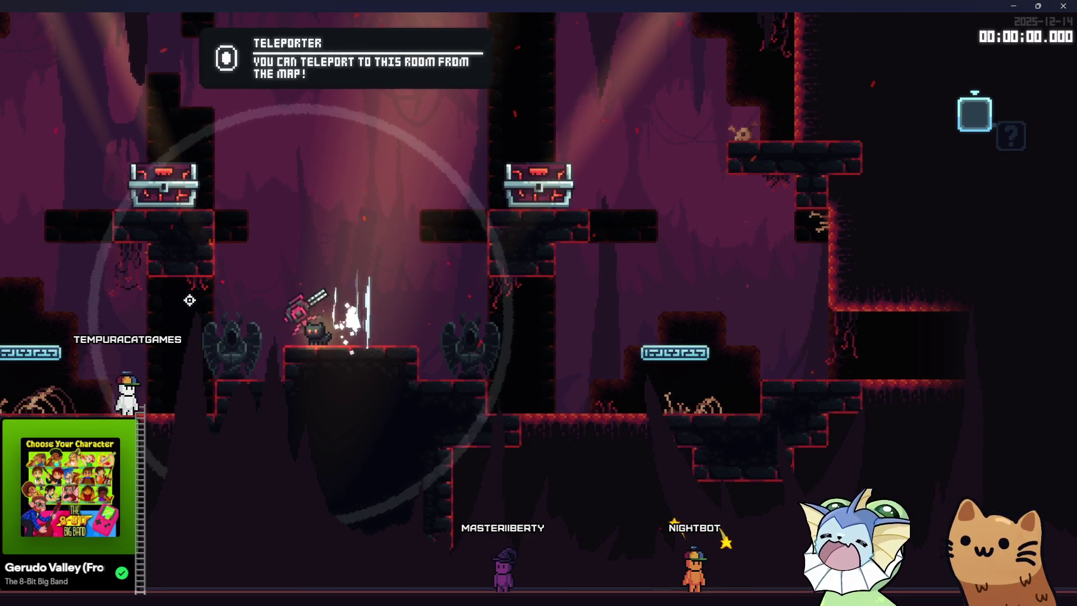
Spawn two more Auto Turrets, run right, then close the game window.
{"action": "key", "text": "Tab"}
{"action": "left_click", "coordinate": [800, 142]}
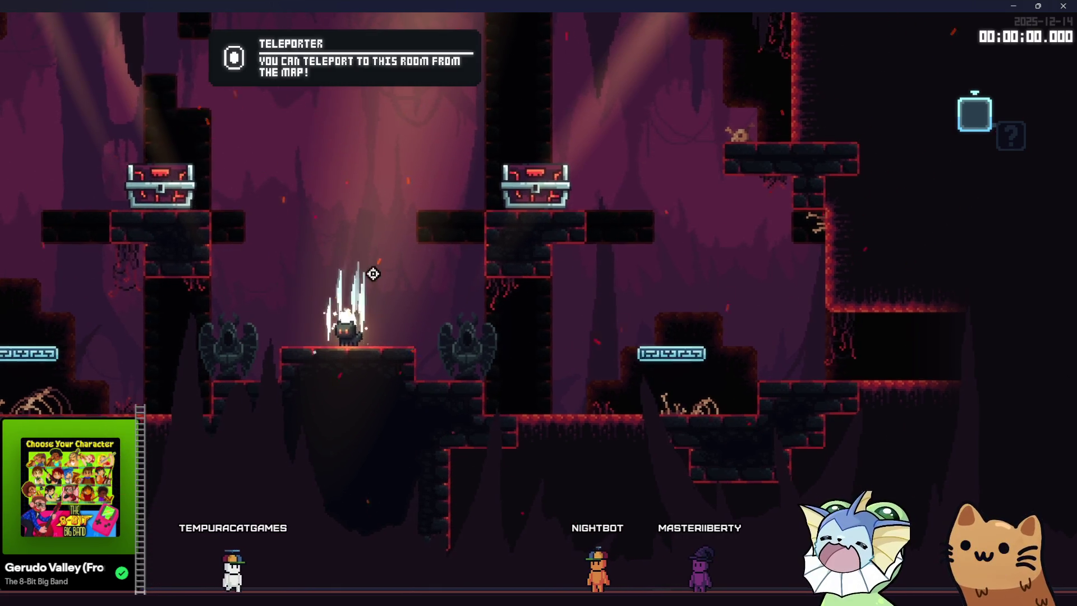
{"action": "key", "text": "Tab"}
{"action": "left_click", "coordinate": [887, 157]}
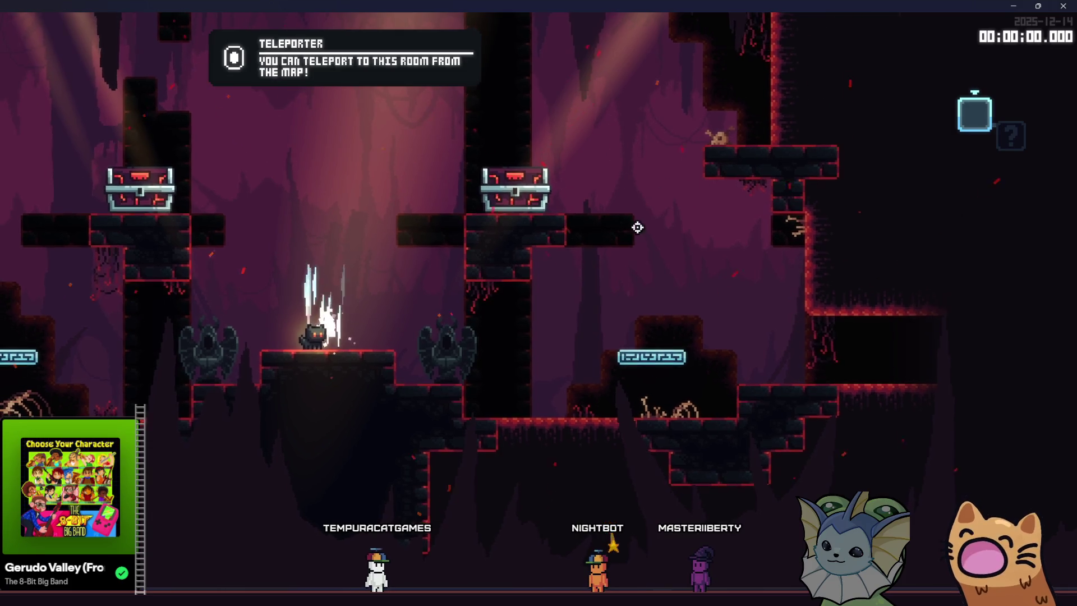
{"action": "key", "text": "d"}
{"action": "key", "text": "d"}
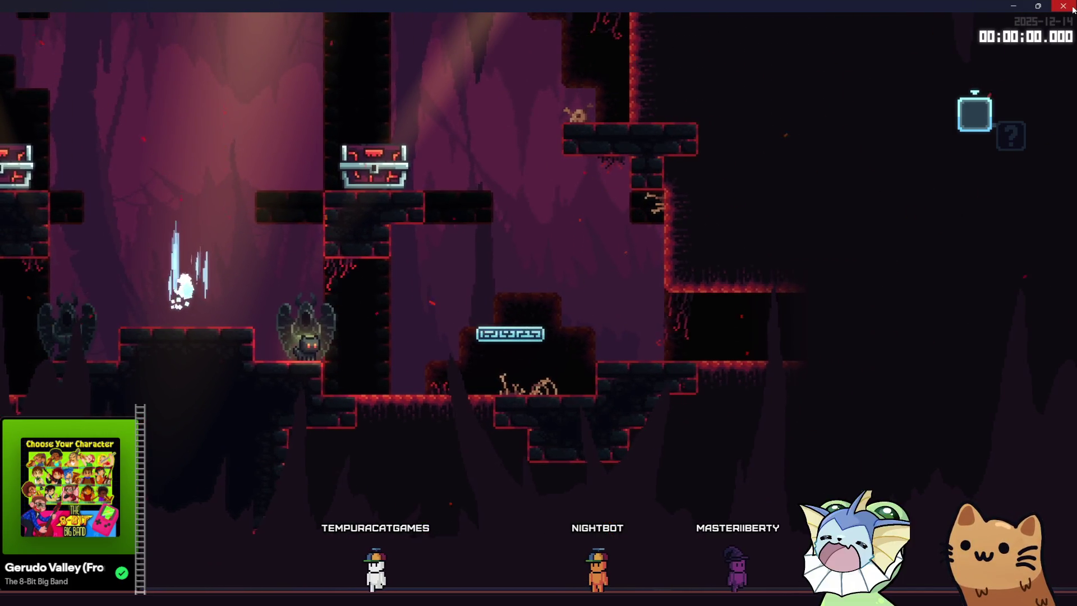
{"action": "left_click", "coordinate": [1072, 9]}
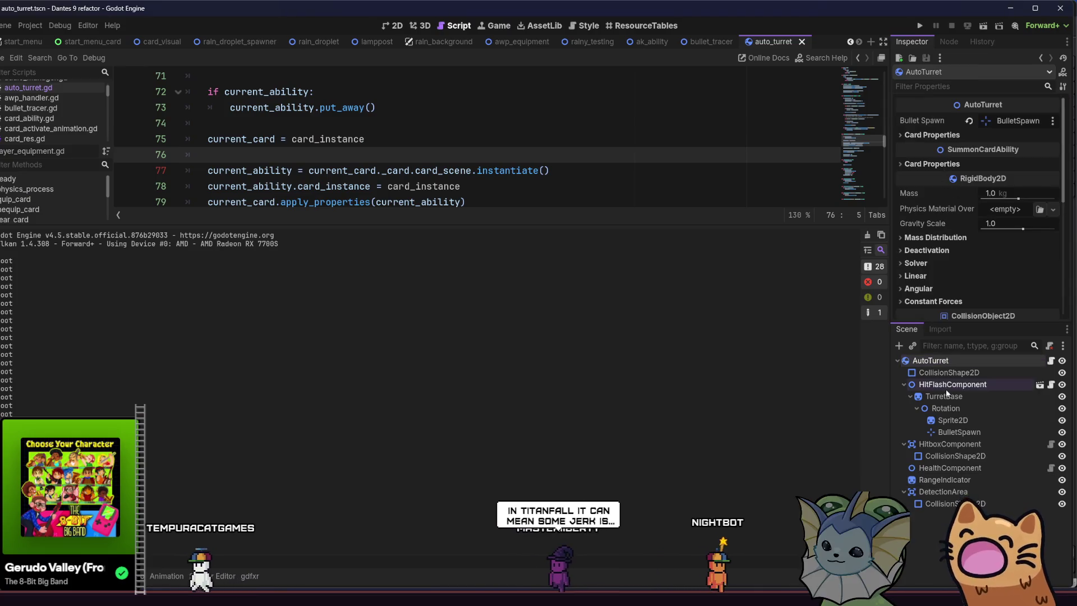
Toggle Lock Rotation on the turret body, review its collision settings, and save.
{"action": "left_click", "coordinate": [926, 250]}
{"action": "scroll", "coordinate": [925, 251], "scroll_direction": "down", "scroll_amount": 1}
{"action": "left_click", "coordinate": [988, 269]}
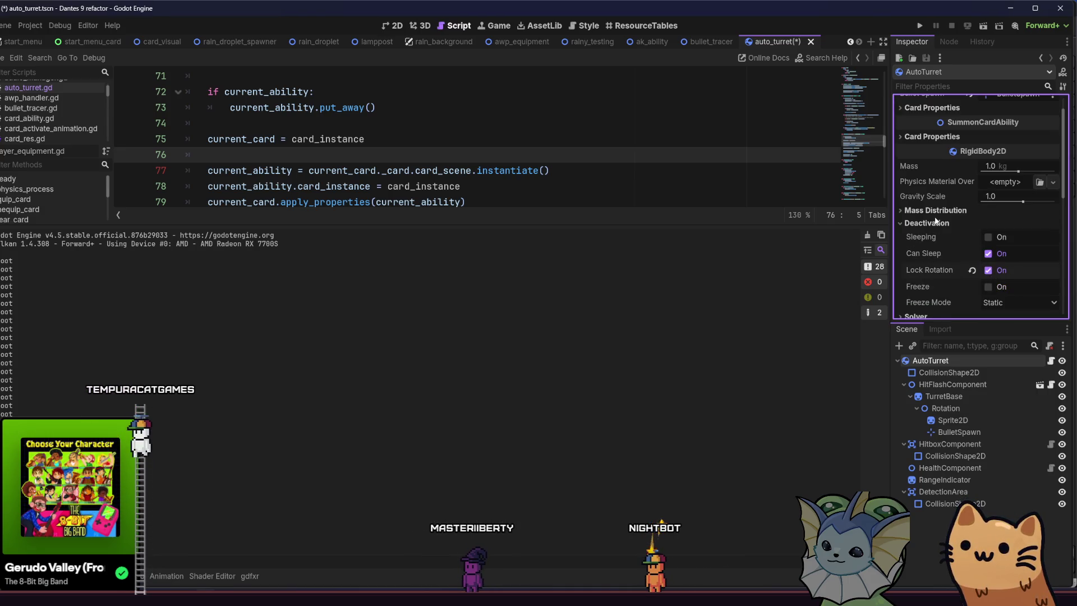
{"action": "left_click", "coordinate": [938, 223]}
{"action": "key", "text": "ctrl+s"}
{"action": "left_click", "coordinate": [943, 235]}
{"action": "left_click", "coordinate": [943, 236]}
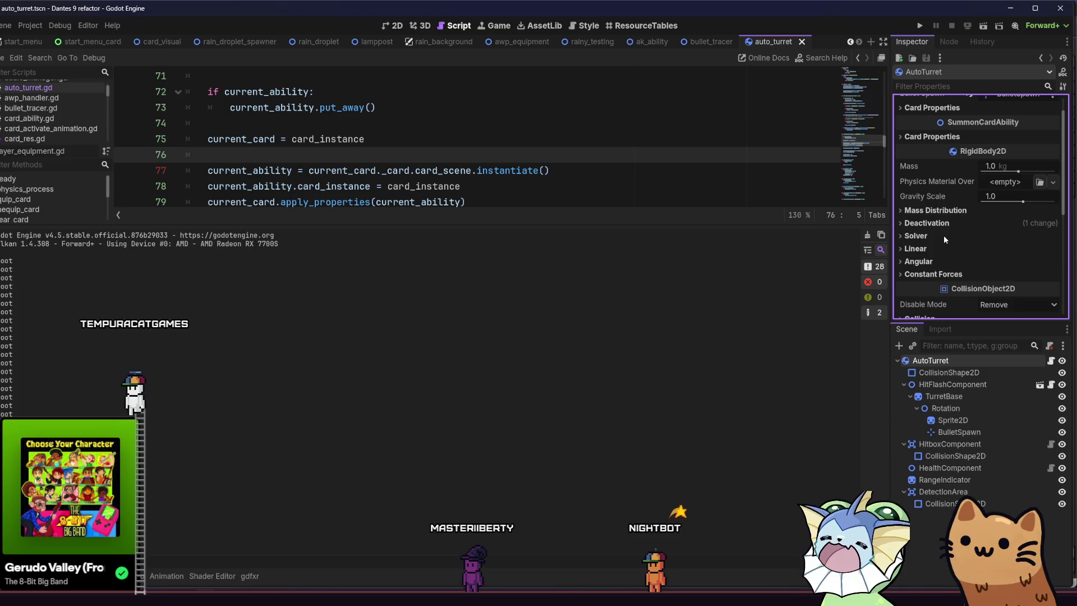
{"action": "scroll", "coordinate": [934, 252], "scroll_direction": "down", "scroll_amount": 3}
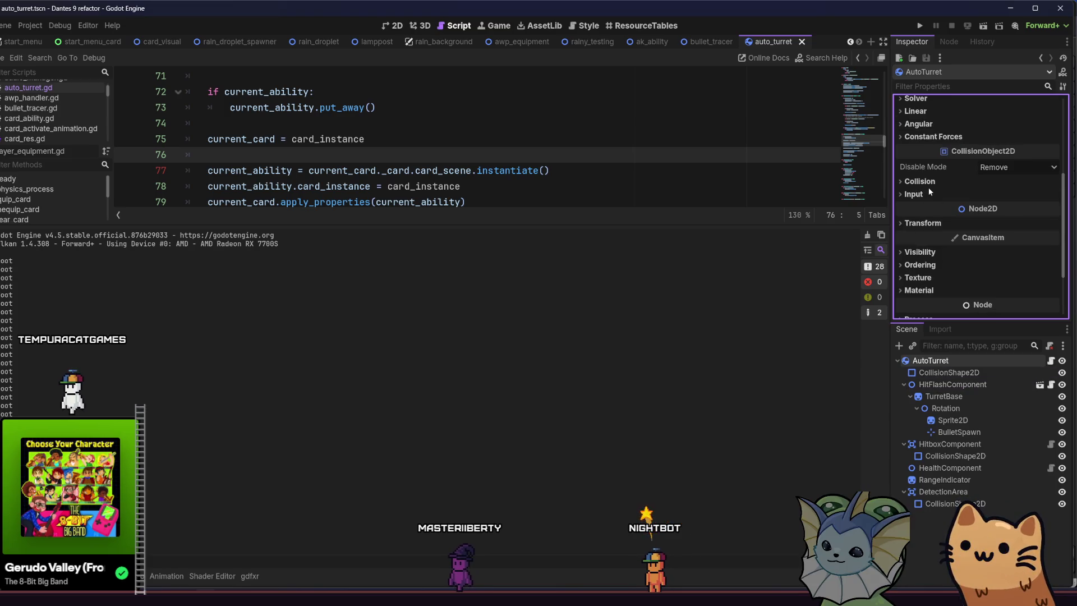
{"action": "left_click", "coordinate": [928, 184]}
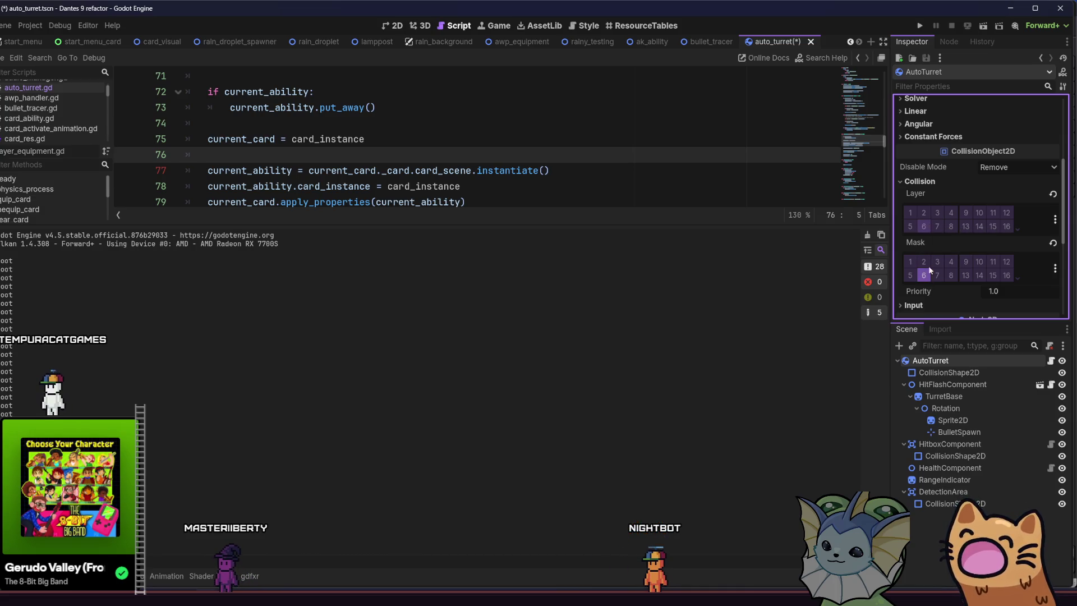
{"action": "key", "text": "ctrl+s"}
Remove HitboxComponent from layer 1 and mask 1, enable mask 4, save, and launch the game.
{"action": "left_click", "coordinate": [953, 444]}
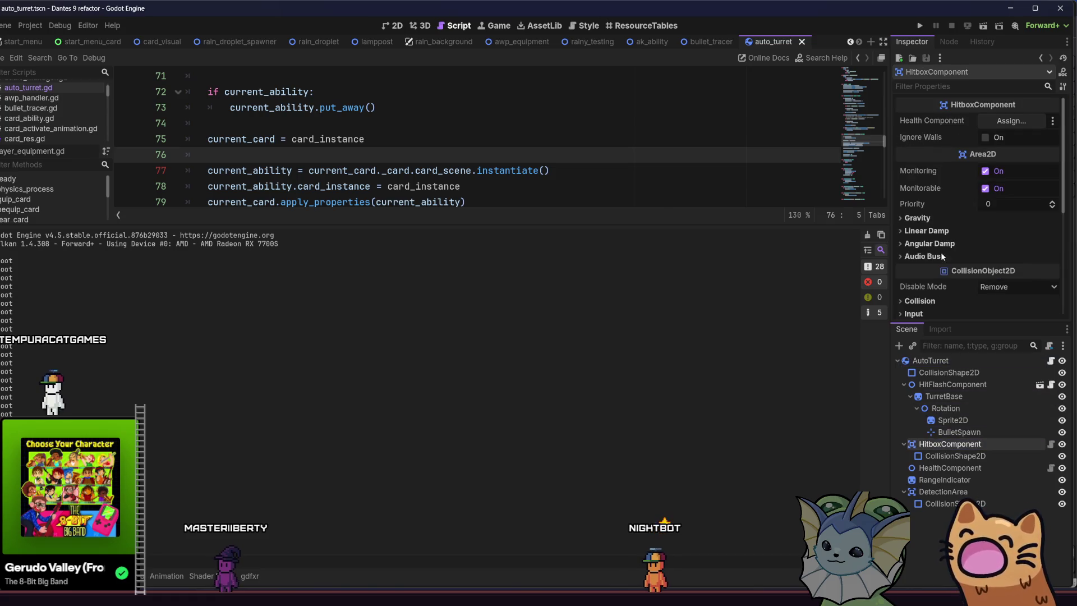
{"action": "left_click", "coordinate": [933, 303]}
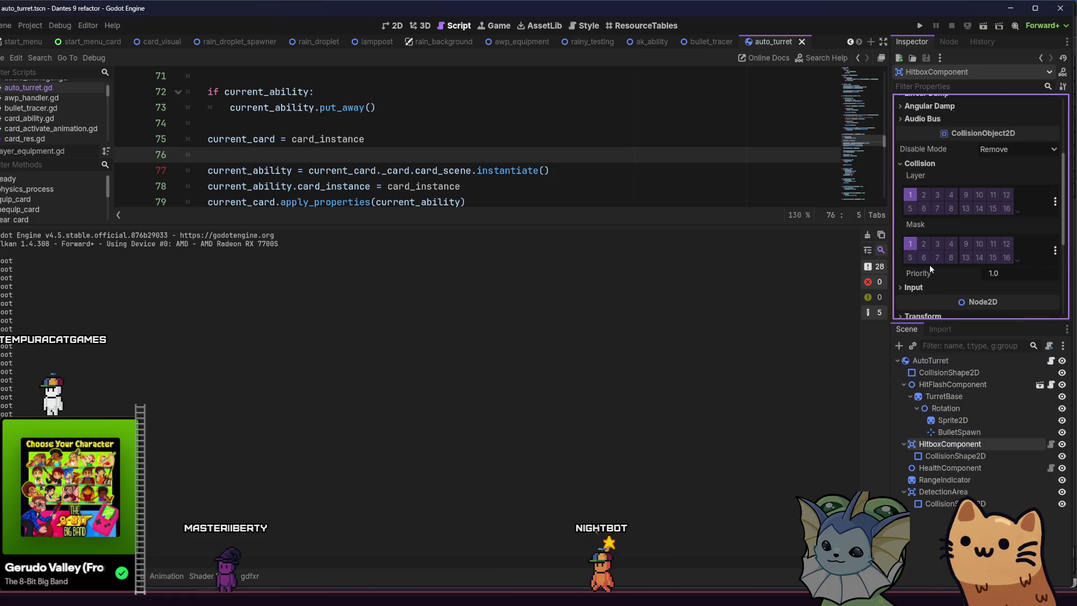
{"action": "left_click", "coordinate": [910, 197]}
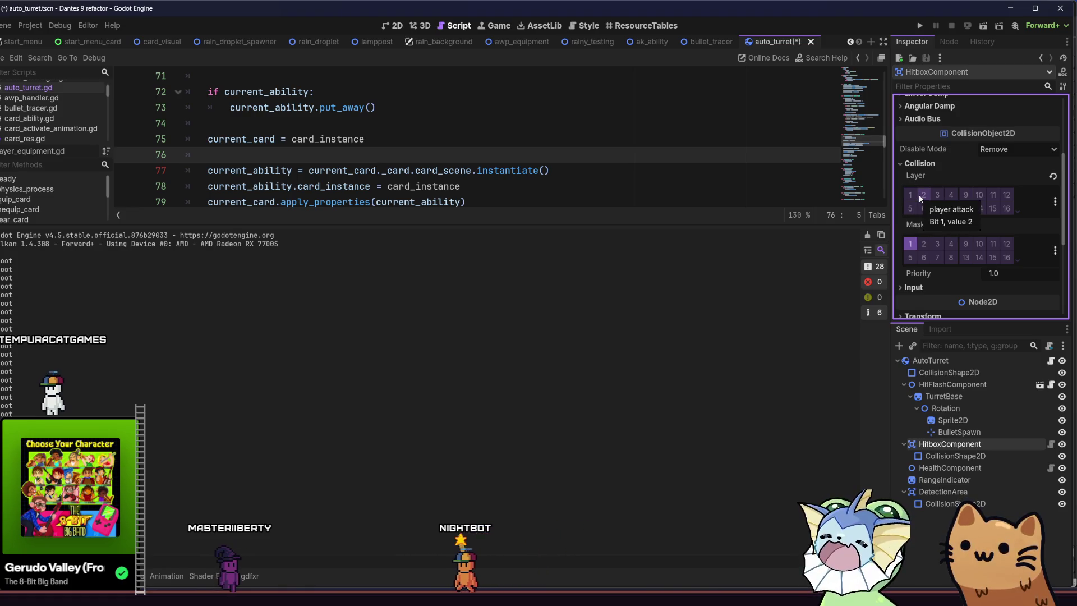
{"action": "left_click", "coordinate": [913, 247]}
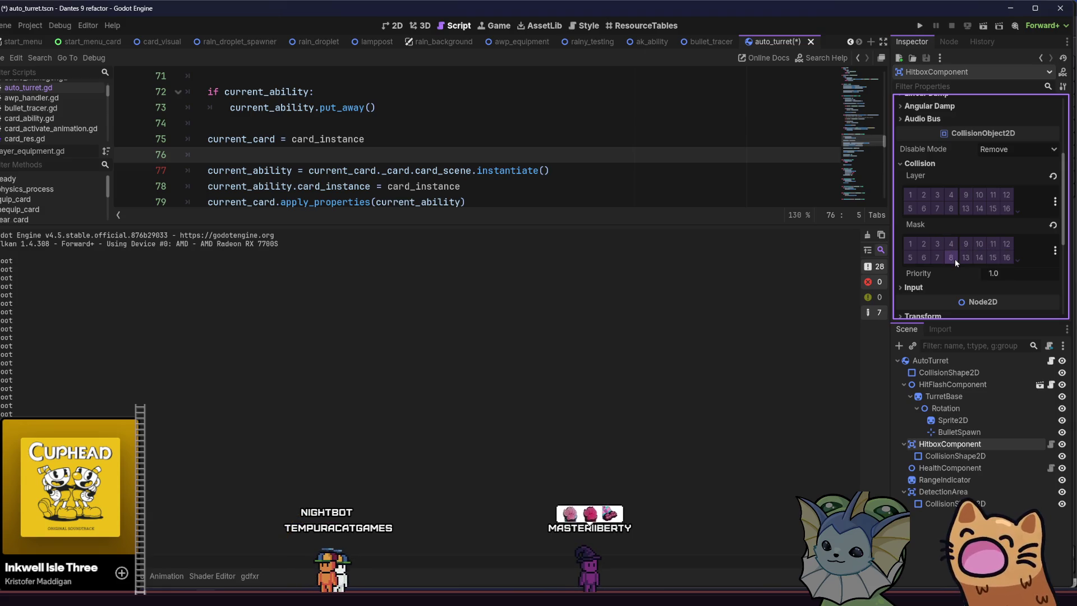
{"action": "left_click", "coordinate": [951, 245]}
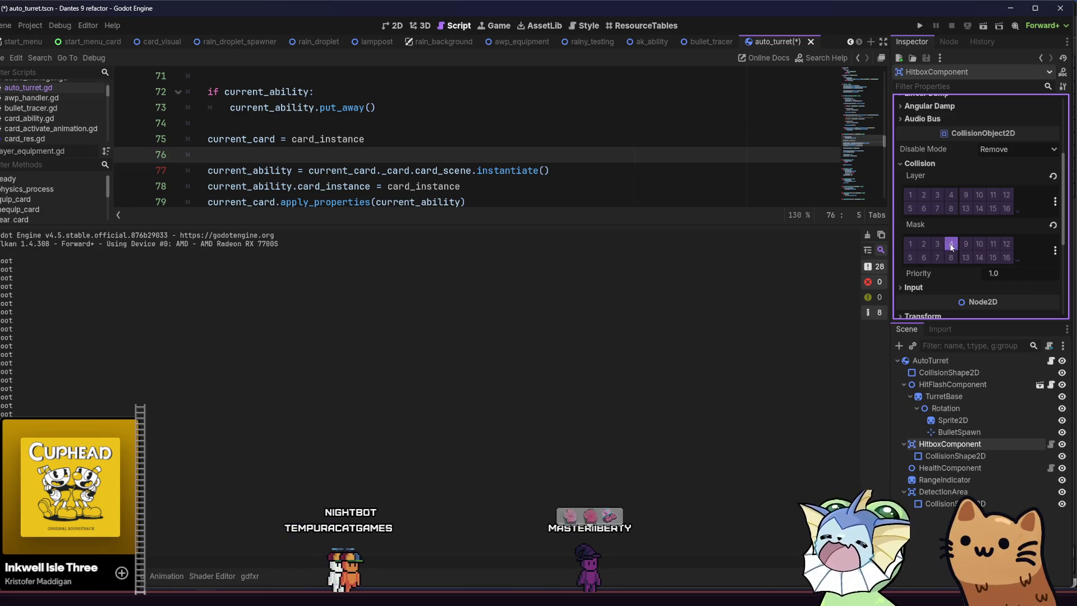
{"action": "key", "text": "ctrl+s"}
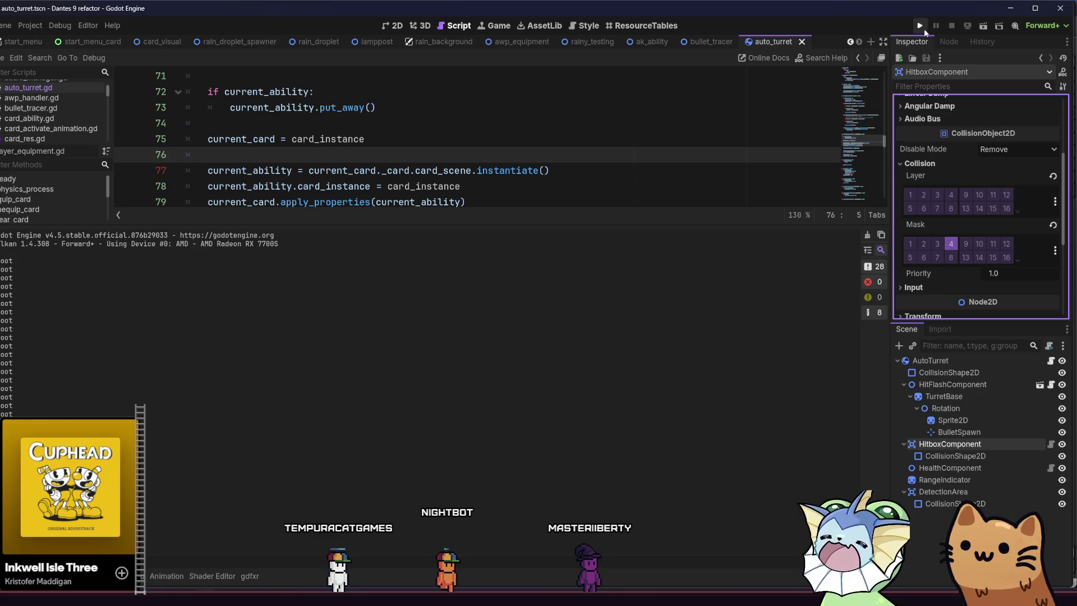
{"action": "left_click", "coordinate": [924, 29]}
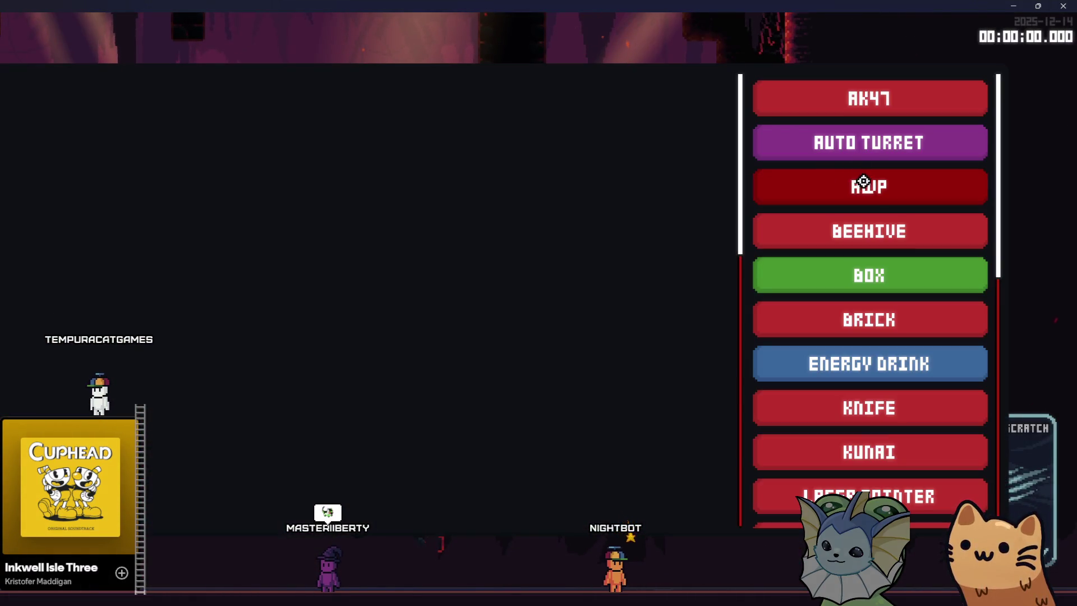
Add Auto Turret cards to the hand and walk the cat past the turret.
{"action": "left_click", "coordinate": [789, 140]}
{"action": "left_click", "coordinate": [788, 140]}
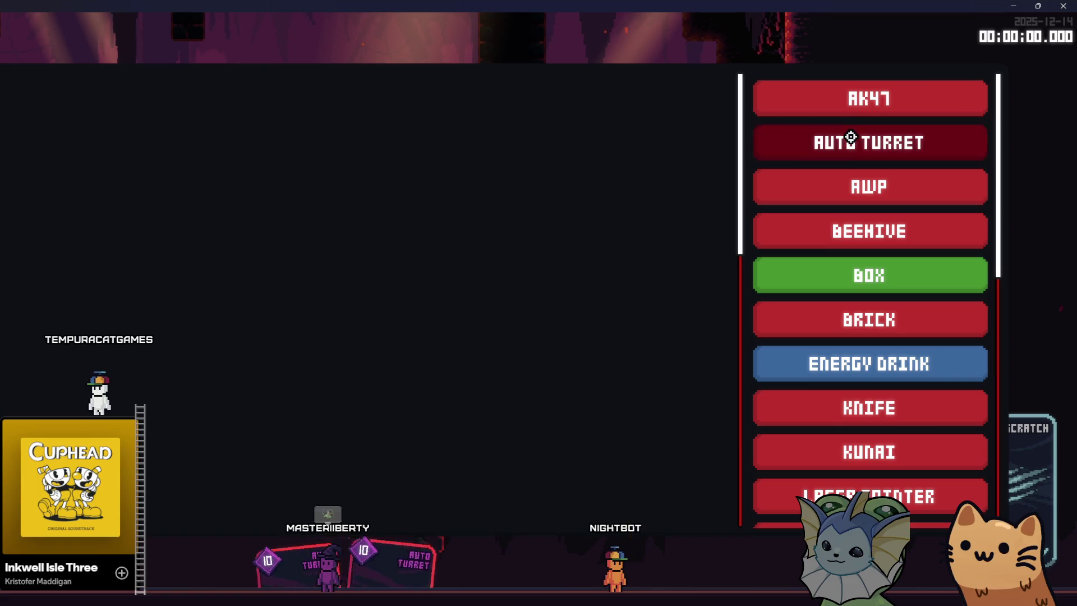
{"action": "left_click", "coordinate": [788, 140]}
{"action": "key", "text": "d"}
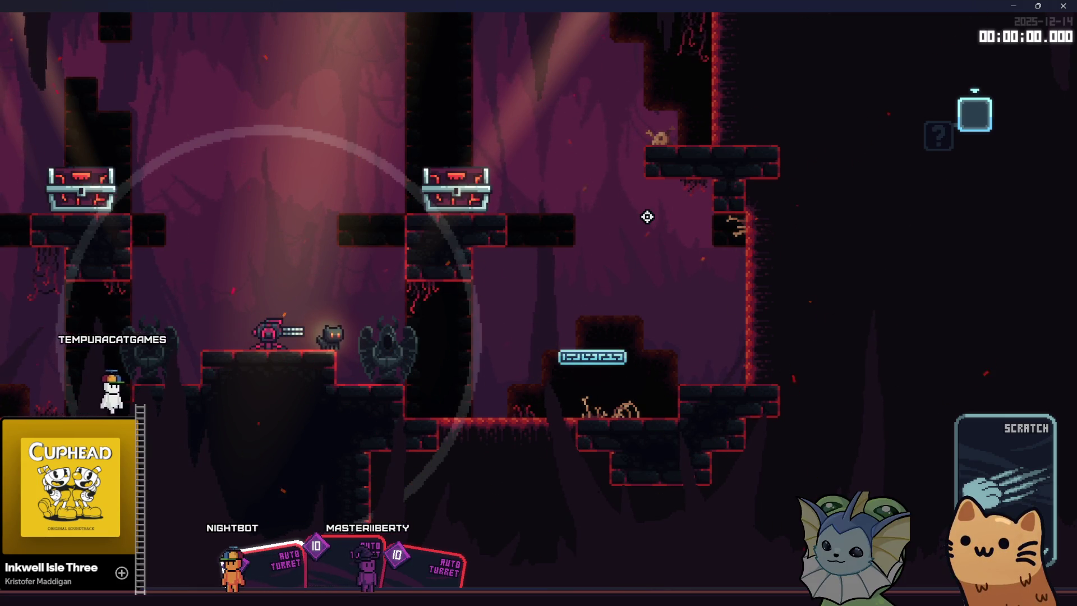
{"action": "key", "text": "a"}
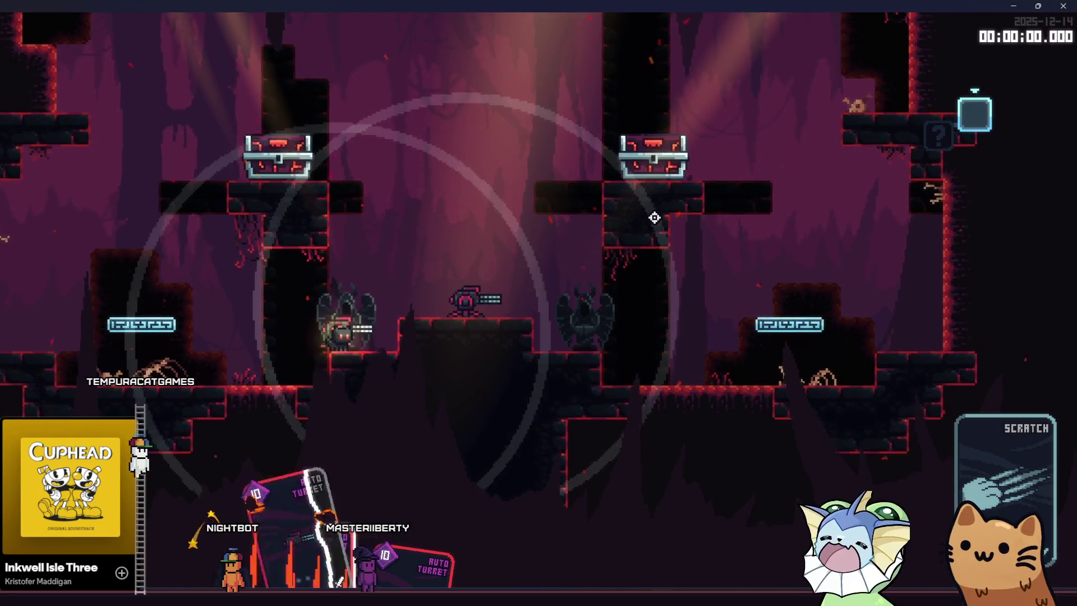
Jump the cat up to the left chest's platform, drop back down, and quit with F8.
{"action": "key", "text": "a"}
{"action": "key", "text": "space"}
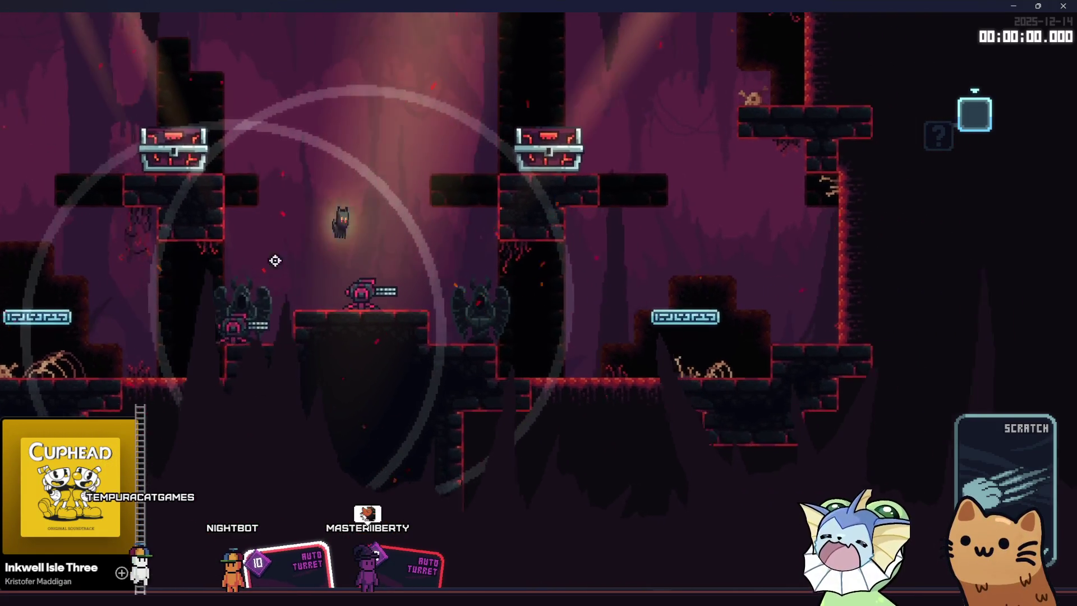
{"action": "key", "text": "a"}
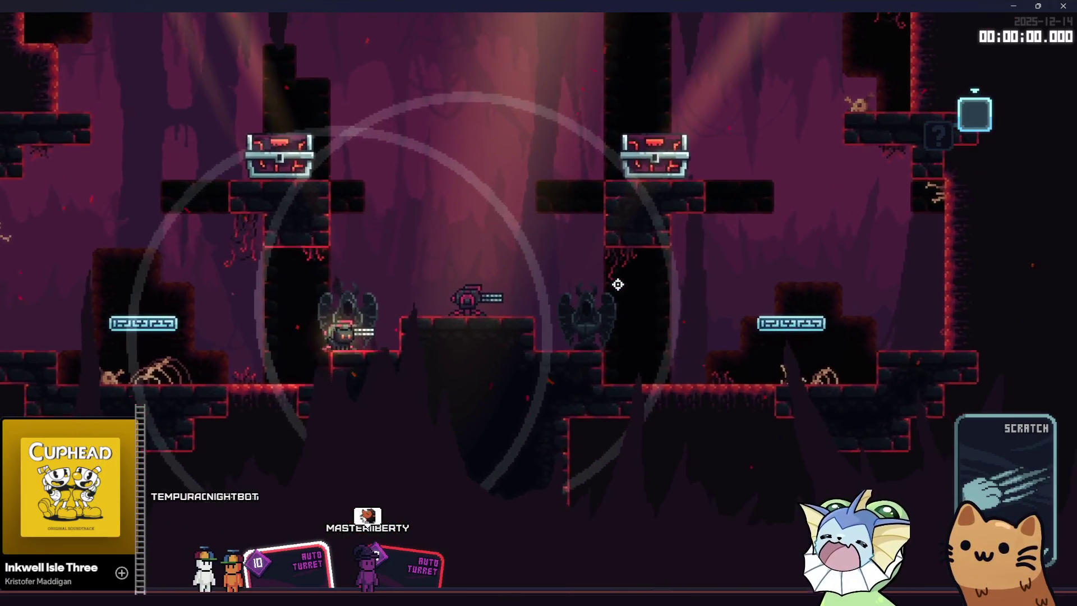
{"action": "key", "text": "space"}
{"action": "key", "text": "a"}
{"action": "key", "text": "space"}
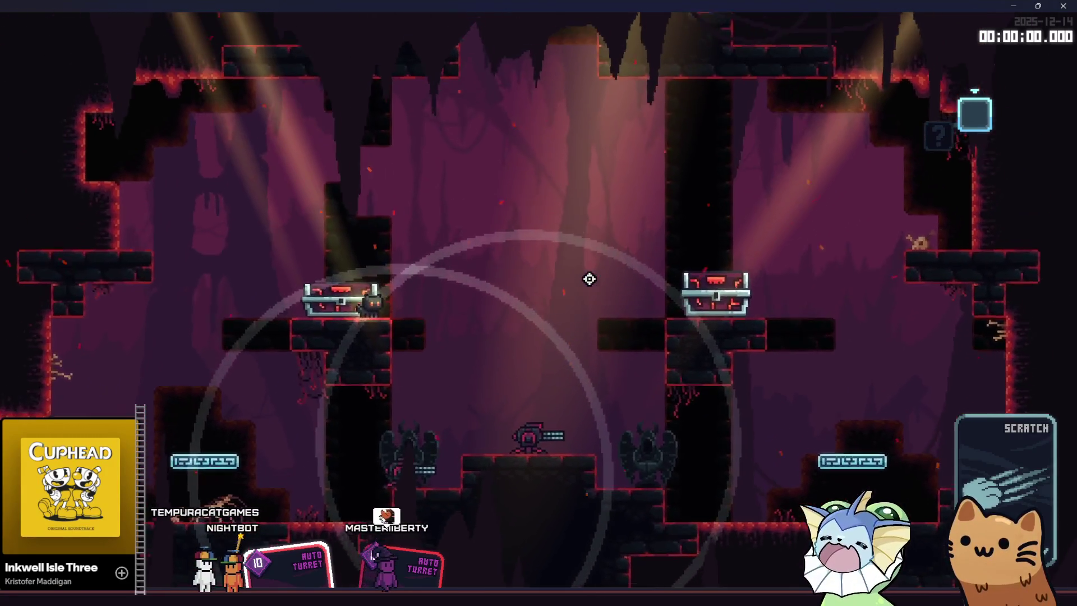
{"action": "key", "text": "d"}
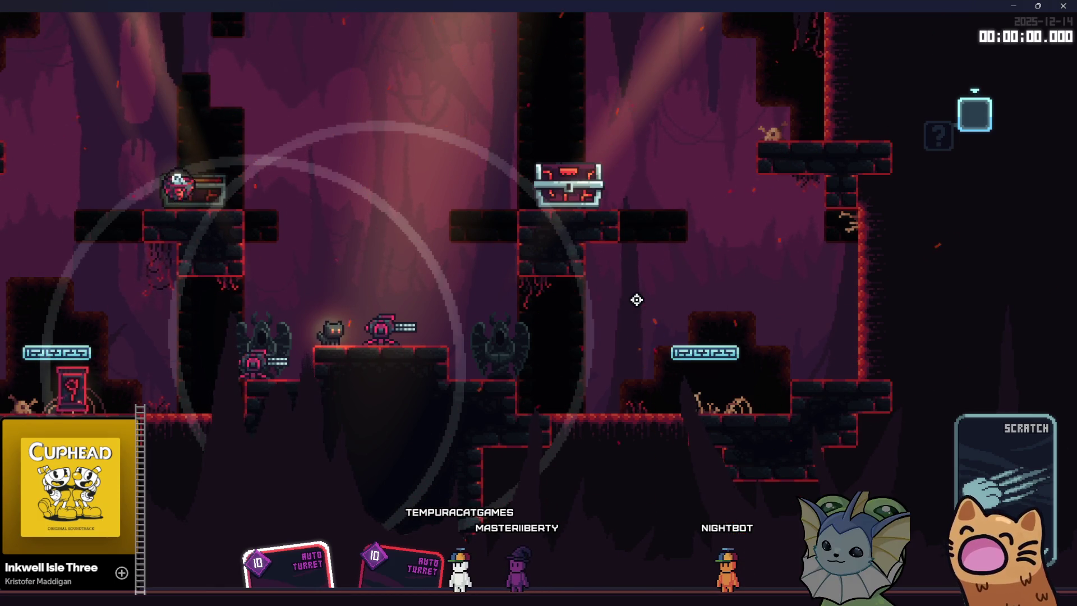
{"action": "key", "text": "F8"}
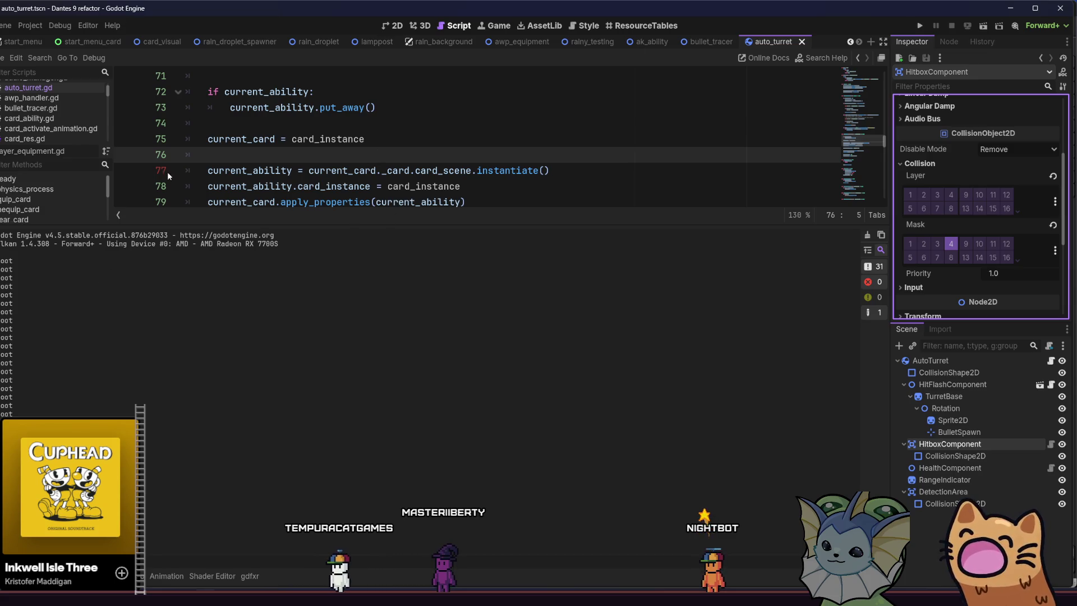
Enlarge the code editor and reopen auto_turret.gd, scrolling to its _physics_process and try_shoot code.
{"action": "mouse_move", "coordinate": [208, 225]}
{"action": "left_mouse_down"}
{"action": "mouse_move", "coordinate": [227, 331]}
{"action": "mouse_move", "coordinate": [218, 443]}
{"action": "mouse_move", "coordinate": [269, 355]}
{"action": "mouse_move", "coordinate": [282, 378]}
{"action": "left_mouse_up"}
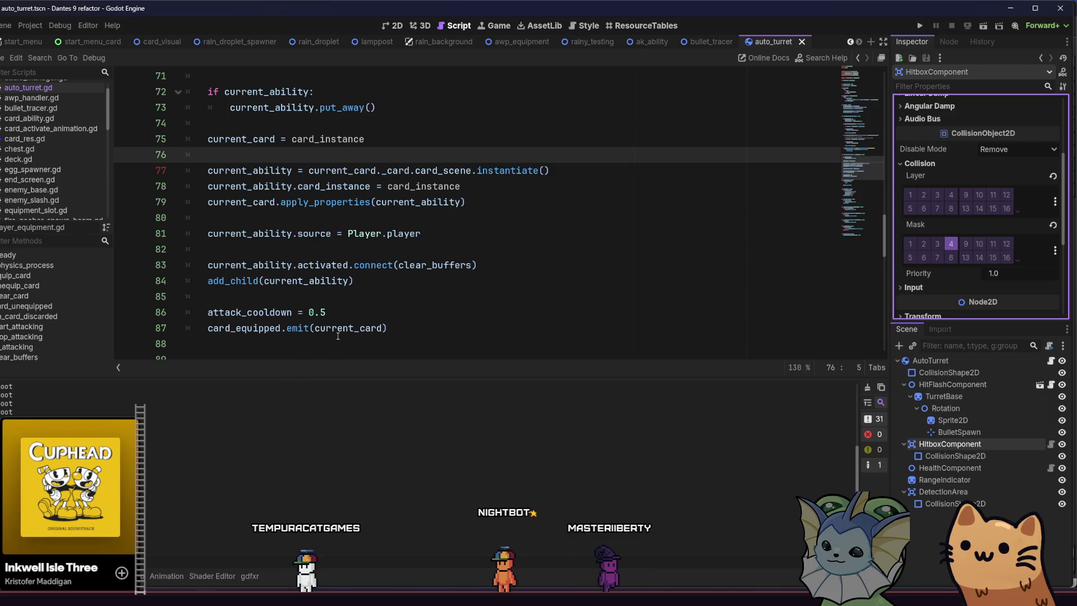
{"action": "left_click", "coordinate": [360, 282]}
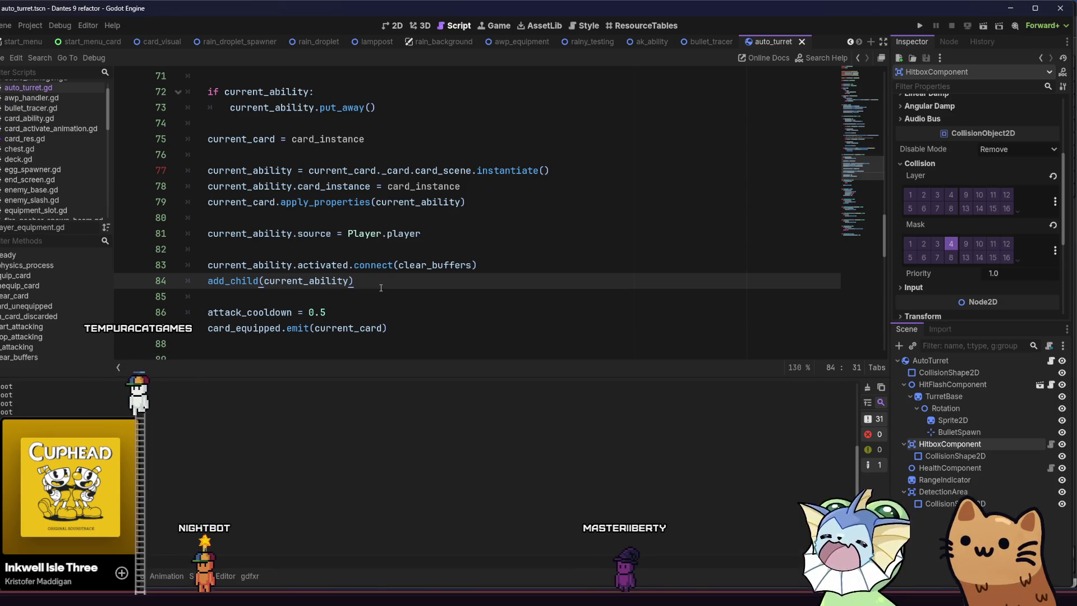
{"action": "left_click", "coordinate": [948, 446]}
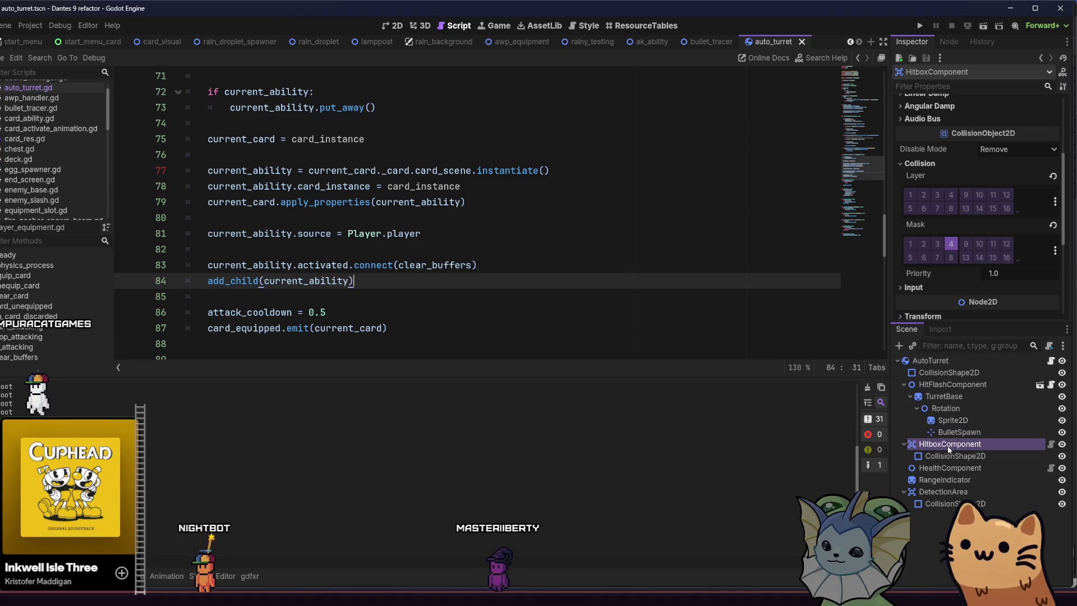
{"action": "left_click", "coordinate": [1051, 361]}
{"action": "scroll", "coordinate": [497, 290], "scroll_direction": "down", "scroll_amount": 3}
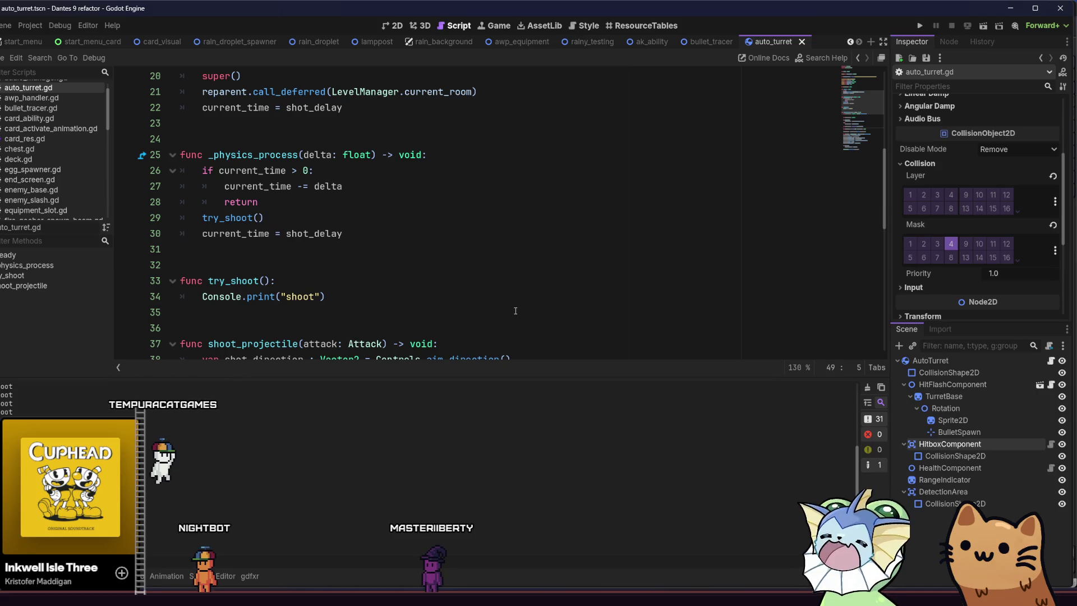
Open a new line after the current_time declaration and start typing 'var' for can_shoot.
{"action": "left_click", "coordinate": [497, 289]}
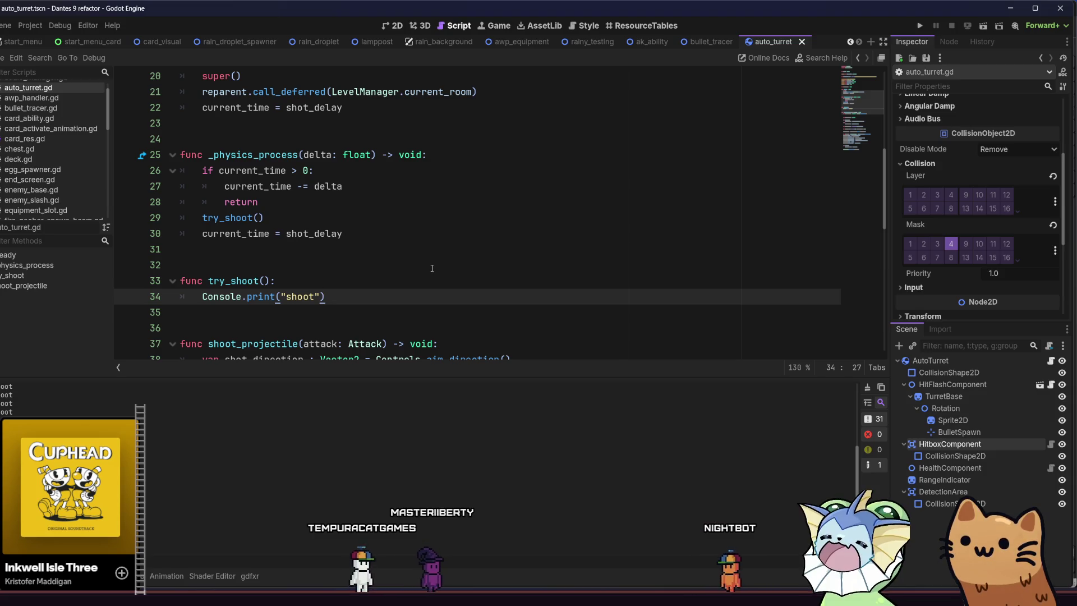
{"action": "scroll", "coordinate": [463, 258], "scroll_direction": "down", "scroll_amount": 1}
{"action": "scroll", "coordinate": [463, 258], "scroll_direction": "up", "scroll_amount": 5}
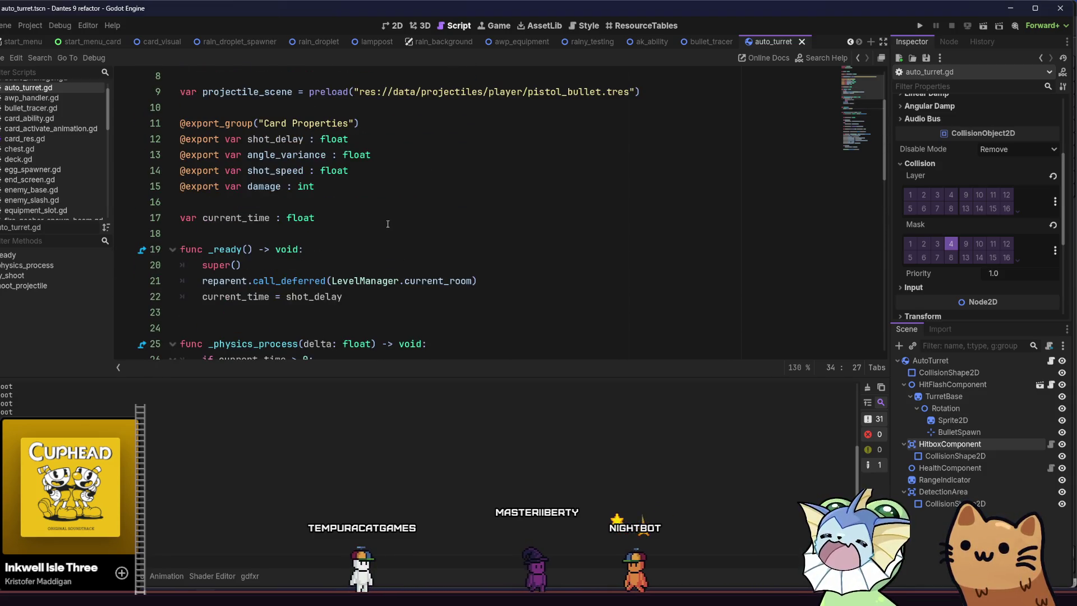
{"action": "left_click", "coordinate": [384, 193]}
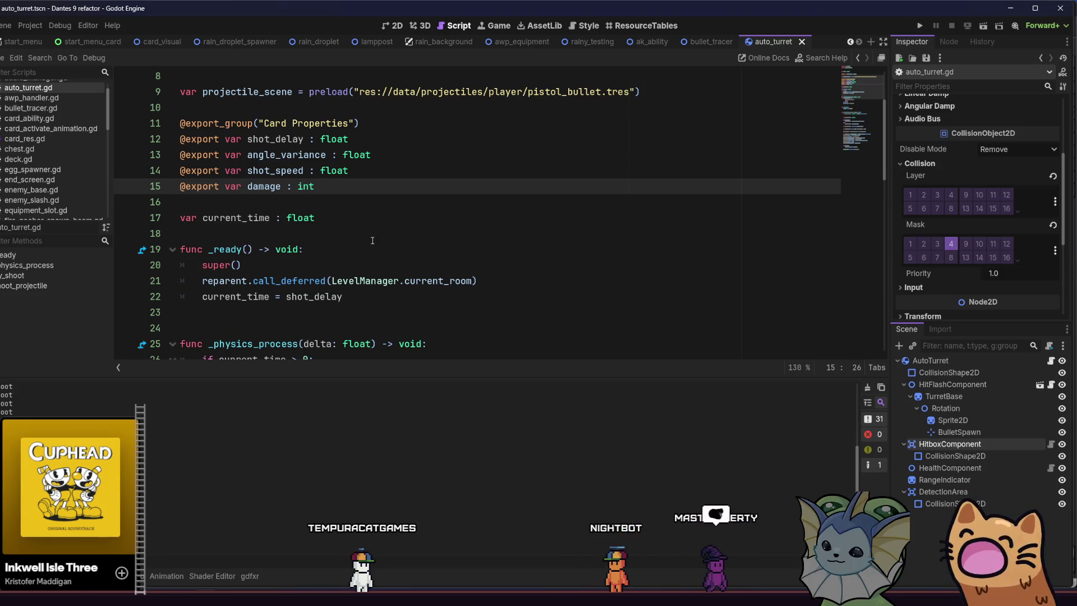
{"action": "left_click", "coordinate": [347, 220]}
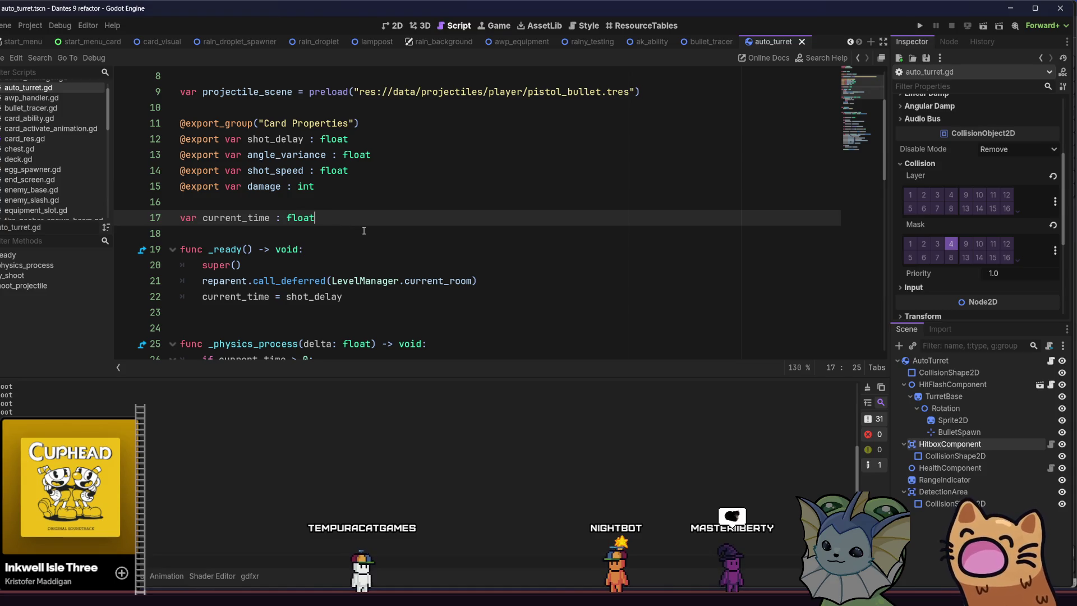
{"action": "key", "text": "Return"}
{"action": "type", "text": "var can_shoot :"}
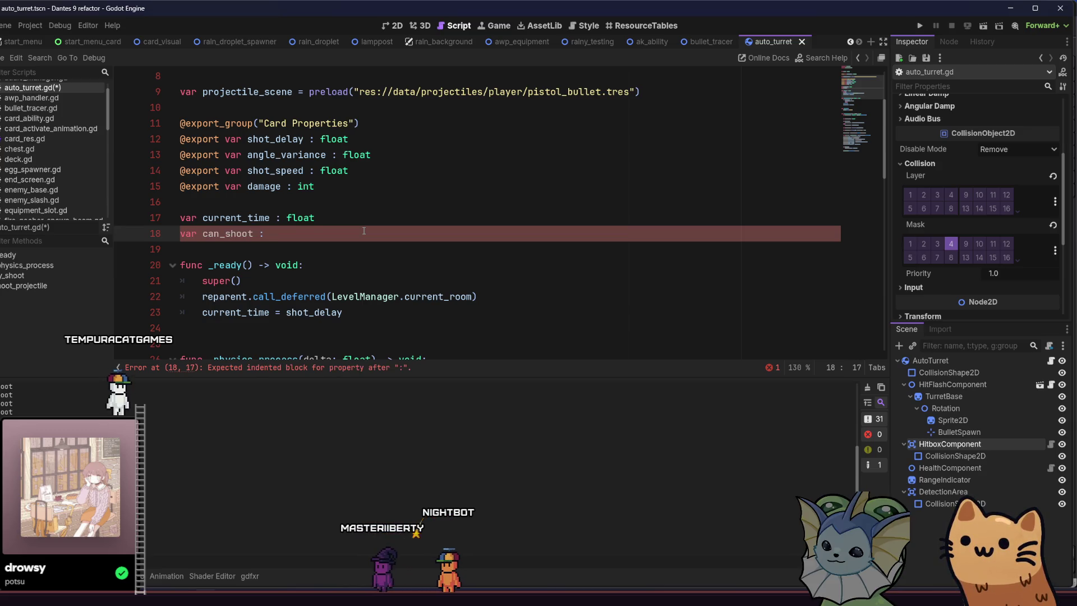
Finish can_shoot as 'bool = true' and add 'and !can_shoot' to the current_time countdown condition.
{"action": "type", "text": "ol = true"}
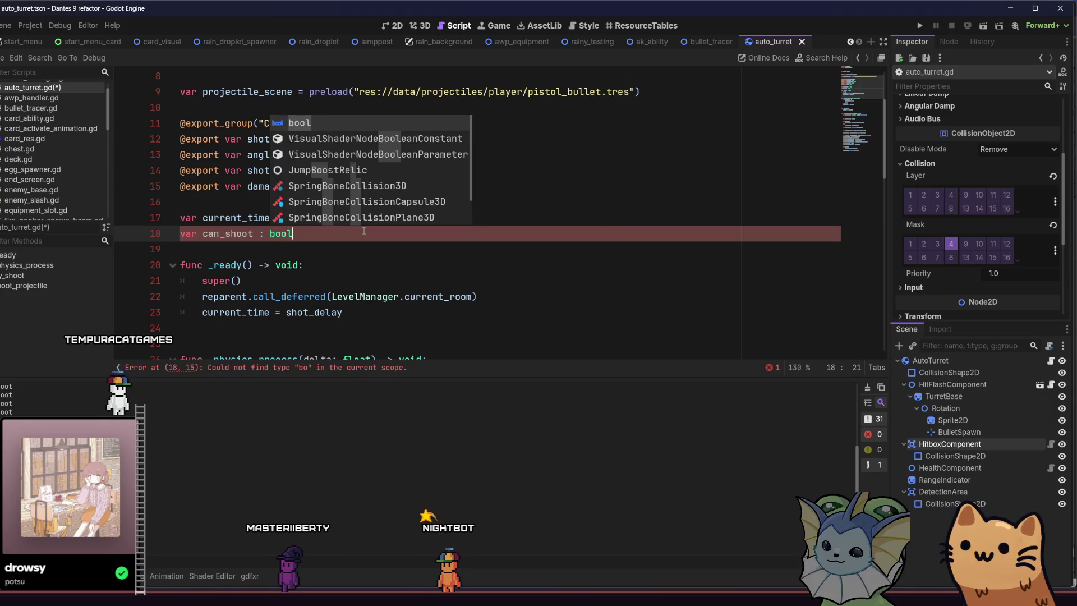
{"action": "key", "text": "Escape"}
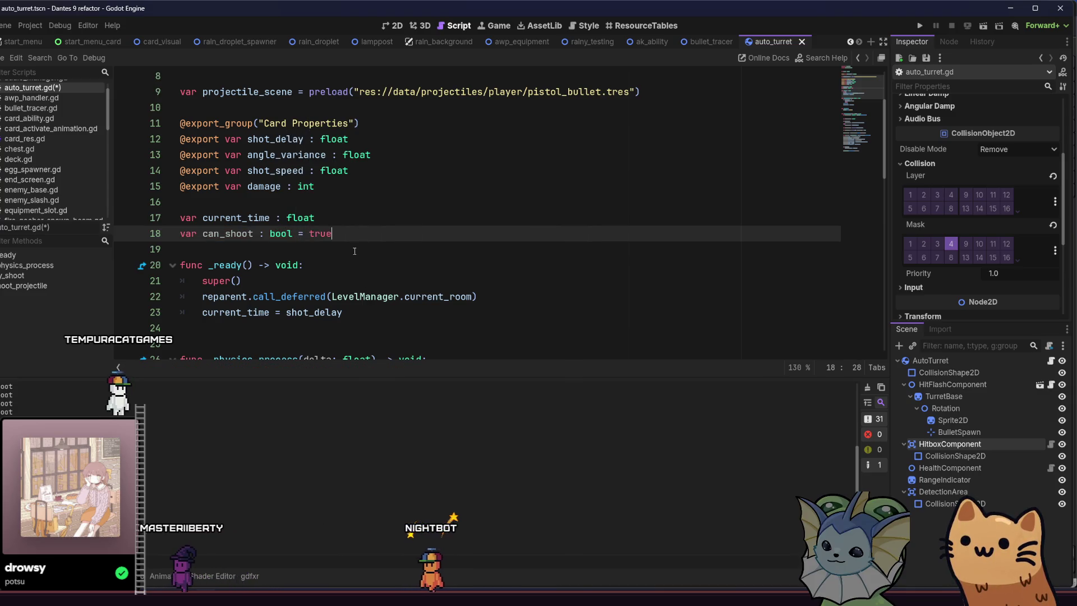
{"action": "scroll", "coordinate": [355, 251], "scroll_direction": "down", "scroll_amount": 3}
{"action": "left_click", "coordinate": [308, 235]}
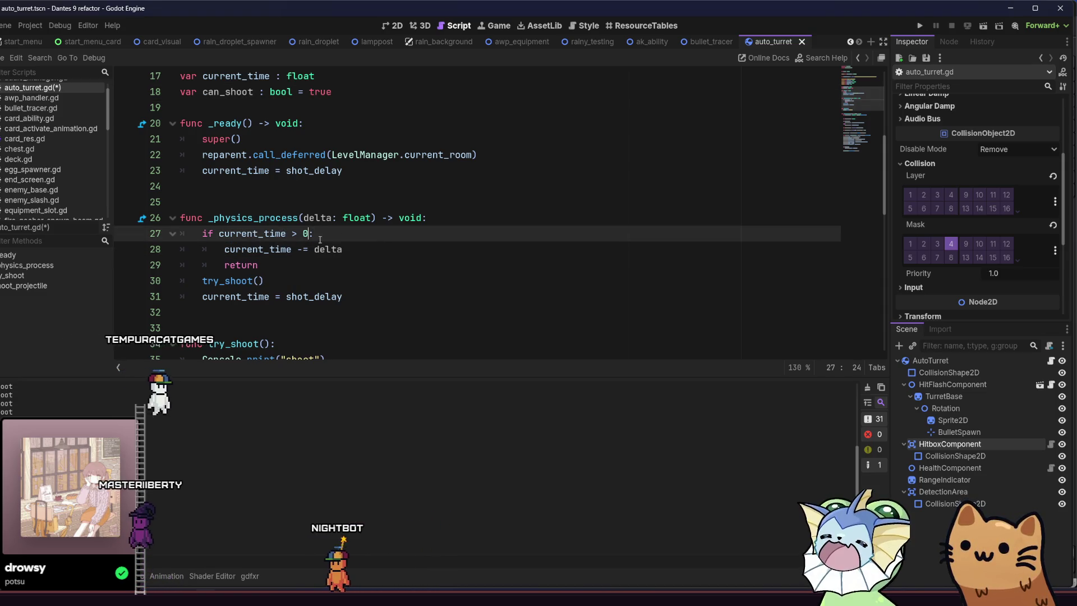
{"action": "type", "text": "and "}
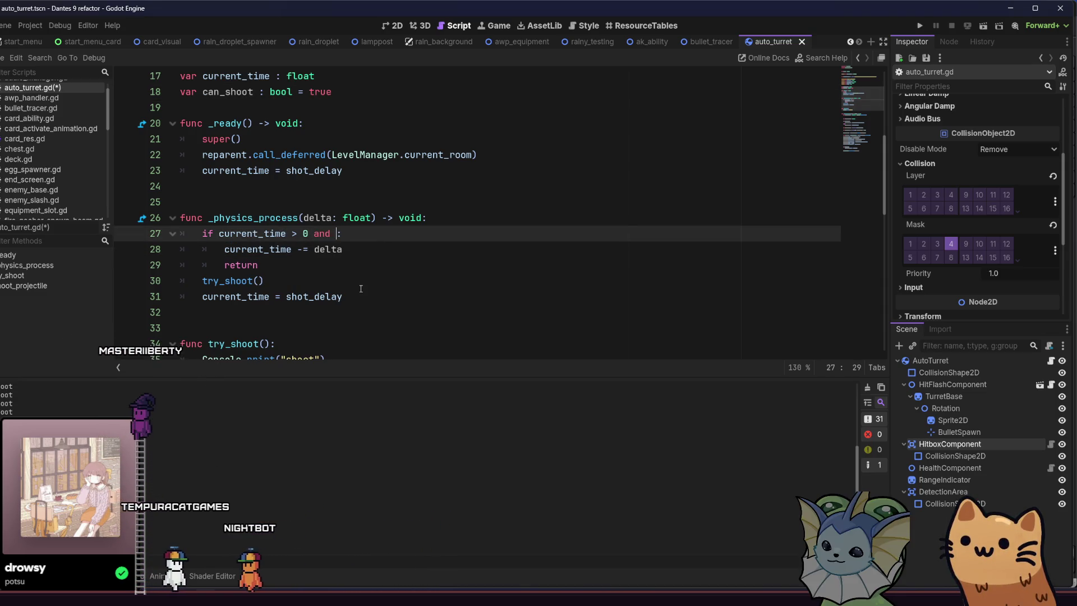
{"action": "type", "text": "!can"}
{"action": "key", "text": "Return"}
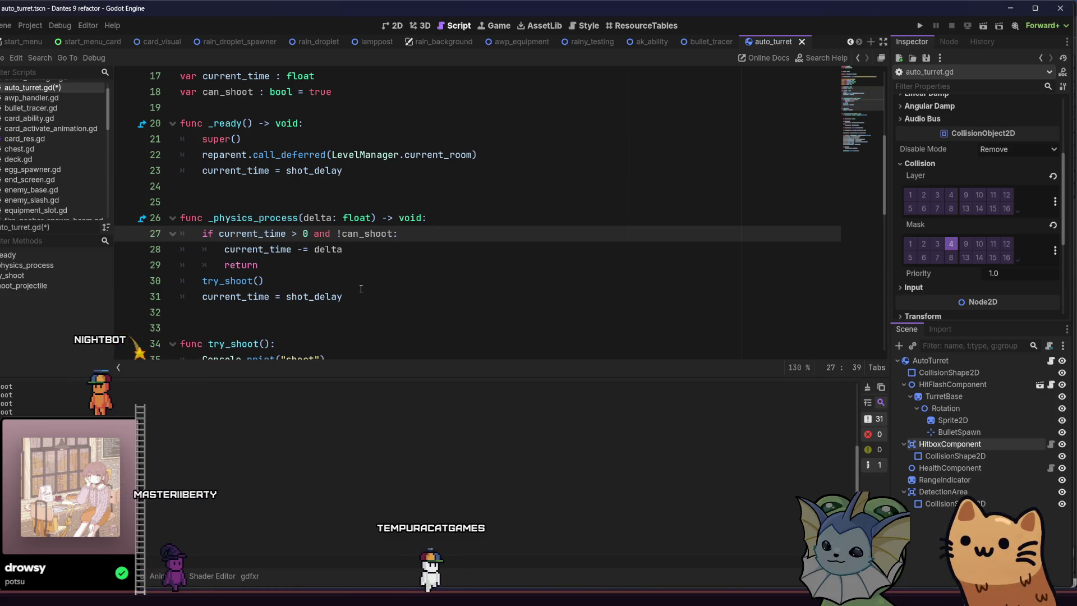
Add 'if !can_shoot:' after try_shoot(), indent the current_time reset under it, and save.
{"action": "left_click", "coordinate": [361, 288]}
{"action": "key", "text": "Return"}
{"action": "type", "text": "if !"}
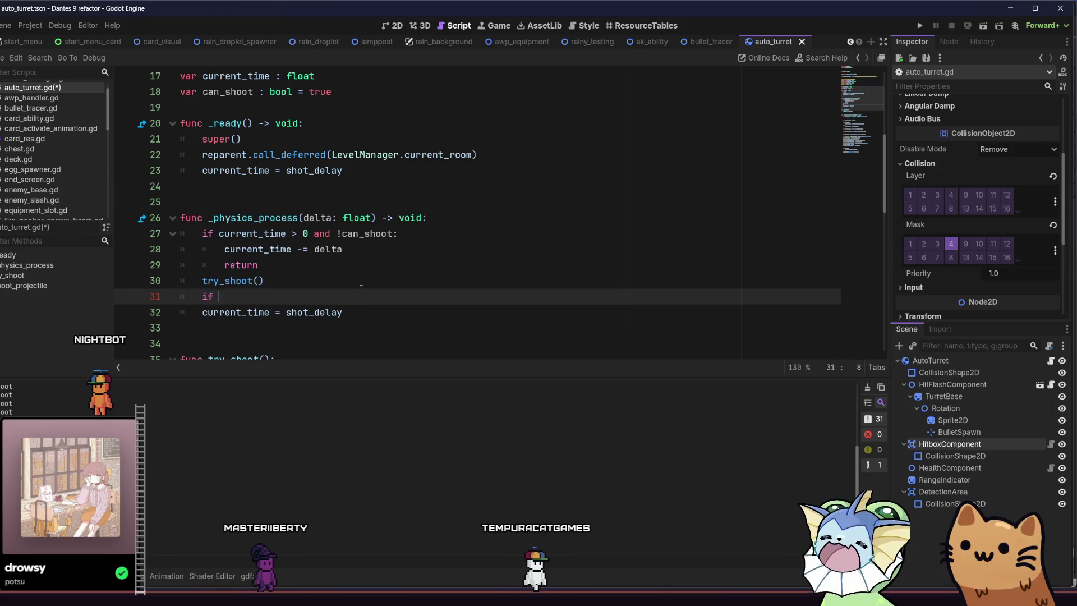
{"action": "type", "text": "can_shoot"}
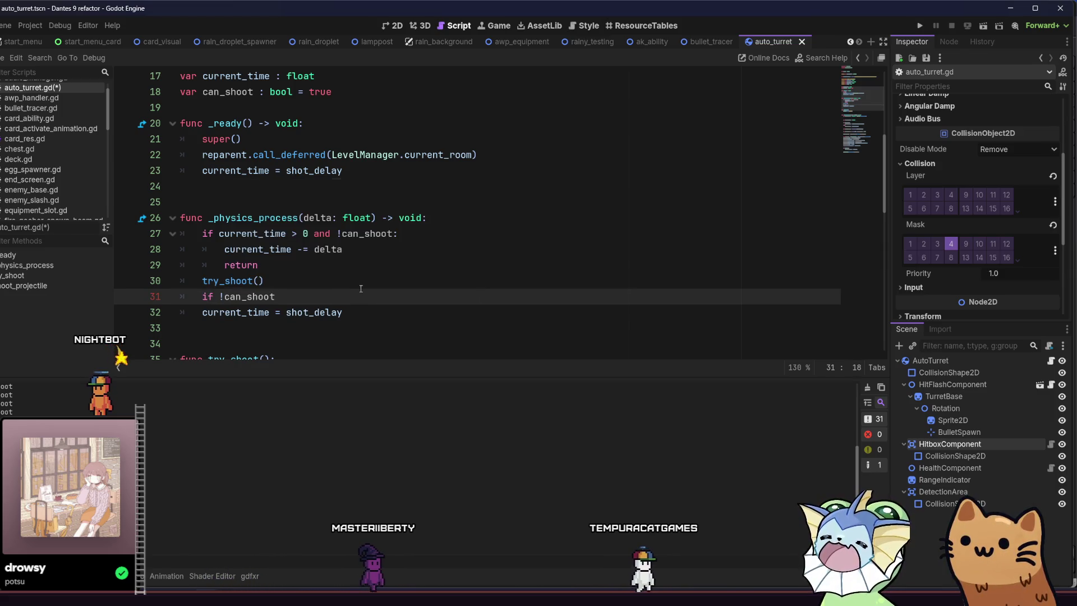
{"action": "type", "text": ":"}
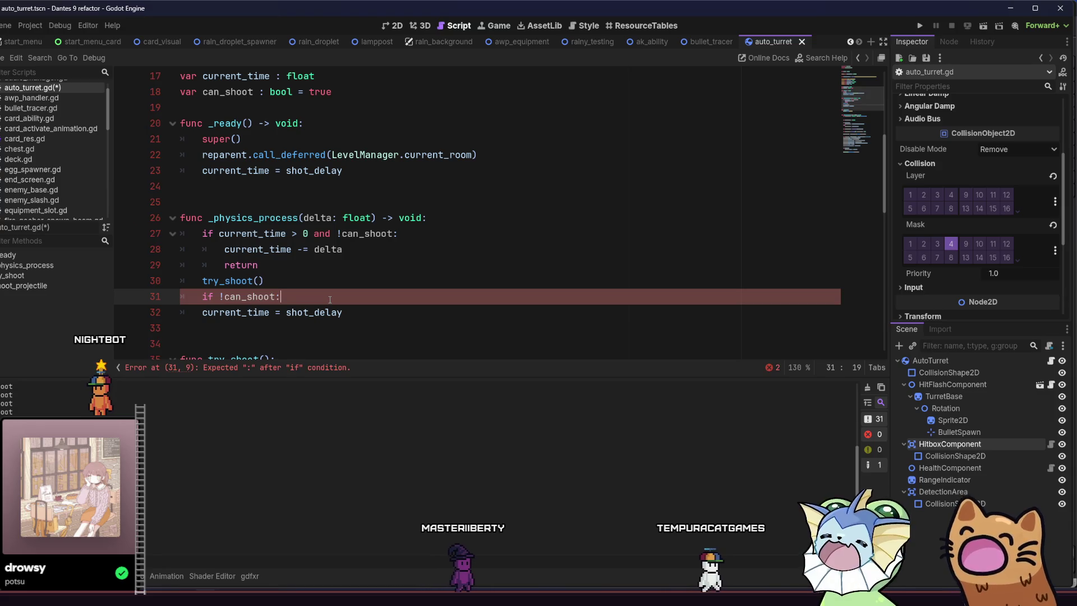
{"action": "left_click", "coordinate": [209, 312]}
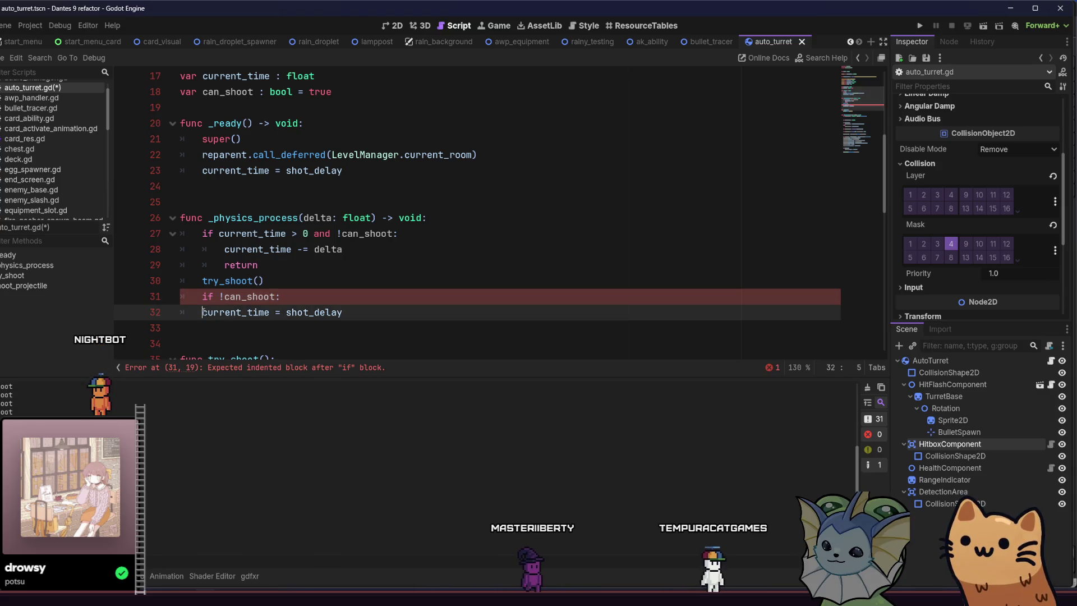
{"action": "key", "text": "Tab"}
{"action": "left_click", "coordinate": [463, 323]}
{"action": "key", "text": "ctrl+s"}
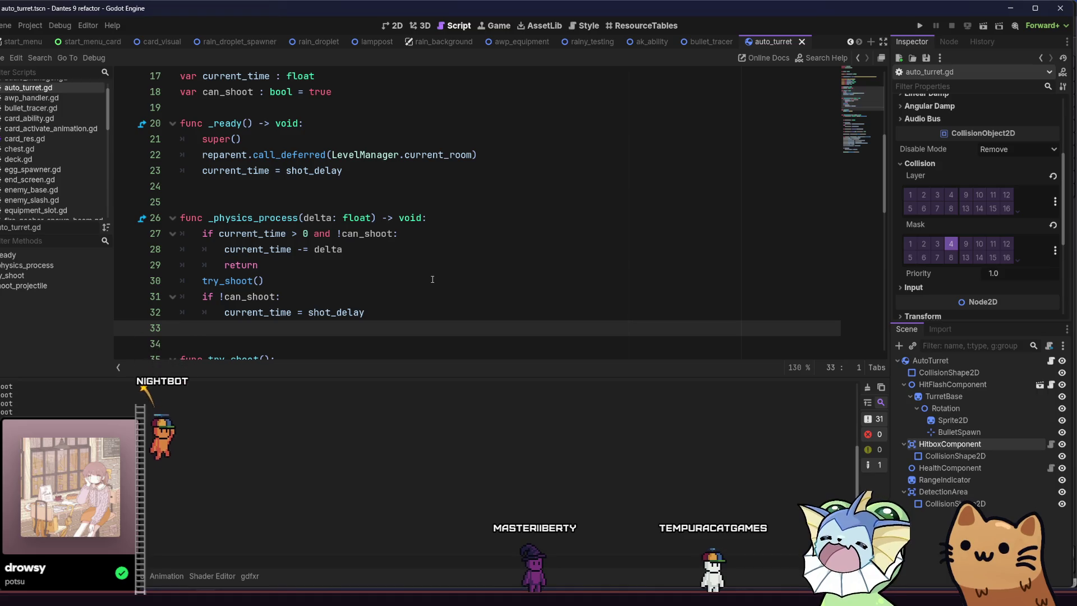
{"action": "scroll", "coordinate": [432, 279], "scroll_direction": "down", "scroll_amount": 2}
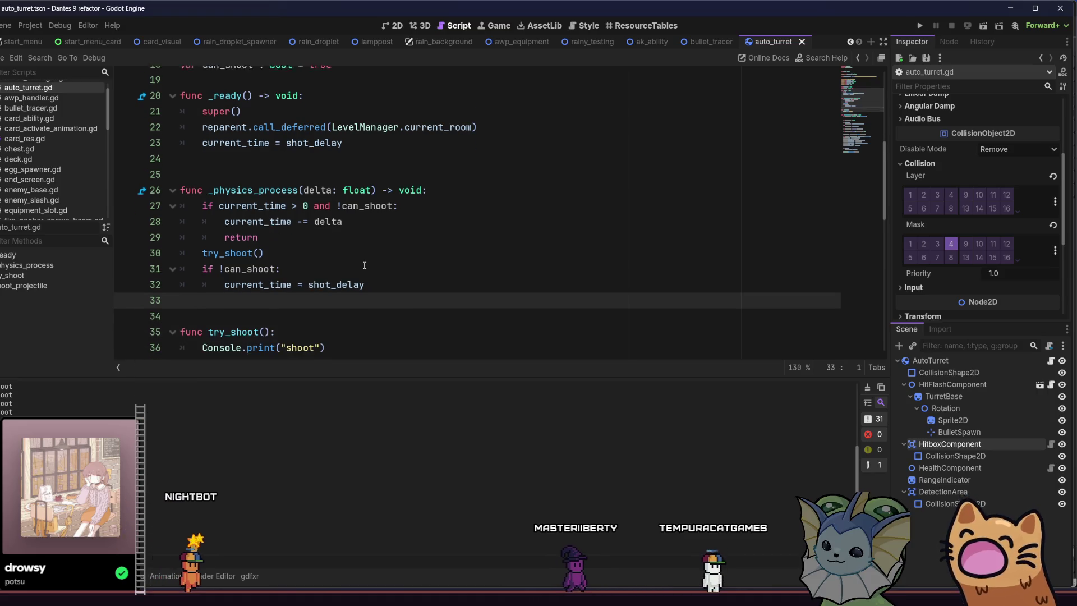
{"action": "left_click", "coordinate": [383, 279]}
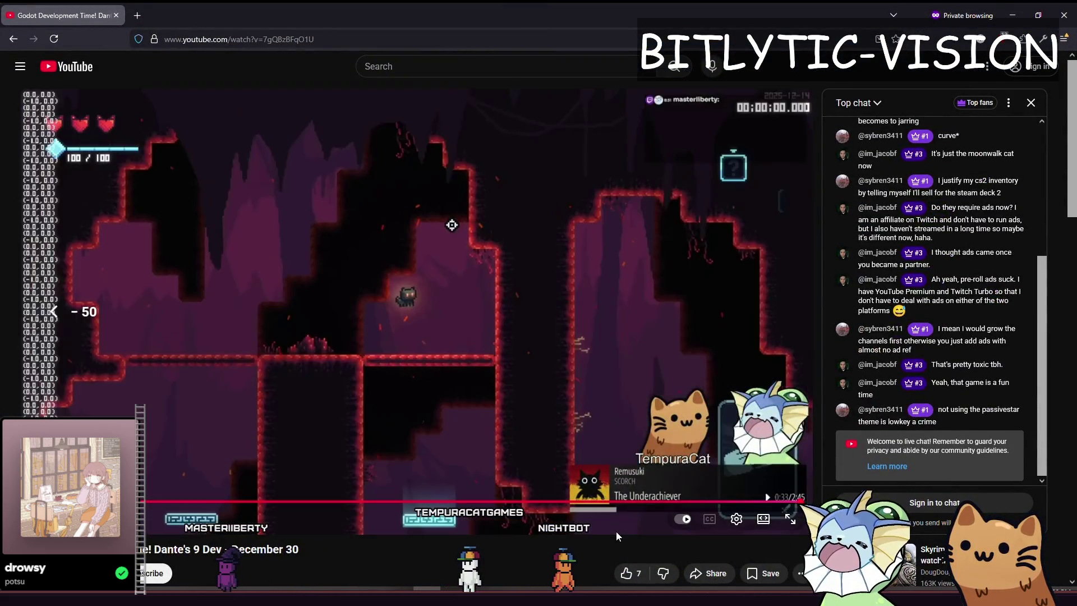
Rewind the stream to the turret gameplay, pause it, and switch to a different video quality.
{"action": "key", "text": "j"}
{"action": "key", "text": "j"}
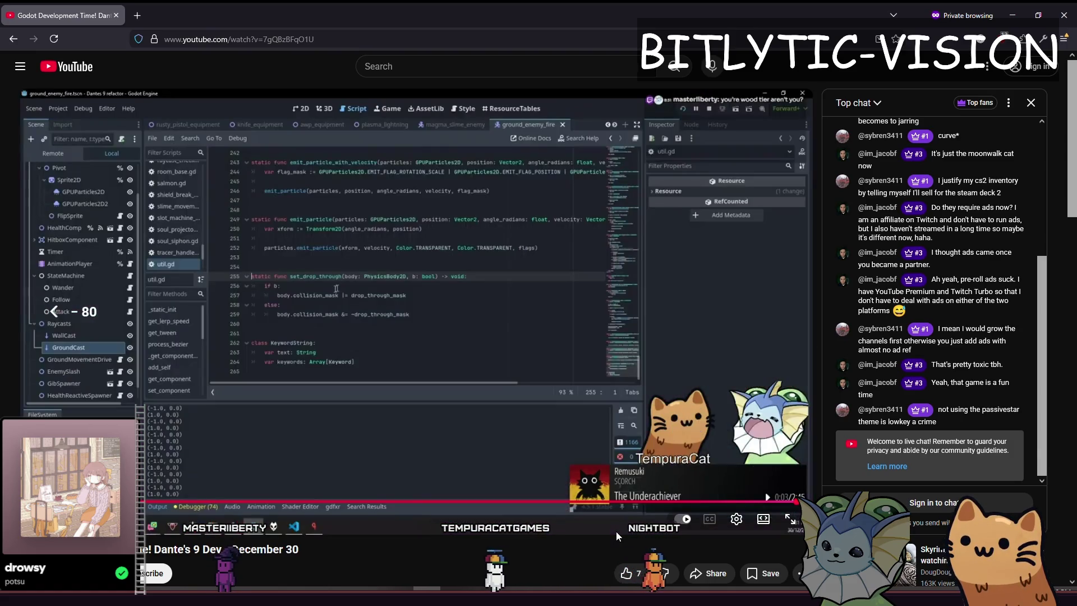
{"action": "key", "text": "k"}
{"action": "key", "text": "l"}
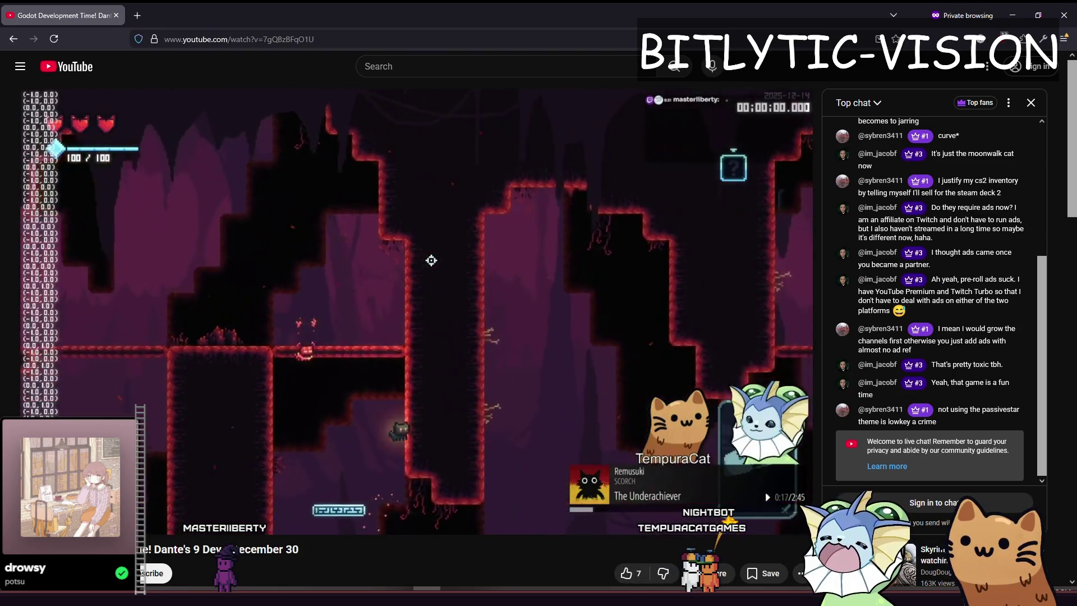
{"action": "key", "text": "k"}
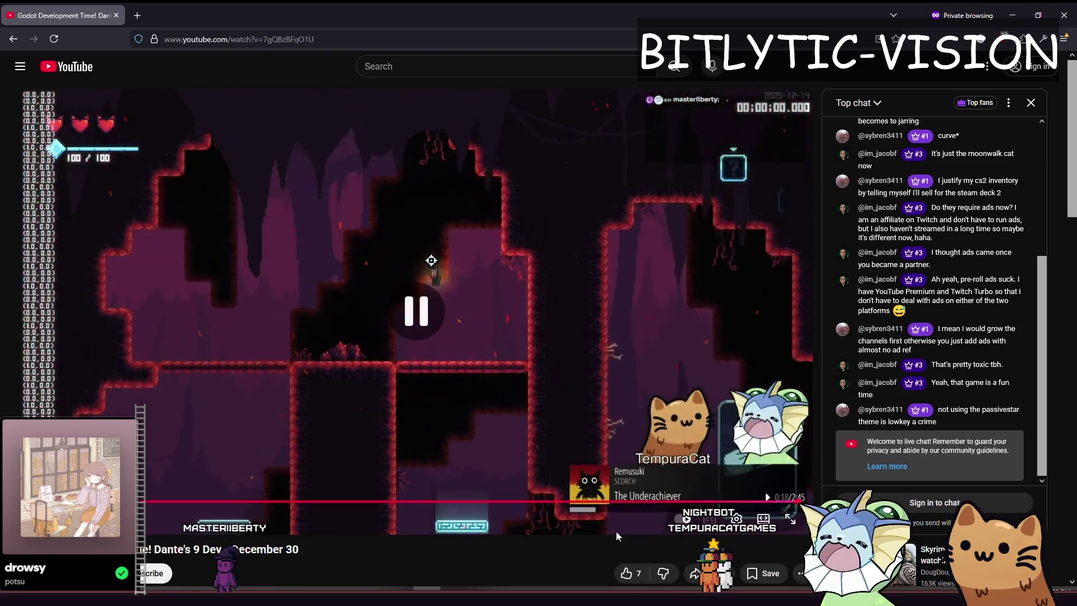
{"action": "left_click", "coordinate": [736, 518]}
{"action": "left_click", "coordinate": [730, 477]}
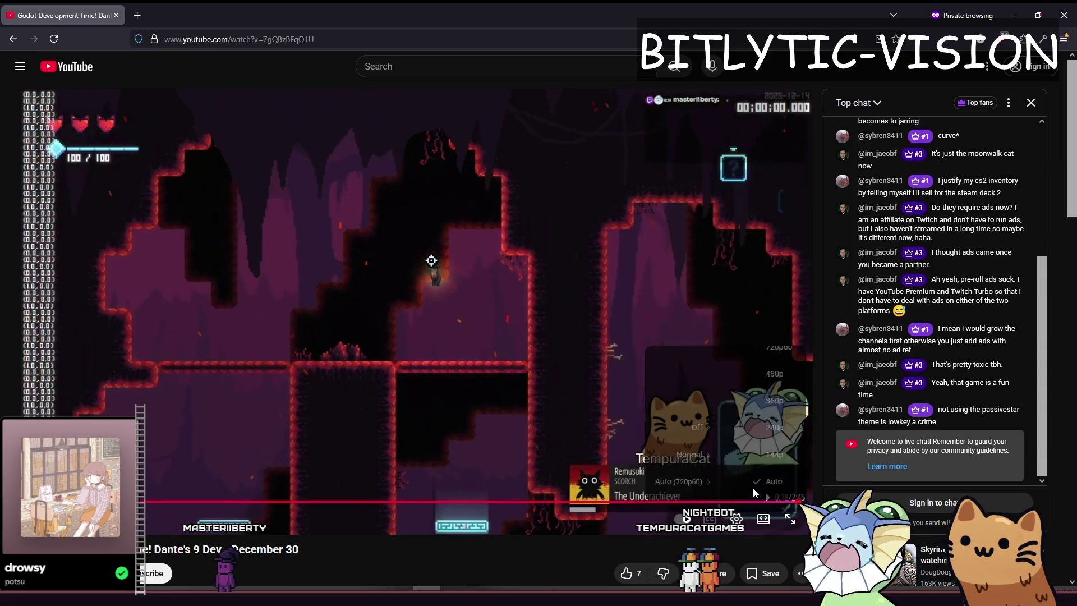
{"action": "left_click", "coordinate": [729, 320]}
Watch the gameplay full screen with the overlaid list closed, then pause it.
{"action": "left_click", "coordinate": [790, 516]}
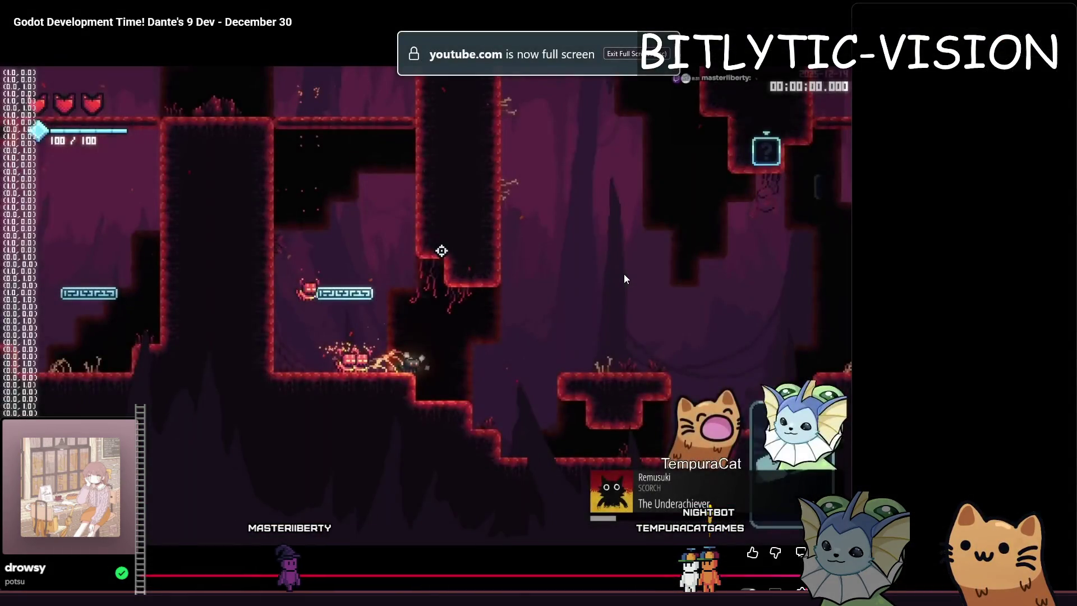
{"action": "key", "text": "k"}
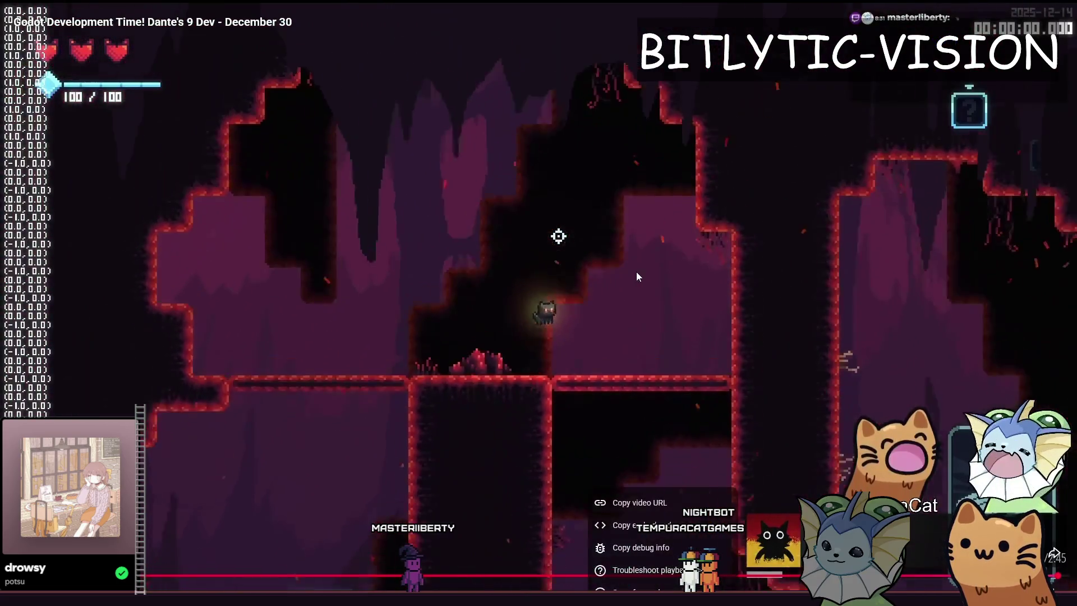
{"action": "left_click", "coordinate": [685, 287]}
{"action": "key", "text": "k"}
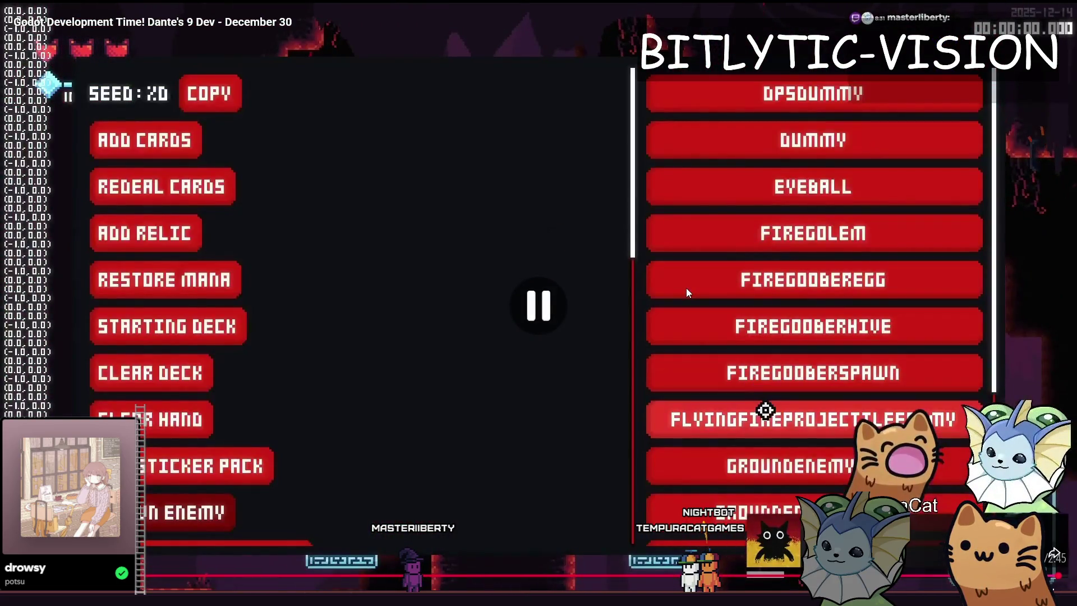
{"action": "key", "text": "k"}
{"action": "key", "text": "k"}
{"action": "key", "text": "k"}
{"action": "key", "text": "k"}
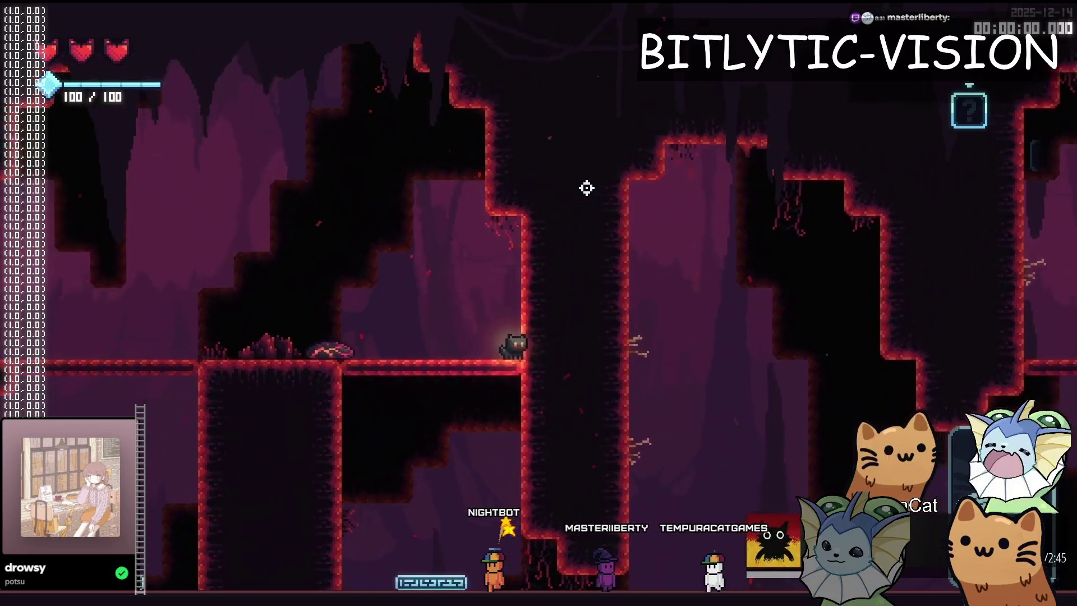
{"action": "left_click", "coordinate": [686, 289]}
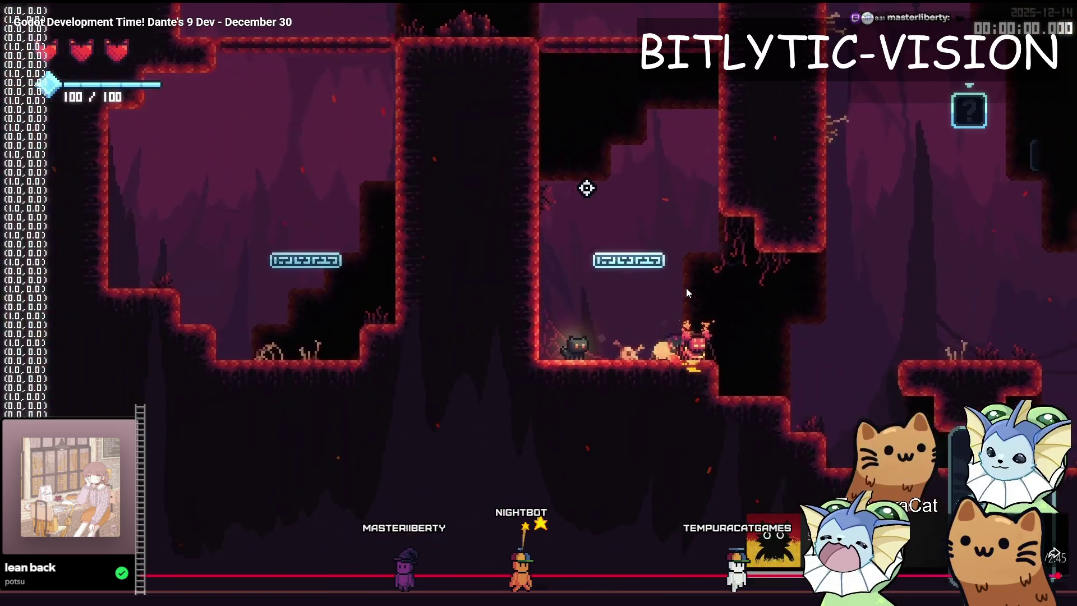
Rewind 5 seconds and step through the footage, stopping on the turret's shot at the enemy.
{"action": "left_click", "coordinate": [686, 287]}
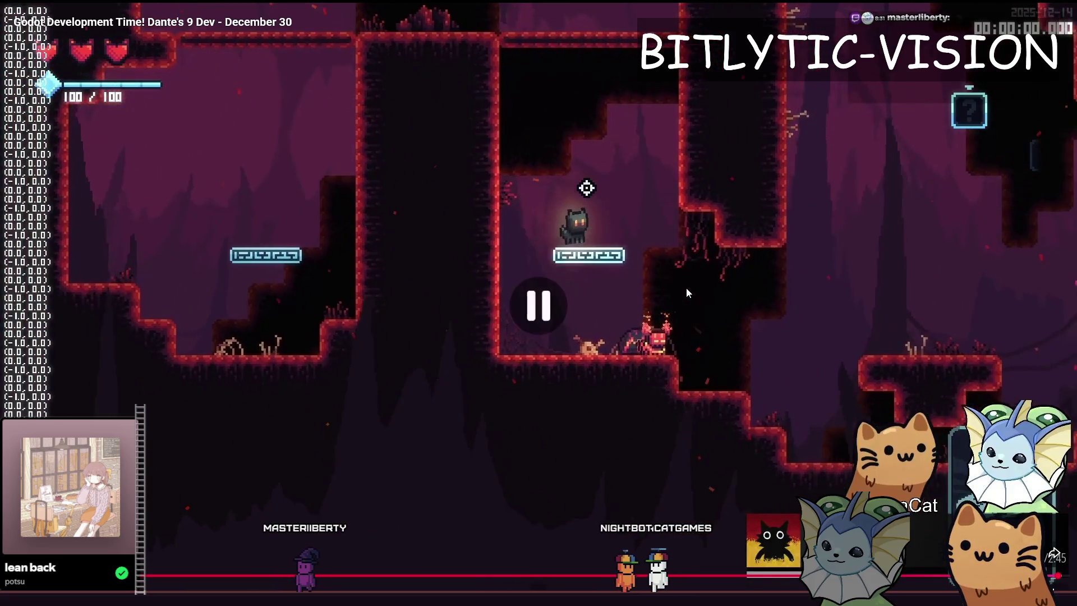
{"action": "left_click", "coordinate": [686, 288]}
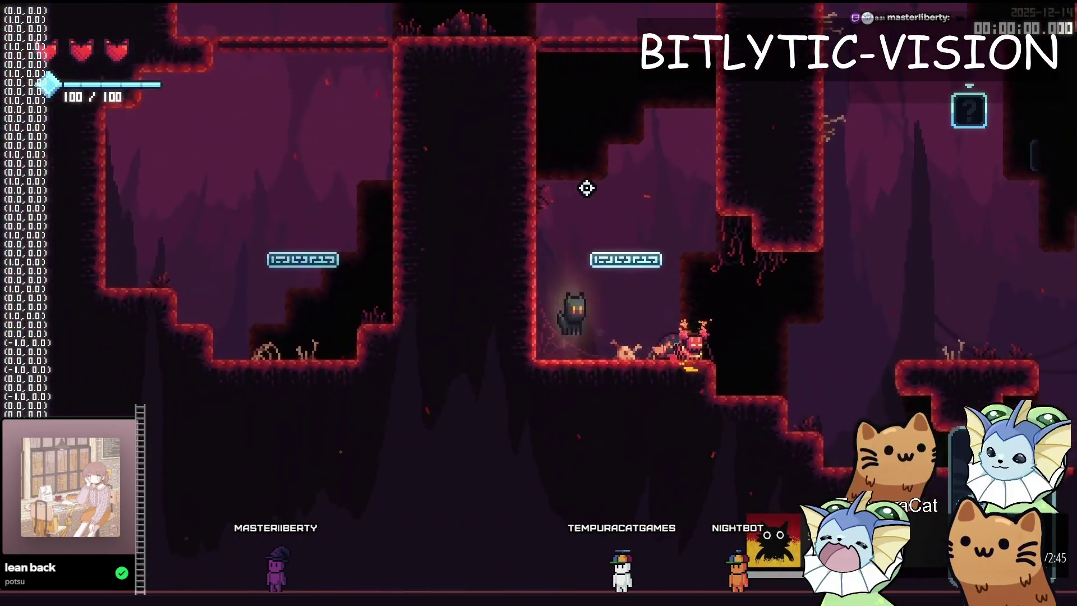
{"action": "left_click", "coordinate": [688, 292]}
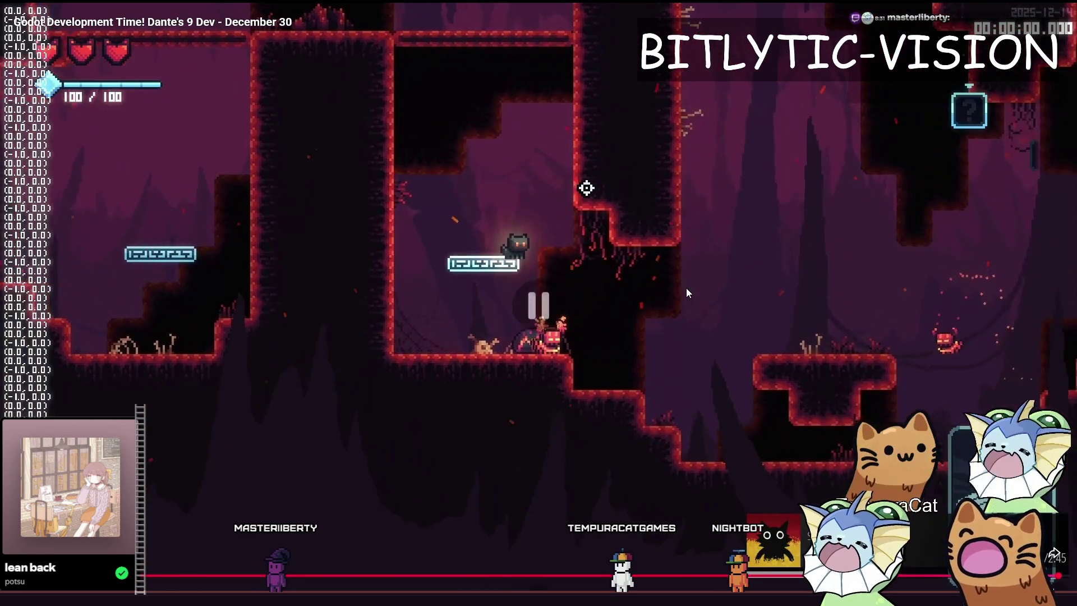
{"action": "key", "text": "Left"}
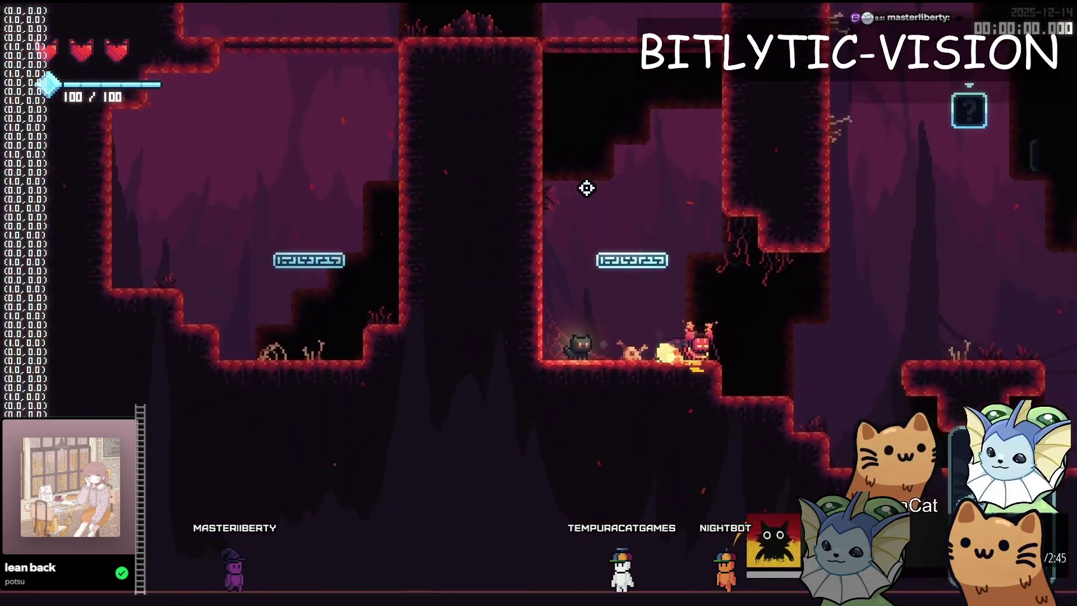
{"action": "left_click", "coordinate": [687, 289]}
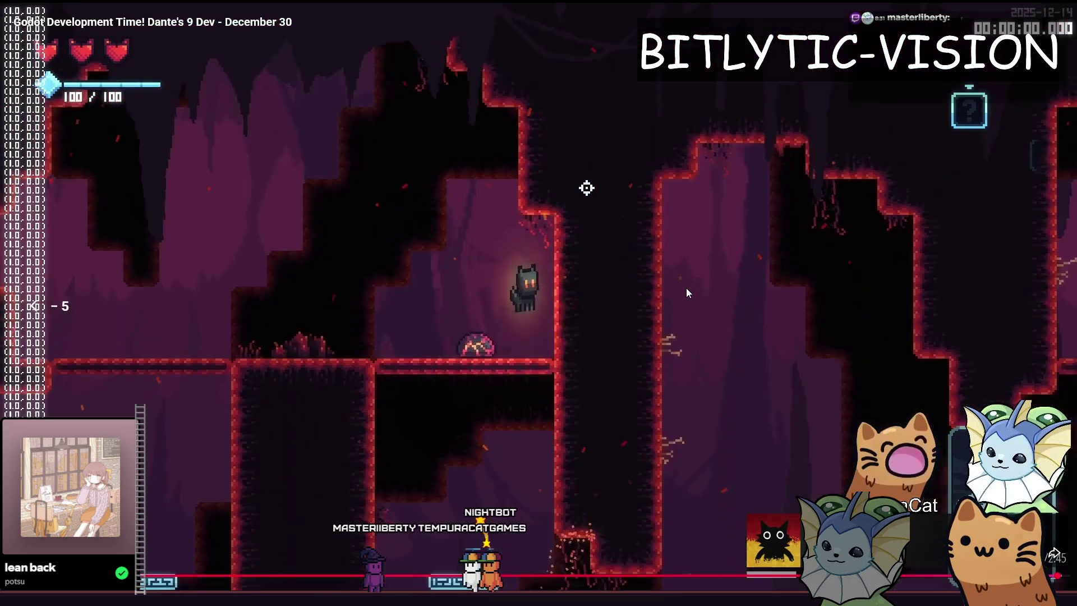
{"action": "key", "text": "space"}
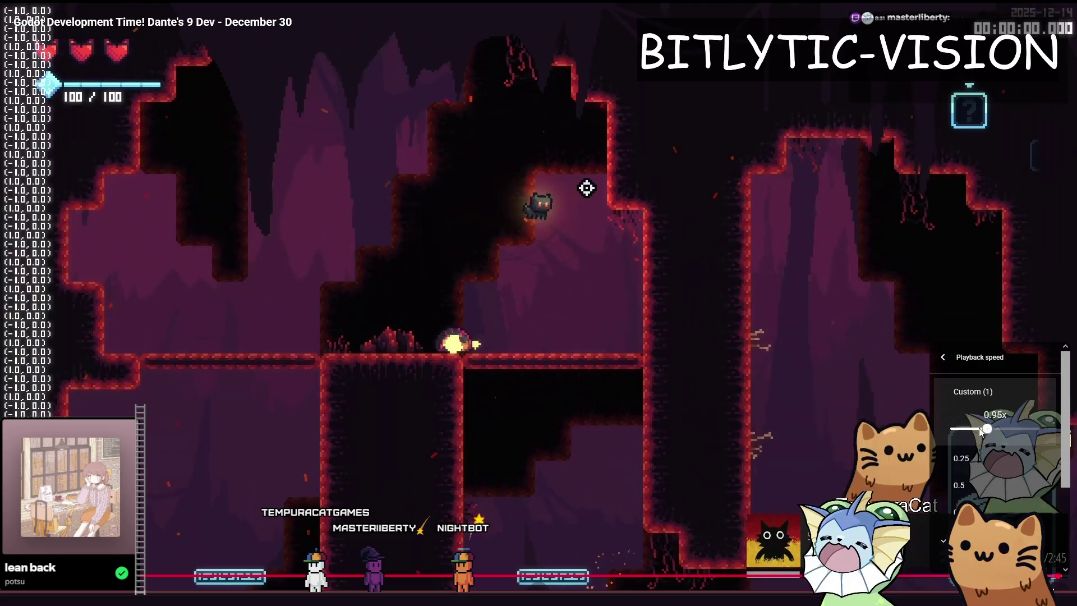
{"action": "left_click", "coordinate": [855, 361]}
{"action": "left_click", "coordinate": [855, 361]}
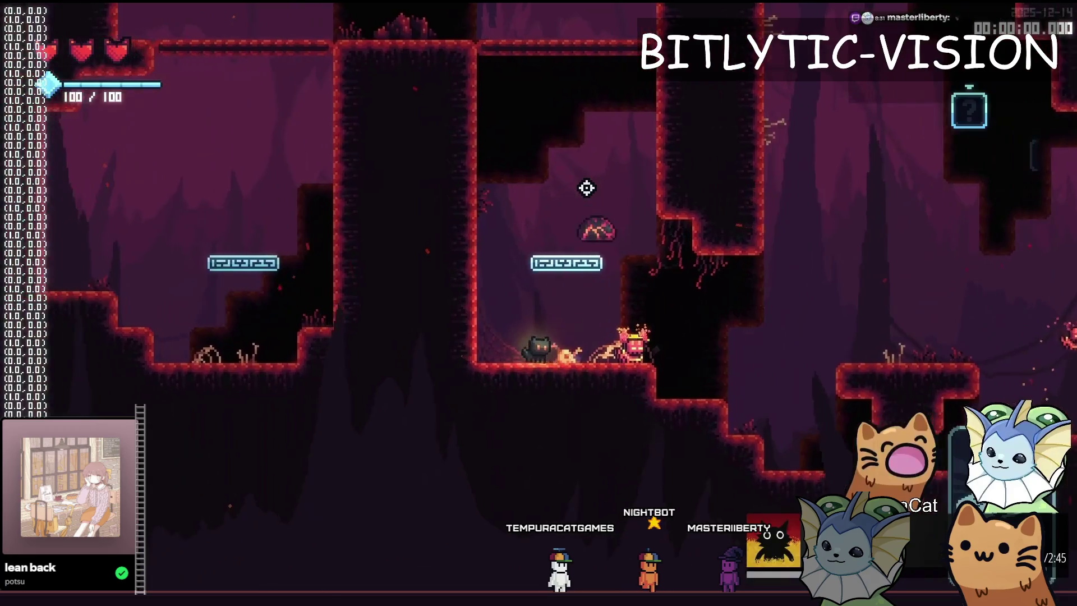
{"action": "left_click", "coordinate": [855, 367]}
{"action": "left_click", "coordinate": [855, 366]}
{"action": "left_click", "coordinate": [855, 366]}
{"action": "left_click", "coordinate": [855, 367]}
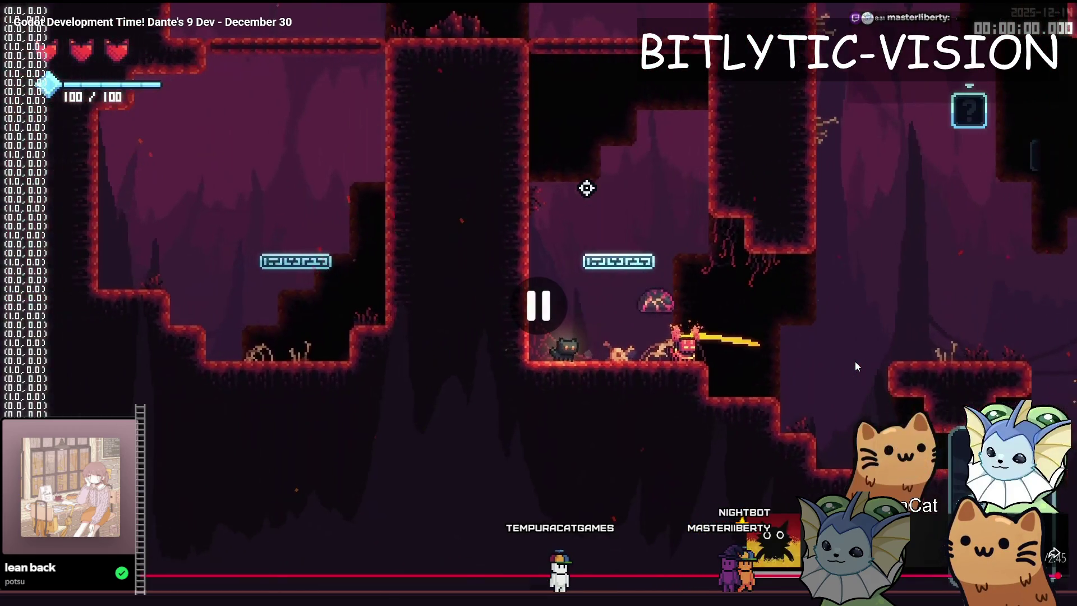
Jump back 5 seconds and toggle playback repeatedly, leaving the stream playing past the turret footage.
{"action": "left_click", "coordinate": [856, 366]}
{"action": "left_click", "coordinate": [856, 366]}
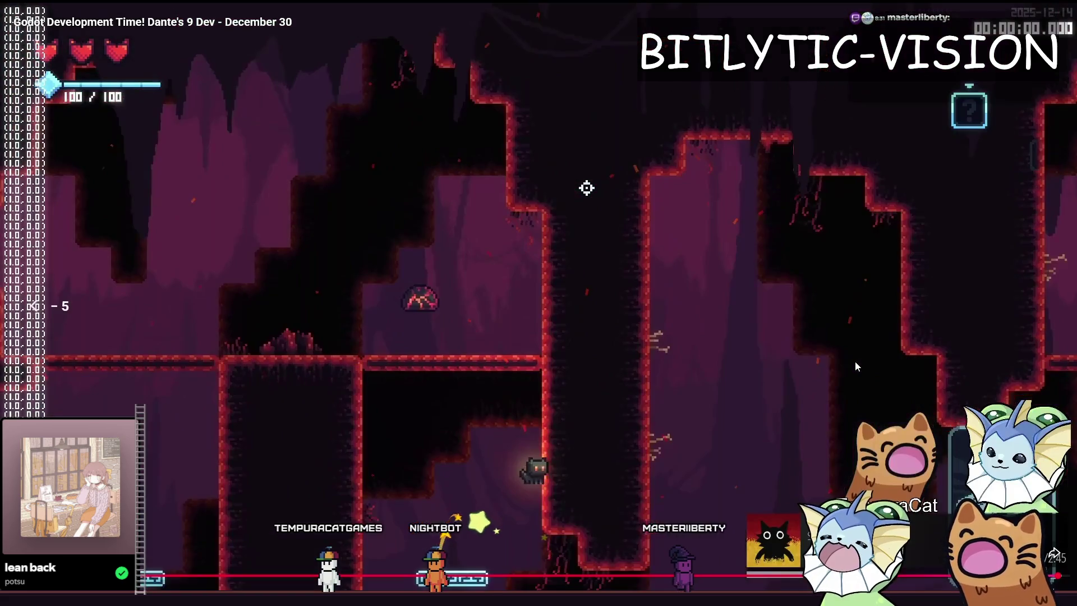
{"action": "key", "text": "Left"}
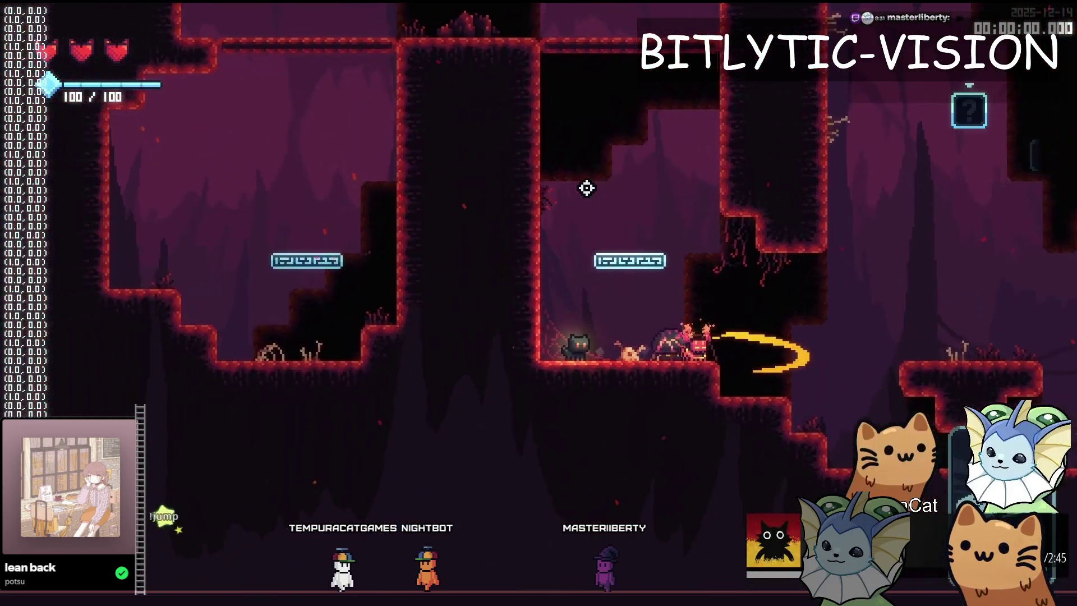
{"action": "left_click", "coordinate": [855, 361]}
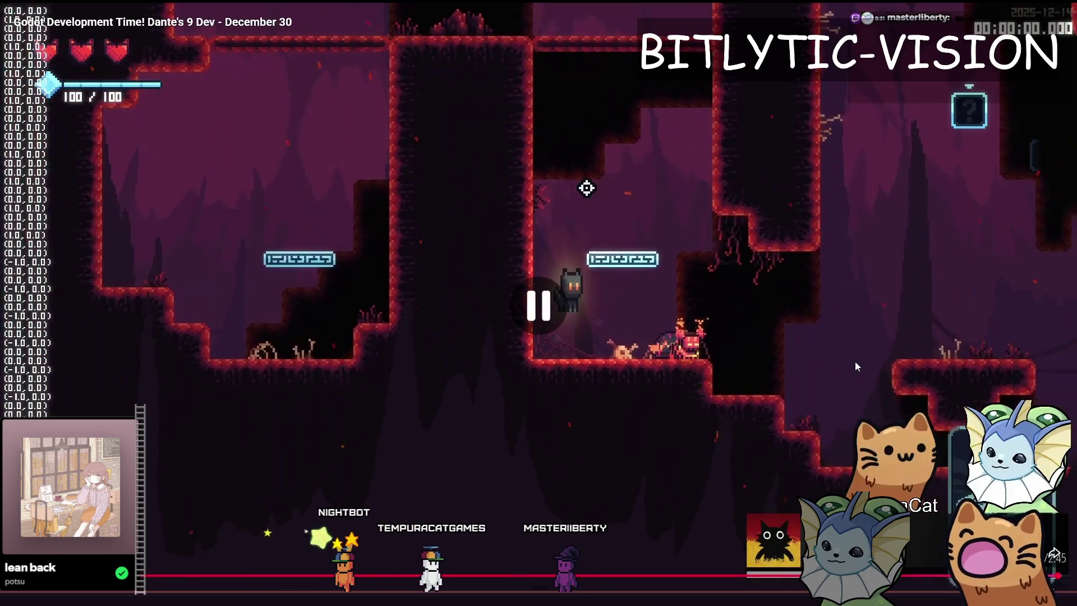
{"action": "left_click", "coordinate": [855, 361]}
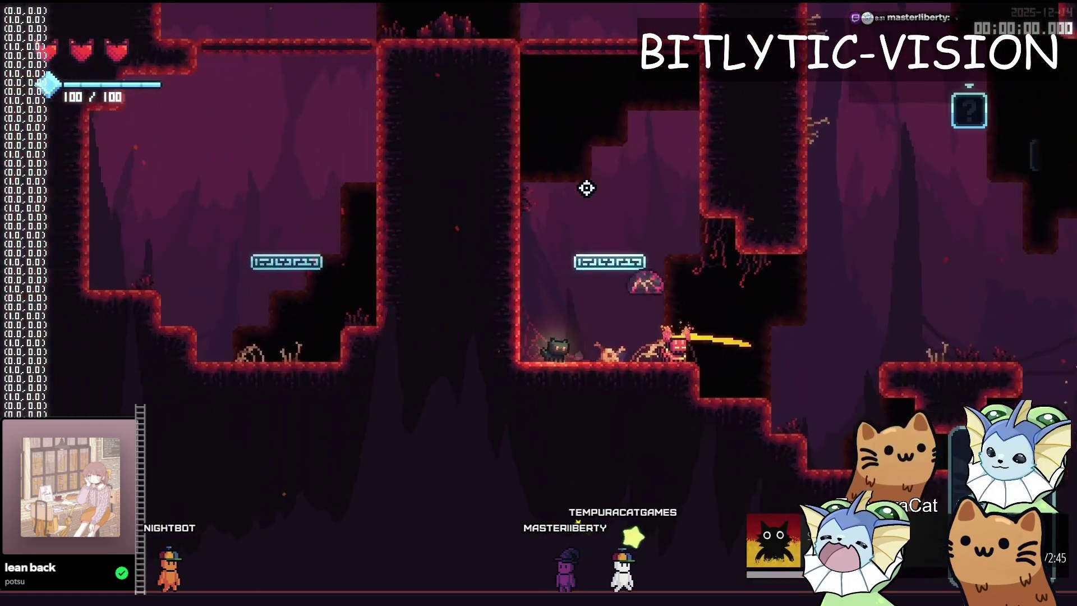
{"action": "left_click", "coordinate": [856, 361]}
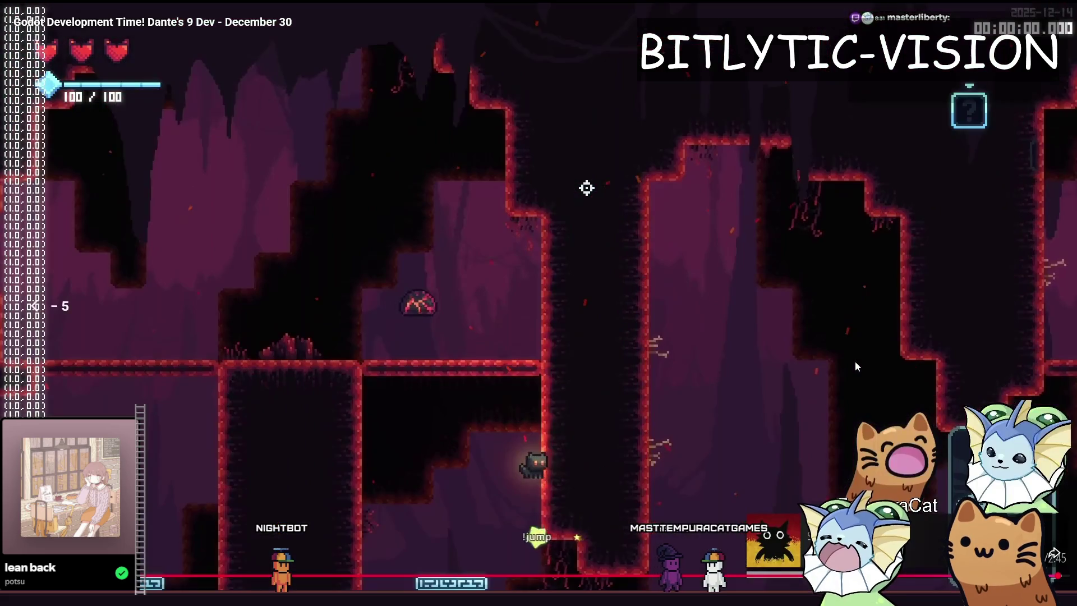
{"action": "left_click", "coordinate": [856, 361]}
{"action": "left_click", "coordinate": [855, 362]}
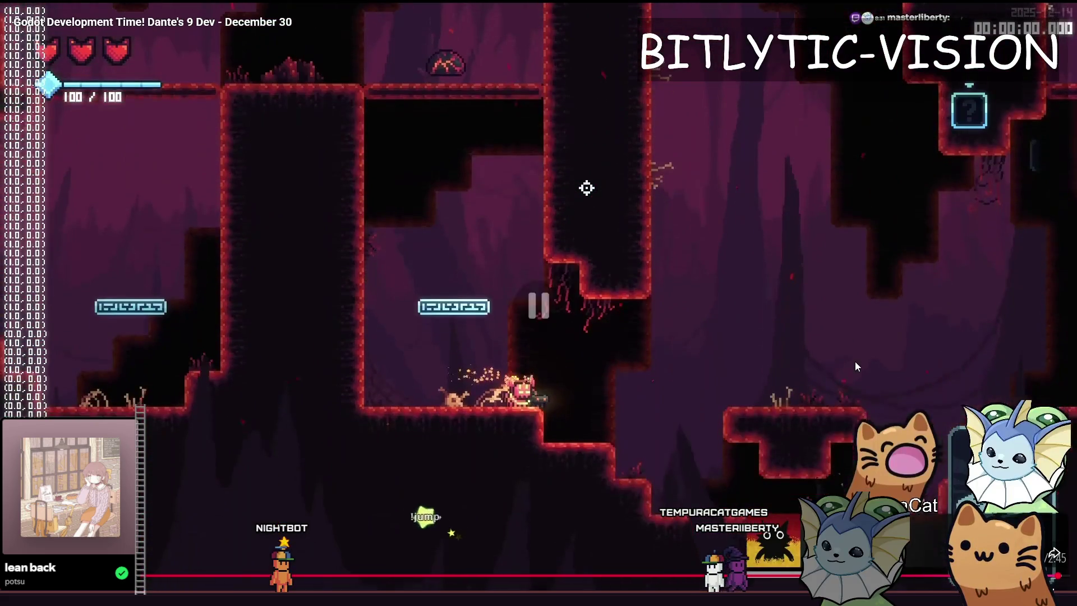
{"action": "left_click", "coordinate": [954, 367]}
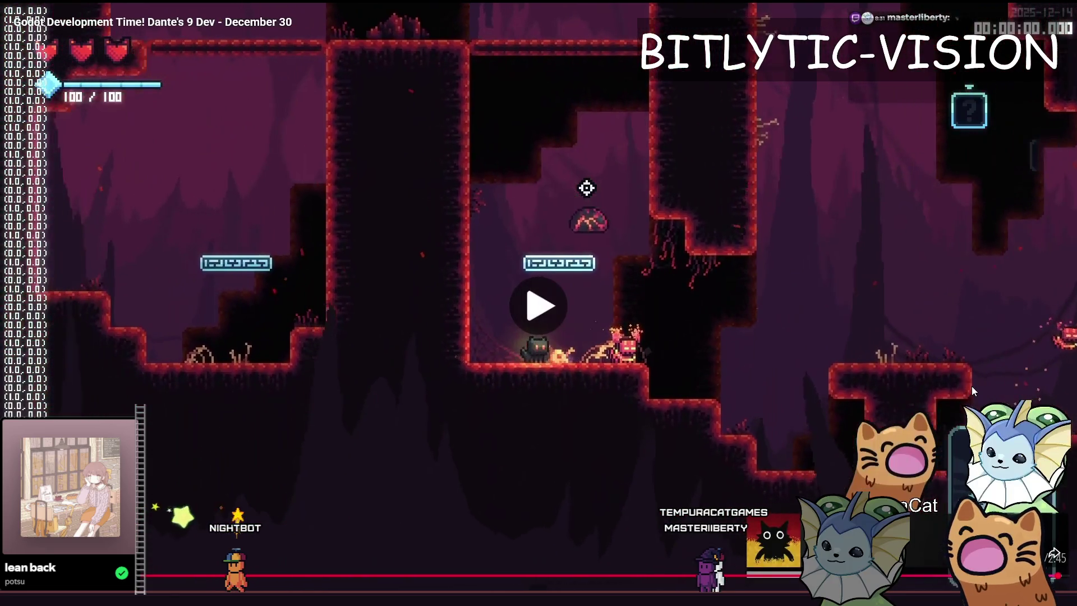
{"action": "left_click", "coordinate": [972, 386]}
{"action": "left_click", "coordinate": [972, 386]}
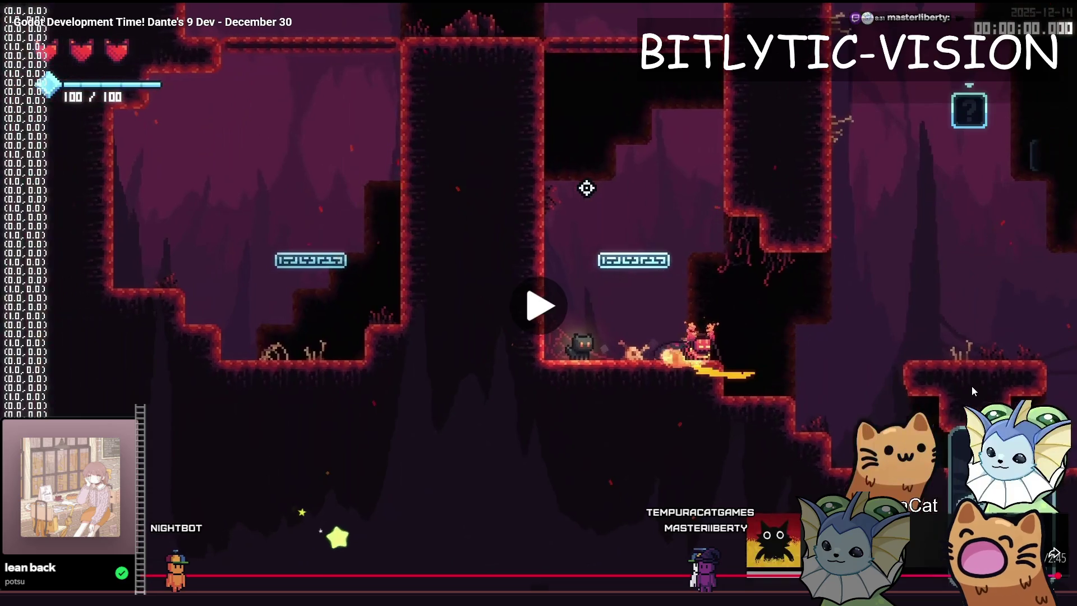
{"action": "left_click", "coordinate": [971, 385]}
{"action": "left_click", "coordinate": [972, 386]}
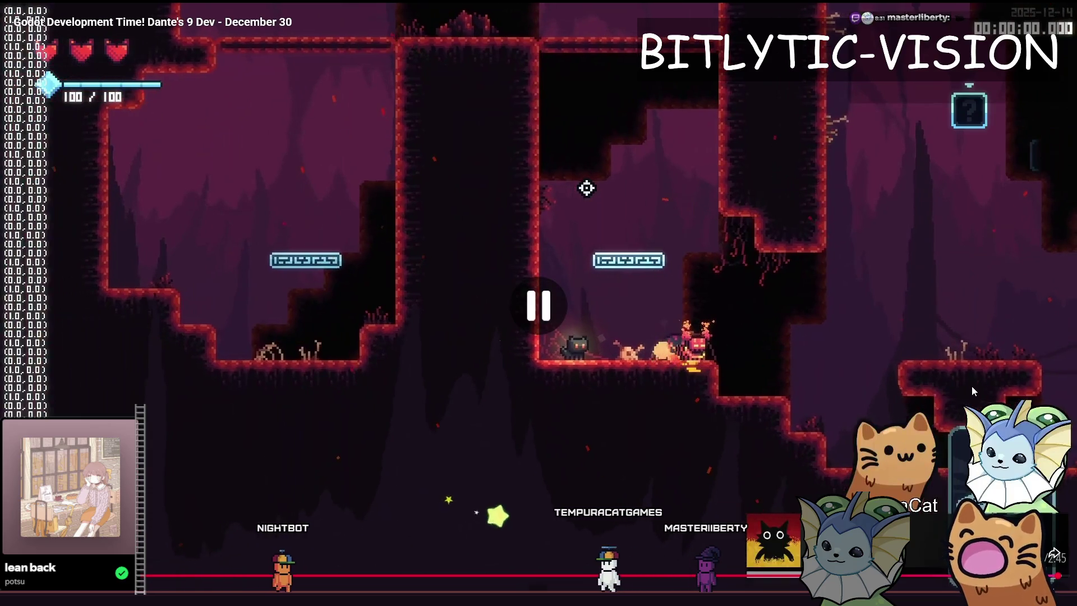
{"action": "left_click", "coordinate": [971, 386]}
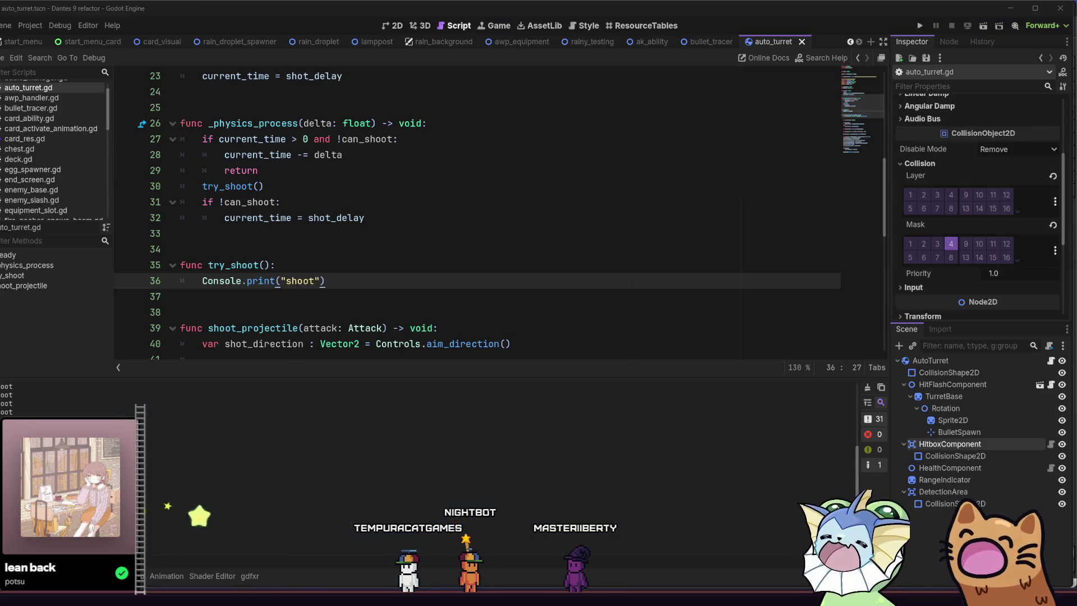
Scroll to the top of auto_turret.gd and place the caret after the bullet_spawn export on line 7.
{"action": "key", "text": "Up"}
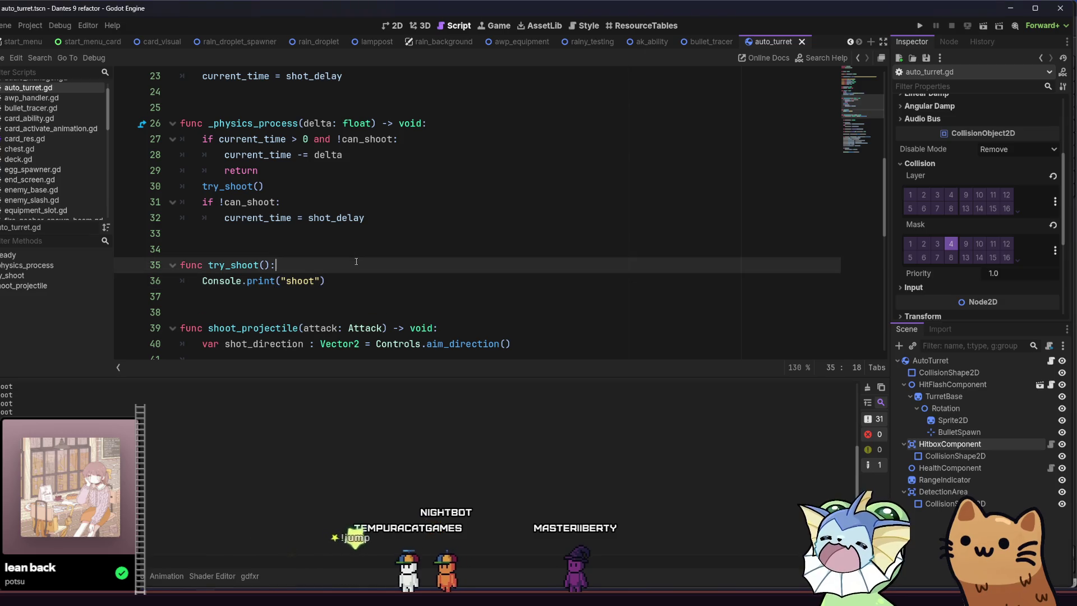
{"action": "left_click", "coordinate": [346, 279]}
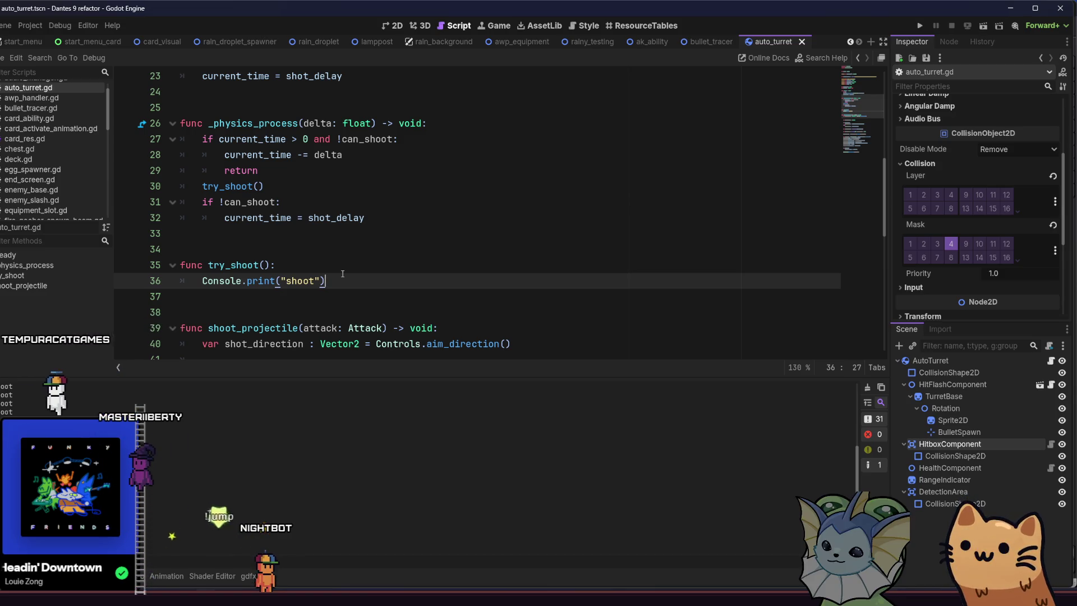
{"action": "scroll", "coordinate": [345, 274], "scroll_direction": "up", "scroll_amount": 7}
{"action": "left_click", "coordinate": [373, 297]}
{"action": "left_click", "coordinate": [420, 177]}
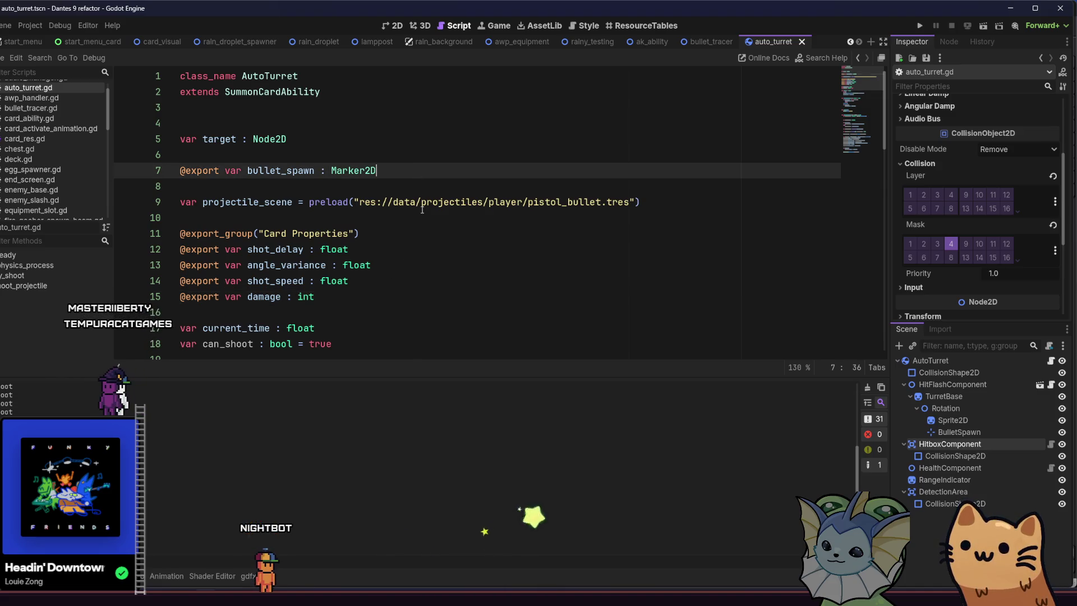
{"action": "key", "text": "Return"}
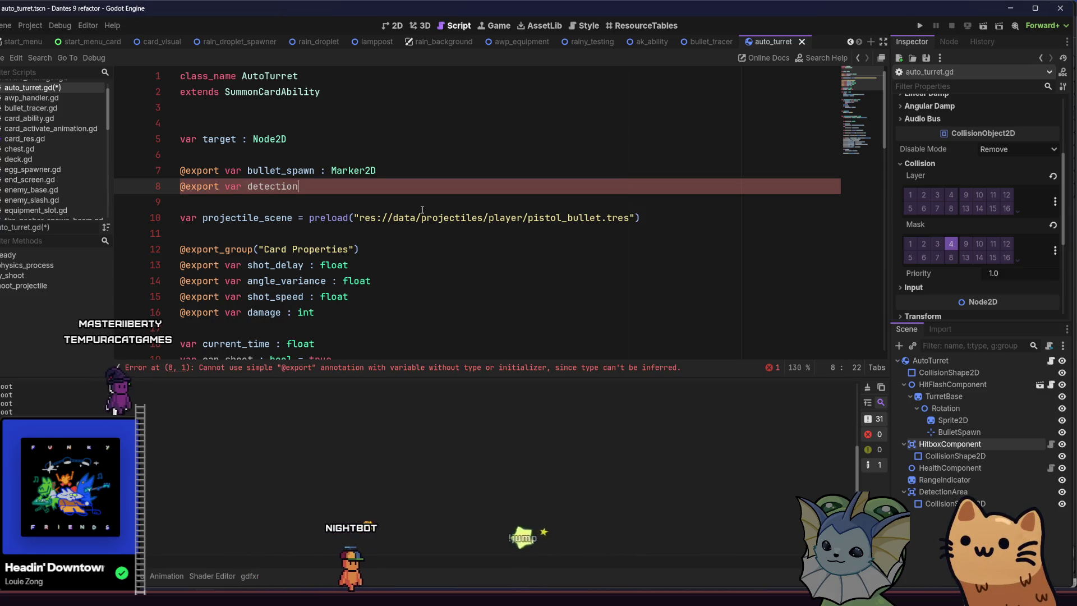
{"action": "type", "text": "read2"}
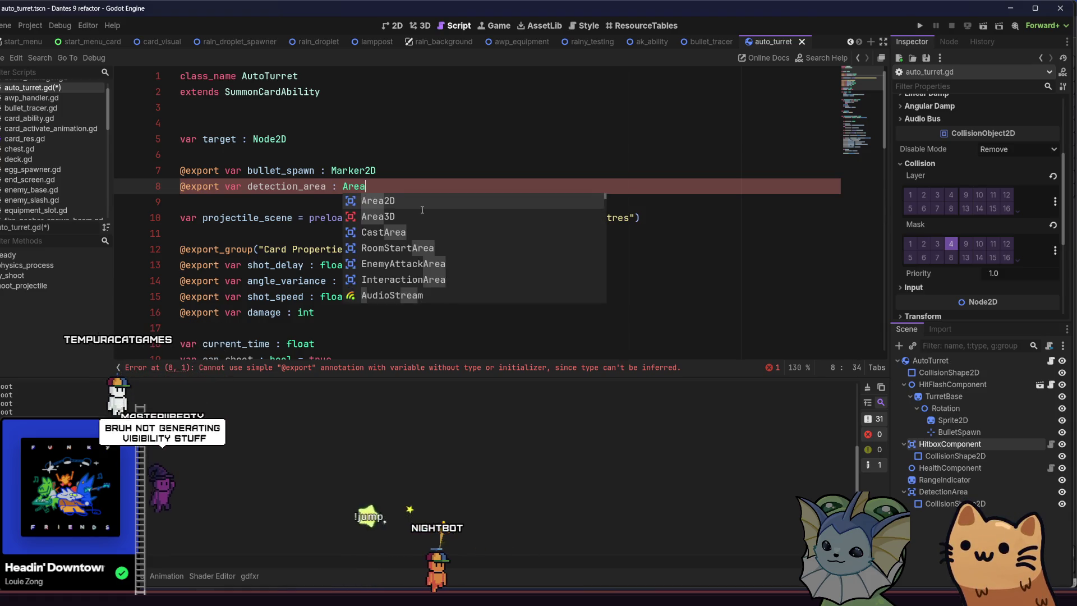
{"action": "type", "text": "D"}
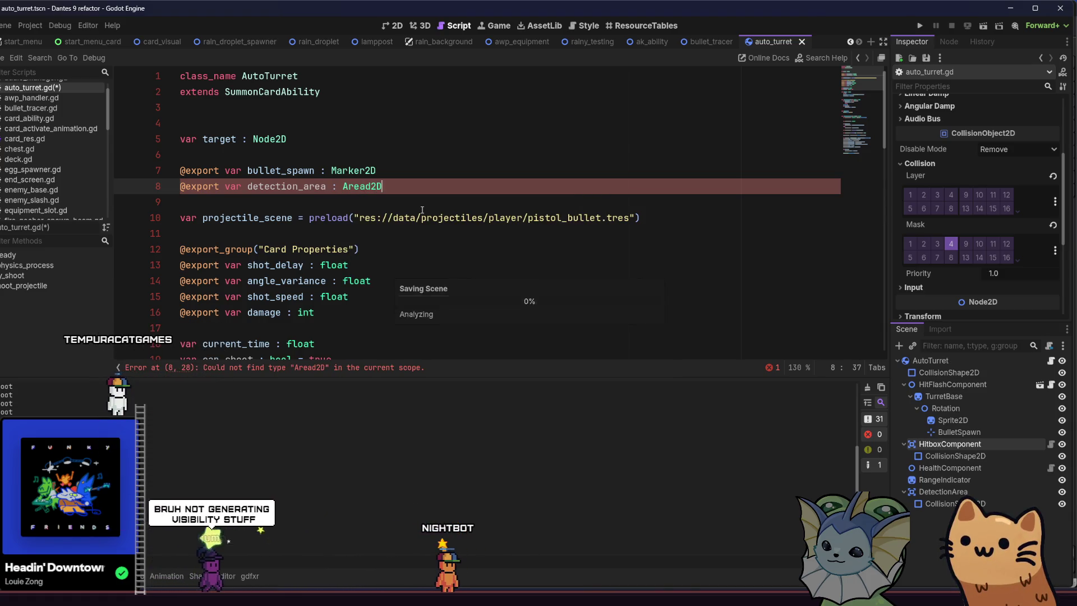
{"action": "key", "text": "ctrl+s"}
Correct the type typo from 'Aread2D' to 'Area2D' and save the script.
{"action": "scroll", "coordinate": [422, 212], "scroll_direction": "down", "scroll_amount": 4}
{"action": "scroll", "coordinate": [422, 211], "scroll_direction": "up", "scroll_amount": 4}
{"action": "left_click", "coordinate": [371, 186]}
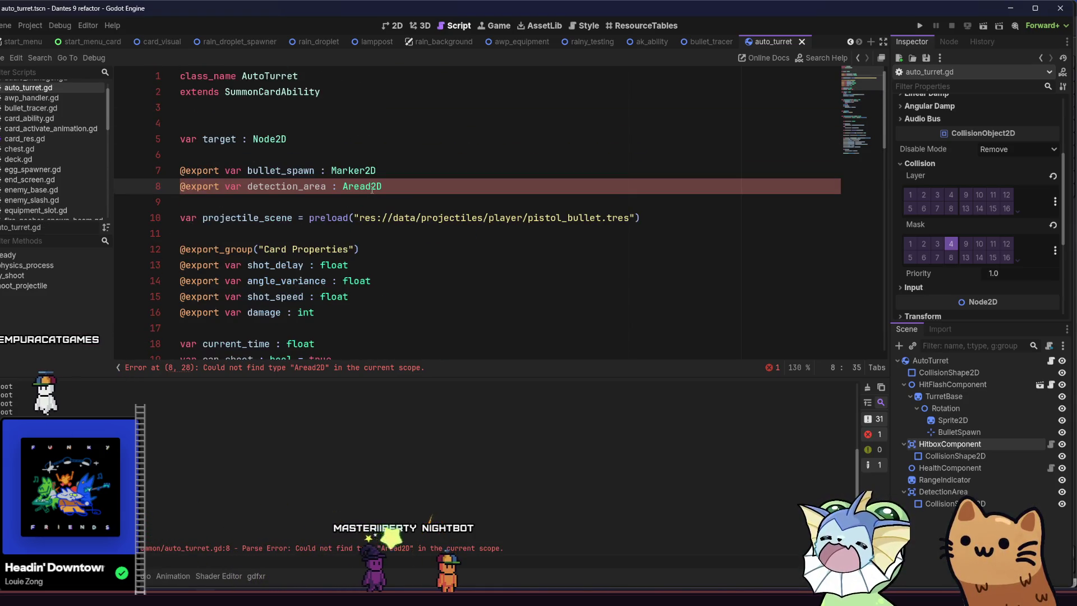
{"action": "key", "text": "BackSpace"}
{"action": "scroll", "coordinate": [382, 223], "scroll_direction": "down", "scroll_amount": 5}
{"action": "scroll", "coordinate": [382, 224], "scroll_direction": "down", "scroll_amount": 4}
{"action": "left_click", "coordinate": [382, 230]}
{"action": "scroll", "coordinate": [376, 230], "scroll_direction": "up", "scroll_amount": 9}
{"action": "key", "text": "ctrl+s"}
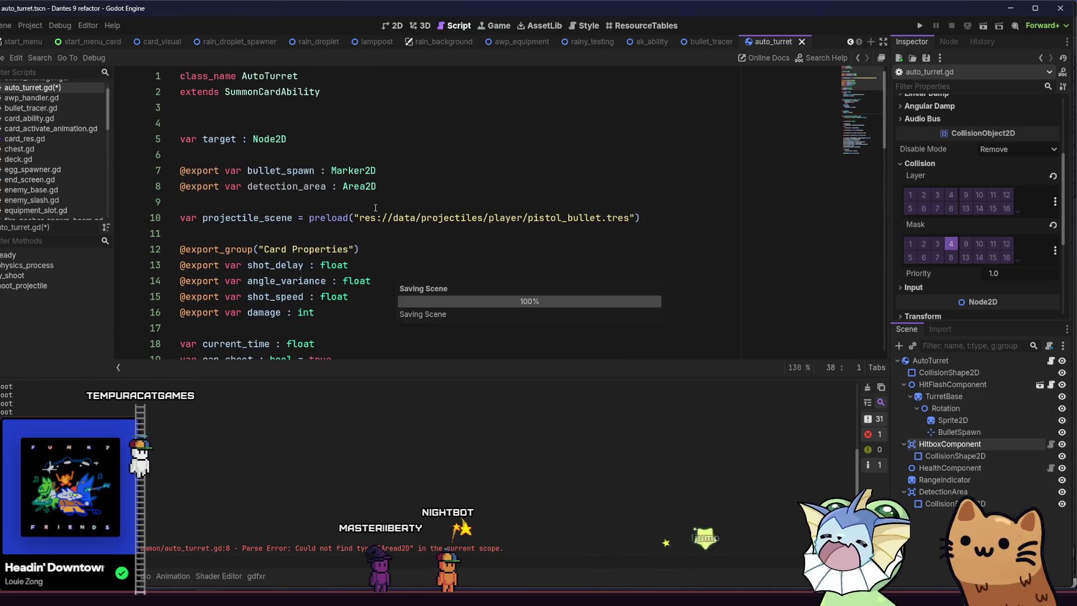
{"action": "scroll", "coordinate": [371, 224], "scroll_direction": "down", "scroll_amount": 10}
{"action": "scroll", "coordinate": [362, 201], "scroll_direction": "up", "scroll_amount": 1}
{"action": "scroll", "coordinate": [362, 200], "scroll_direction": "up", "scroll_amount": 6}
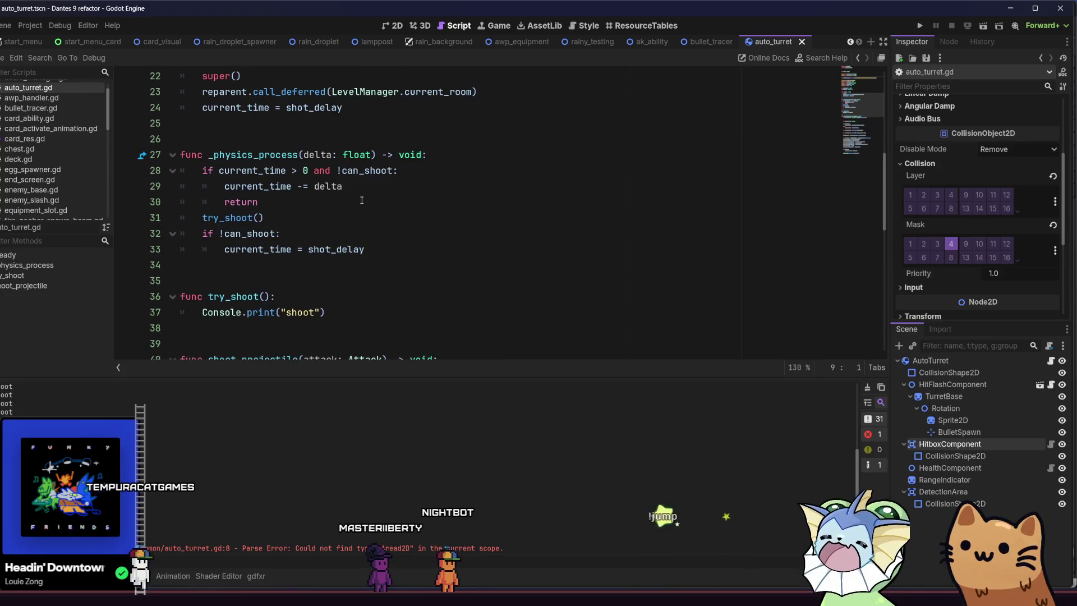
{"action": "left_click", "coordinate": [919, 359]}
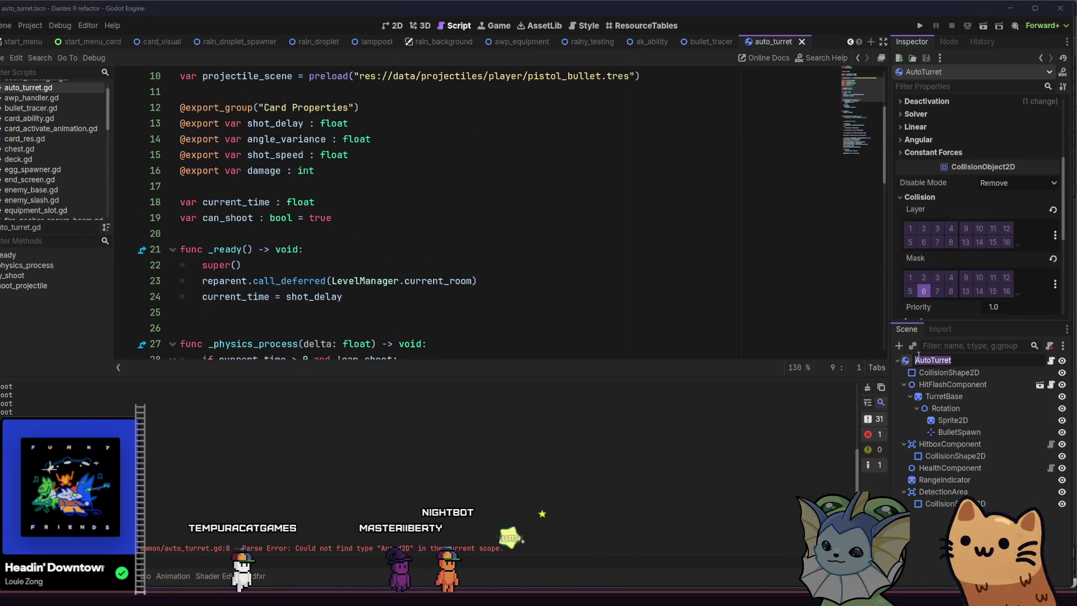
Assign the DetectionArea node to AutoTurret's Detection Area property and save the scene.
{"action": "left_click", "coordinate": [956, 372]}
{"action": "left_click", "coordinate": [942, 361]}
{"action": "scroll", "coordinate": [962, 179], "scroll_direction": "up", "scroll_amount": 5}
{"action": "left_click", "coordinate": [988, 141]}
{"action": "left_click", "coordinate": [308, 190]}
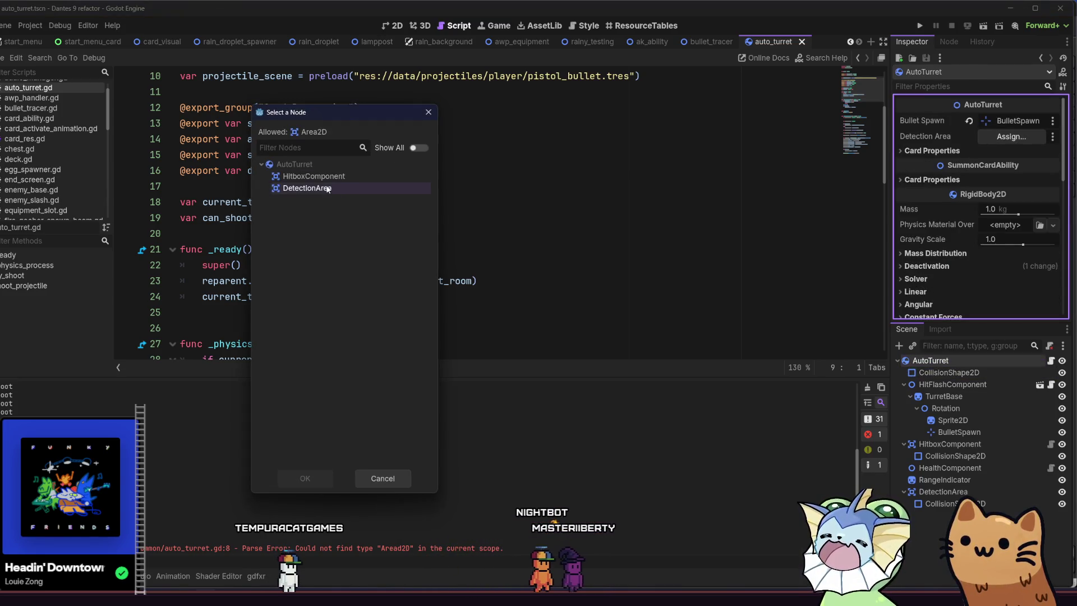
{"action": "left_click", "coordinate": [306, 474]}
{"action": "left_click", "coordinate": [336, 202]}
{"action": "key", "text": "ctrl+s"}
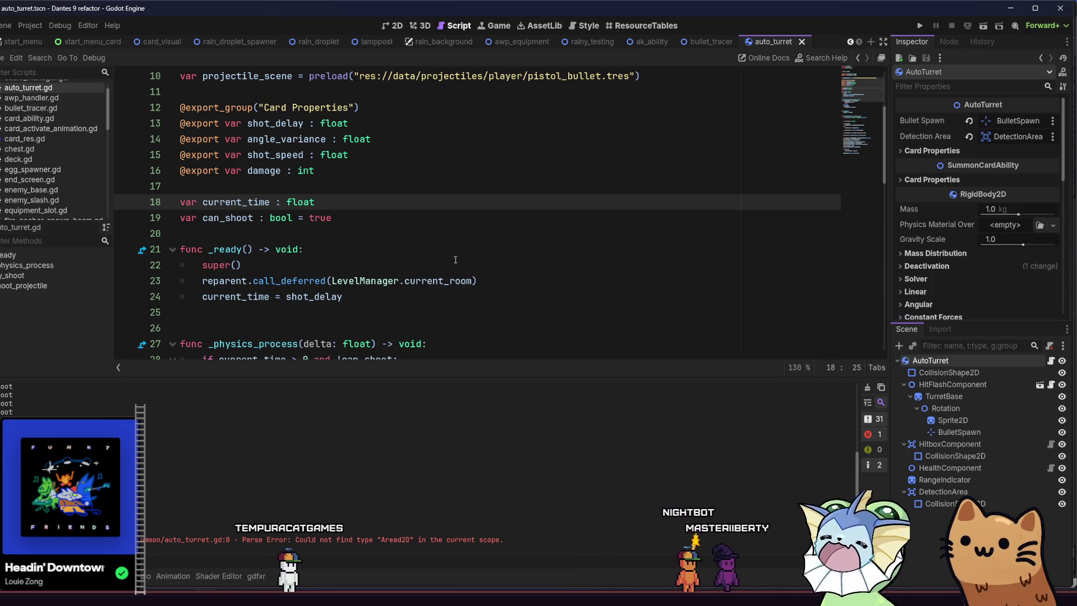
Enable collision mask layer 3 (enemy hitbox) on DetectionArea, then open hitbox_component.gd.
{"action": "left_click", "coordinate": [943, 491]}
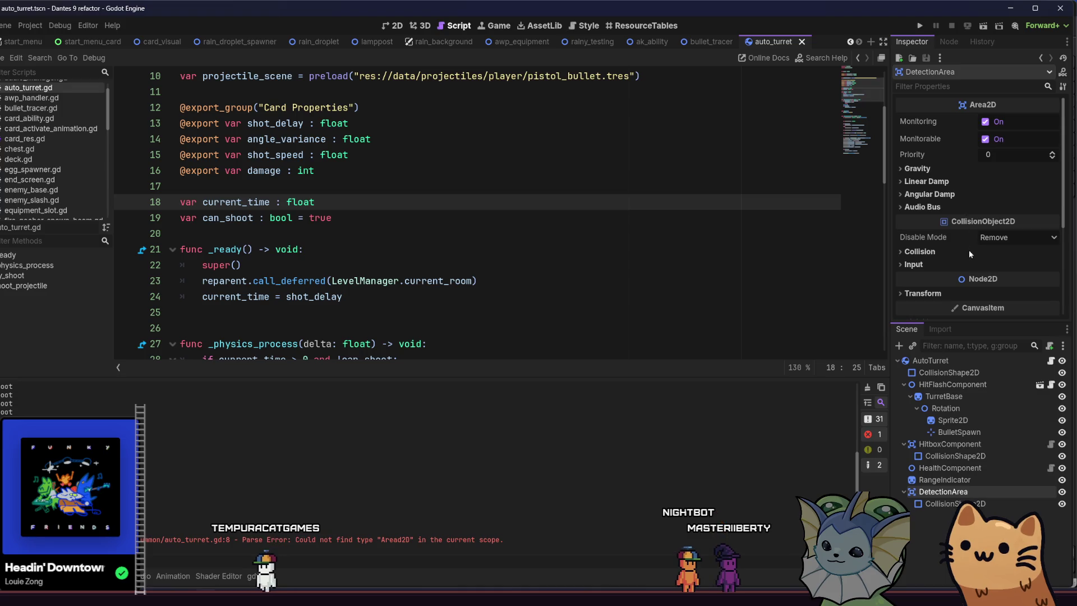
{"action": "left_click", "coordinate": [918, 251]}
{"action": "scroll", "coordinate": [920, 252], "scroll_direction": "down", "scroll_amount": 2}
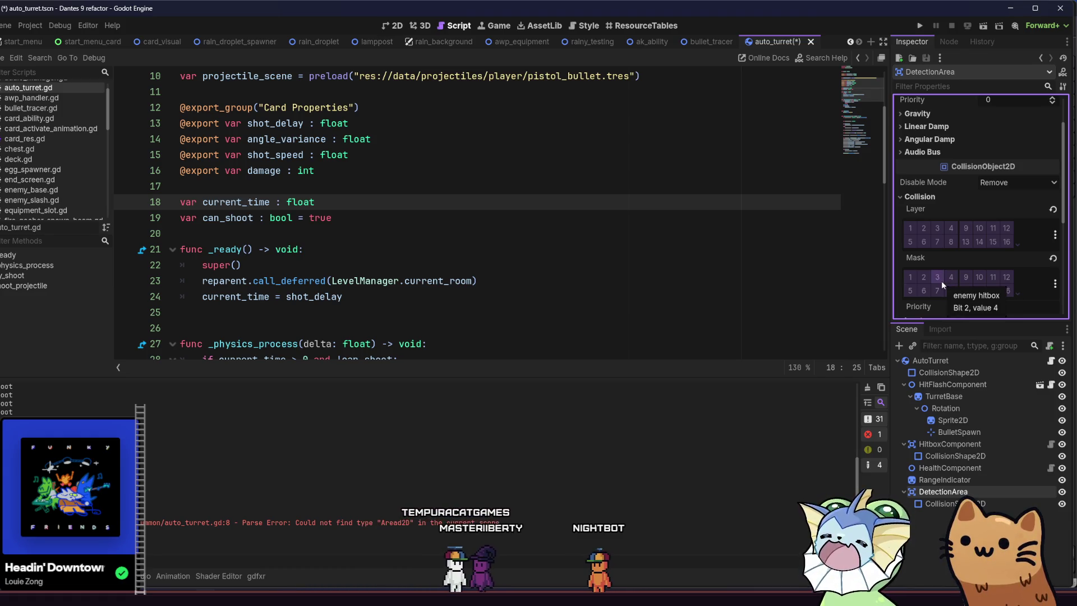
{"action": "left_click", "coordinate": [941, 281]}
{"action": "left_click", "coordinate": [934, 277]}
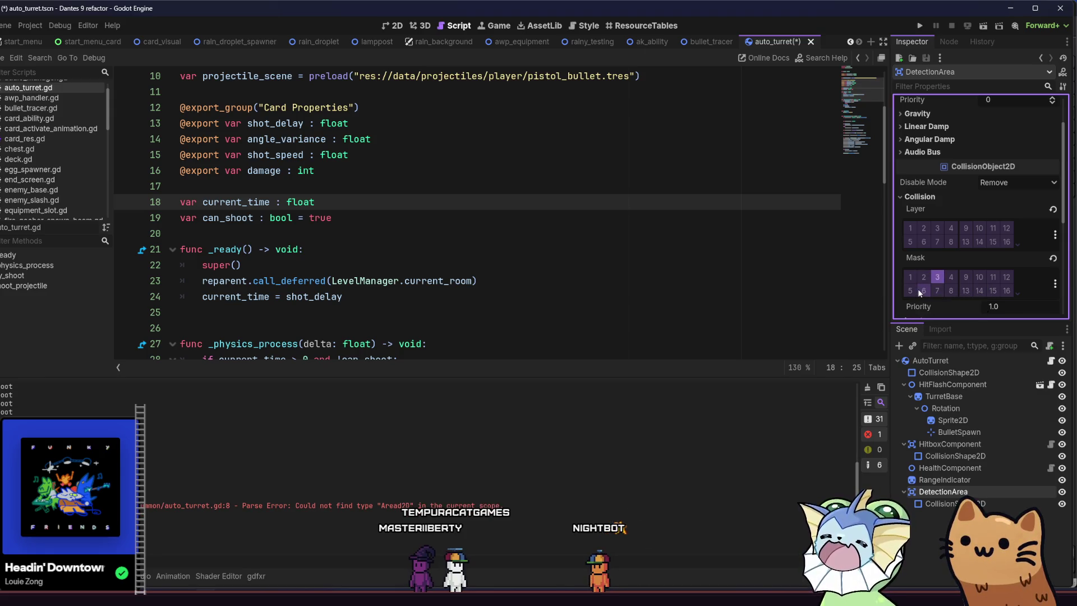
{"action": "left_click", "coordinate": [977, 444]}
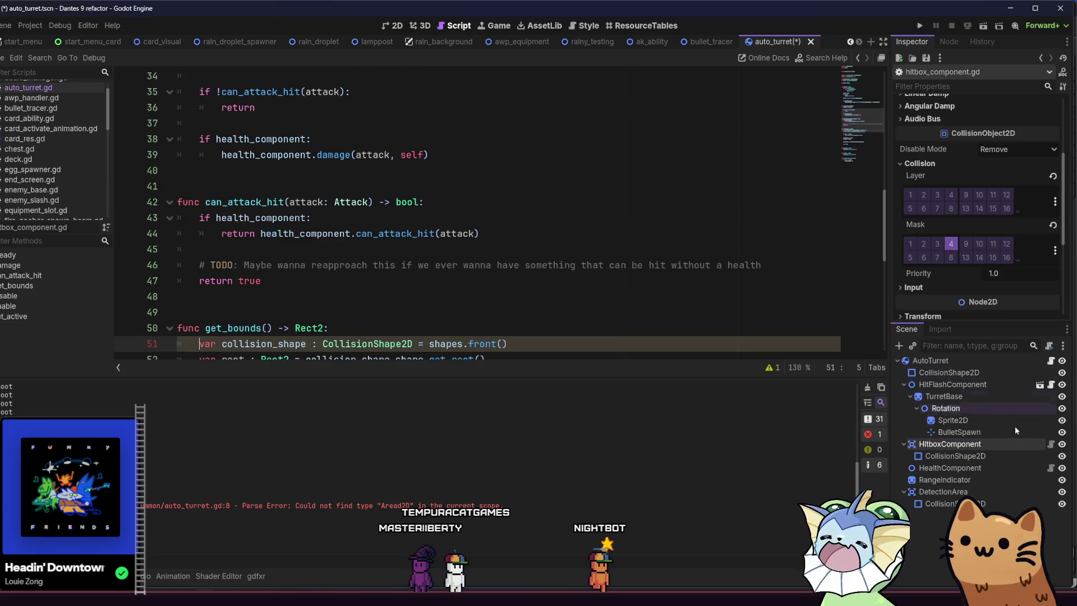
Review hitbox_component.gd (extends Area2D, exports health_component), save, and go back to auto_turret.gd.
{"action": "scroll", "coordinate": [611, 233], "scroll_direction": "up", "scroll_amount": 2}
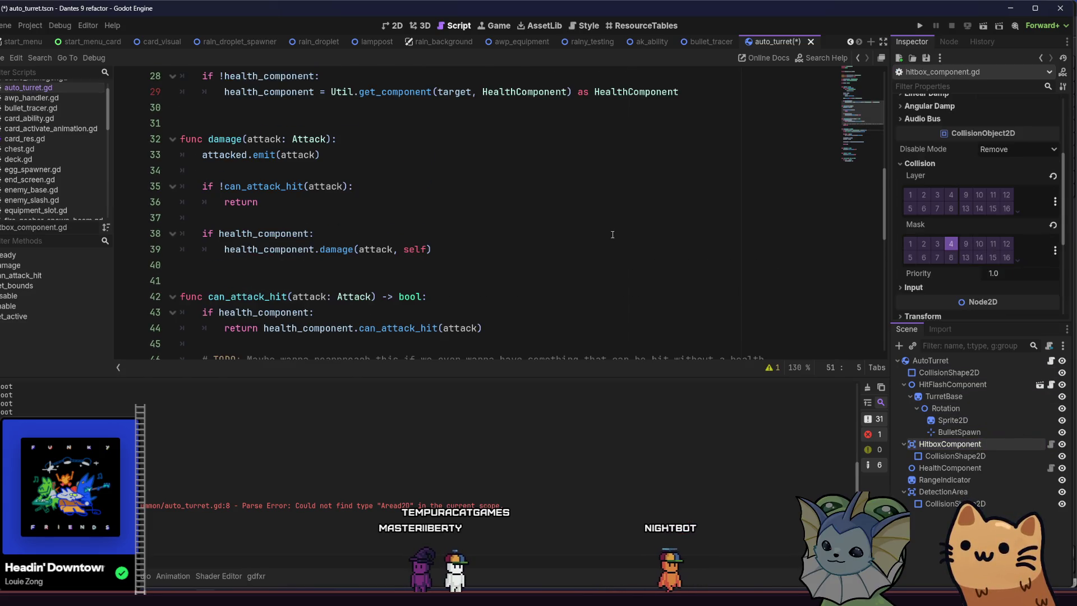
{"action": "scroll", "coordinate": [612, 234], "scroll_direction": "up", "scroll_amount": 4}
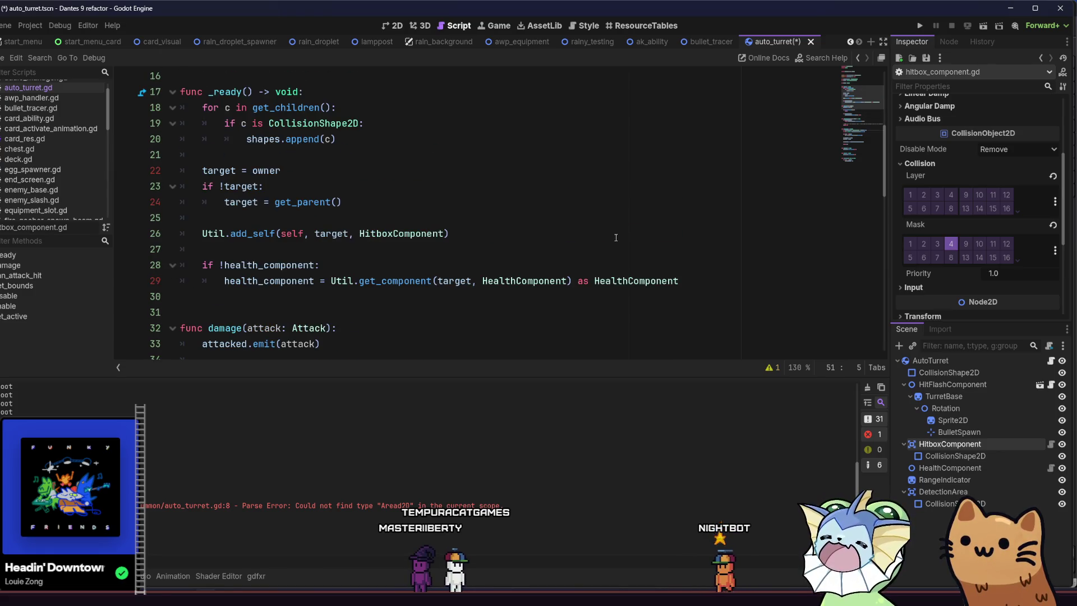
{"action": "scroll", "coordinate": [616, 237], "scroll_direction": "up", "scroll_amount": 5}
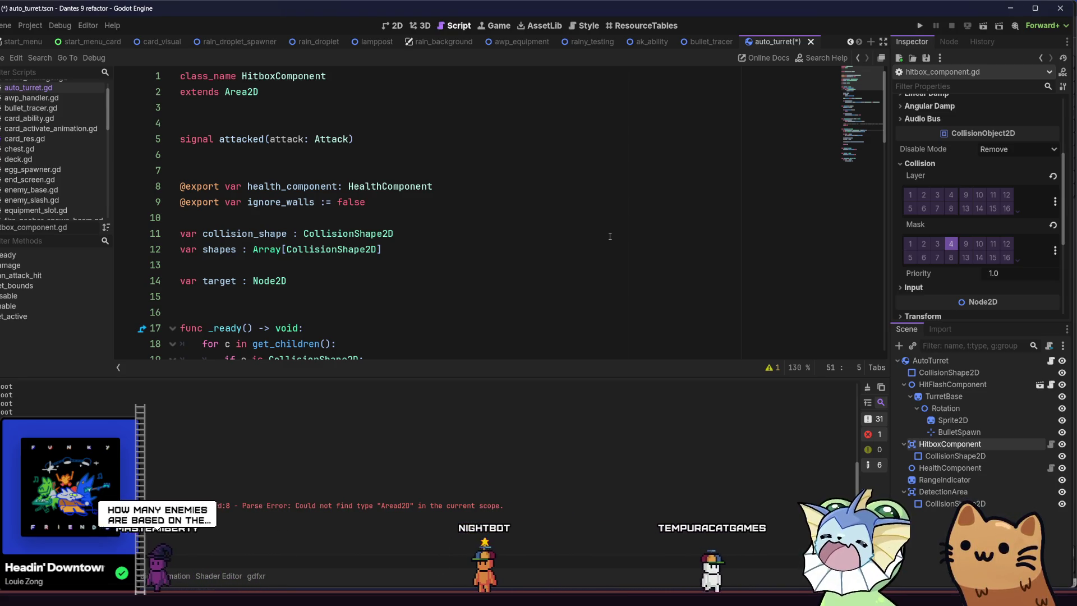
{"action": "scroll", "coordinate": [610, 236], "scroll_direction": "down", "scroll_amount": 5}
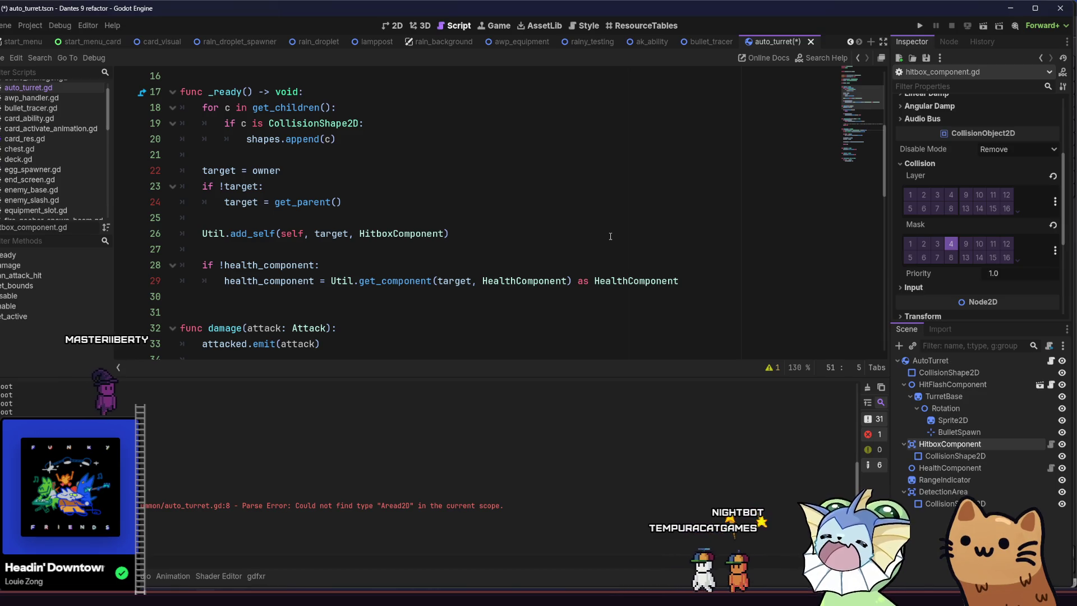
{"action": "left_click", "coordinate": [857, 58]}
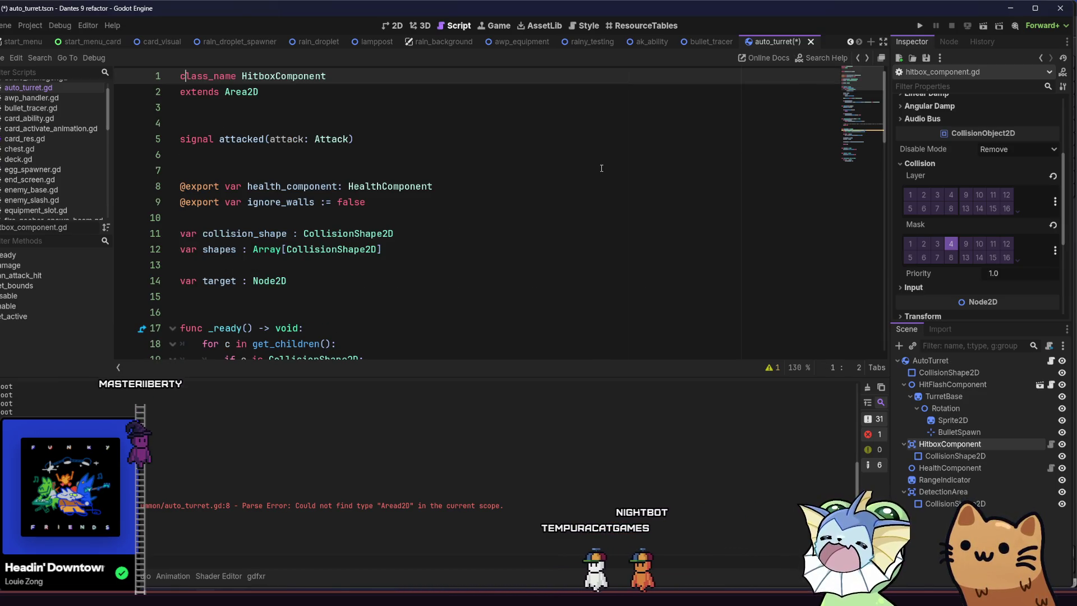
{"action": "key", "text": "ctrl+s"}
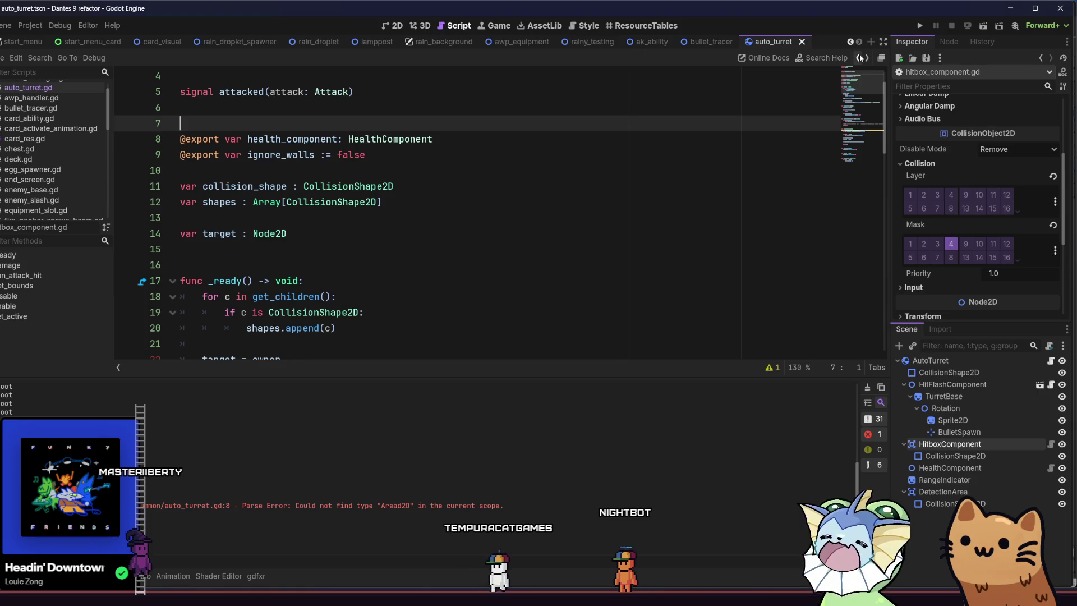
{"action": "left_click", "coordinate": [859, 57]}
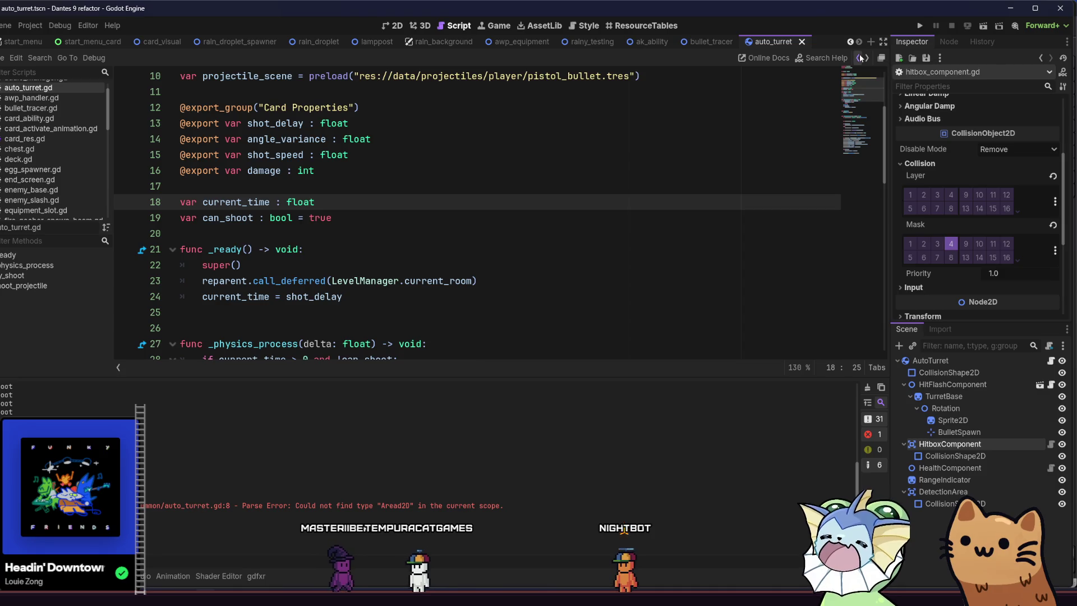
Return to auto_turret.gd and open blank lines below try_shoot's print line.
{"action": "left_click", "coordinate": [860, 56]}
{"action": "left_click", "coordinate": [859, 56]}
{"action": "scroll", "coordinate": [737, 226], "scroll_direction": "down", "scroll_amount": 14}
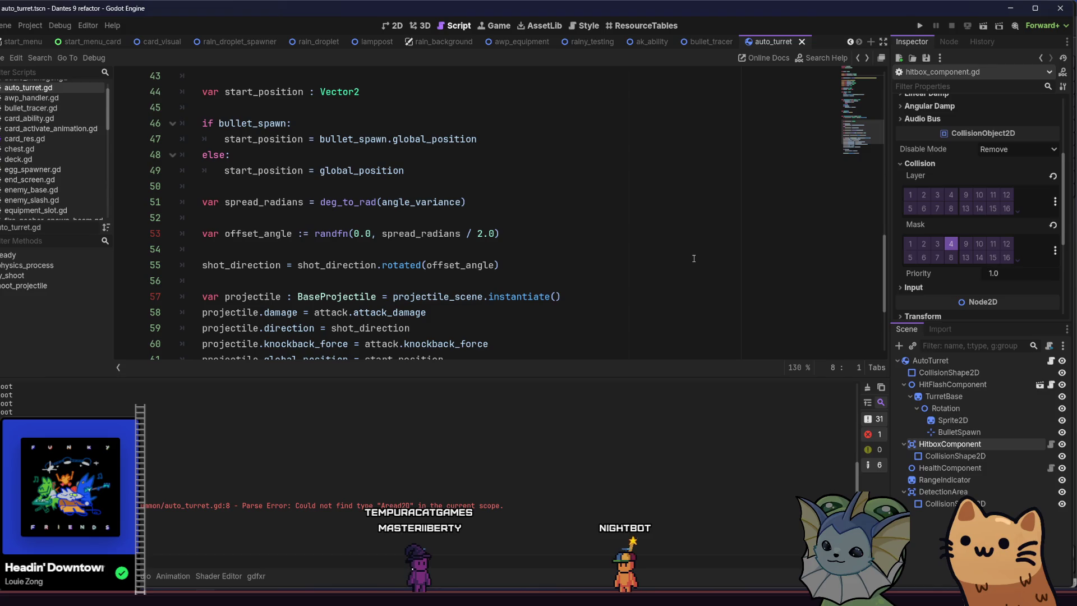
{"action": "scroll", "coordinate": [694, 258], "scroll_direction": "down", "scroll_amount": 3}
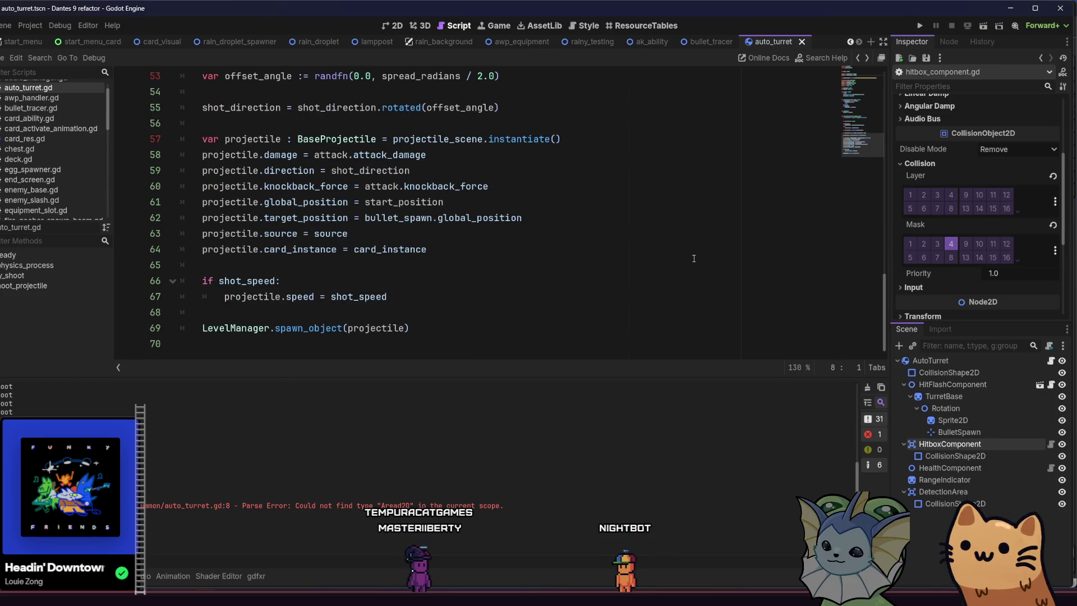
{"action": "scroll", "coordinate": [694, 258], "scroll_direction": "up", "scroll_amount": 10}
{"action": "left_click", "coordinate": [483, 296]}
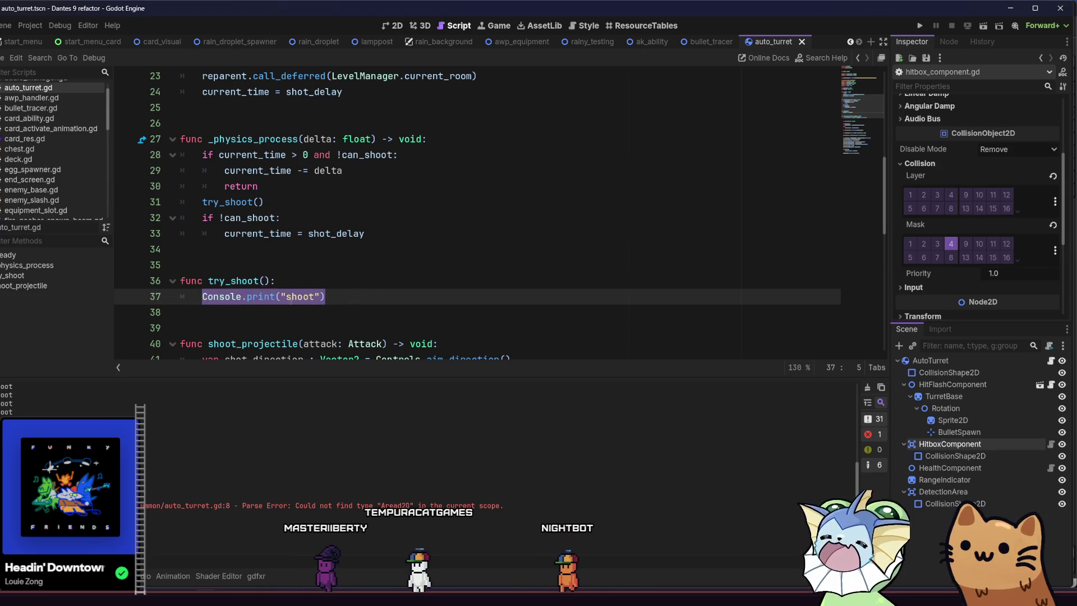
{"action": "key", "text": "Down"}
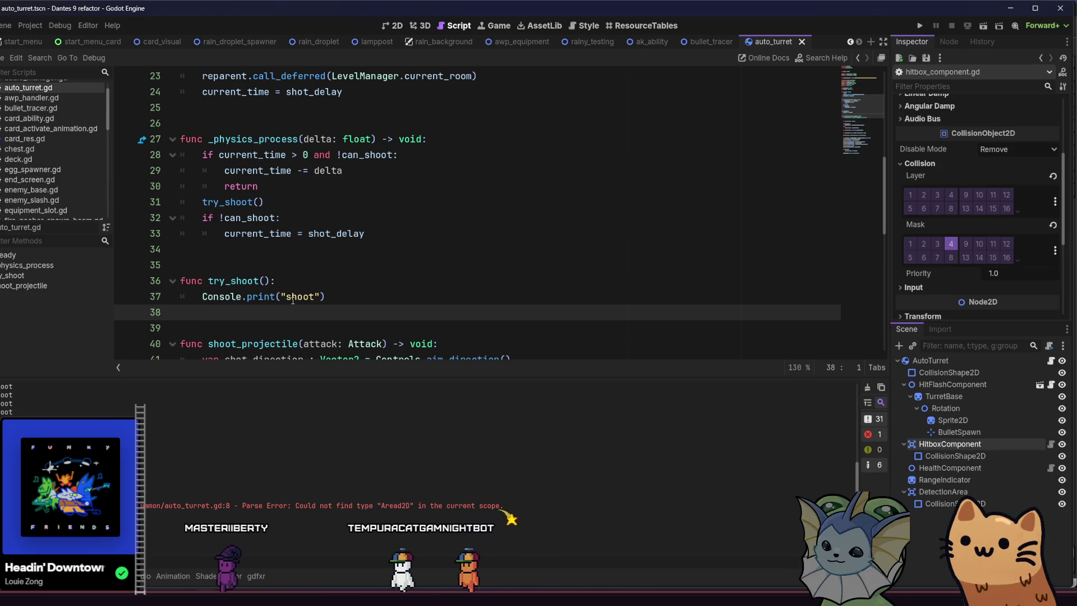
{"action": "key", "text": "Return"}
Type the declaration 'func get_closest_enemy() -> BaseEn', leaving the return type unfinished.
{"action": "type", "text": "get_close"}
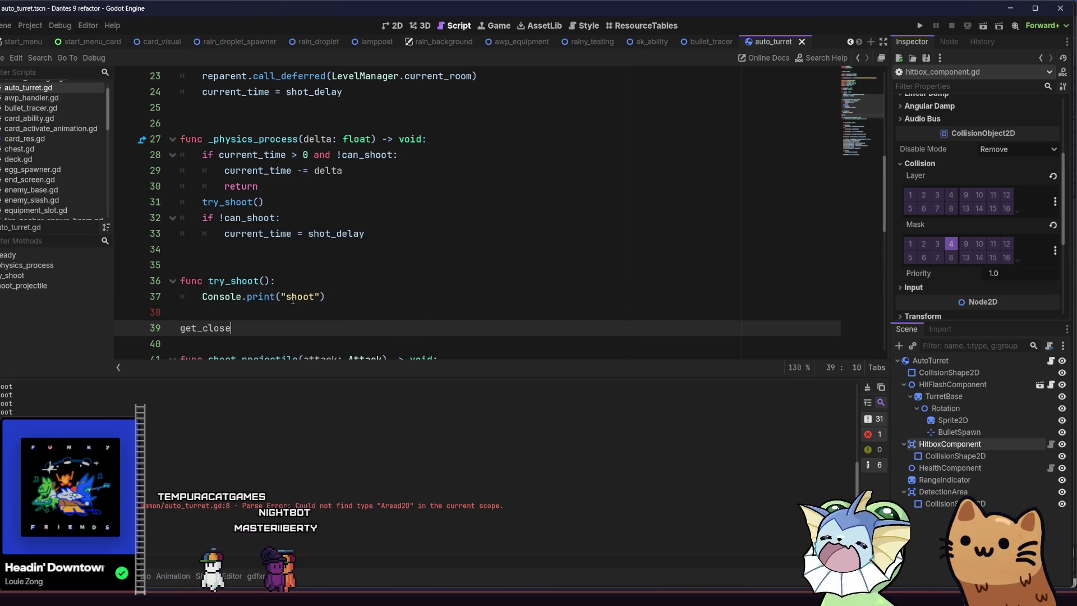
{"action": "key", "text": "BackSpace"}
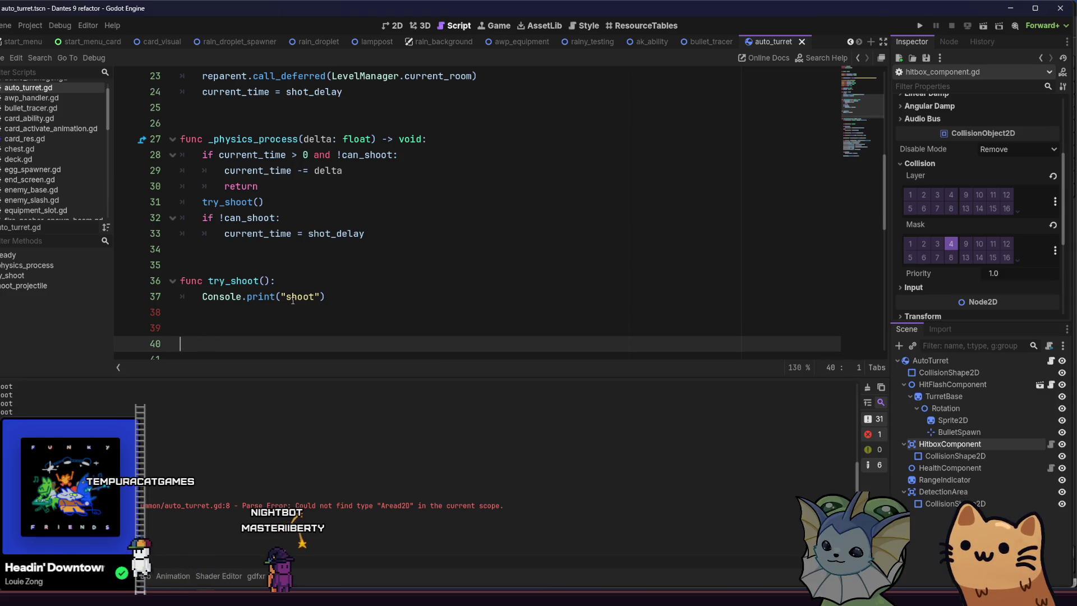
{"action": "key", "text": "Return"}
{"action": "type", "text": "unc get_"}
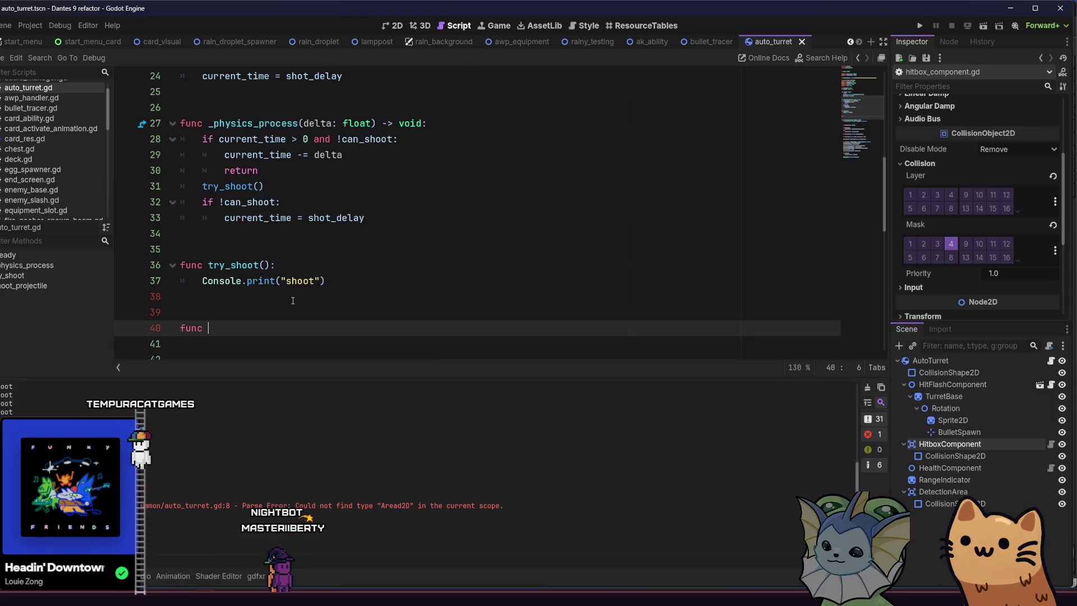
{"action": "type", "text": "closest_enemy*"}
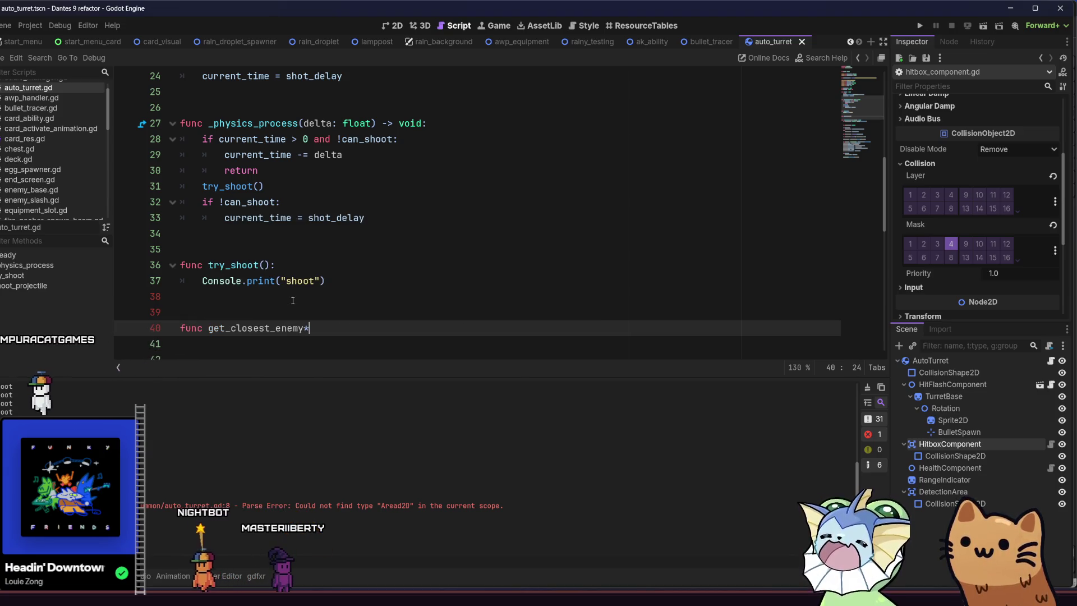
{"action": "scroll", "coordinate": [293, 300], "scroll_direction": "down", "scroll_amount": 2}
{"action": "type", "text": ") -. :"}
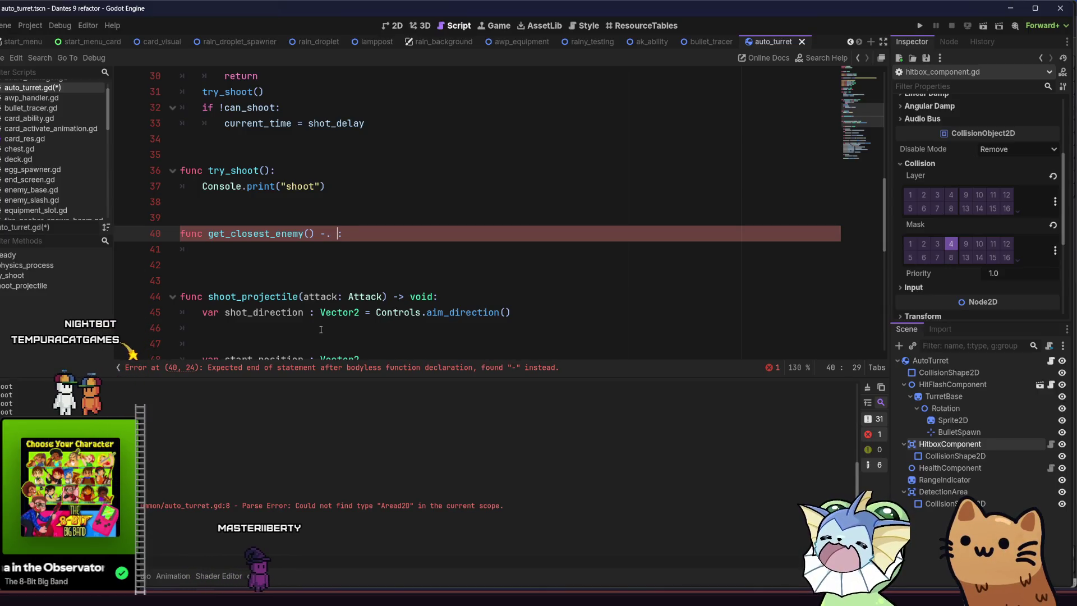
{"action": "type", "text": "->"}
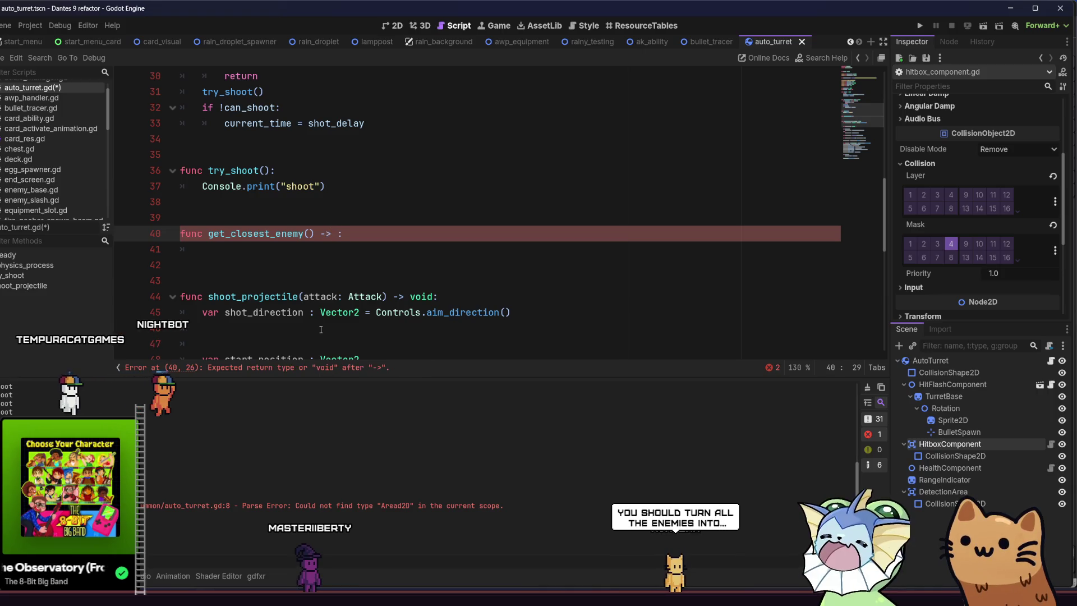
{"action": "type", "text": " Base"}
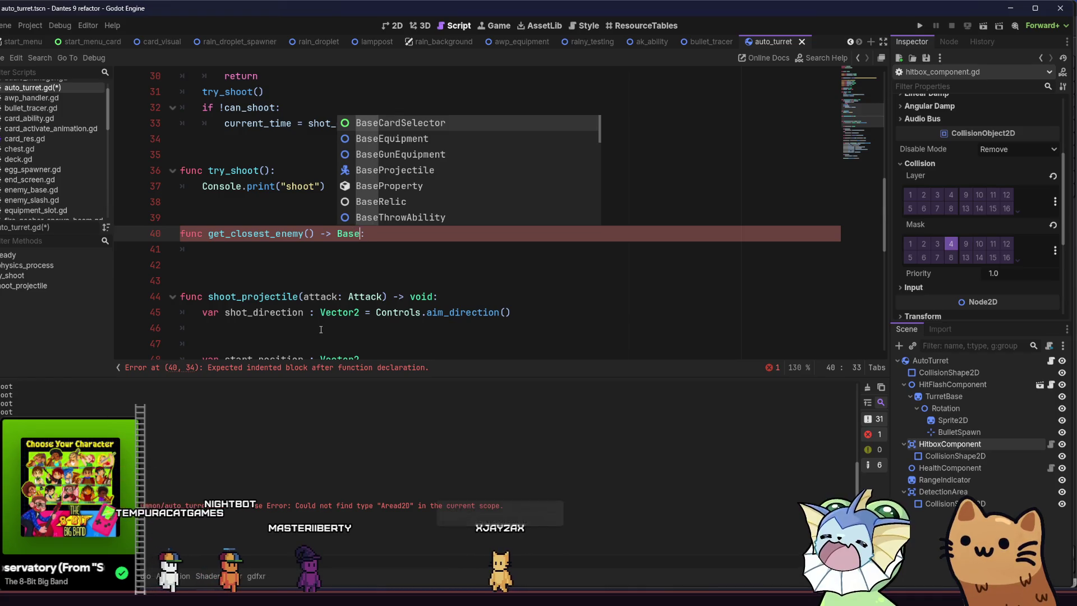
{"action": "type", "text": "En"}
Set get_closest_enemy's return type to Node2D, replacing the interim EnemyBase type.
{"action": "key", "text": "BackSpace"}
{"action": "key", "text": "BackSpace"}
{"action": "key", "text": "BackSpace"}
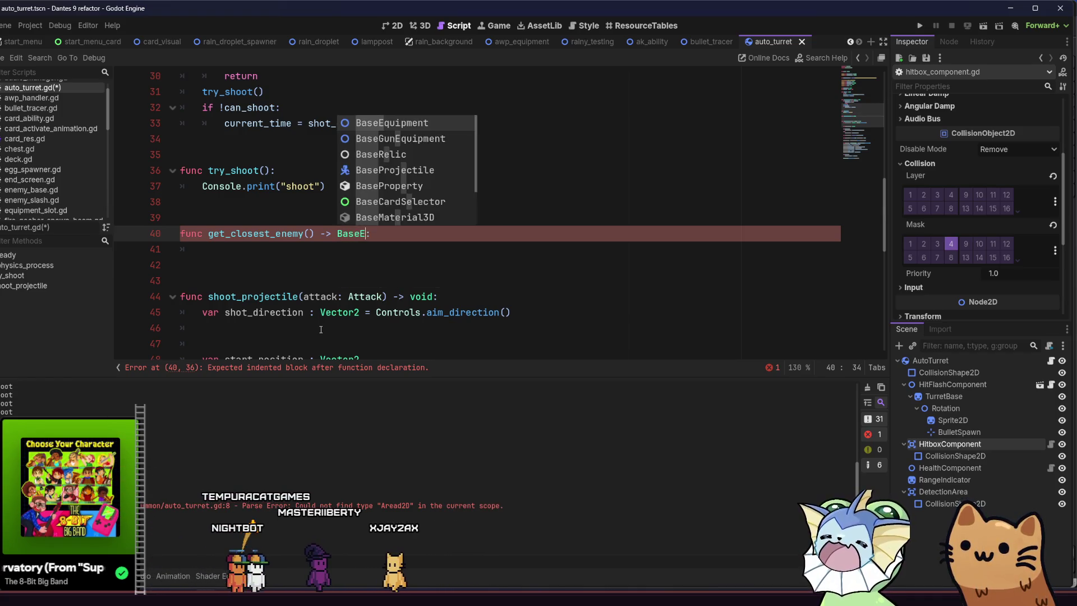
{"action": "type", "text": "Enem"}
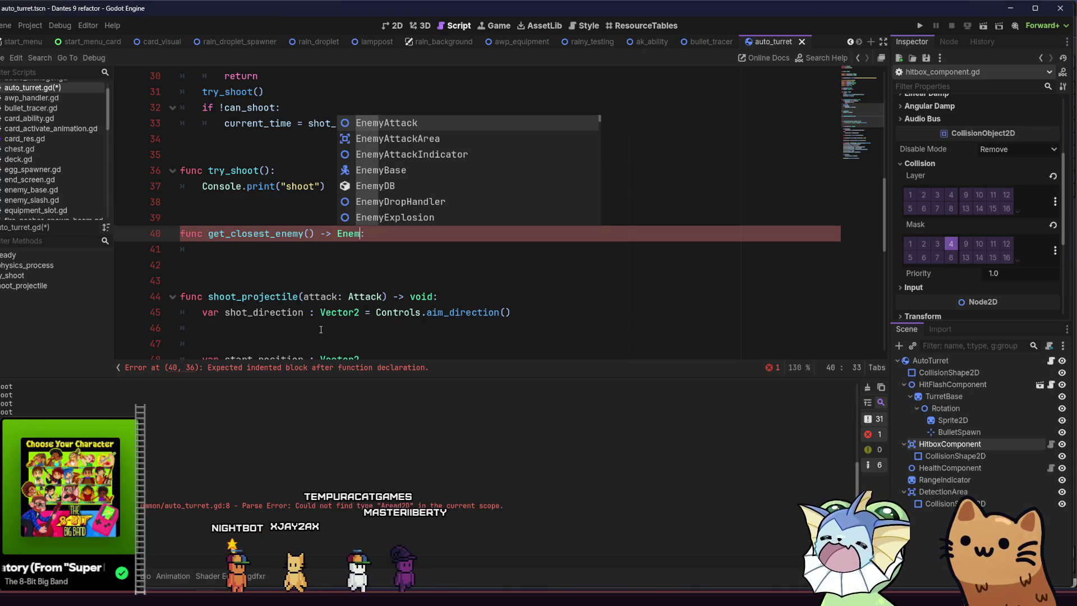
{"action": "key", "text": "Down"}
{"action": "key", "text": "Down"}
{"action": "key", "text": "Down"}
{"action": "key", "text": "Return"}
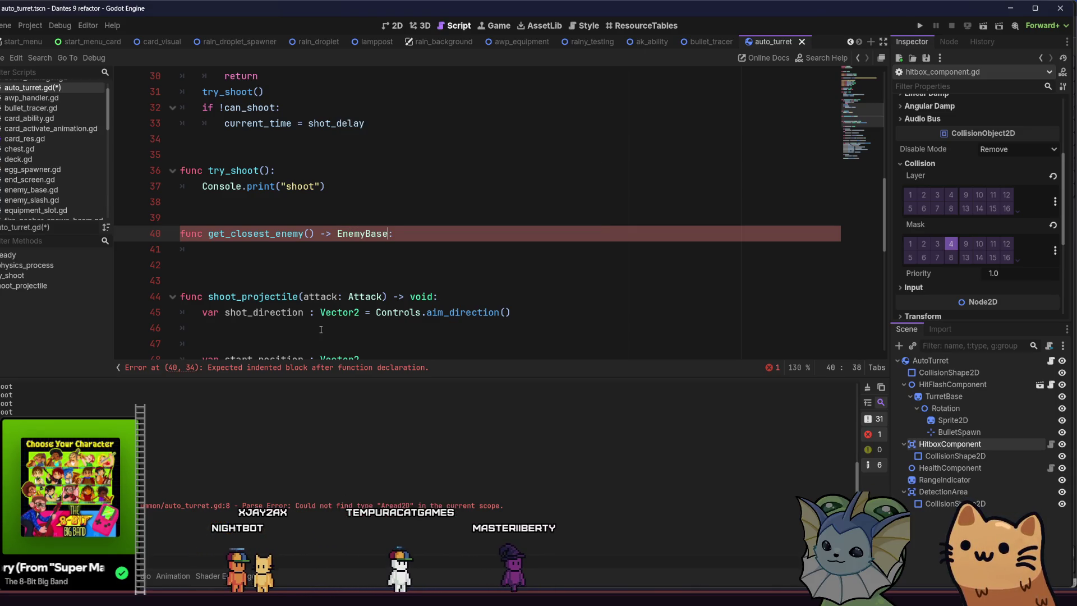
{"action": "key", "text": "Down"}
{"action": "key", "text": "ctrl+s"}
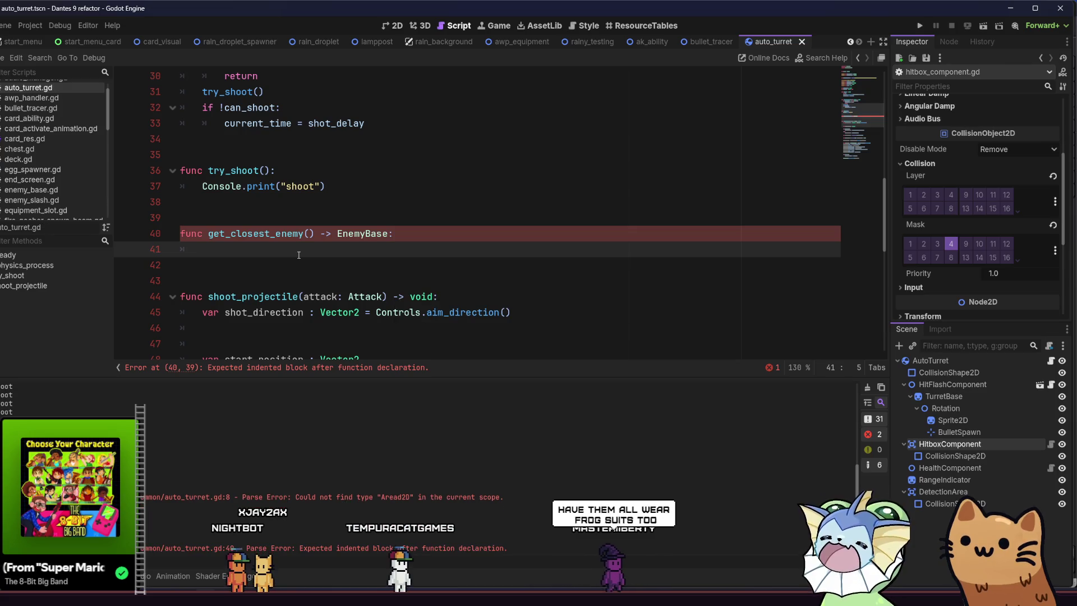
{"action": "double_click", "coordinate": [352, 233]}
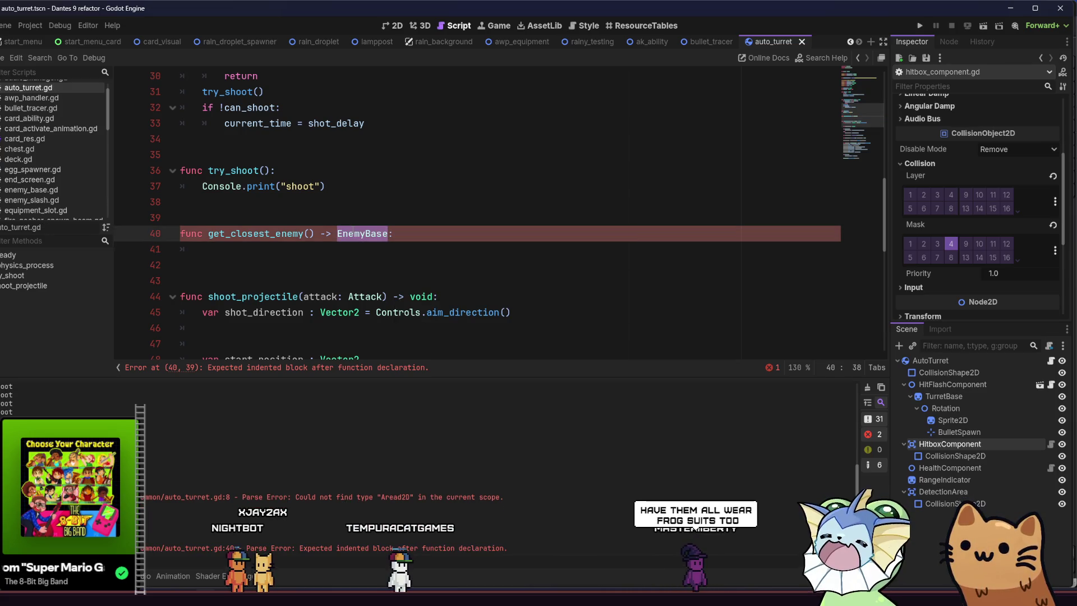
{"action": "type", "text": "Node"}
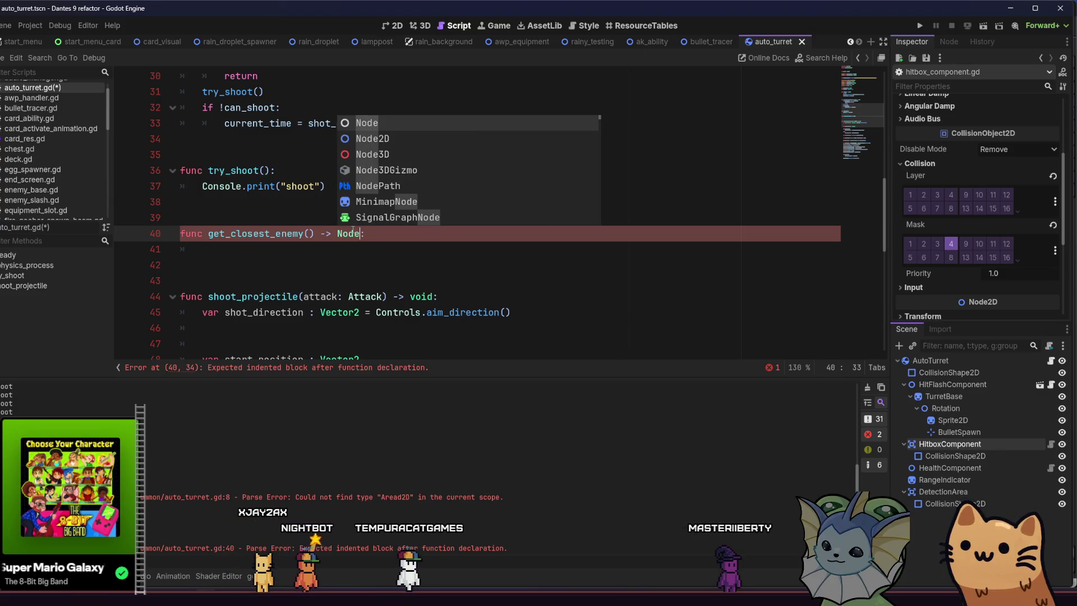
{"action": "key", "text": "Down"}
{"action": "key", "text": "Return"}
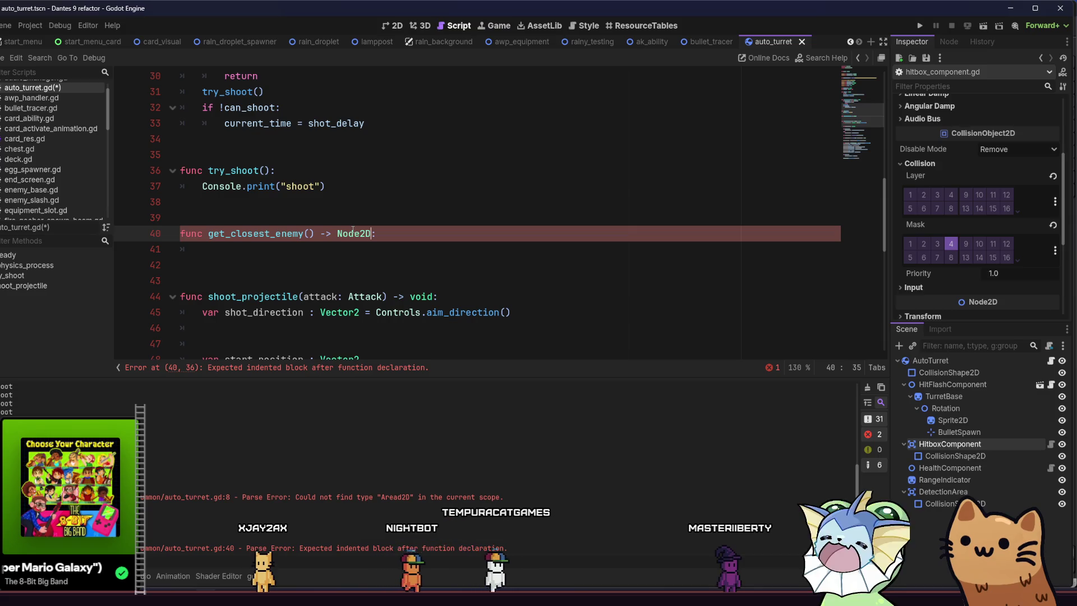
Write the loop header 'for enemy in detection_area.get_overlapping_bodies():' and start its body.
{"action": "left_click", "coordinate": [333, 255]}
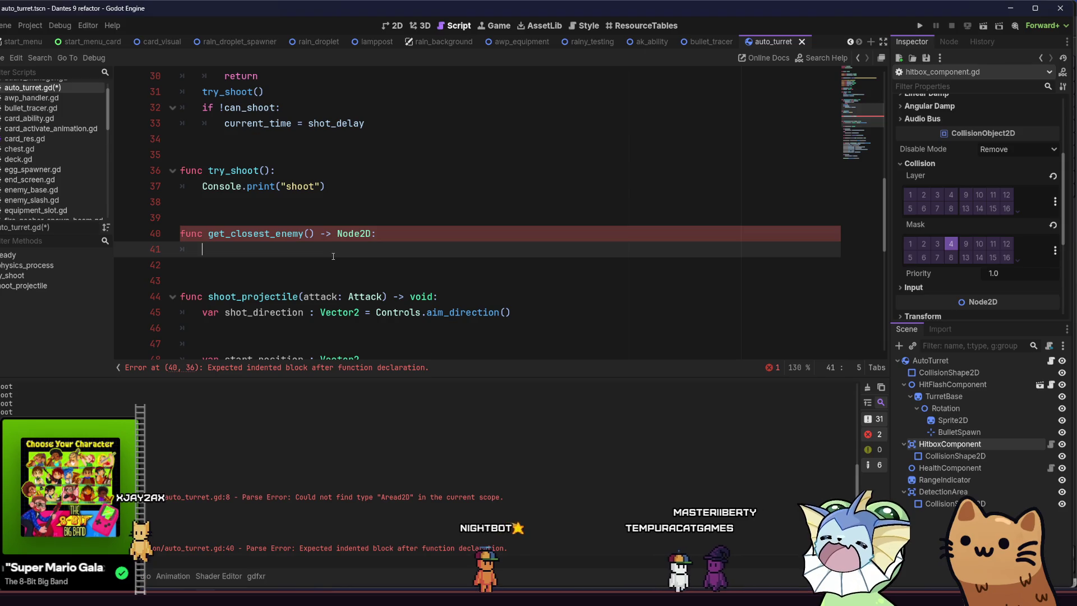
{"action": "type", "text": "enemy"}
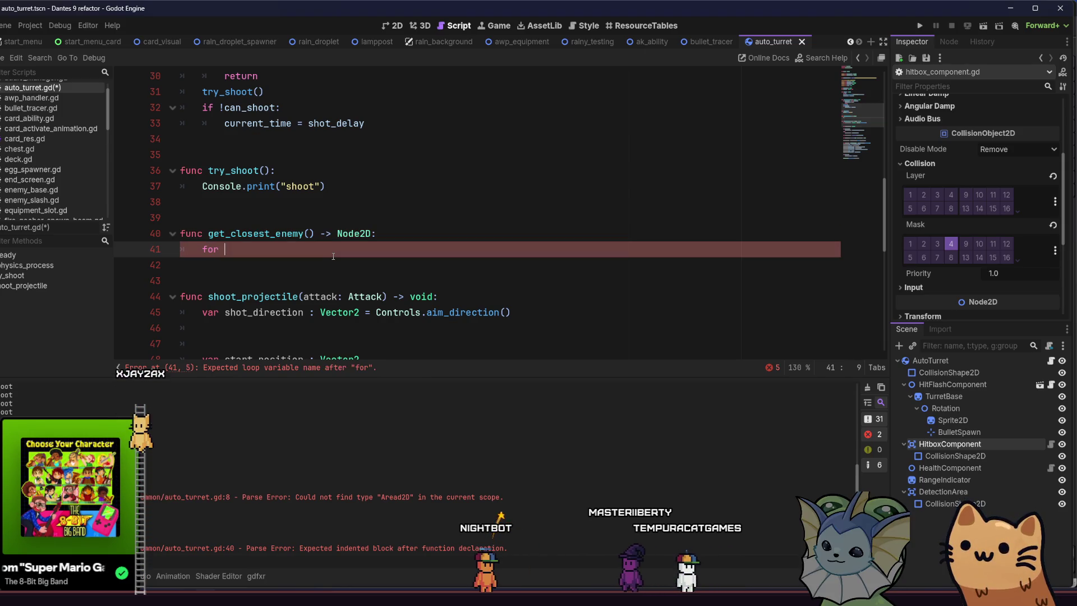
{"action": "type", "text": " in "}
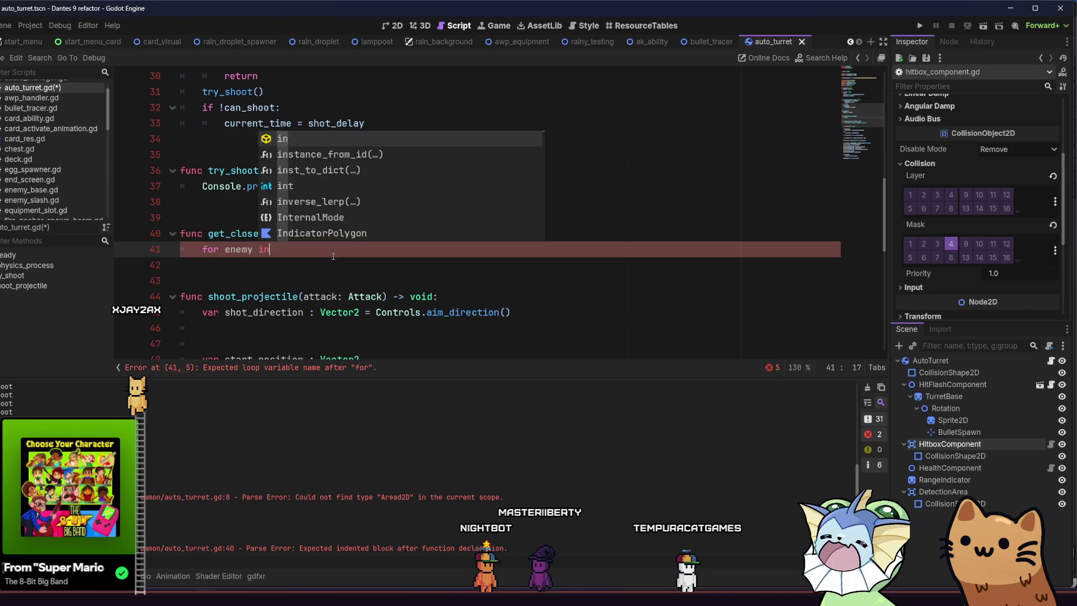
{"action": "type", "text": "d"}
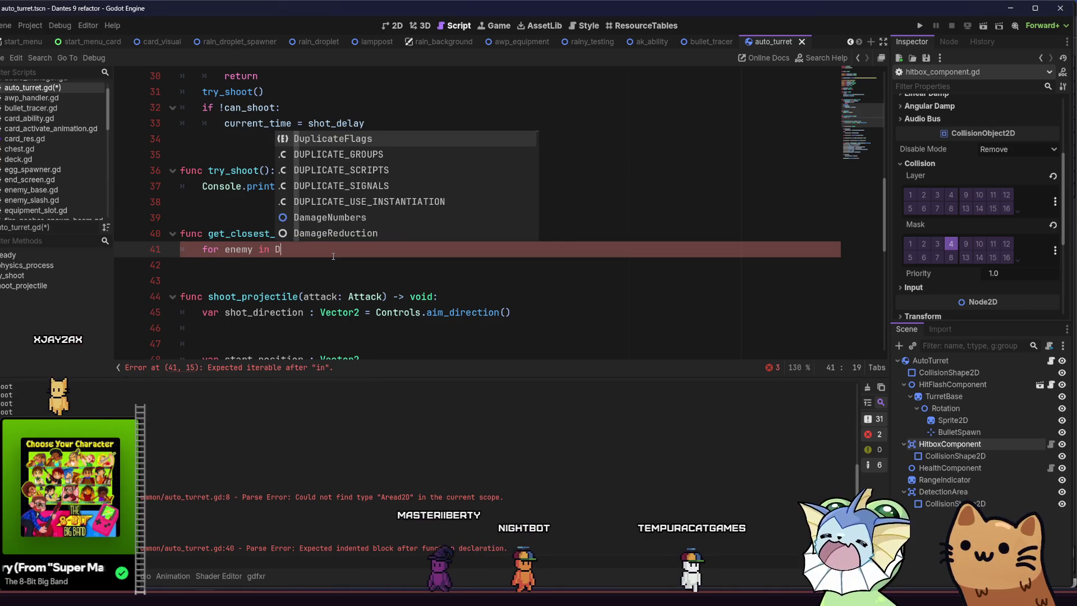
{"action": "type", "text": "e"}
{"action": "key", "text": "Return"}
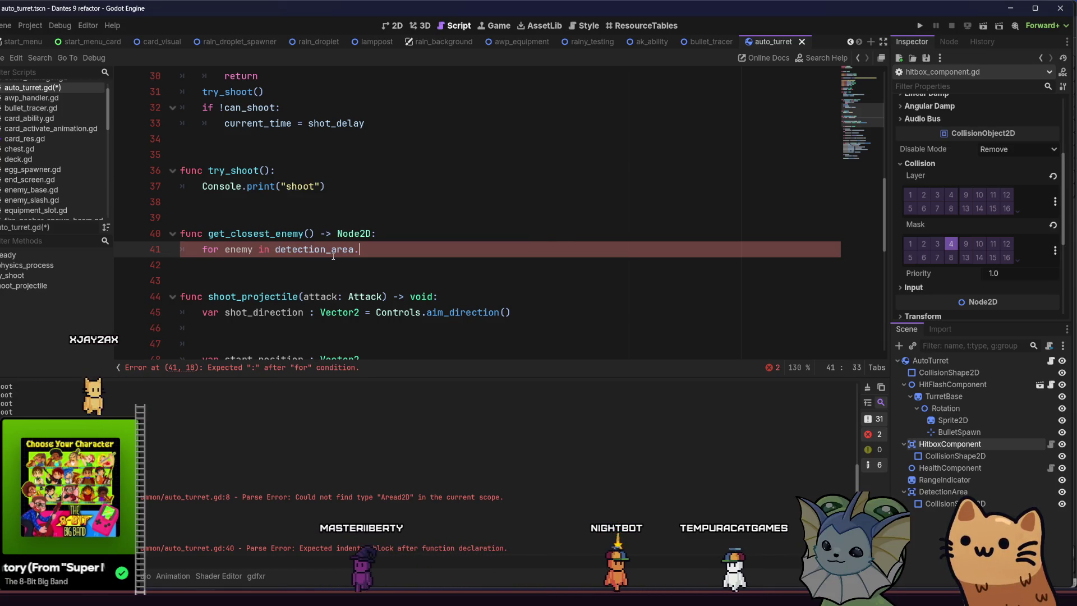
{"action": "type", "text": ".get"}
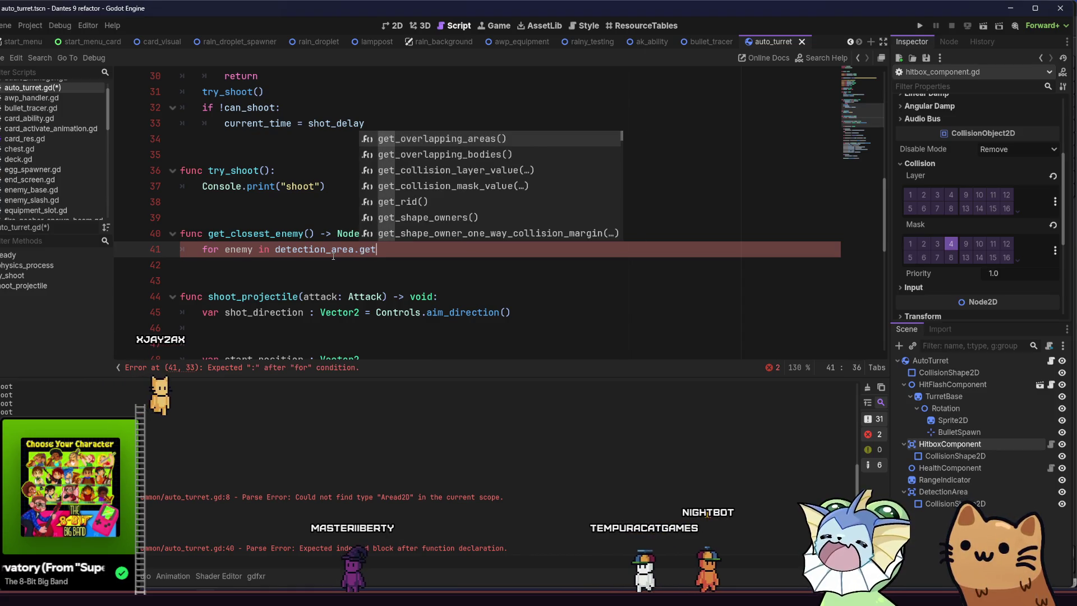
{"action": "key", "text": "Down"}
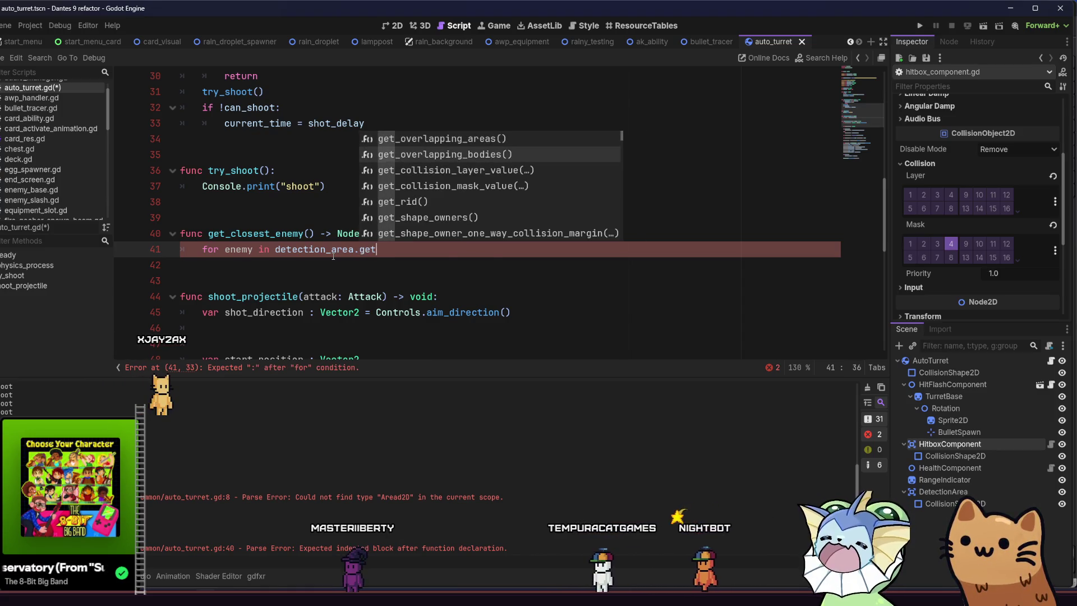
{"action": "key", "text": "Return"}
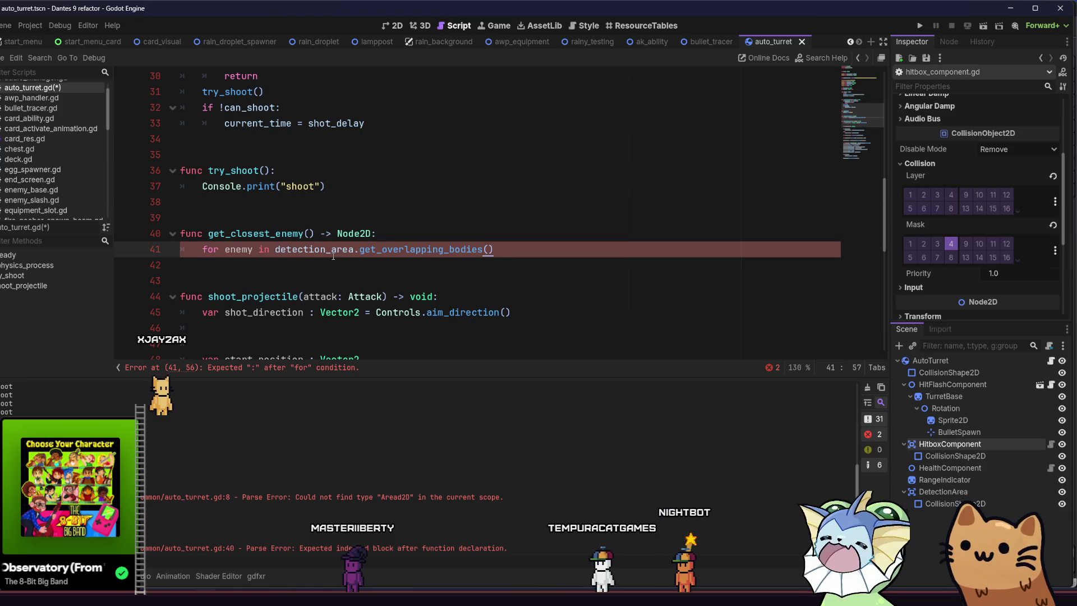
{"action": "type", "text": ":"}
{"action": "key", "text": "Return"}
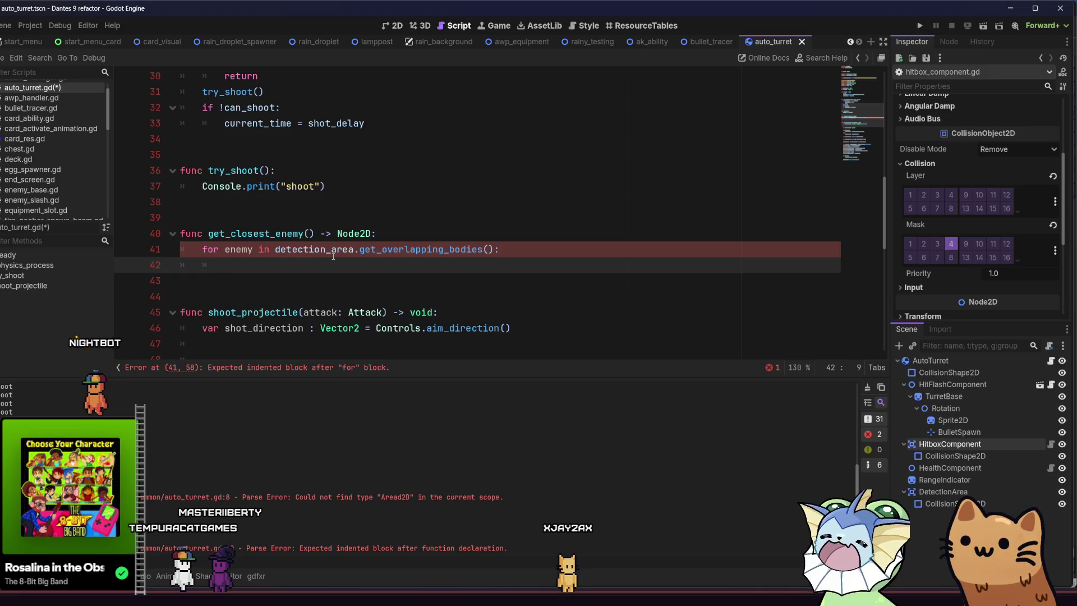
Discard a partial 'if ene' line and save auto_turret.gd with the loop body empty.
{"action": "type", "text": "if ene"}
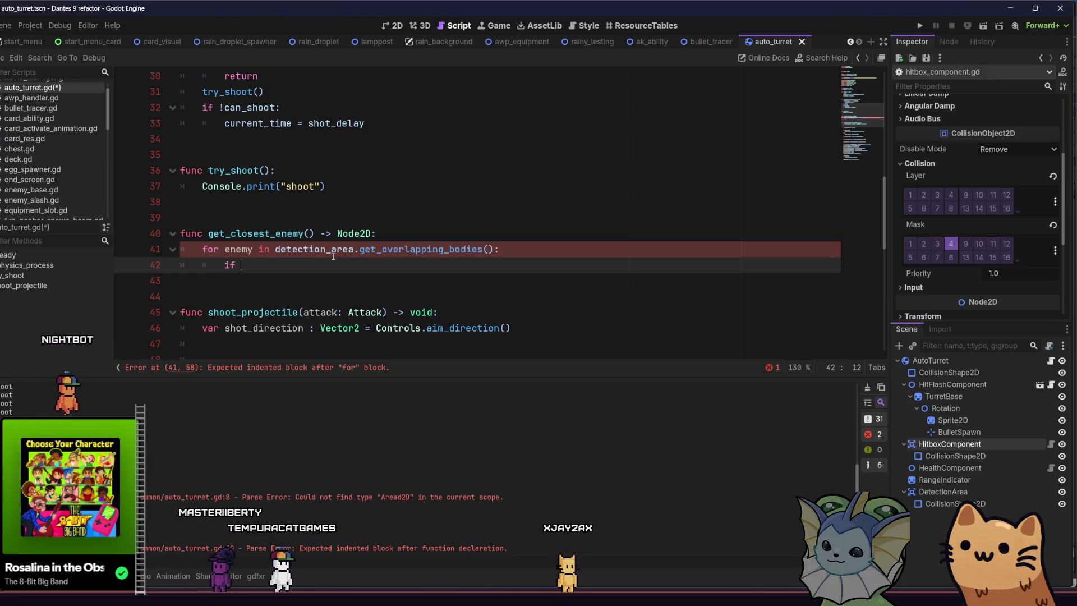
{"action": "key", "text": "BackSpace"}
{"action": "key", "text": "BackSpace"}
{"action": "key", "text": "BackSpace"}
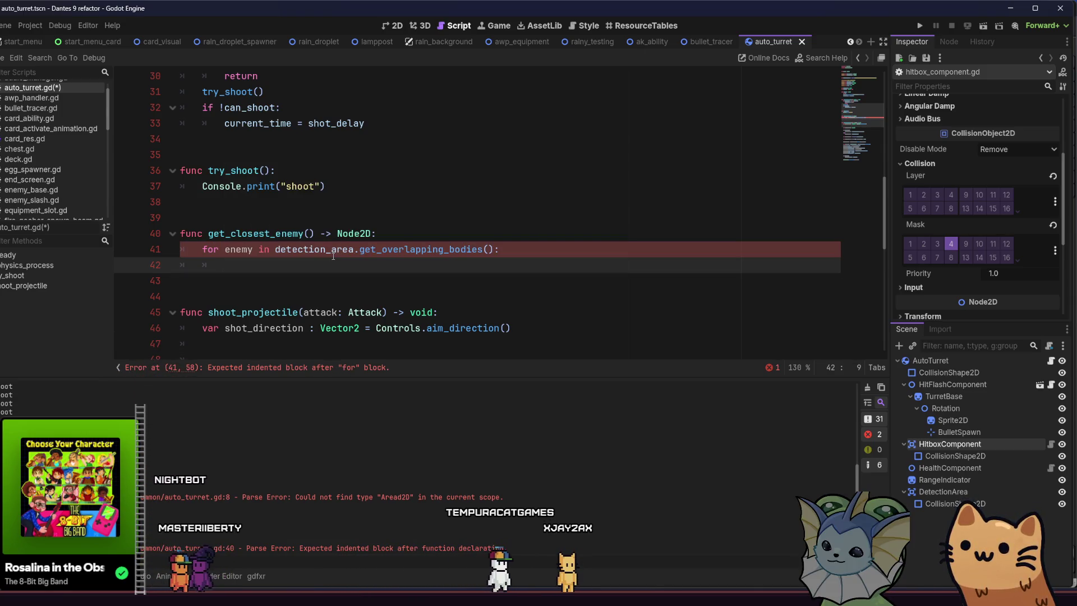
{"action": "key", "text": "ctrl+s"}
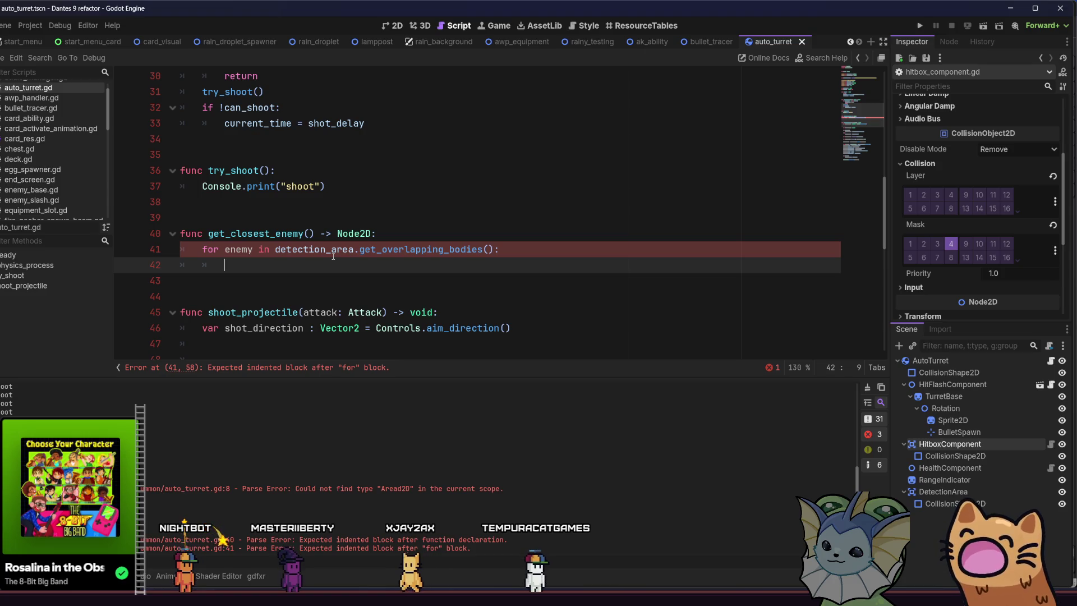
Search 'ray' in Create New Node and add a RaycastCheck node to the AutoTurret scene.
{"action": "key", "text": "shift+alt+o"}
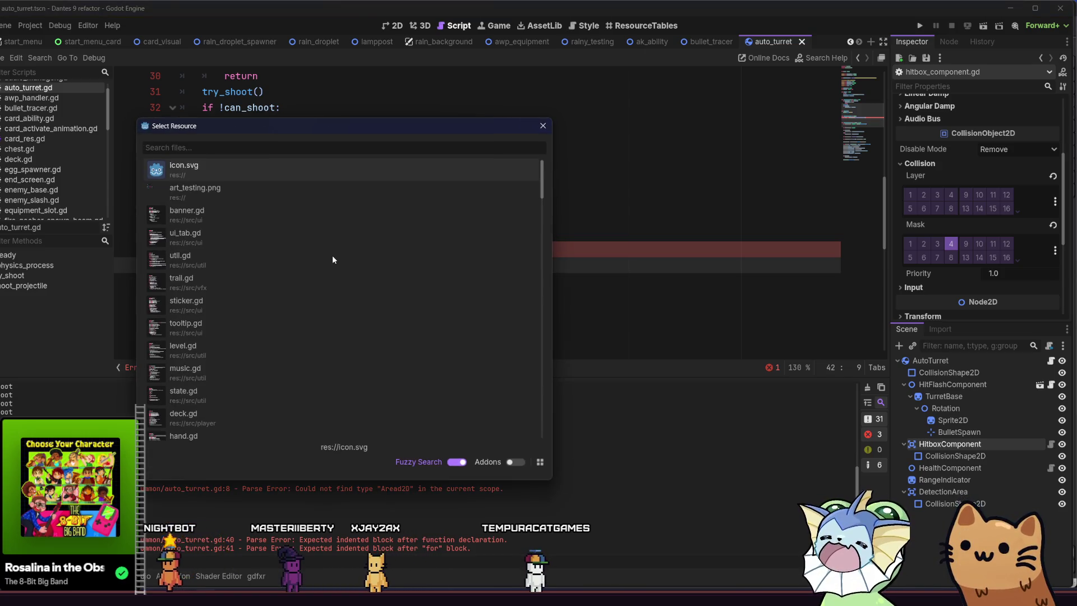
{"action": "left_click", "coordinate": [545, 123]}
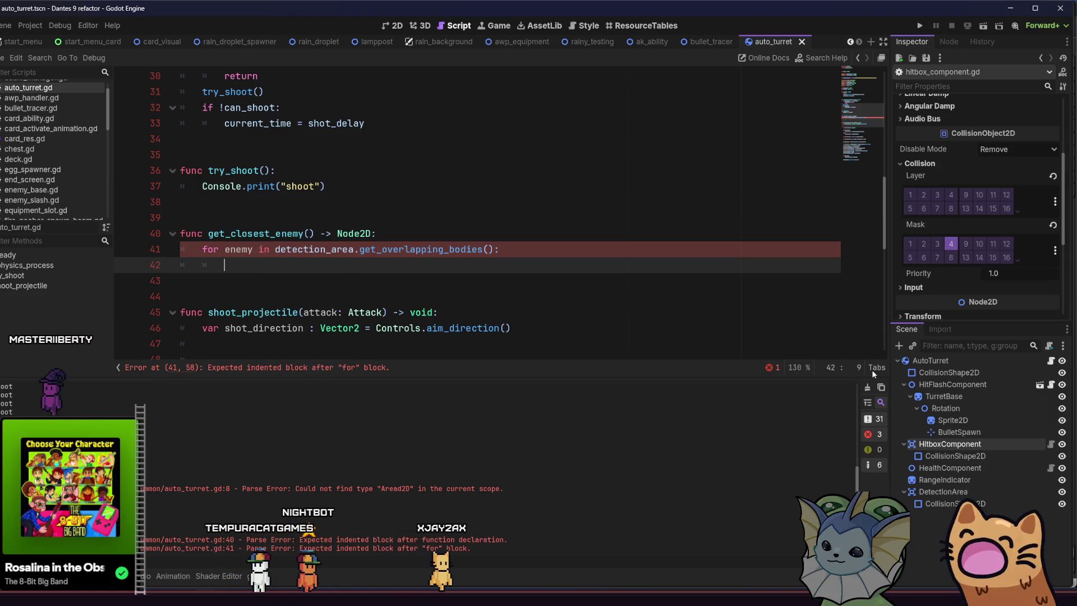
{"action": "left_click", "coordinate": [897, 346]}
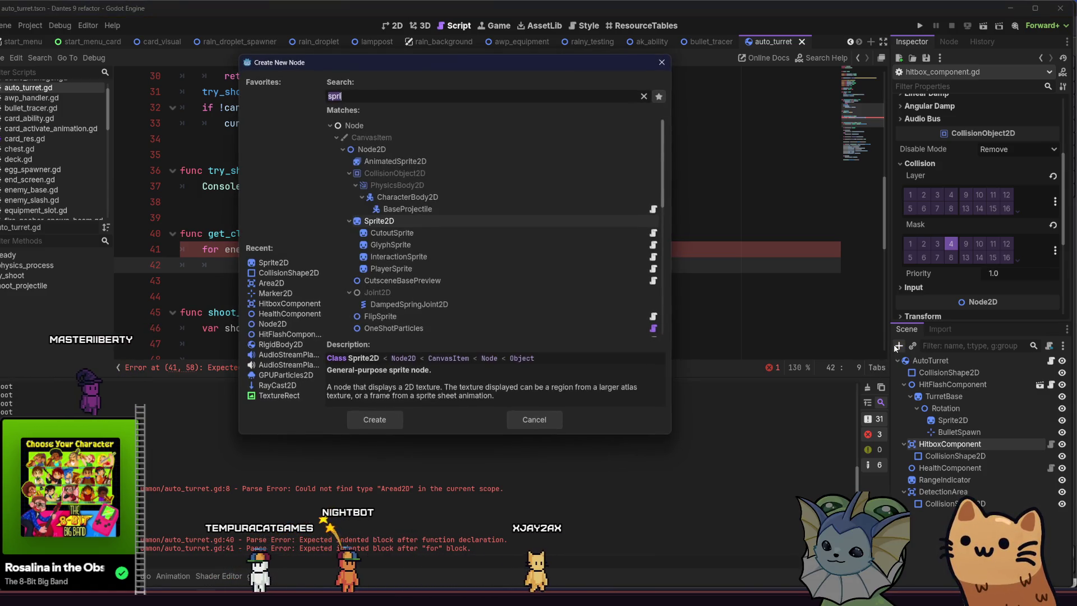
{"action": "left_click", "coordinate": [546, 417]}
{"action": "left_click", "coordinate": [918, 345]}
{"action": "type", "text": "rayc"}
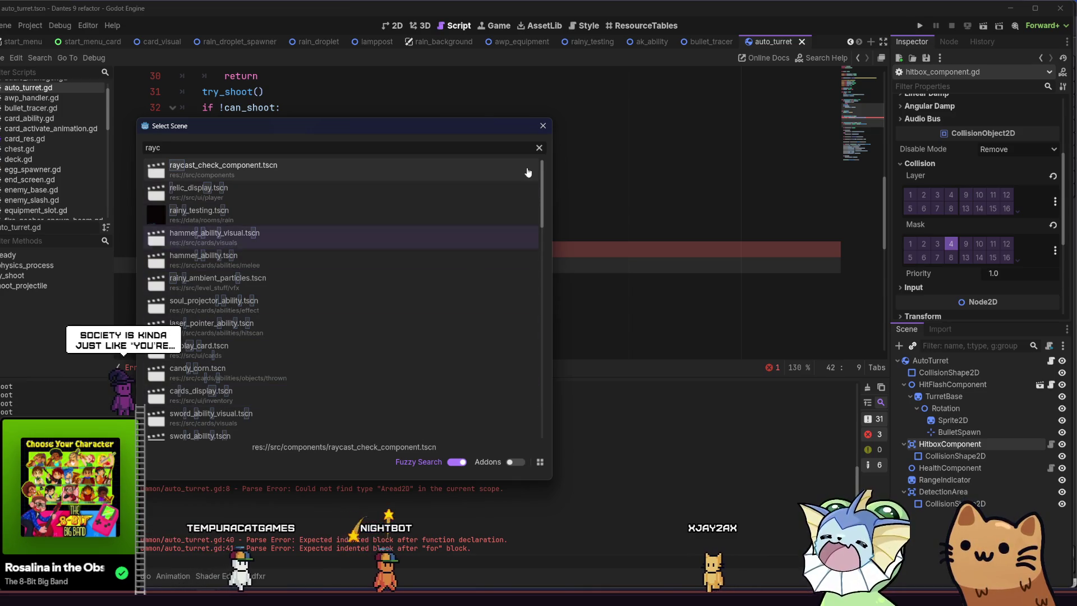
{"action": "left_click", "coordinate": [543, 125]}
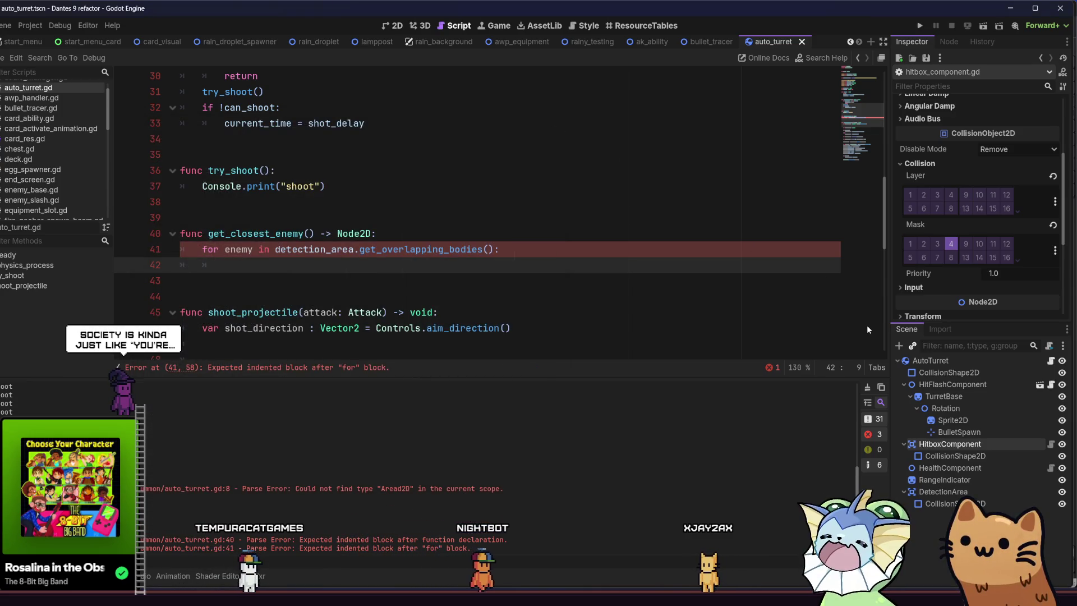
{"action": "left_click", "coordinate": [899, 346]}
{"action": "type", "text": "ray"}
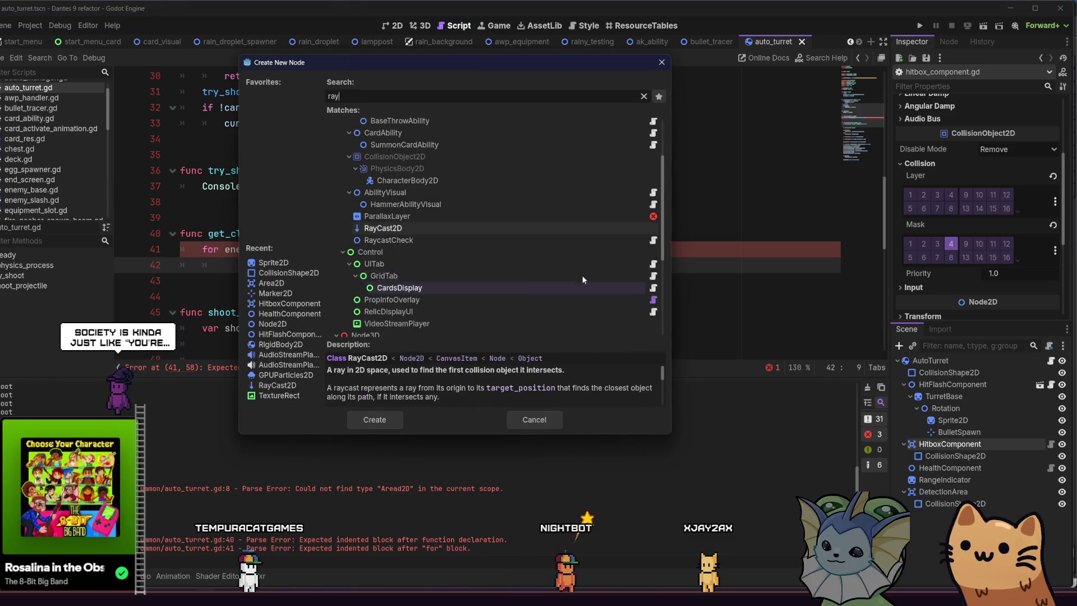
{"action": "left_click", "coordinate": [449, 240]}
{"action": "double_click", "coordinate": [449, 239]}
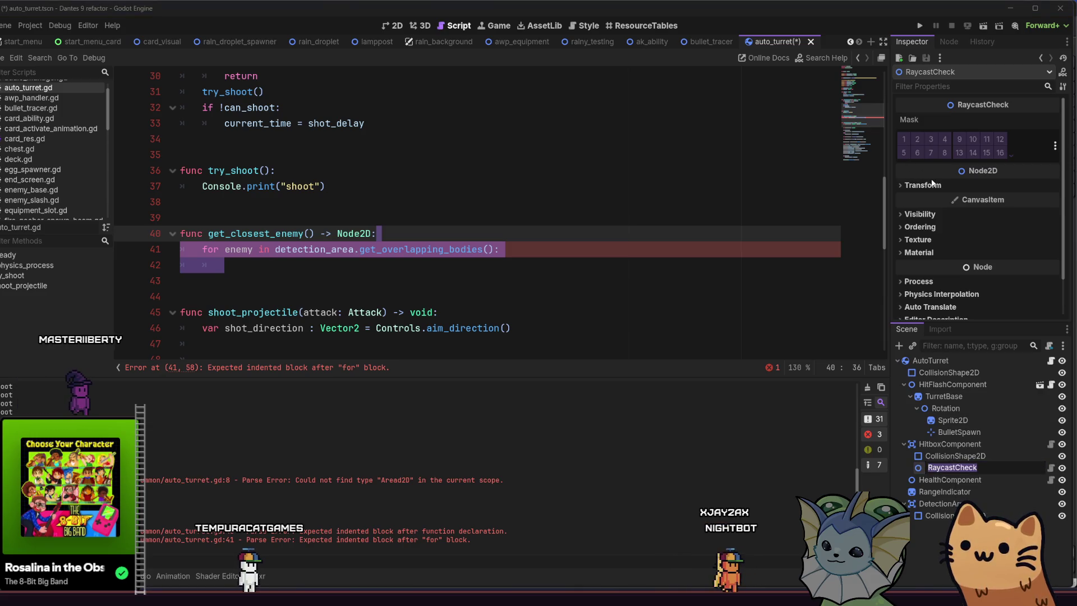
Enable collision mask bit 6 on RaycastCheck and move it directly under AutoTurret.
{"action": "left_click", "coordinate": [917, 152]}
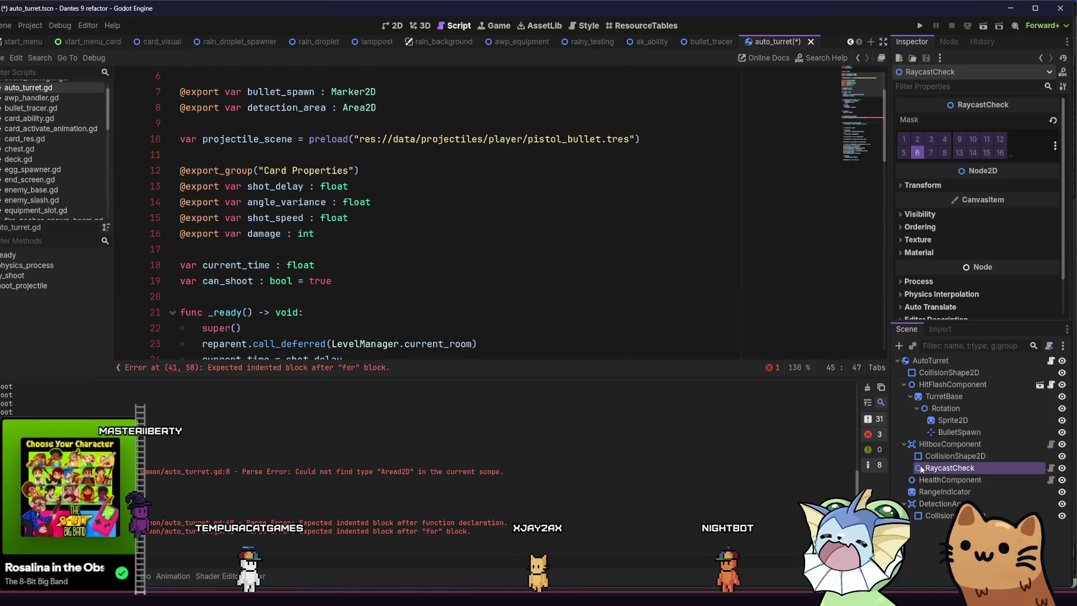
{"action": "left_click", "coordinate": [937, 503]}
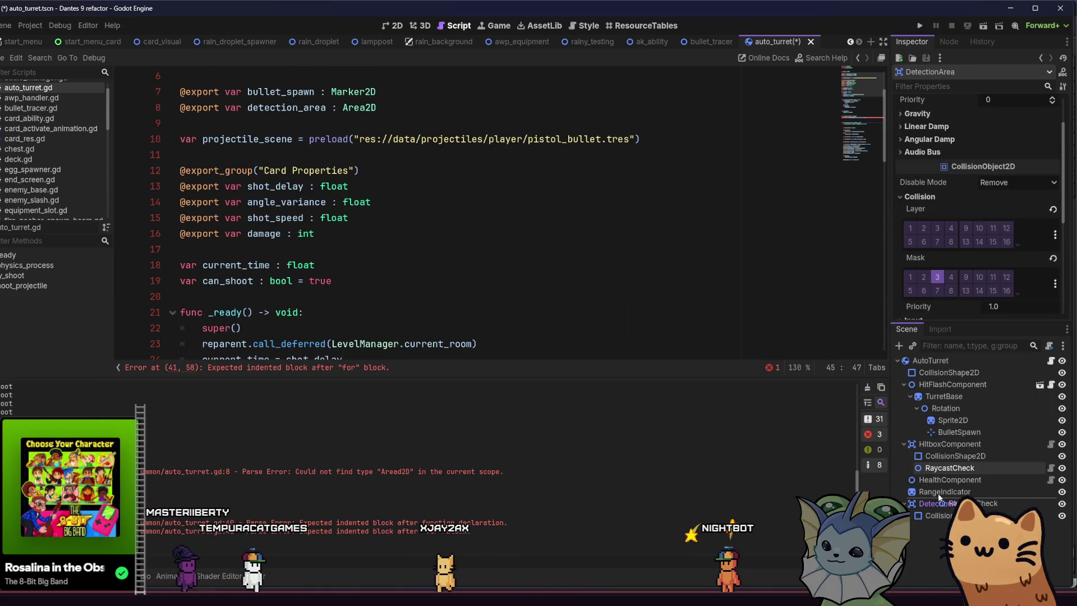
{"action": "left_click_drag", "start_coordinate": [938, 493], "coordinate": [939, 485]}
{"action": "left_click", "coordinate": [944, 480]}
{"action": "left_click", "coordinate": [463, 223]}
{"action": "left_click", "coordinate": [411, 187]}
{"action": "left_click", "coordinate": [414, 201]}
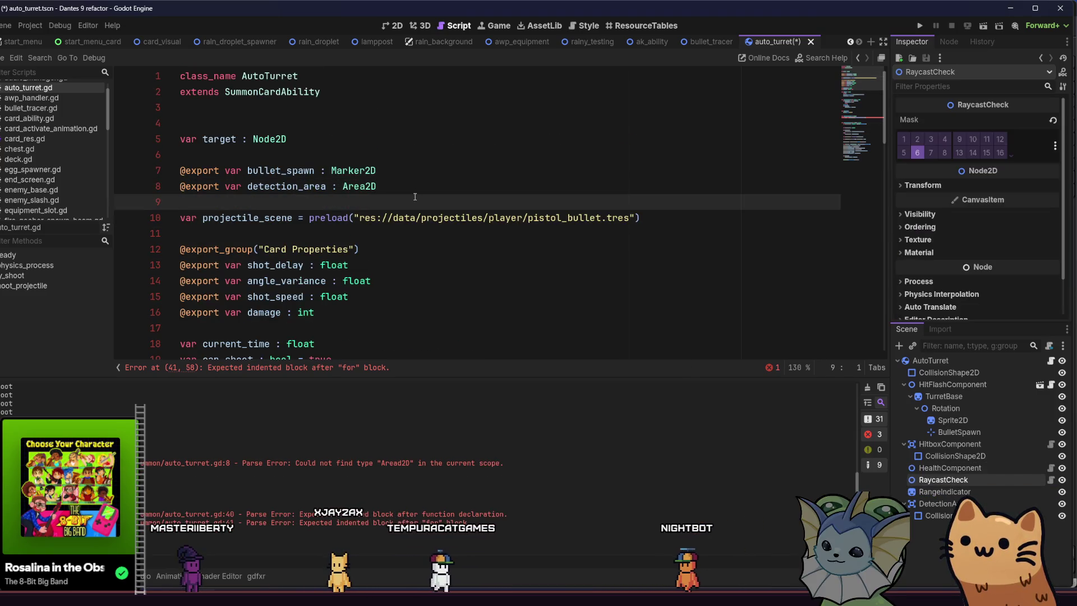
{"action": "left_click", "coordinate": [431, 192]}
{"action": "key", "text": "Return"}
{"action": "type", "text": "@"}
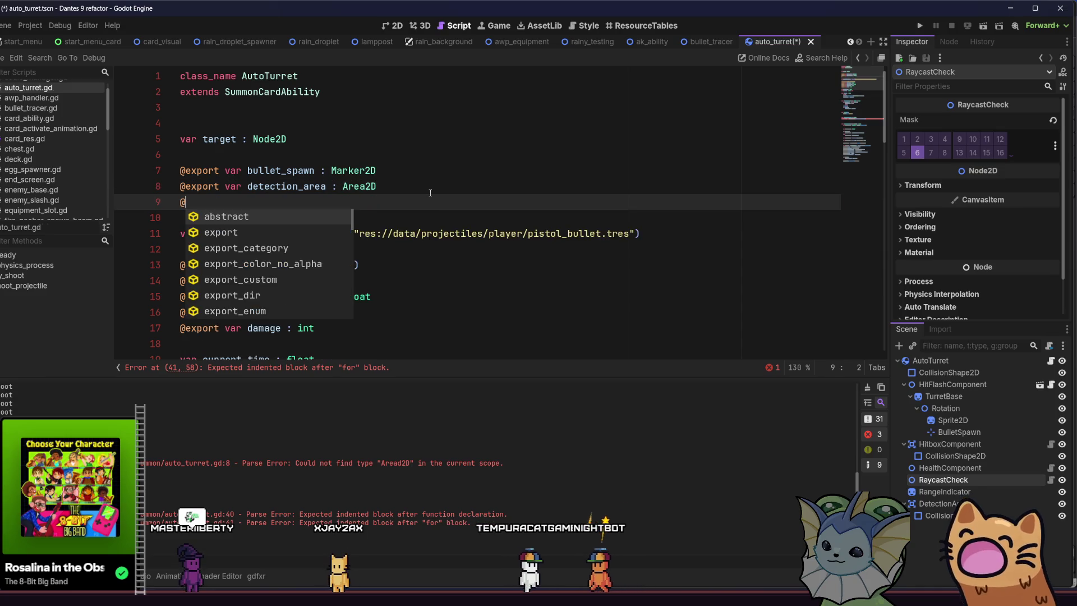
{"action": "type", "text": "export var"}
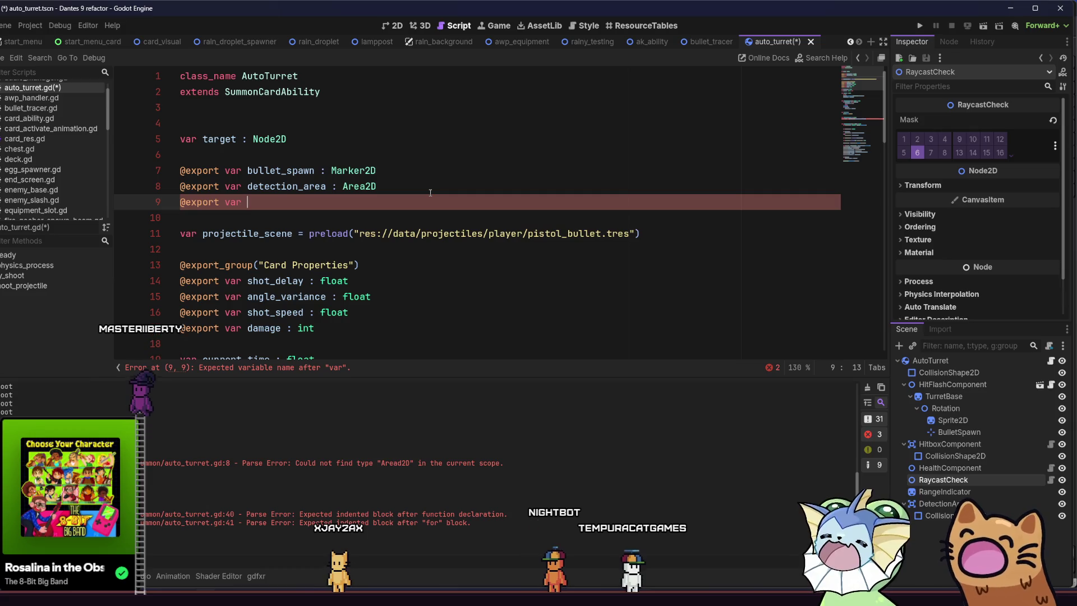
{"action": "type", "text": "raycast_ch"}
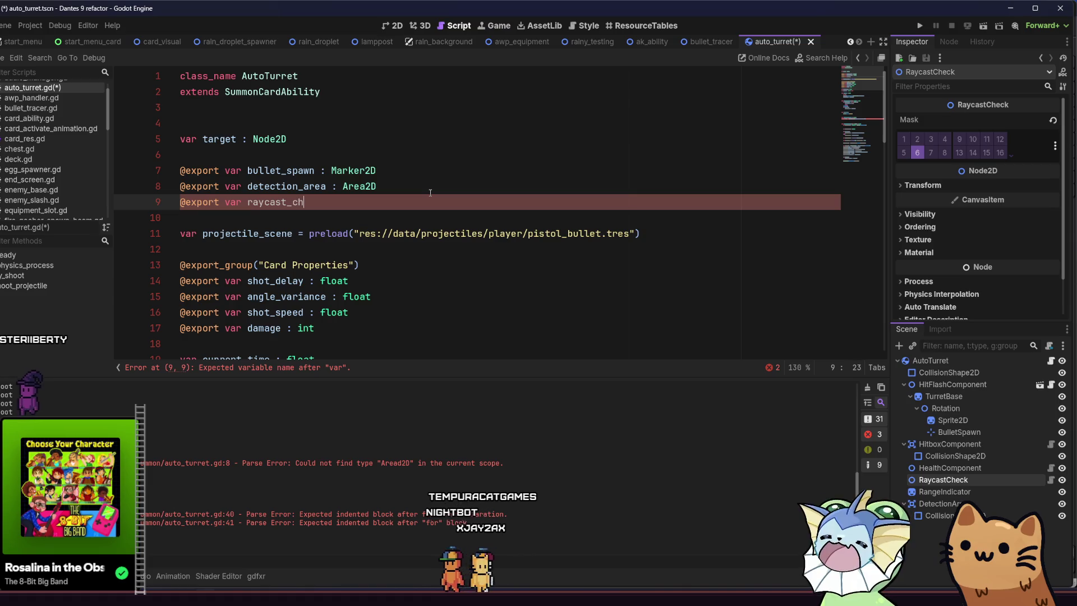
{"action": "type", "text": "eck : "}
{"action": "type", "text": "Ray"}
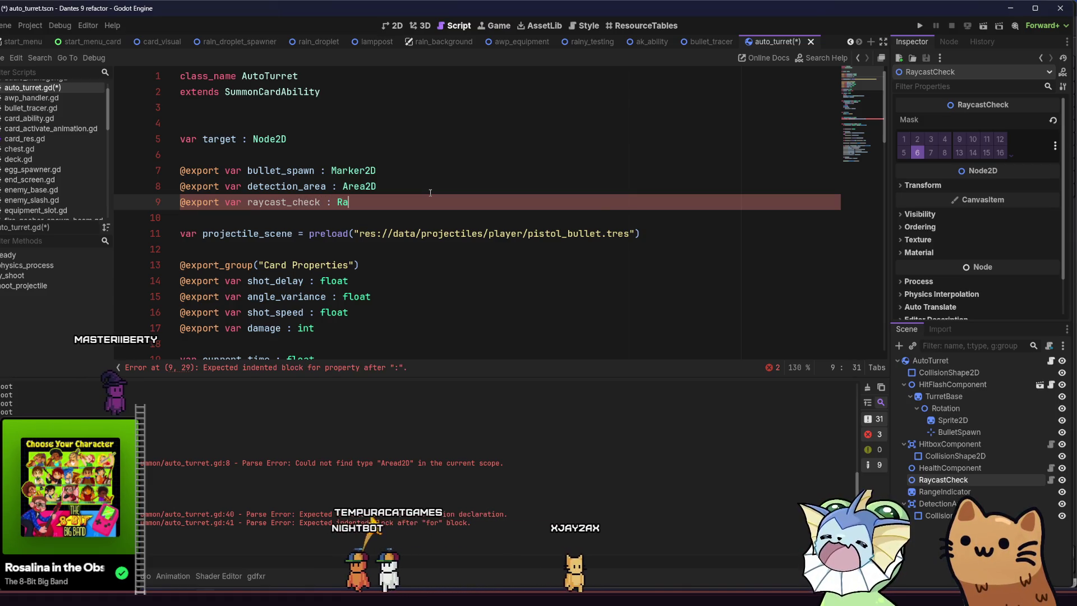
{"action": "key", "text": "Return"}
{"action": "scroll", "coordinate": [430, 192], "scroll_direction": "down", "scroll_amount": 14}
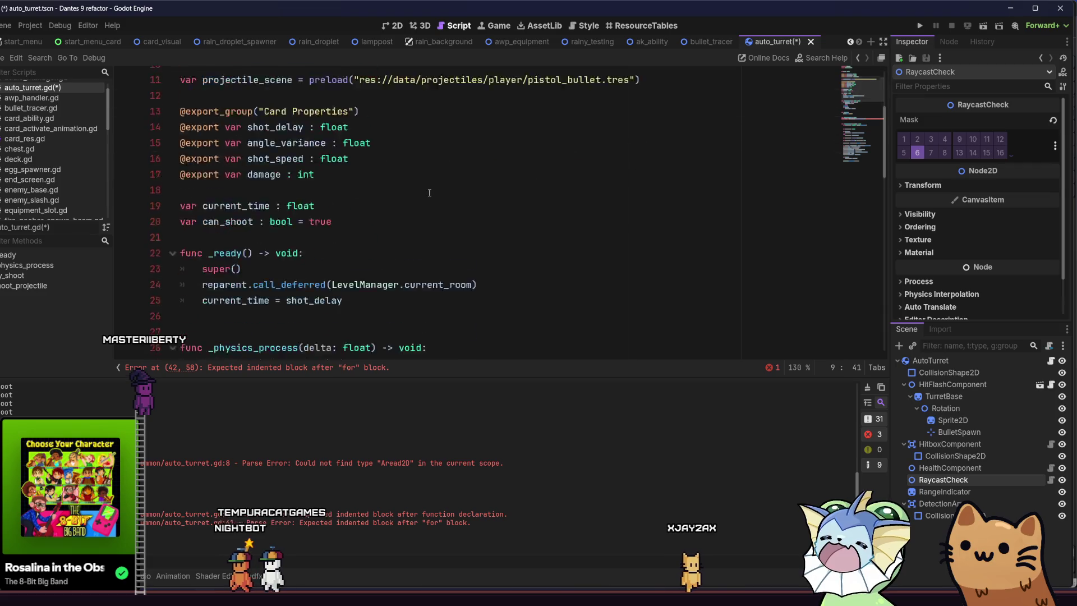
{"action": "key", "text": "ctrl+s"}
{"action": "scroll", "coordinate": [359, 173], "scroll_direction": "up", "scroll_amount": 1}
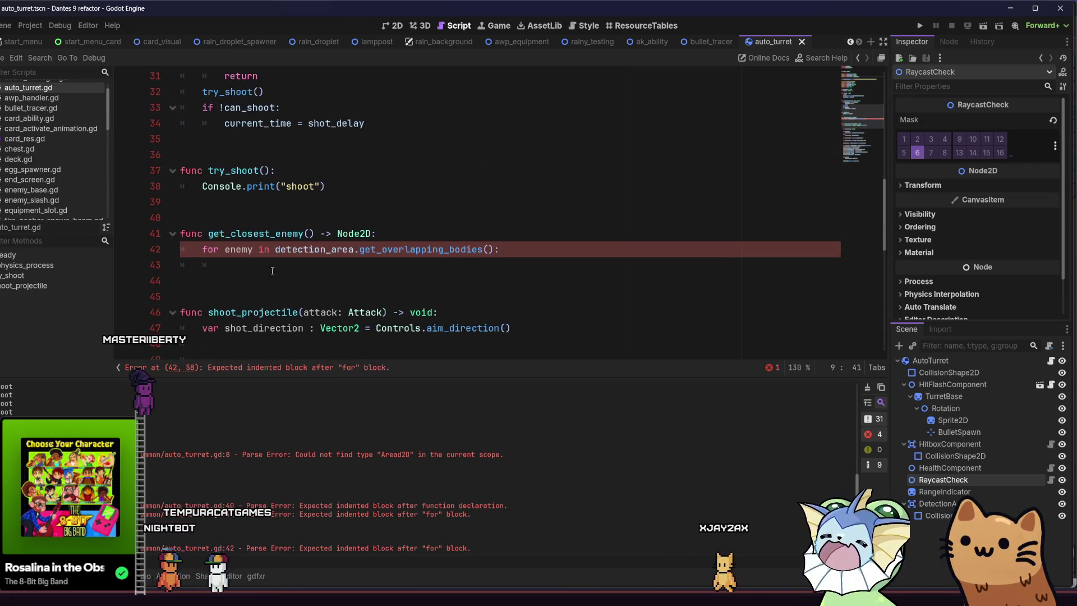
{"action": "left_click", "coordinate": [278, 276]}
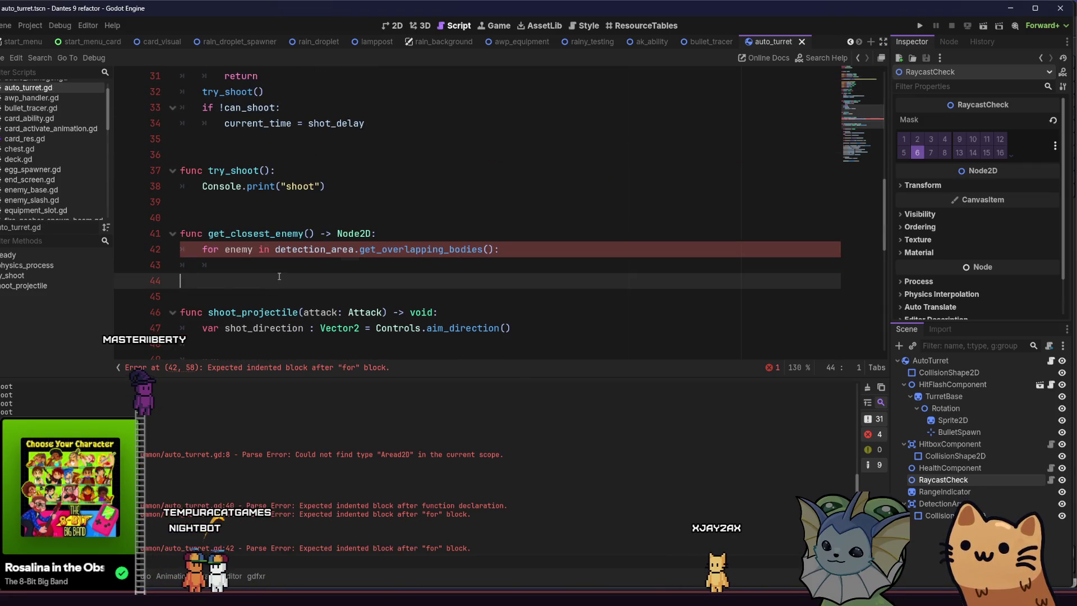
Start an if raycast_check line and change get_overlapping_bodies to get_overlapping_areas.
{"action": "key", "text": "BackSpace"}
{"action": "type", "text": "if raycast_check."}
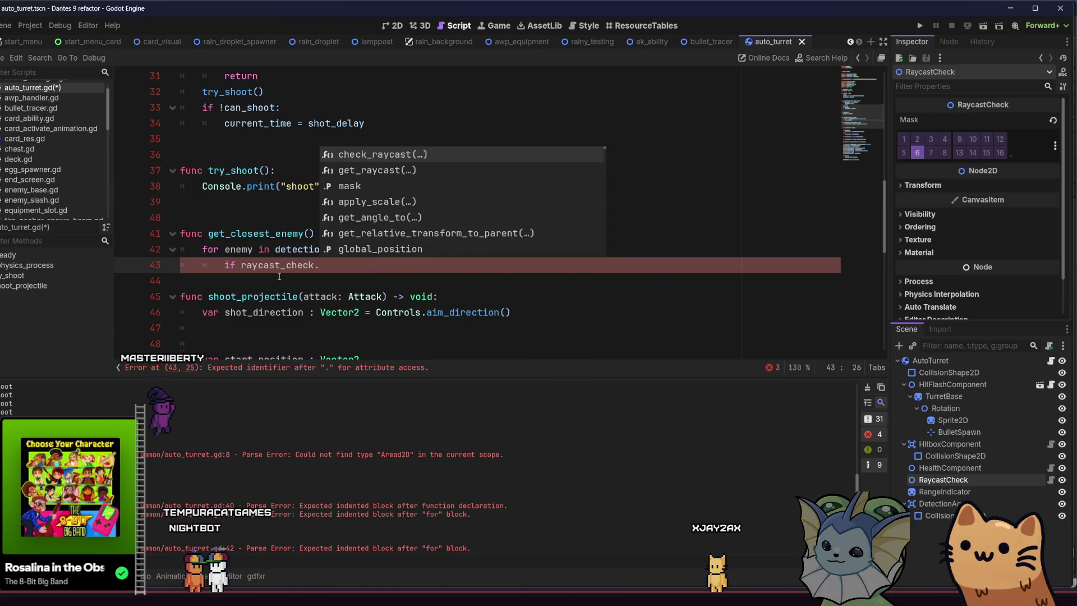
{"action": "key", "text": "Return"}
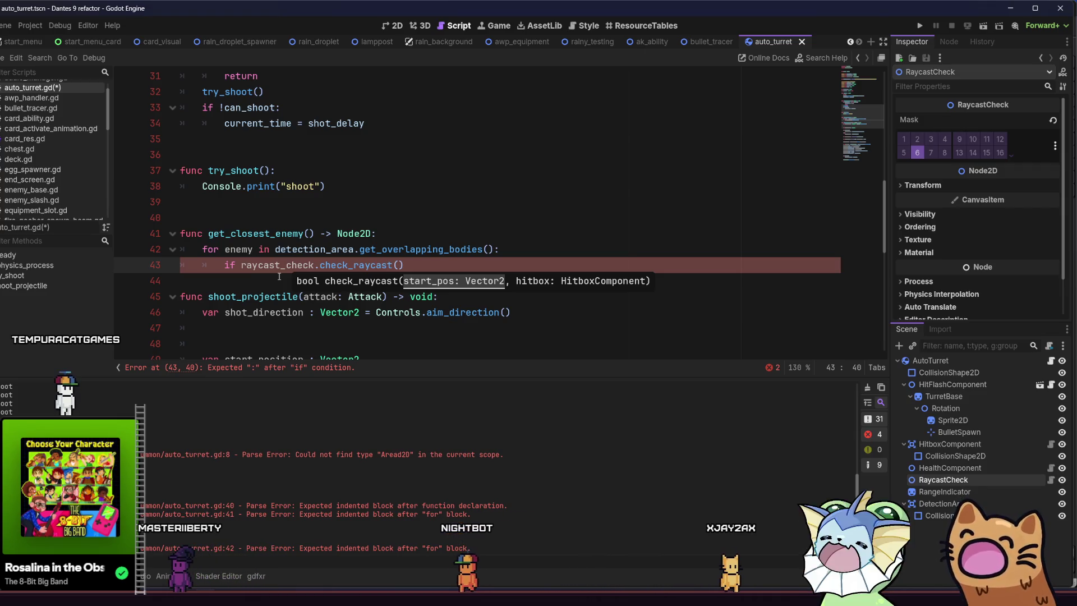
{"action": "left_click_drag", "start_coordinate": [450, 249], "coordinate": [478, 250]}
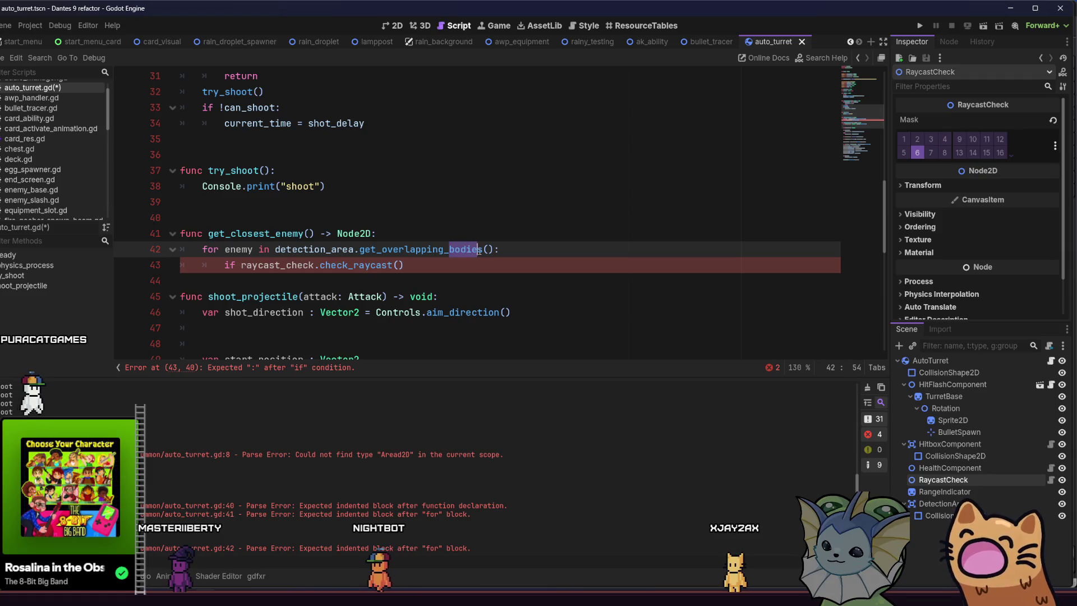
{"action": "type", "text": "rea"}
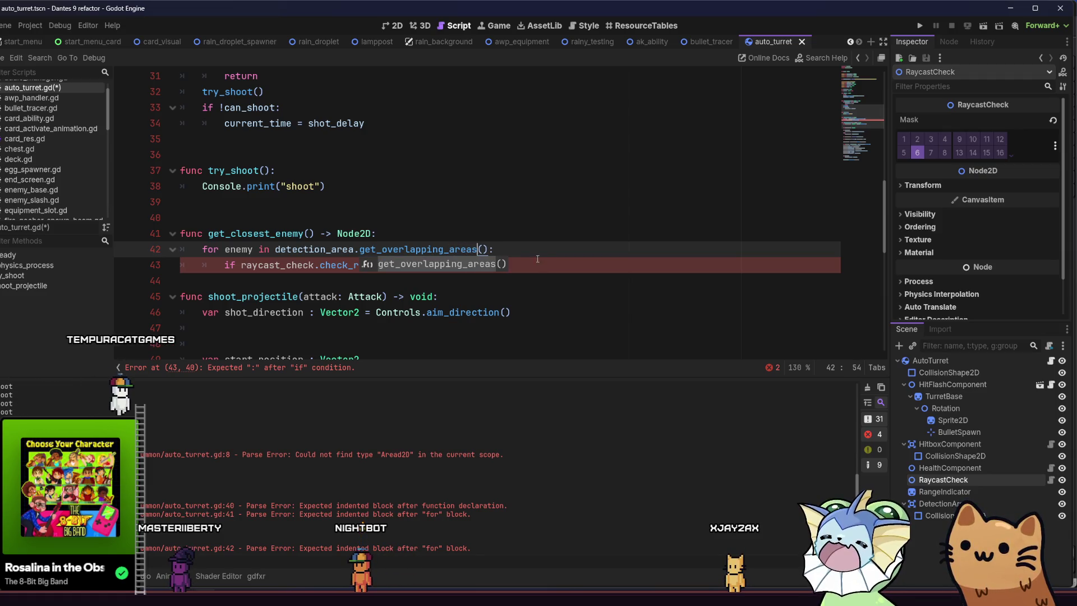
Complete the condition as 'if raycast_check.check_raycast(global_position, enemy):' and open its body.
{"action": "left_click", "coordinate": [507, 265]}
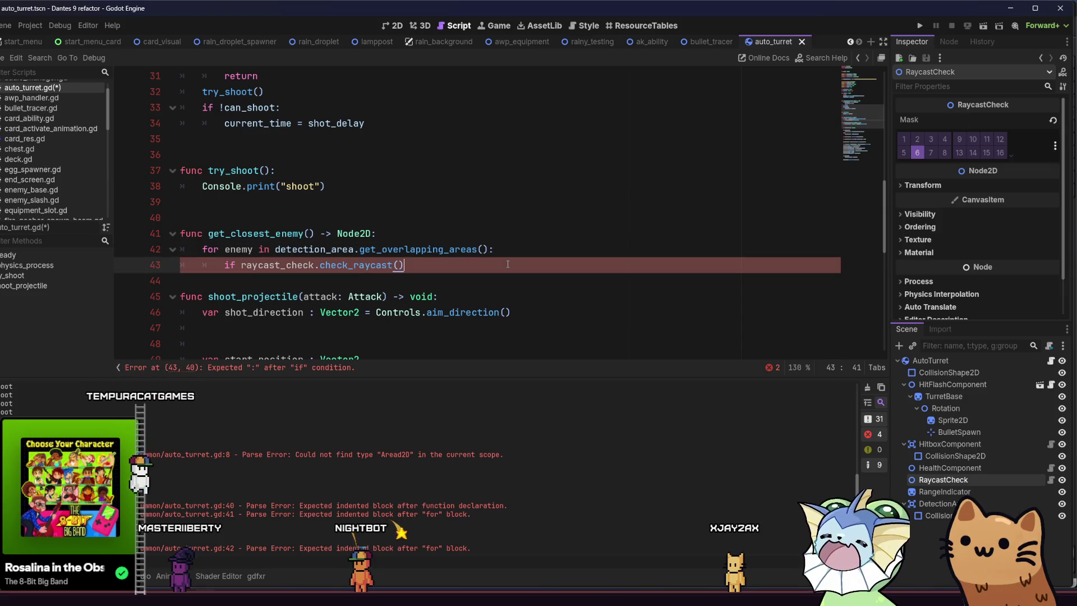
{"action": "key", "text": "Left"}
{"action": "key", "text": "Left"}
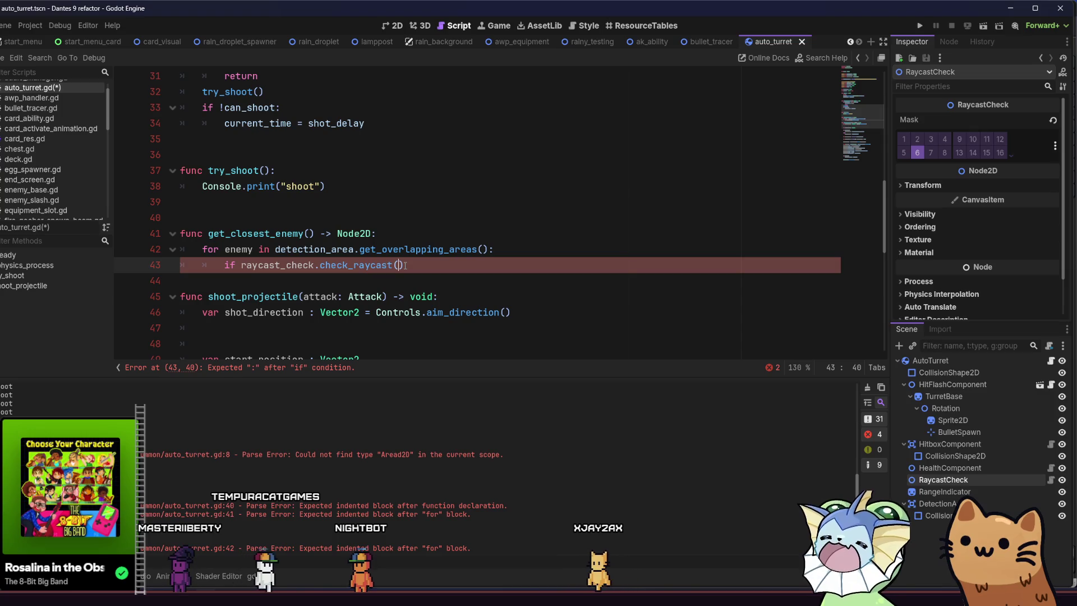
{"action": "left_click_drag", "start_coordinate": [404, 265], "coordinate": [320, 265]}
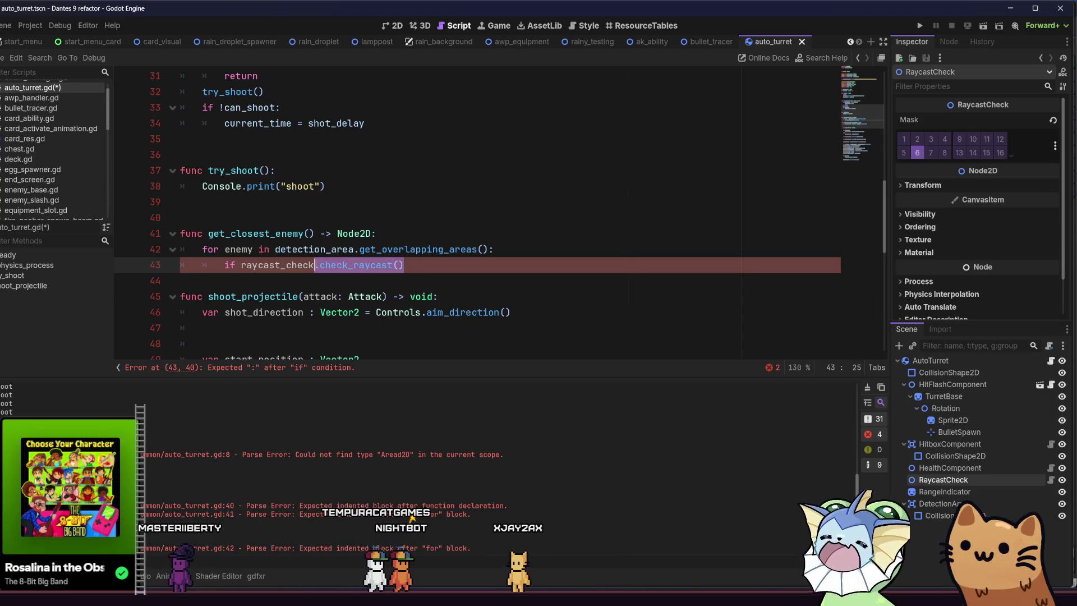
{"action": "type", "text": "get"}
{"action": "key", "text": "Return"}
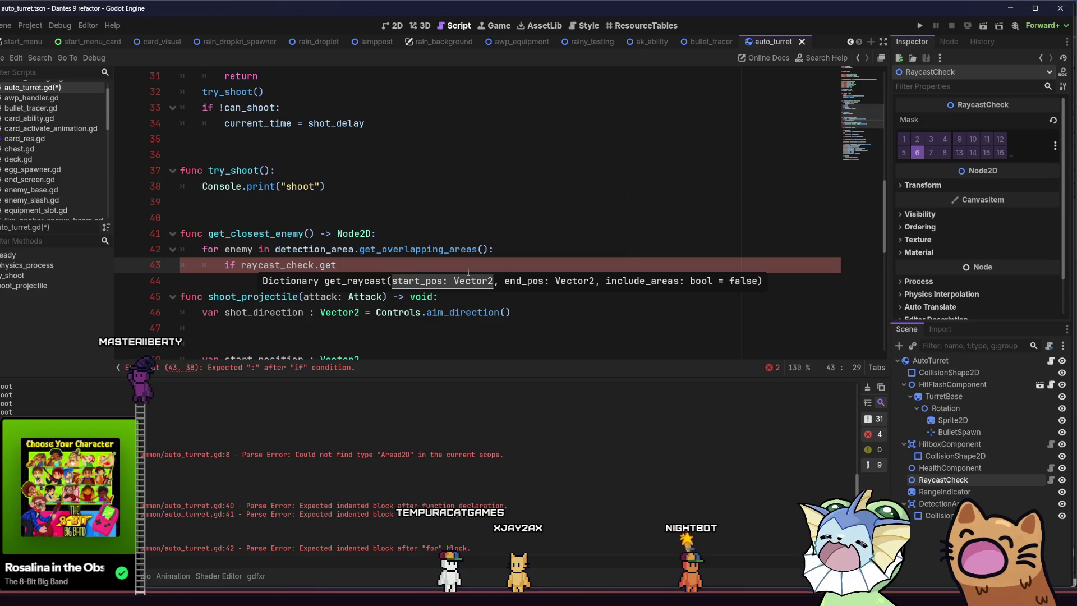
{"action": "left_click", "coordinate": [468, 272]}
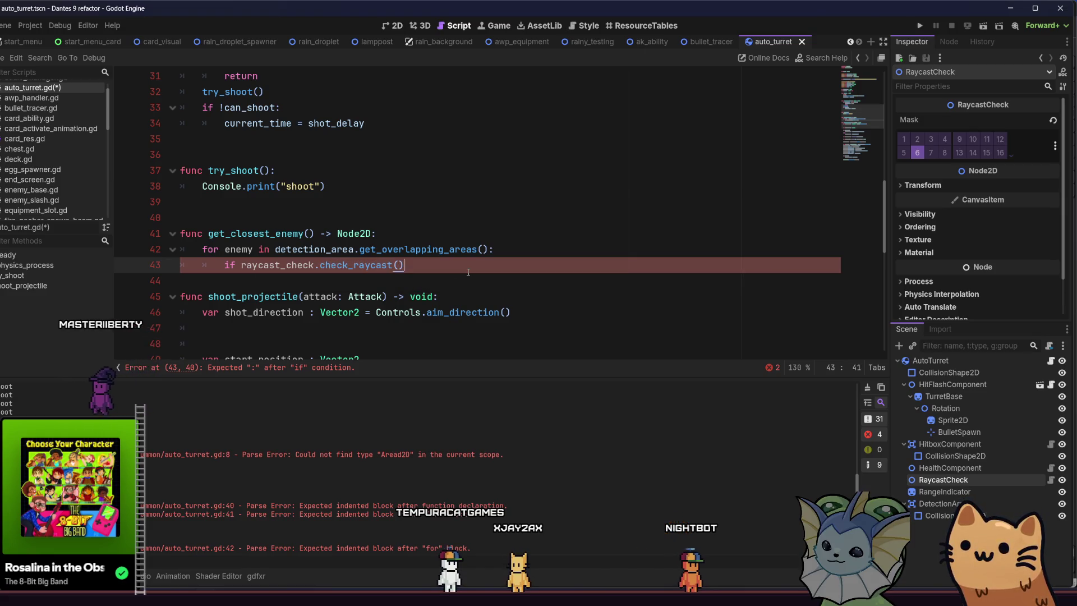
{"action": "key", "text": "Left"}
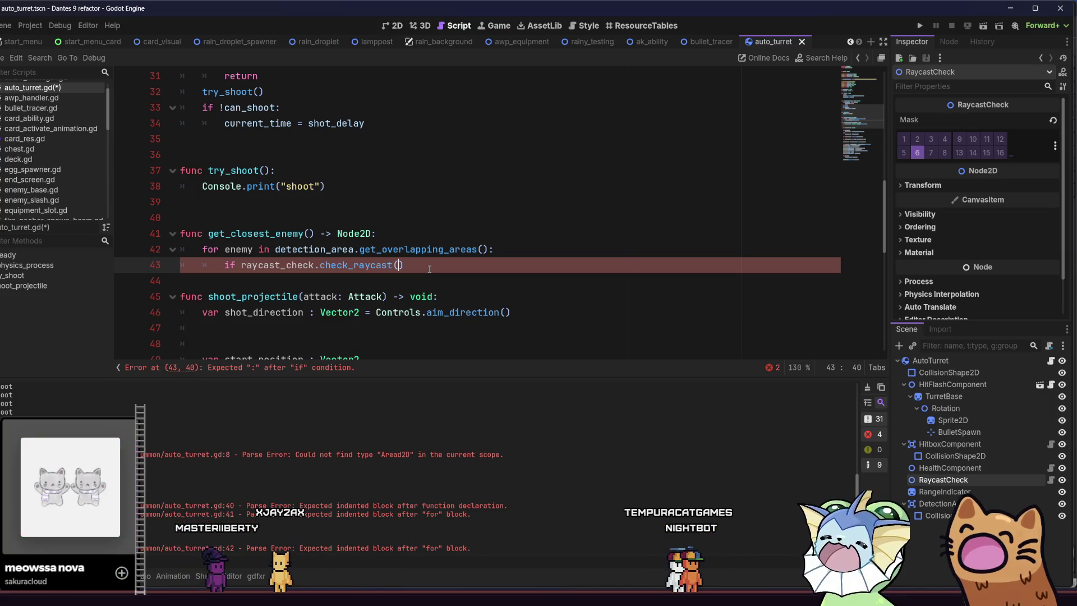
{"action": "key", "text": "BackSpace"}
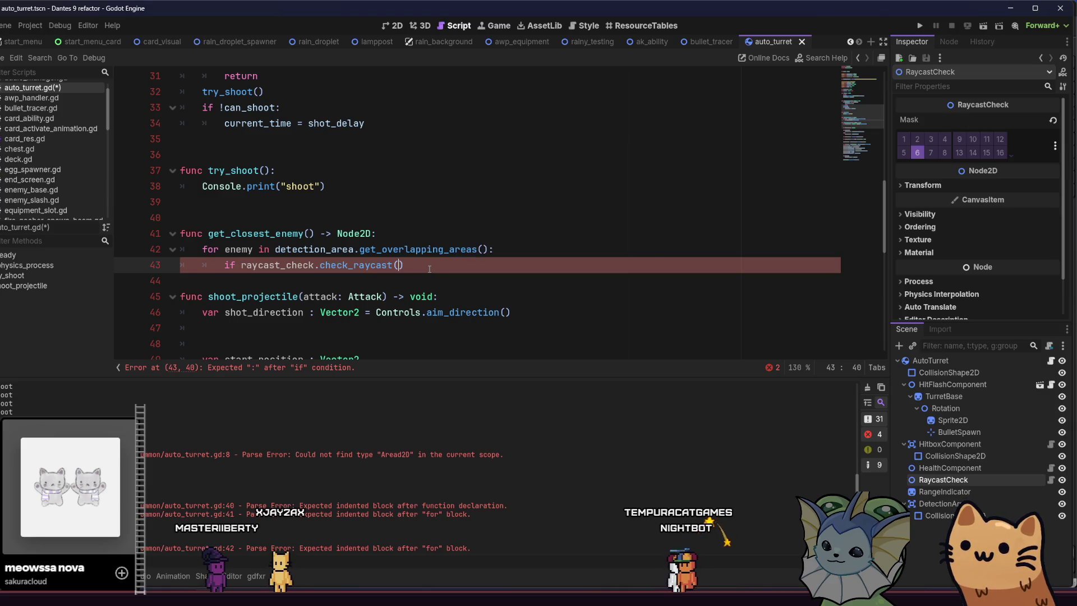
{"action": "type", "text": "lobal"}
{"action": "key", "text": "Return"}
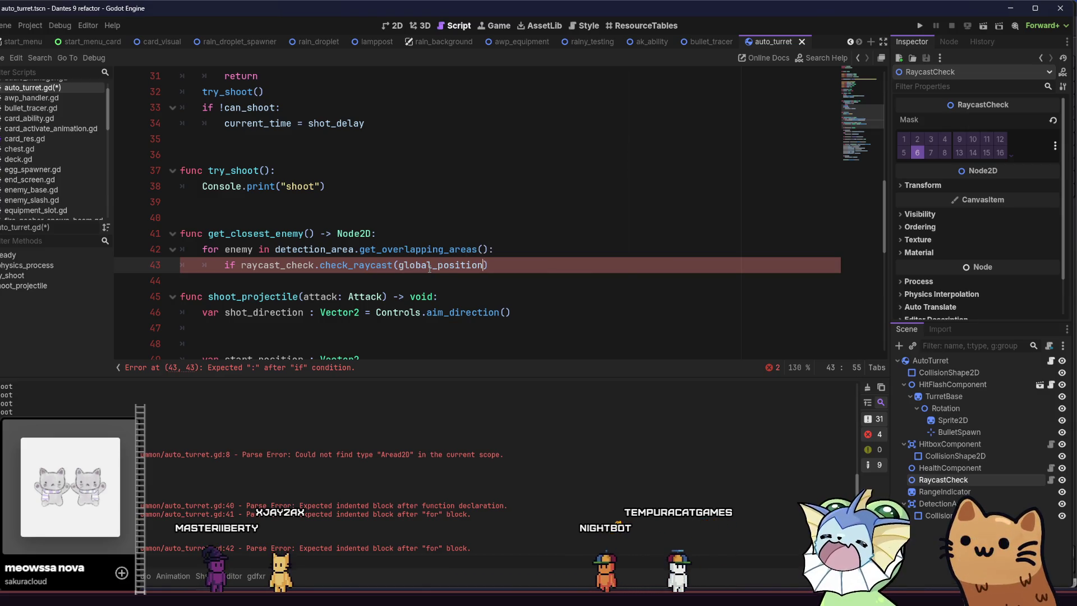
{"action": "type", "text": ", ene"}
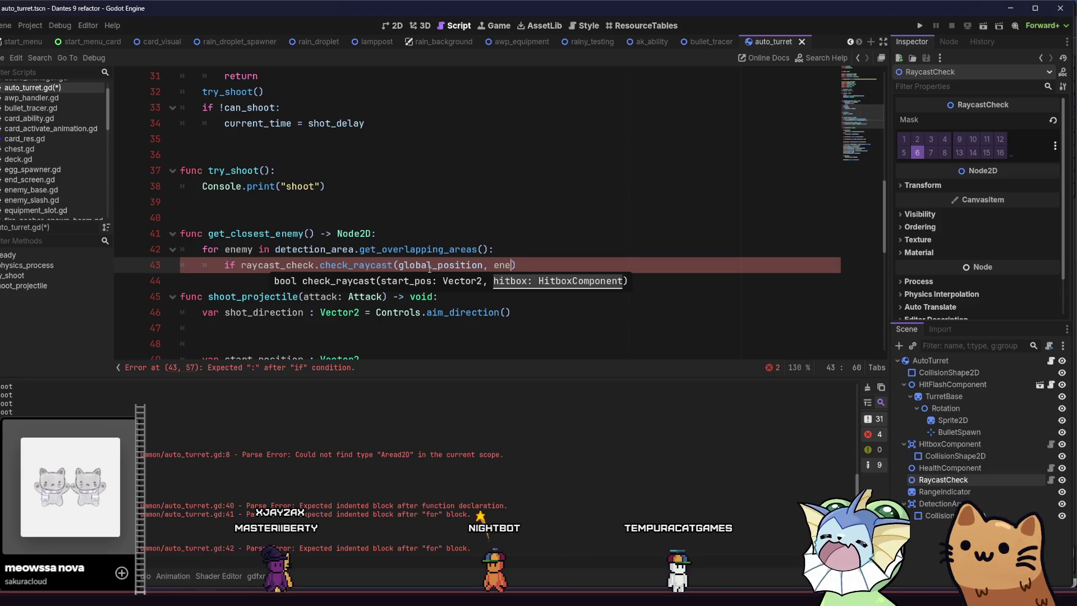
{"action": "type", "text": "my"}
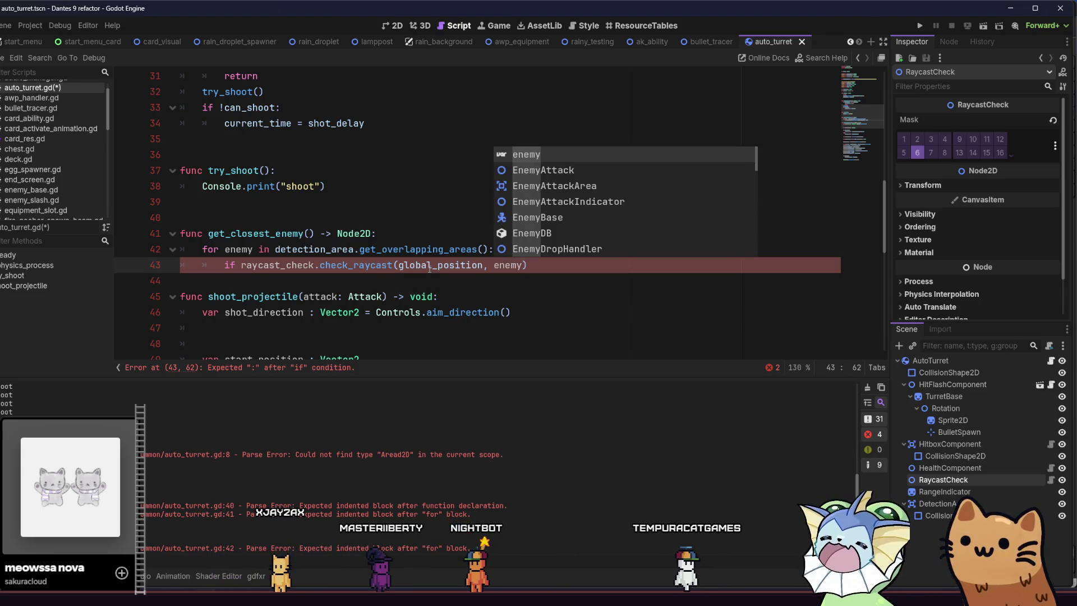
{"action": "type", "text": ")"}
{"action": "key", "text": "Return"}
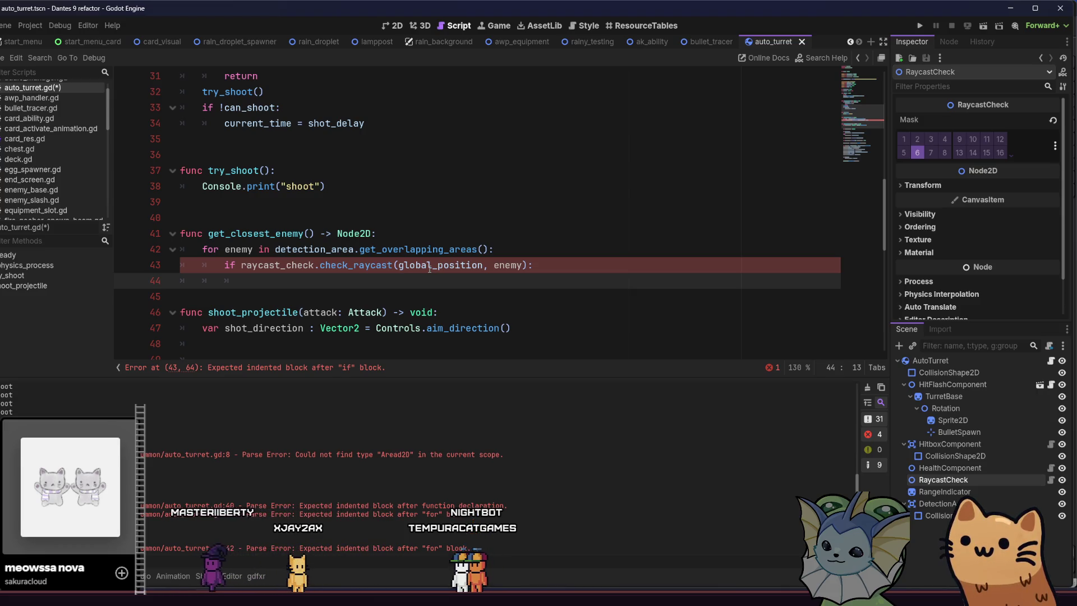
Add an untyped 'var closest' declaration as the first line of get_closest_enemy.
{"action": "left_click", "coordinate": [469, 236]}
{"action": "key", "text": "Return"}
{"action": "type", "text": "clos"}
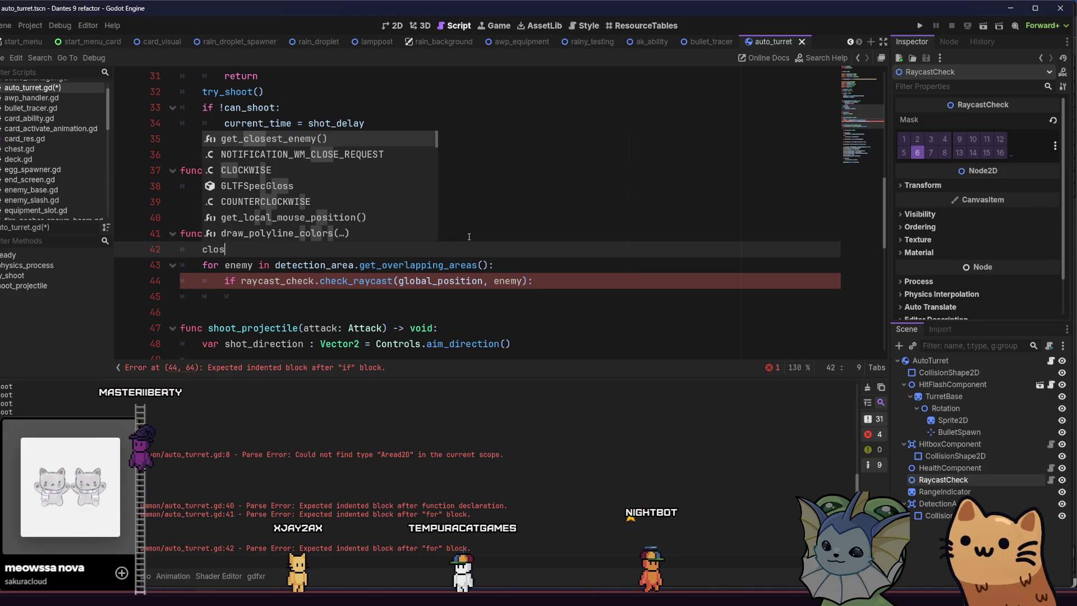
{"action": "key", "text": "BackSpace"}
{"action": "key", "text": "BackSpace"}
{"action": "key", "text": "BackSpace"}
{"action": "type", "text": "var closest"}
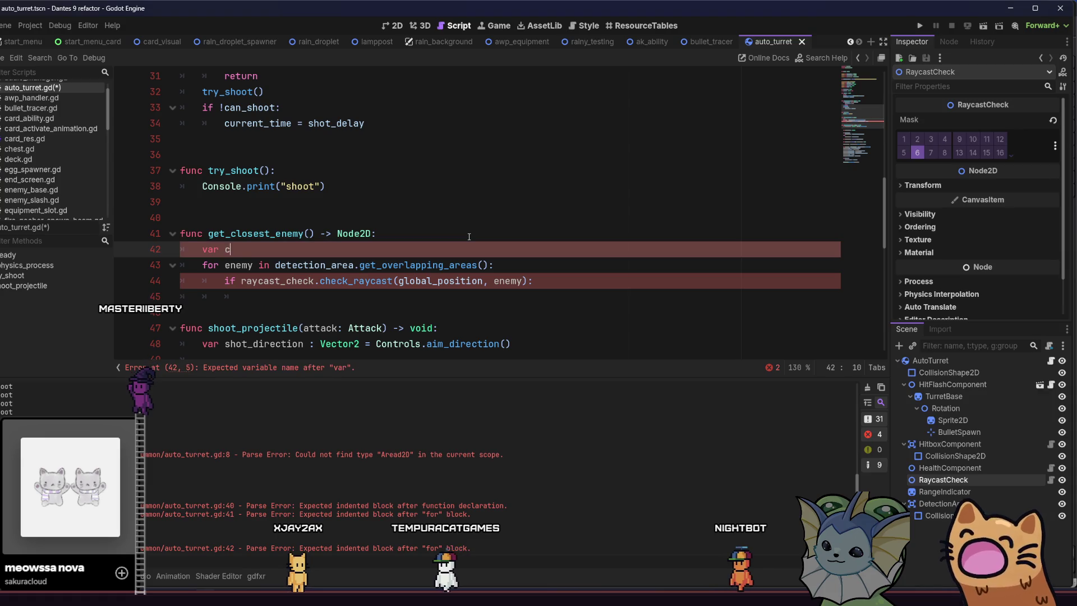
{"action": "type", "text": " : No"}
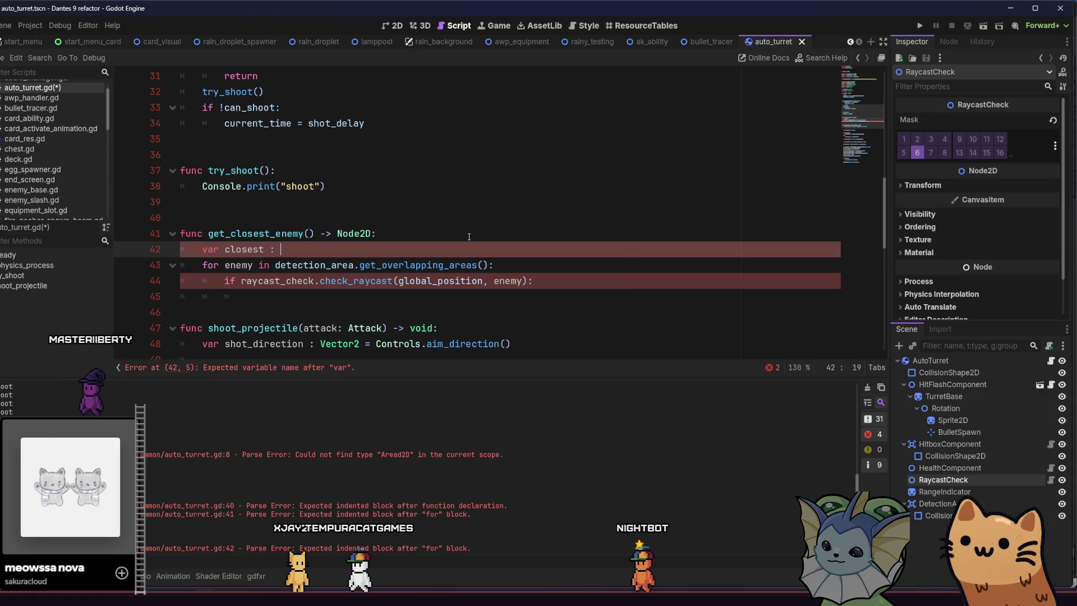
{"action": "type", "text": "de"}
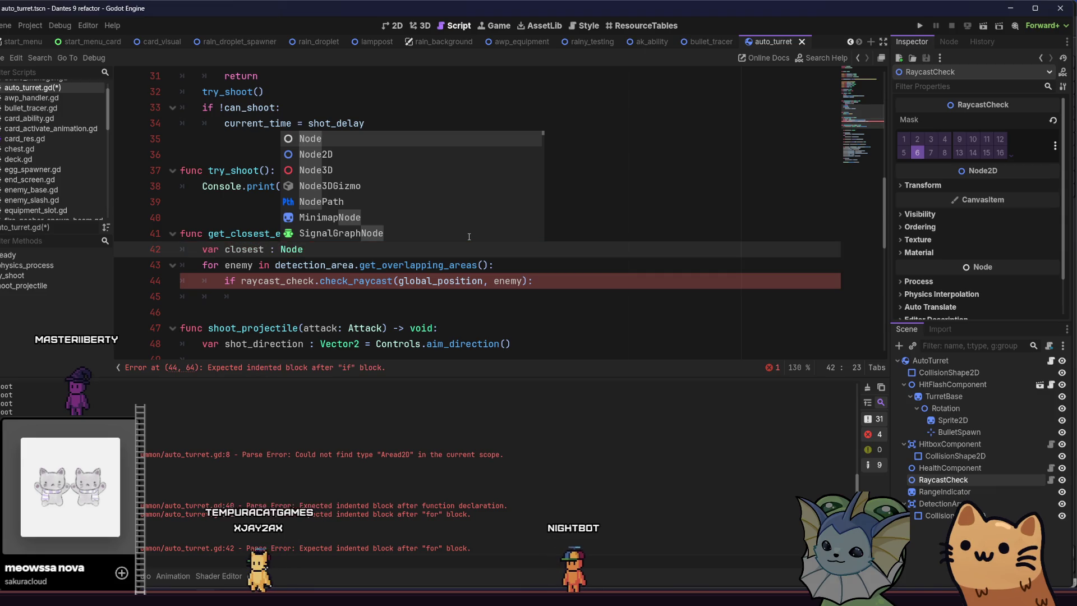
{"action": "key", "text": "BackSpace"}
{"action": "key", "text": "BackSpace"}
{"action": "key", "text": "BackSpace"}
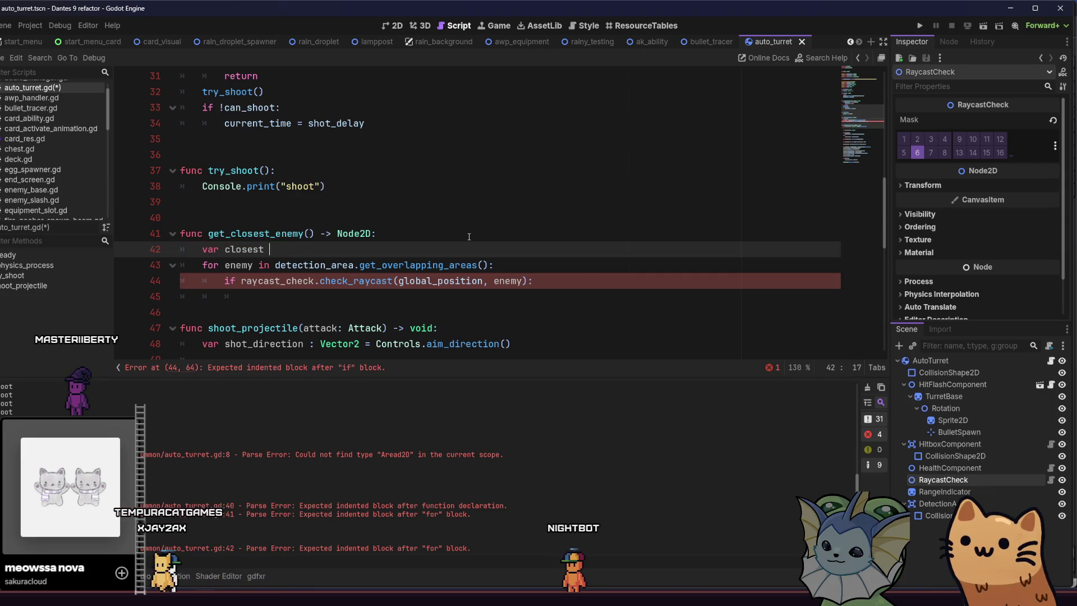
Type 'enemy.owner' on the empty line under the raycast check.
{"action": "left_click", "coordinate": [399, 281]}
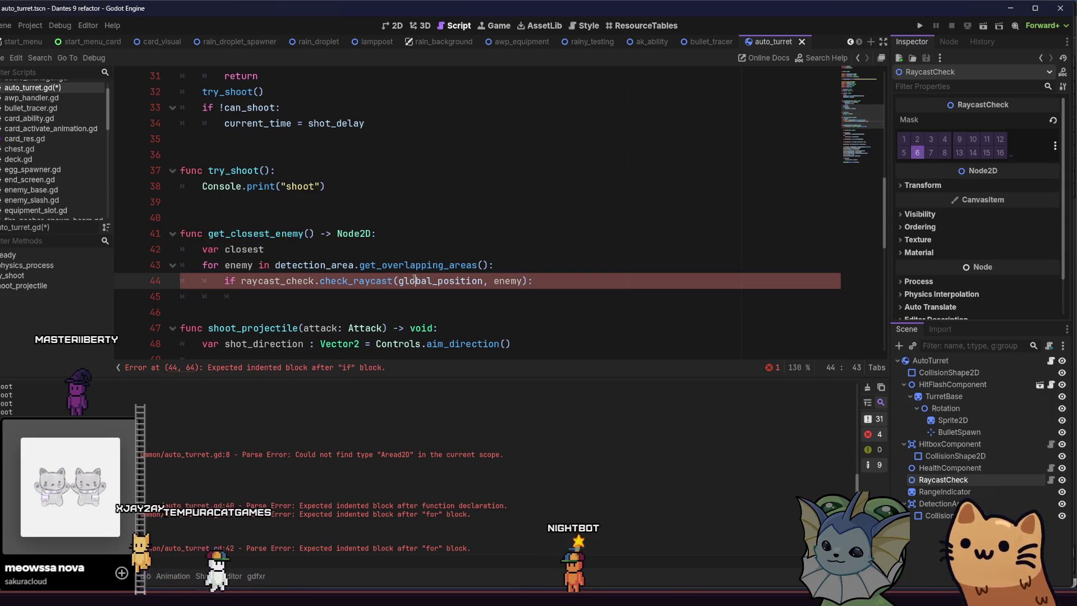
{"action": "left_click", "coordinate": [403, 296]}
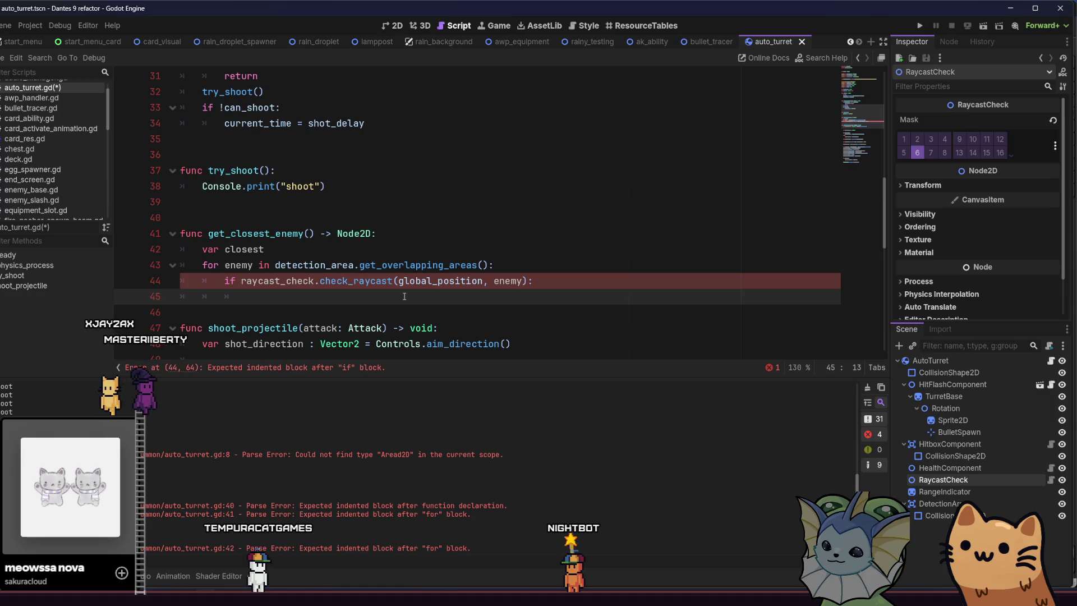
{"action": "type", "text": "enemy"}
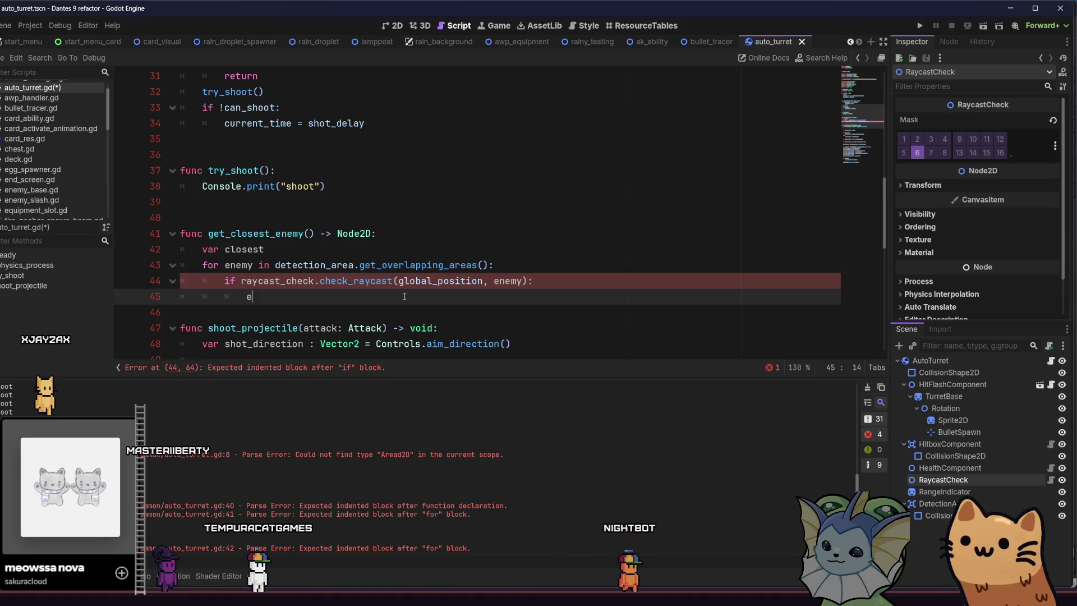
{"action": "type", "text": ".ow"}
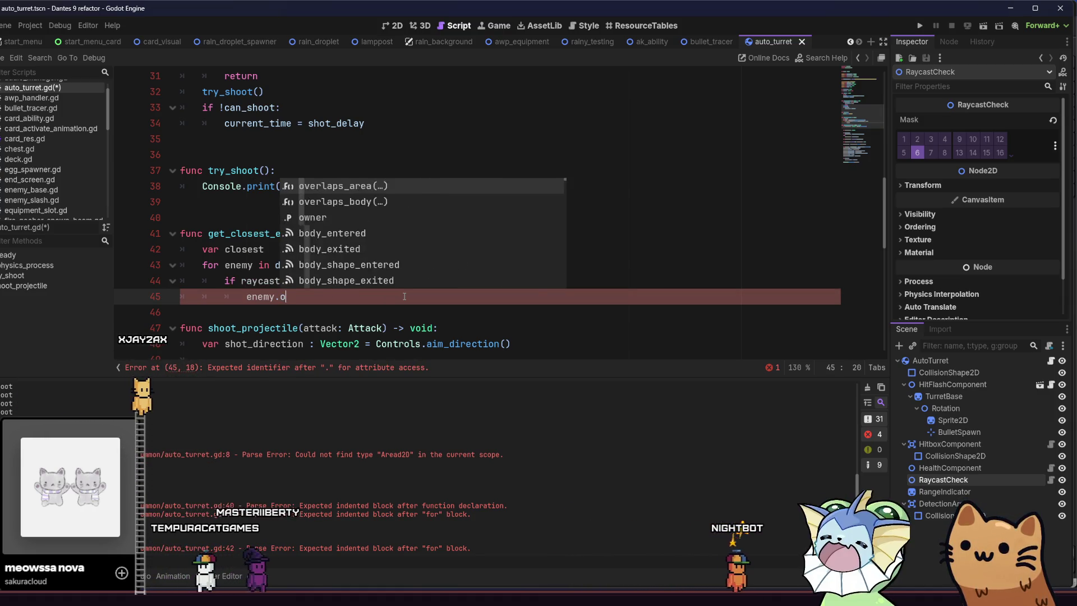
{"action": "key", "text": "BackSpace"}
{"action": "key", "text": "BackSpace"}
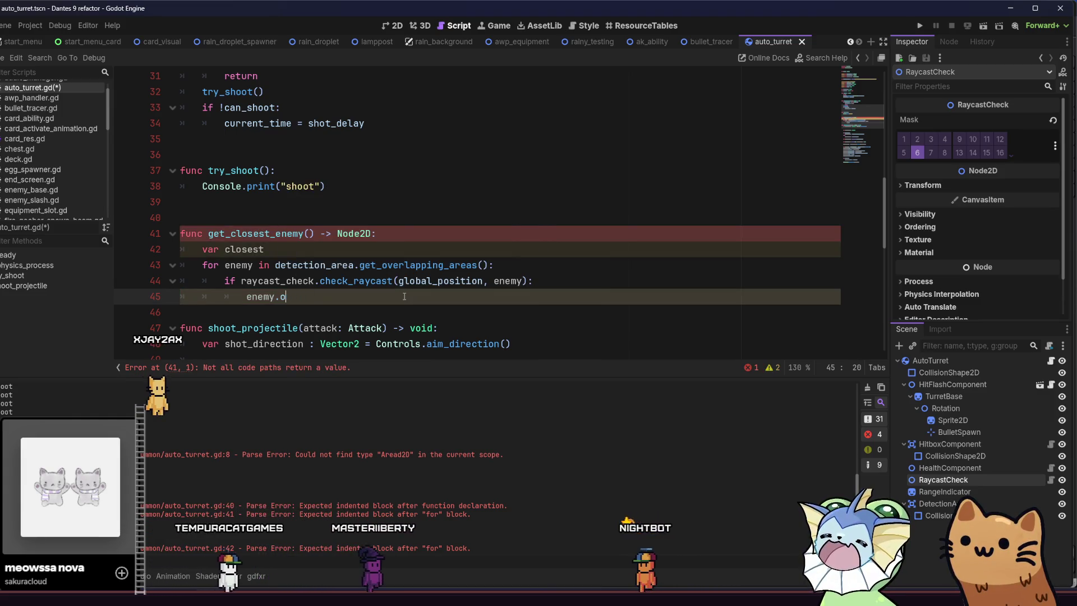
{"action": "type", "text": "targ"}
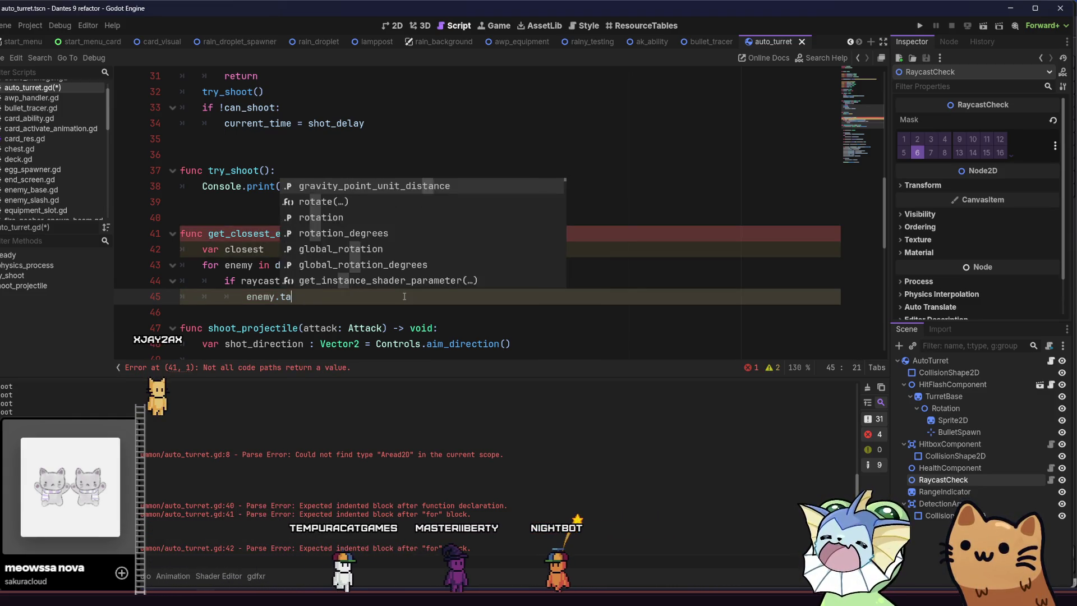
{"action": "key", "text": "BackSpace"}
{"action": "key", "text": "BackSpace"}
{"action": "key", "text": "BackSpace"}
{"action": "type", "text": "own"}
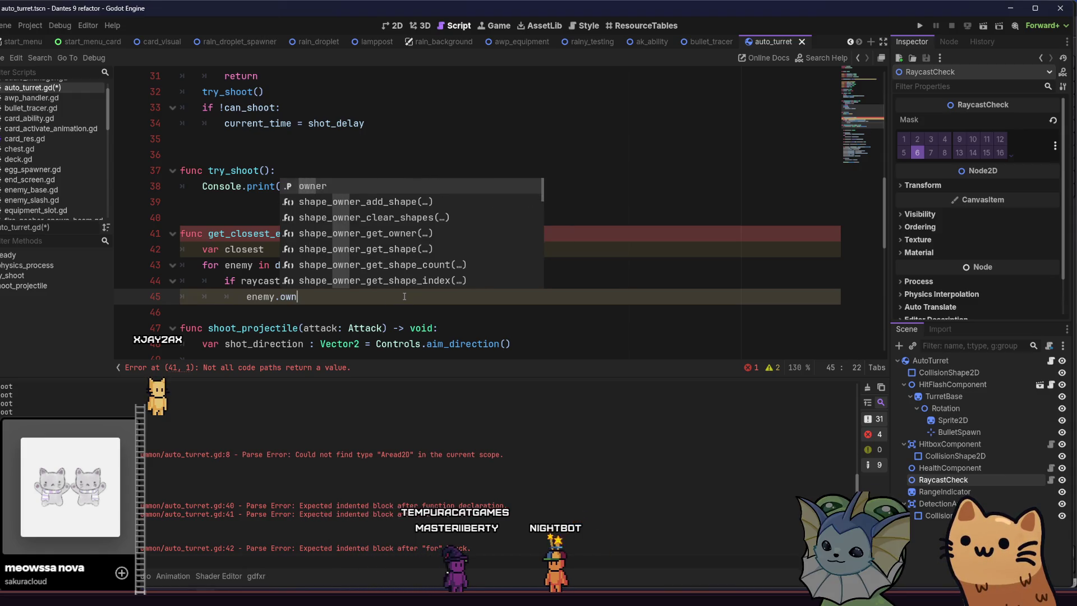
{"action": "key", "text": "Return"}
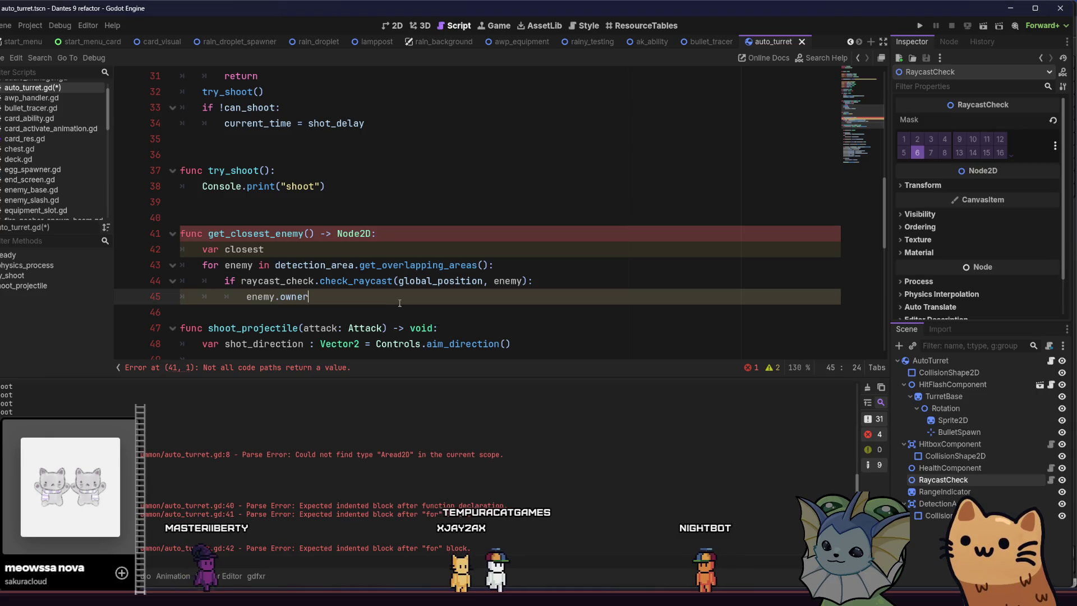
Initialise closest with '= null' in its declaration.
{"action": "left_click", "coordinate": [305, 248]}
{"action": "type", "text": "= null"}
{"action": "left_click", "coordinate": [426, 344]}
{"action": "left_click", "coordinate": [427, 312]}
{"action": "left_click", "coordinate": [427, 303]}
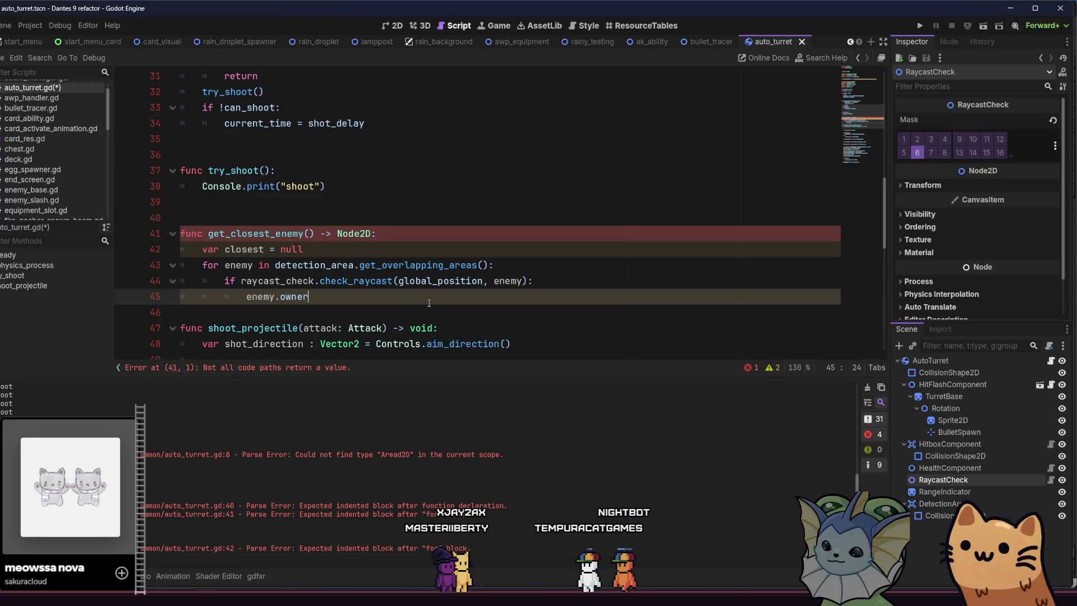
Replace the enemy.owner line with 'if closest:' and open an indented line beneath it.
{"action": "type", "text": "cl"}
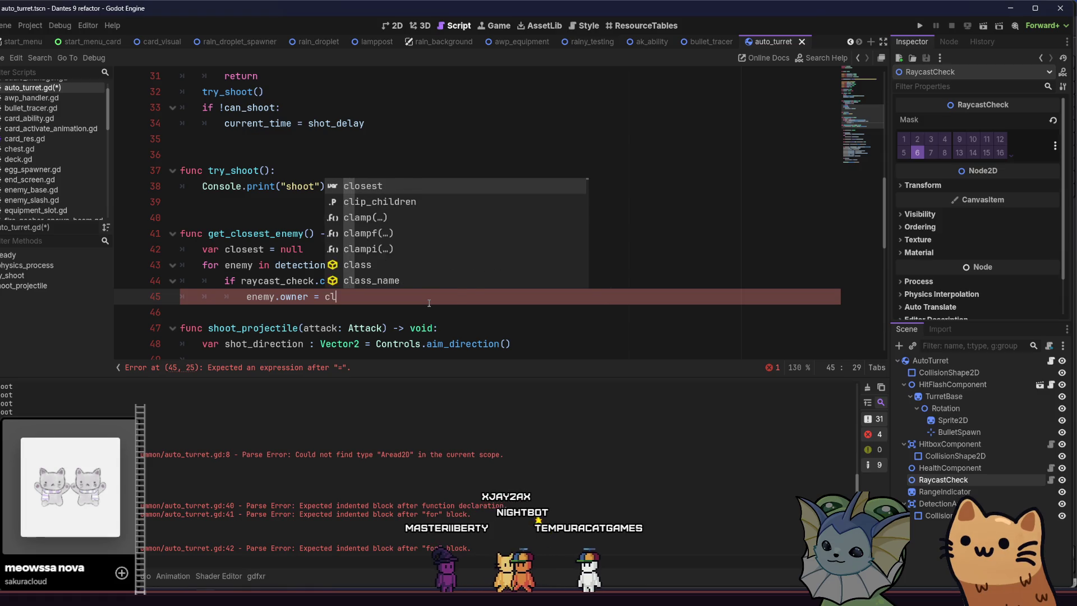
{"action": "key", "text": "BackSpace"}
{"action": "key", "text": "BackSpace"}
{"action": "key", "text": "BackSpace"}
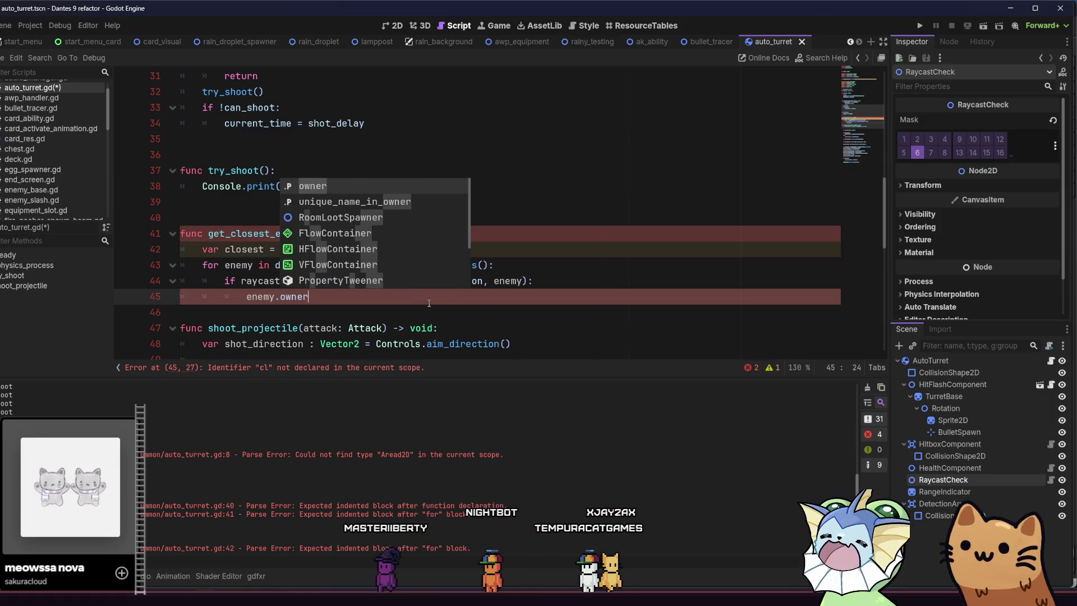
{"action": "key", "text": "Tab"}
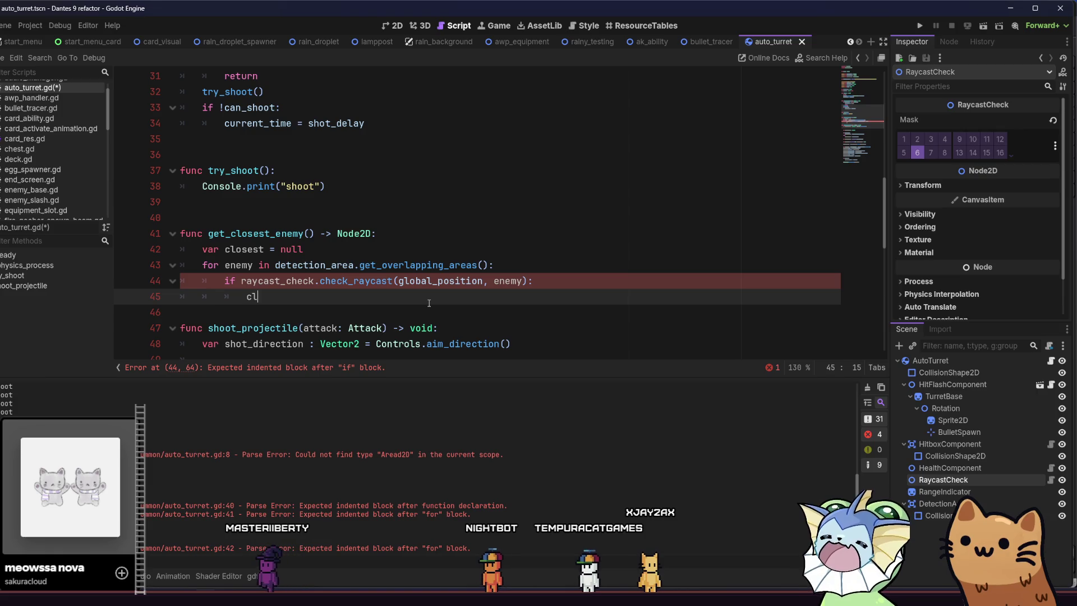
{"action": "type", "text": "osest_"}
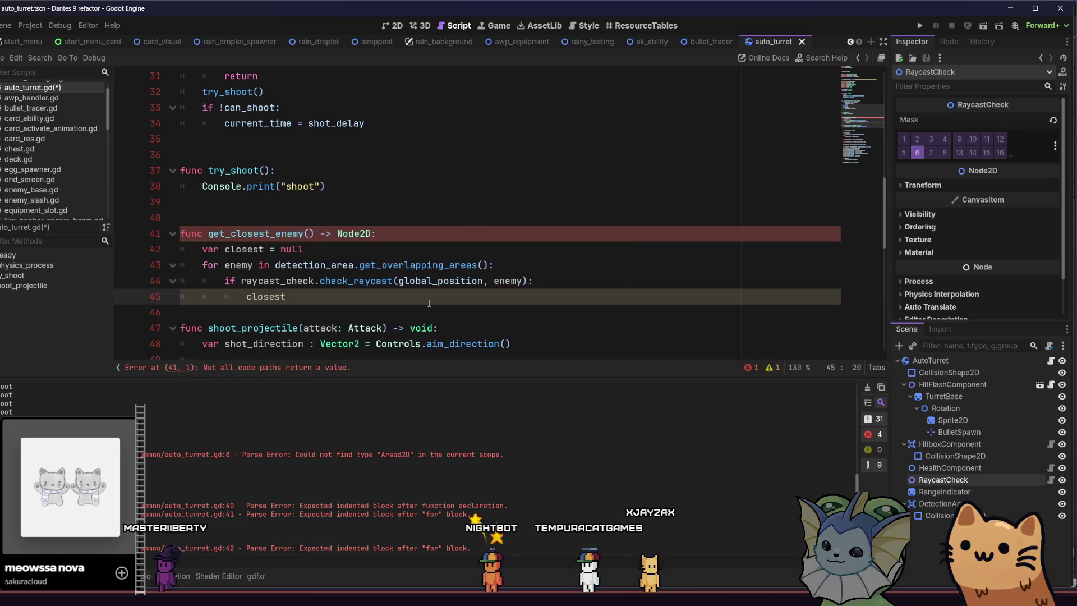
{"action": "type", "text": "en"}
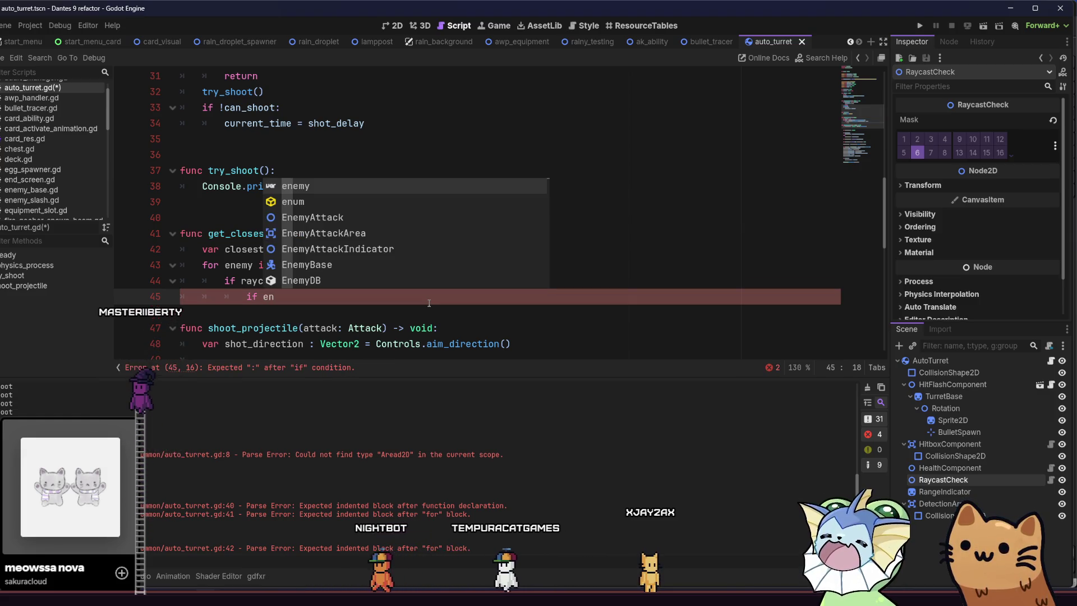
{"action": "key", "text": "BackSpace"}
{"action": "key", "text": "BackSpace"}
{"action": "key", "text": "BackSpace"}
{"action": "type", "text": "f clo"}
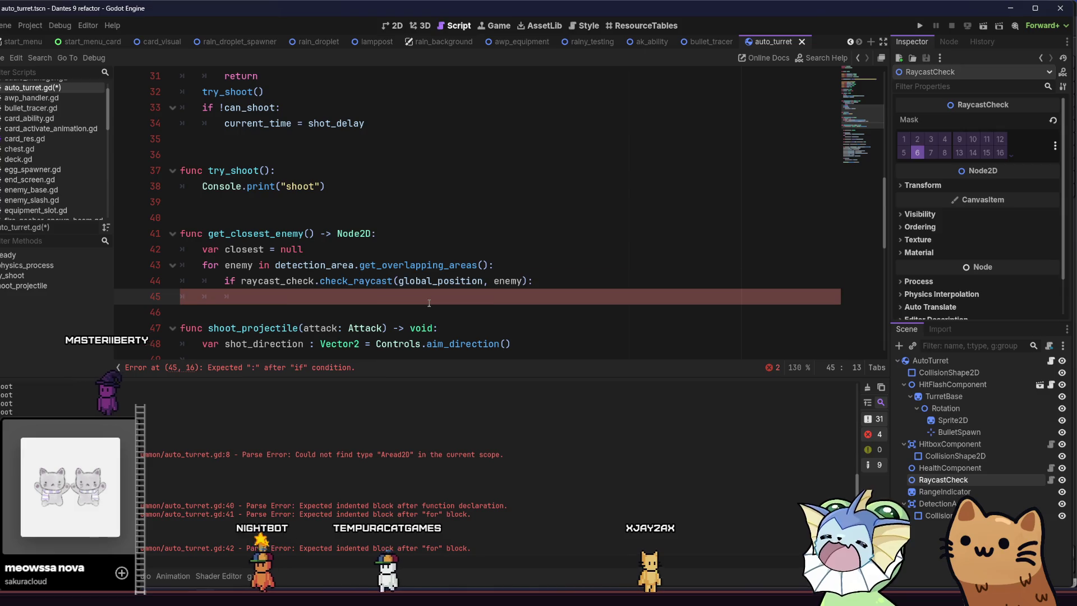
{"action": "key", "text": "BackSpace"}
{"action": "key", "text": "BackSpace"}
{"action": "key", "text": "BackSpace"}
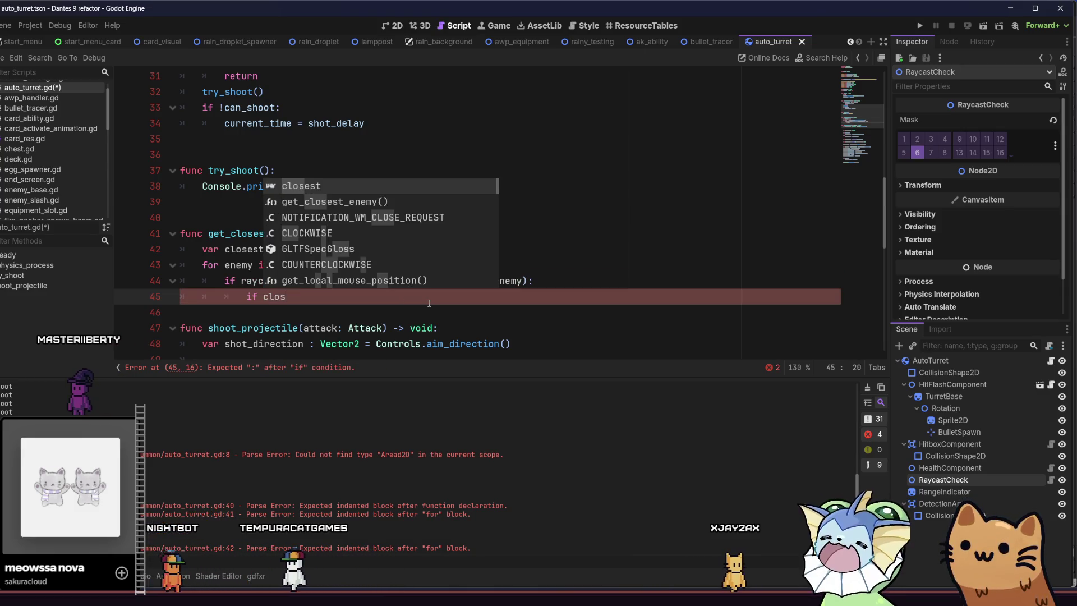
{"action": "type", "text": "clo"}
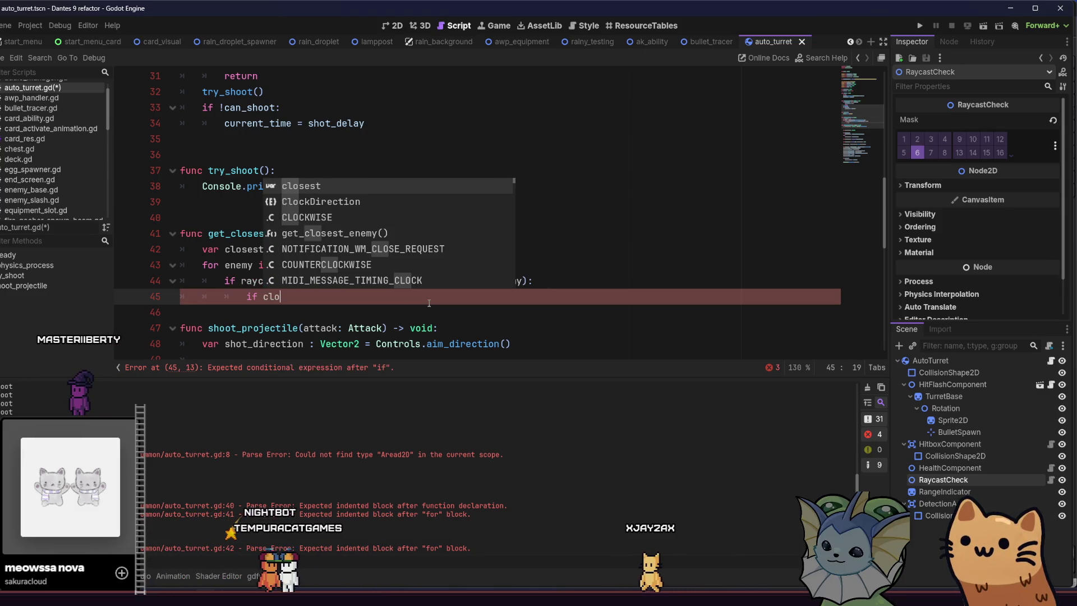
{"action": "key", "text": "Return"}
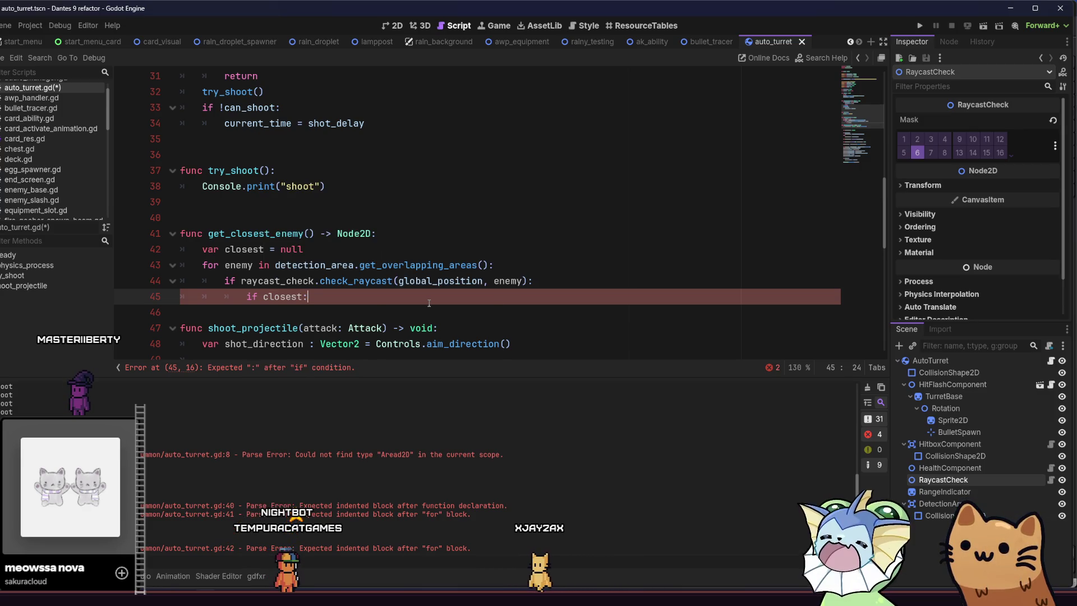
{"action": "key", "text": "Return"}
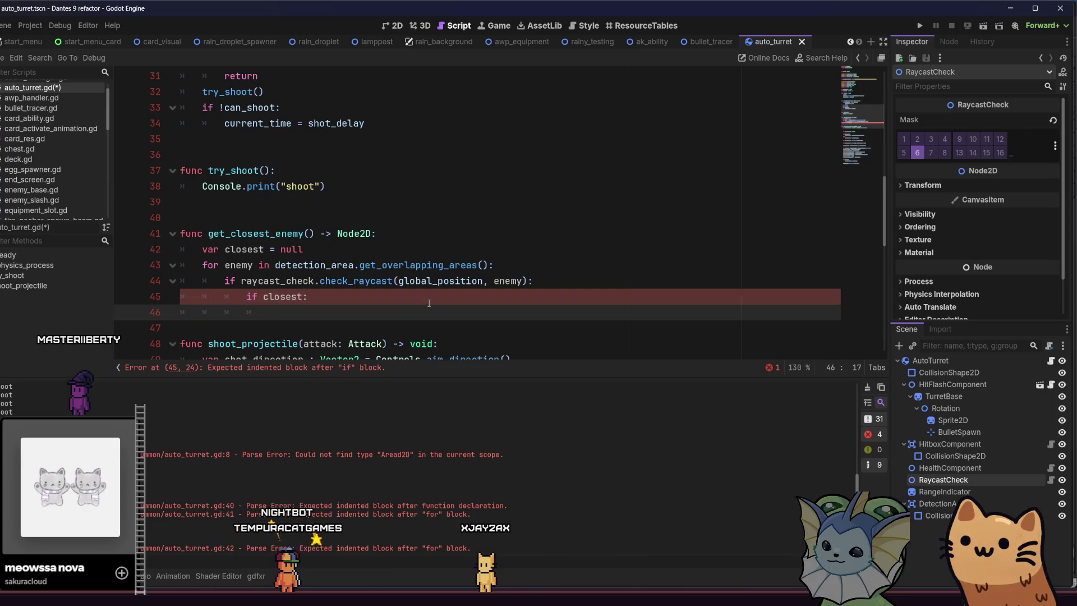
Begin the nested condition 'if enemy.global_position' using autocomplete.
{"action": "type", "text": "if"}
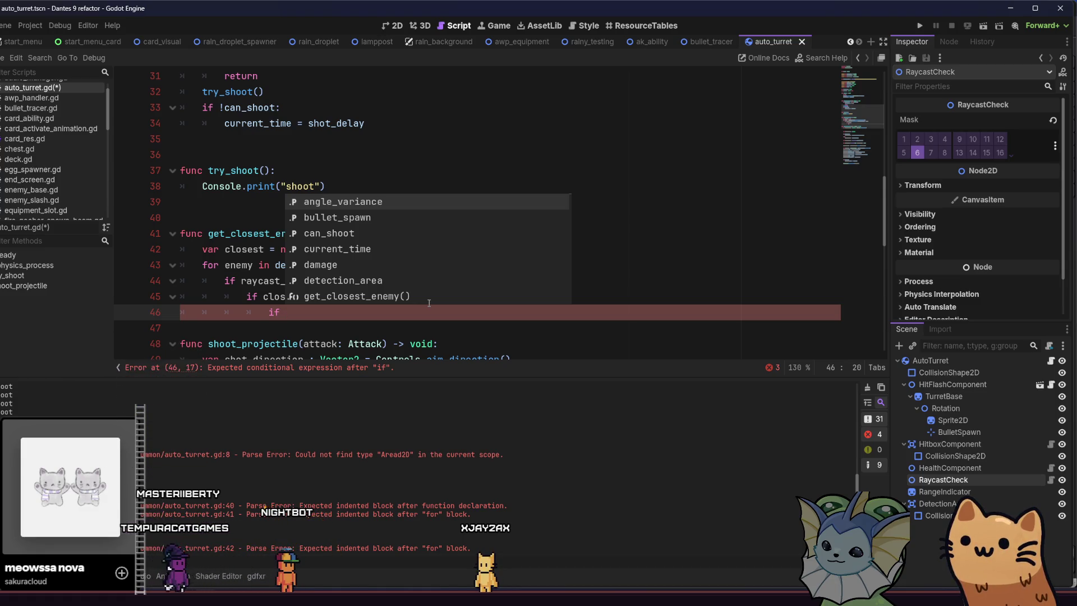
{"action": "type", "text": " enemy.ow"}
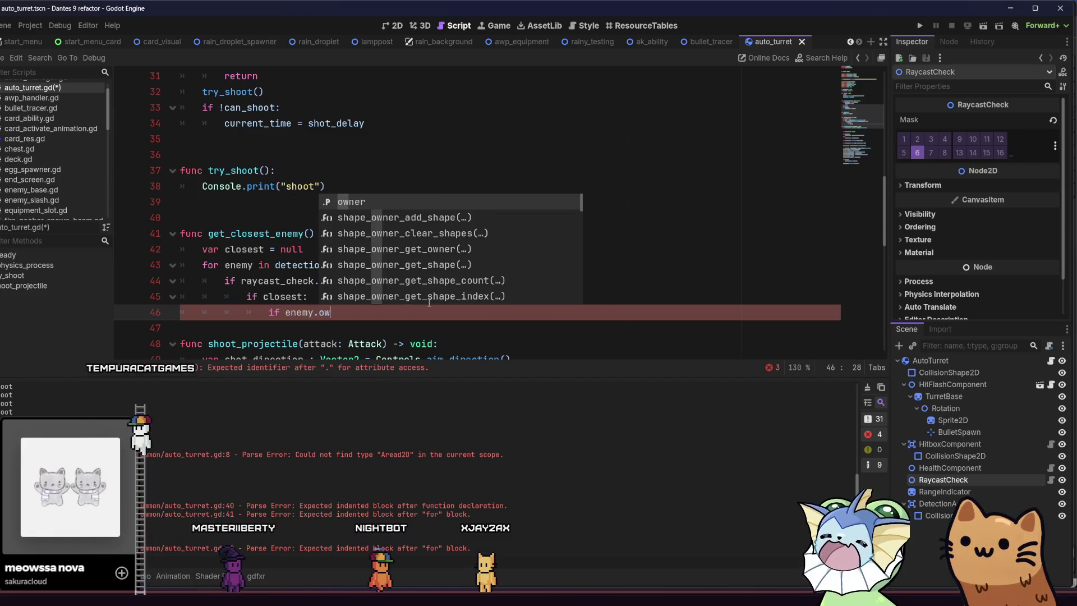
{"action": "key", "text": "BackSpace"}
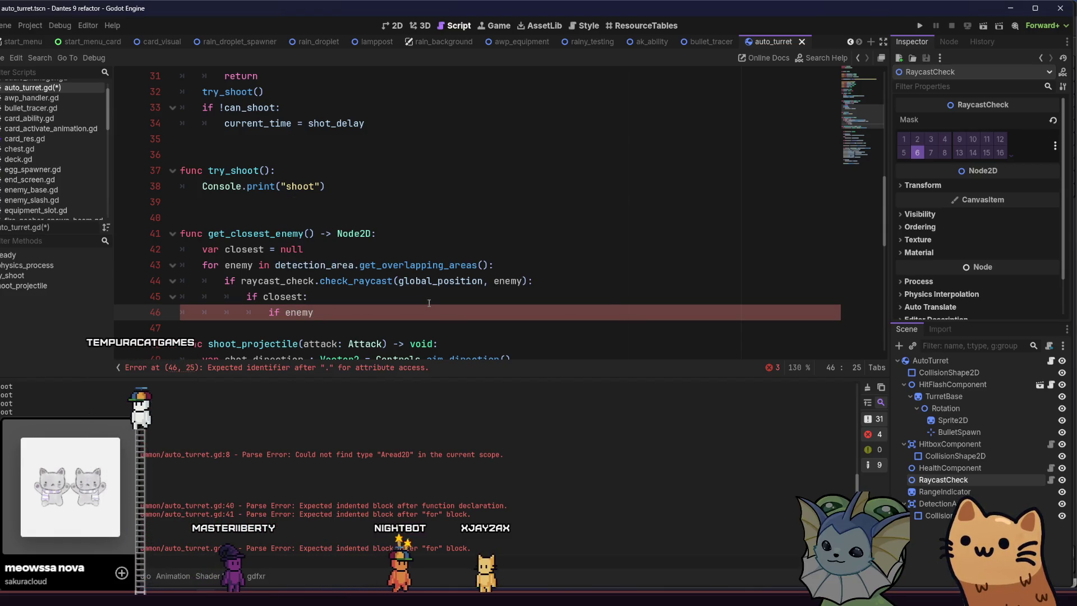
{"action": "type", "text": ".glo"}
{"action": "key", "text": "Return"}
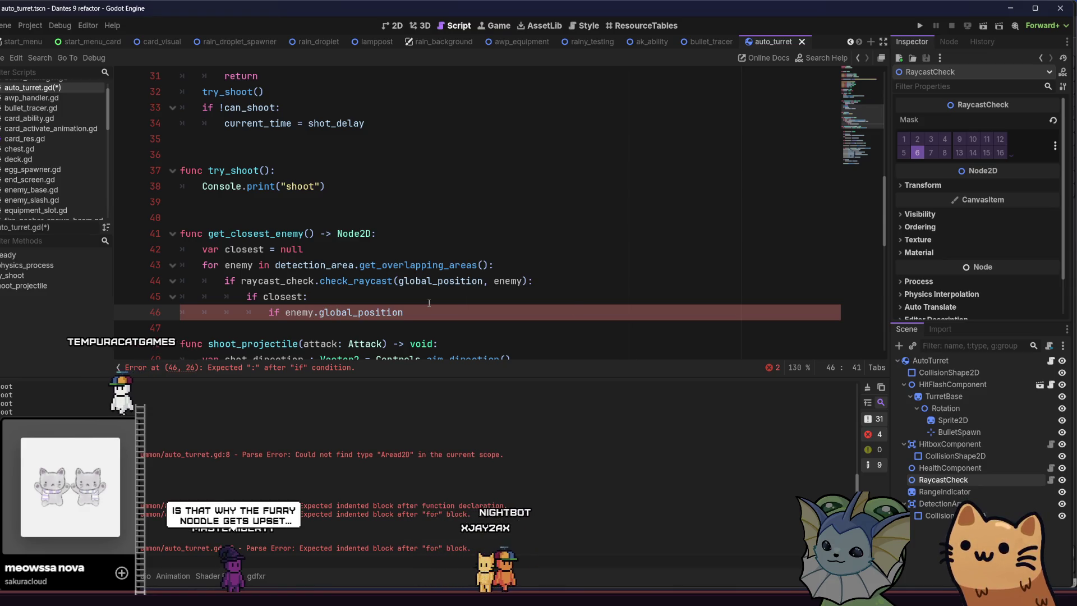
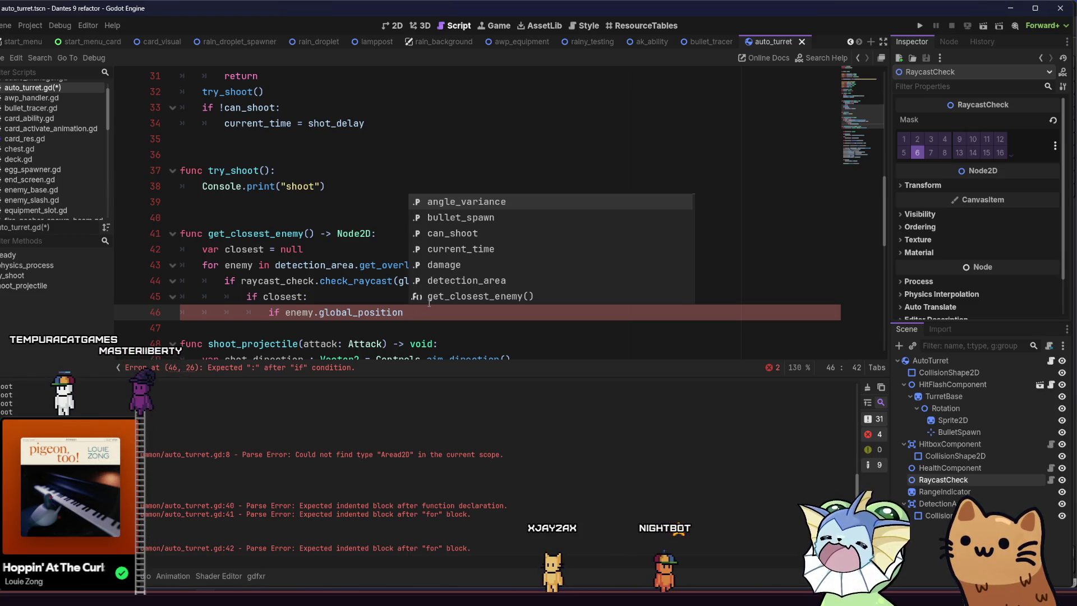
On line 46, start the condition 'if enemy.global_position.distance_to(global_position)'.
{"action": "key", "text": "BackSpace"}
{"action": "key", "text": "BackSpace"}
{"action": "key", "text": "BackSpace"}
{"action": "key", "text": "BackSpace"}
{"action": "key", "text": "BackSpace"}
{"action": "key", "text": "BackSpace"}
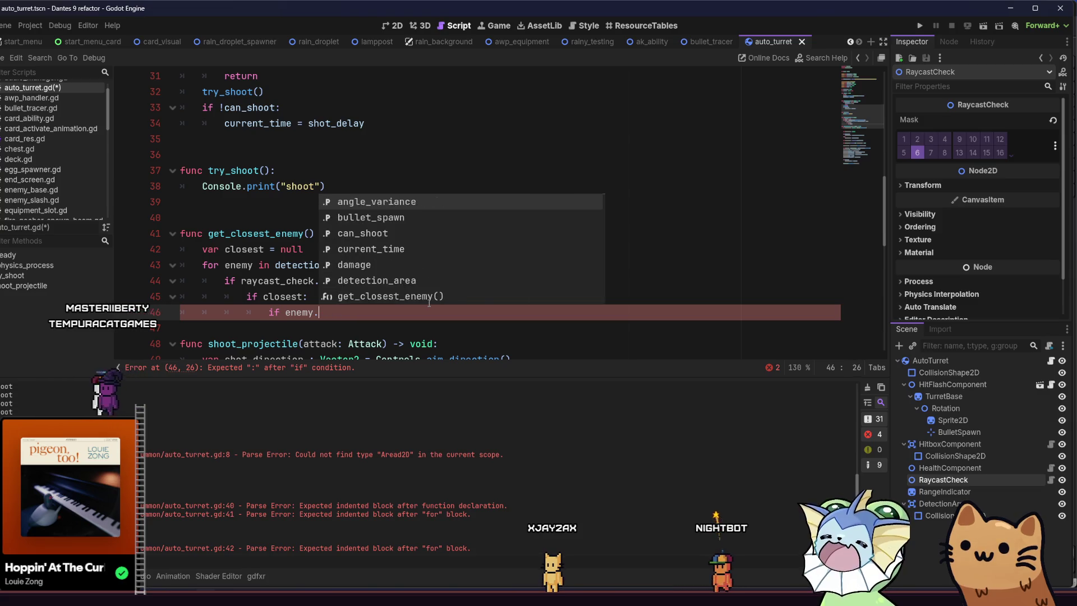
{"action": "type", "text": "f distanc"}
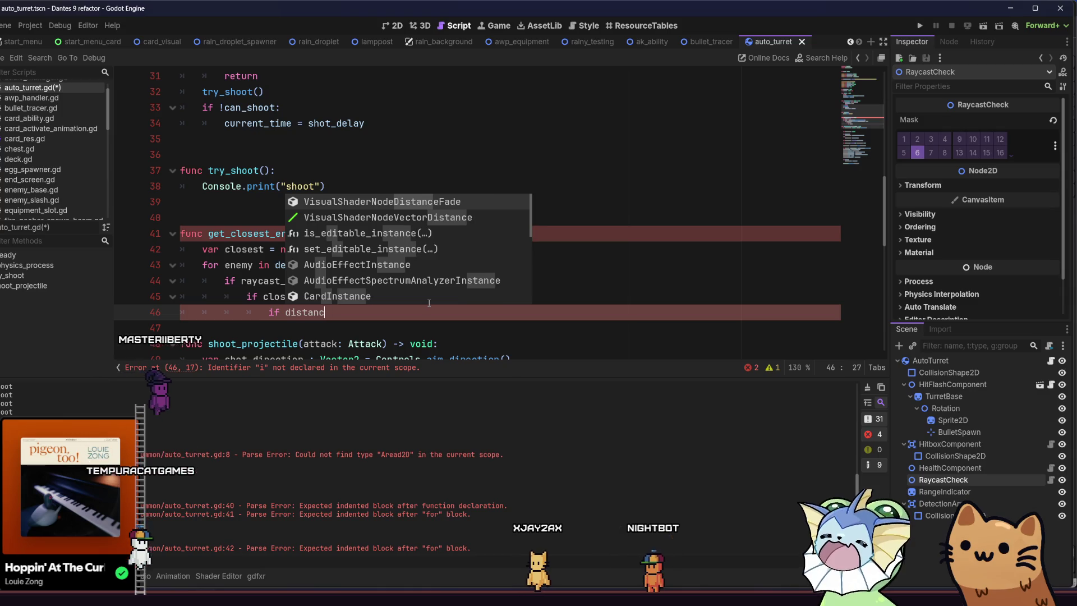
{"action": "key", "text": "BackSpace"}
{"action": "key", "text": "BackSpace"}
{"action": "key", "text": "BackSpace"}
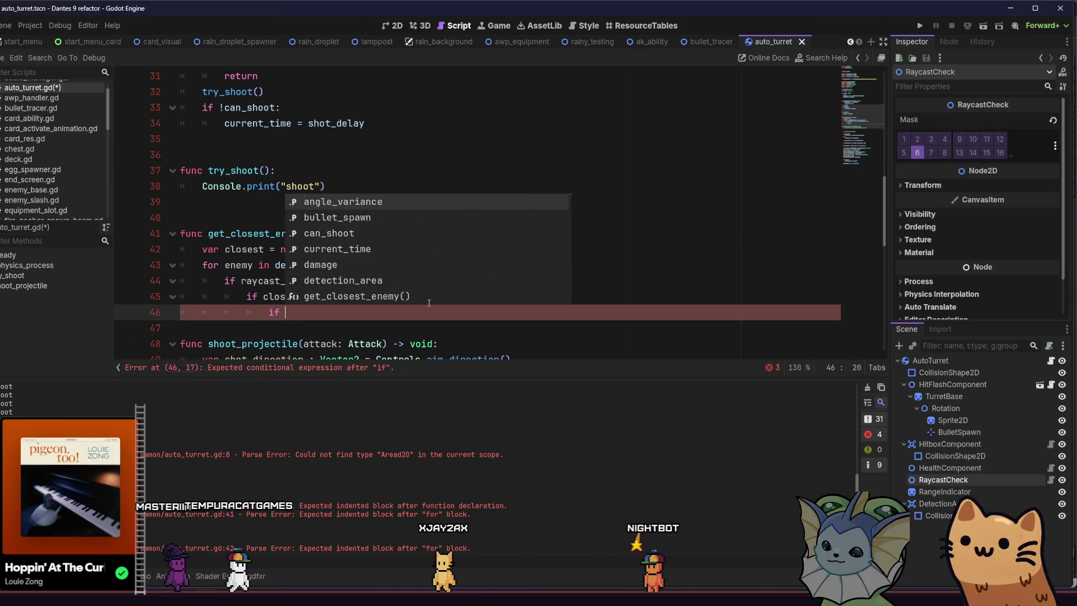
{"action": "type", "text": "enemy.dist"}
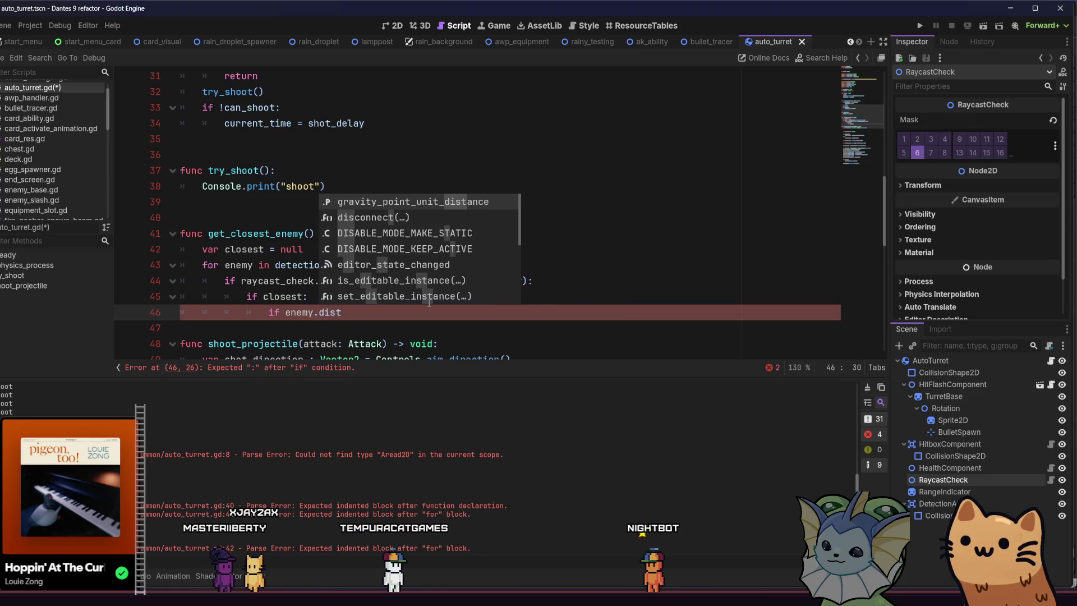
{"action": "key", "text": "BackSpace"}
{"action": "key", "text": "BackSpace"}
{"action": "key", "text": "BackSpace"}
{"action": "type", "text": "global_position.dis"}
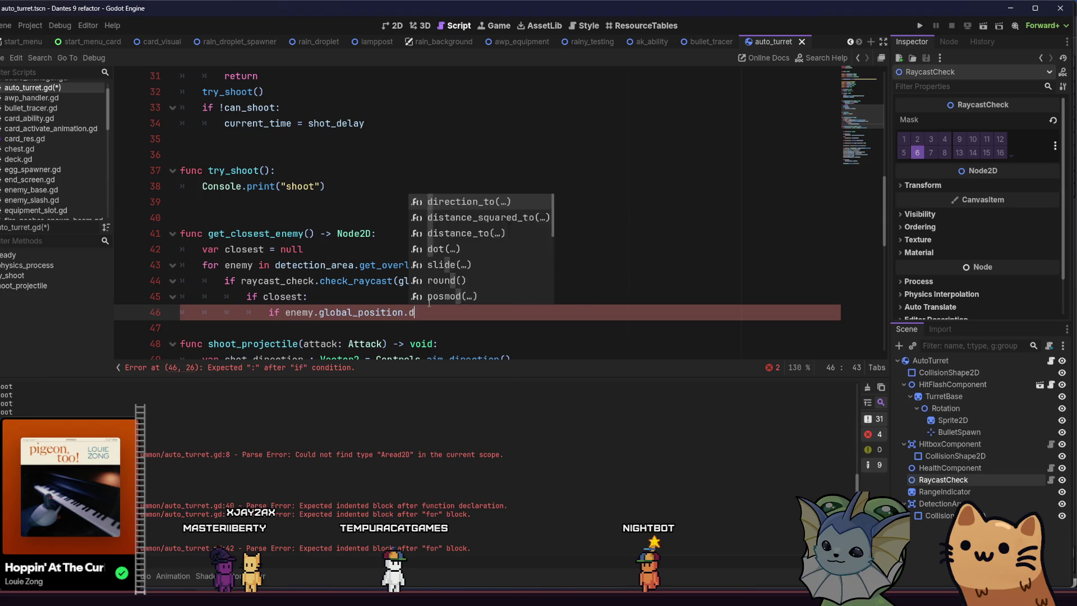
{"action": "left_click", "coordinate": [429, 300]}
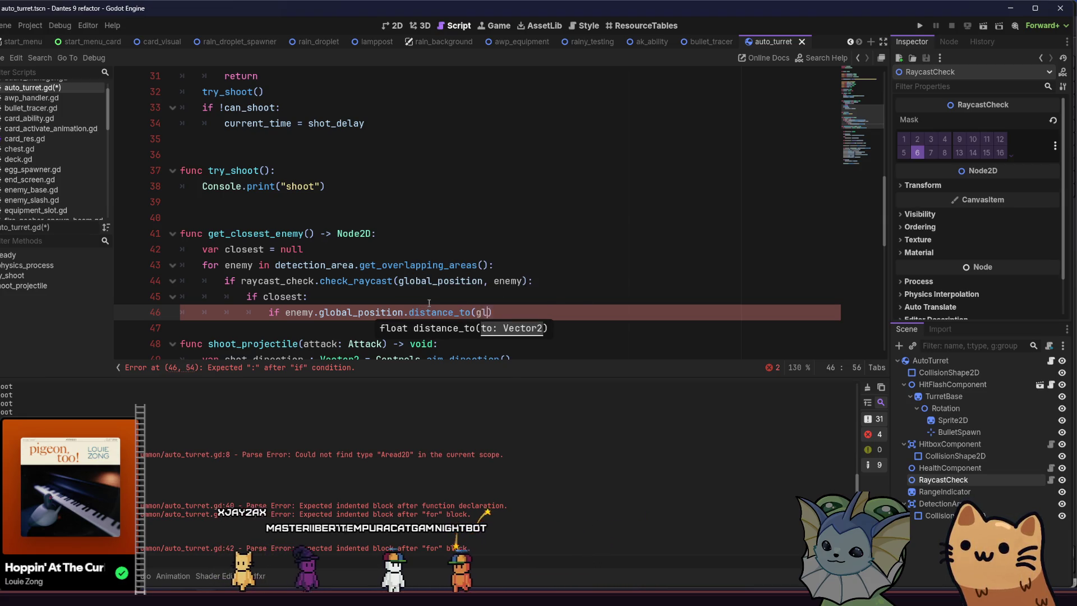
{"action": "type", "text": "glo"}
{"action": "key", "text": "Return"}
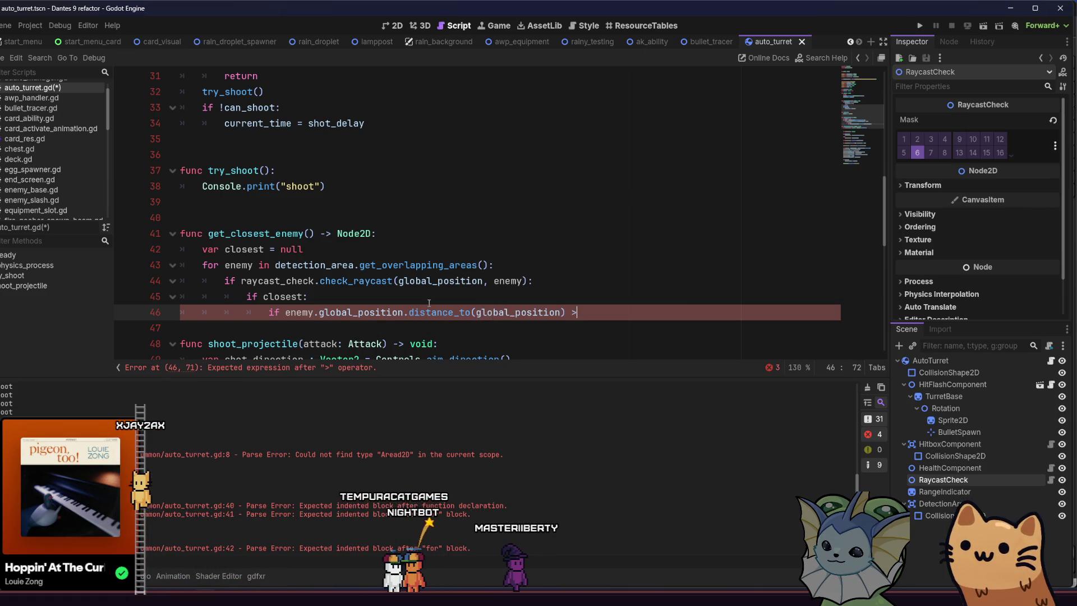
Complete the comparison with '< closest.global_position.distance_to(global_position)'.
{"action": "key", "text": "BackSpace"}
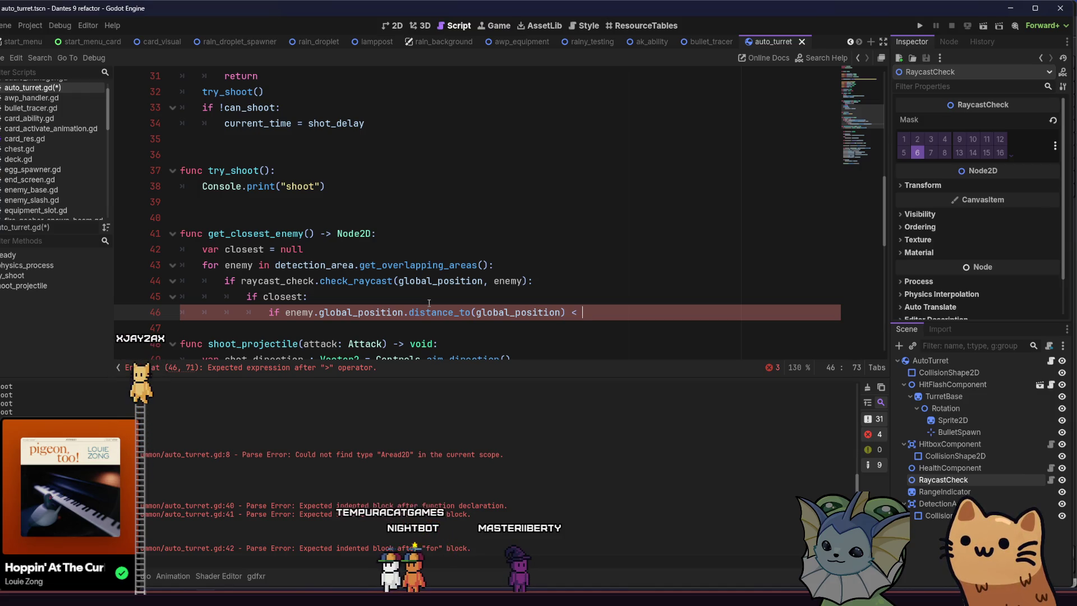
{"action": "key", "text": "Return"}
{"action": "type", "text": ".global"}
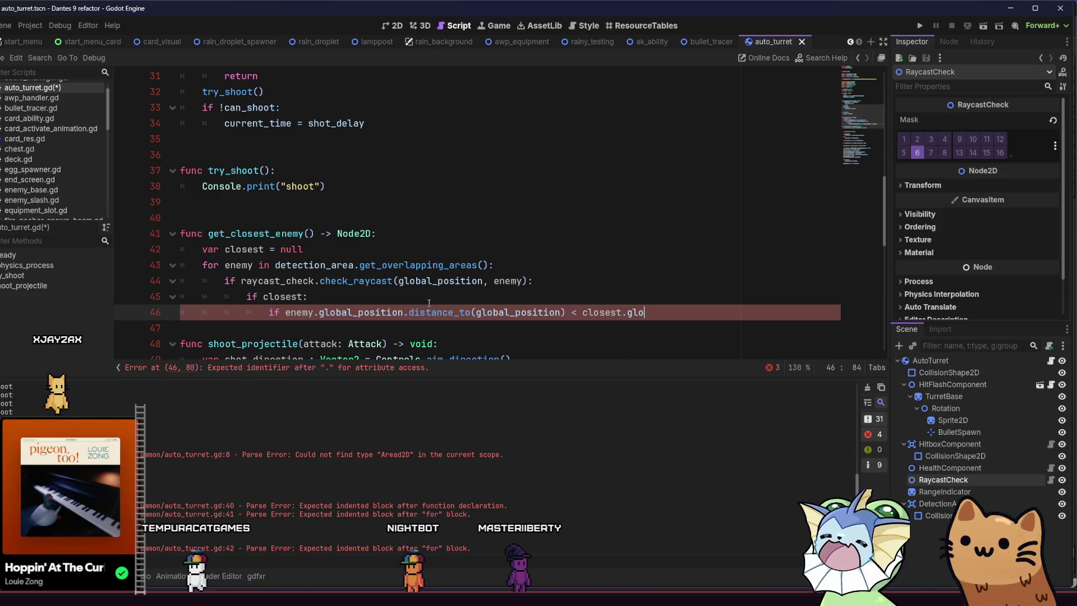
{"action": "type", "text": "_position.di"}
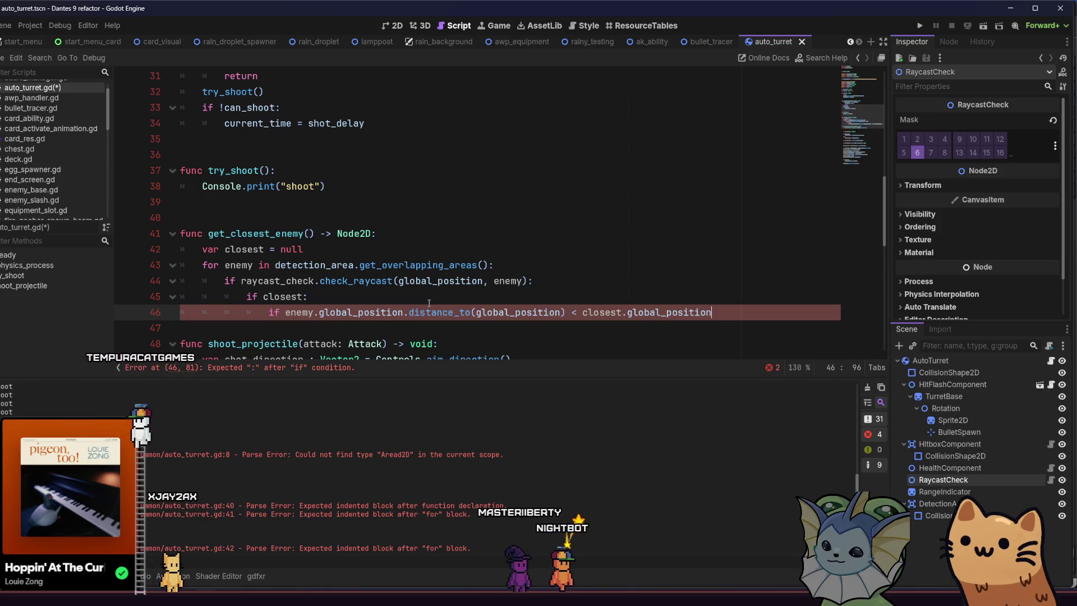
{"action": "type", "text": "stance_to"}
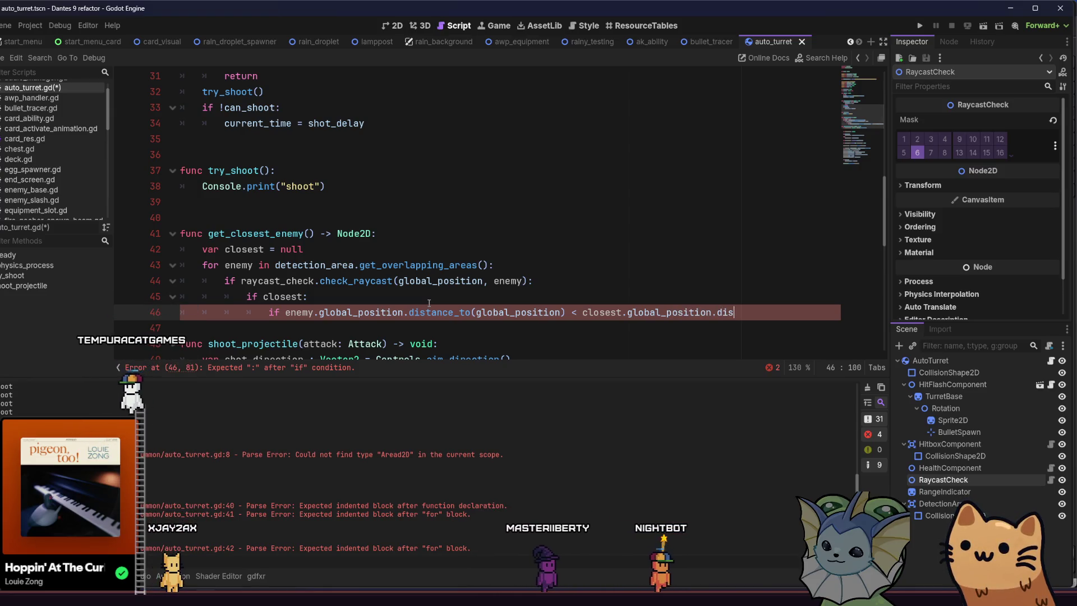
{"action": "type", "text": "(glob"}
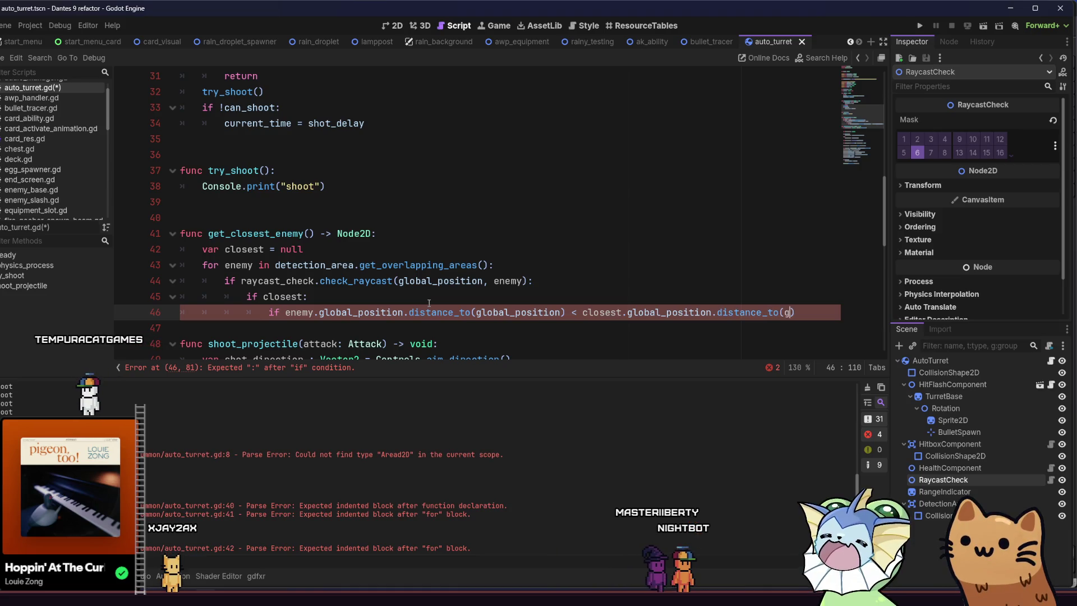
{"action": "type", "text": "al"}
{"action": "key", "text": "Return"}
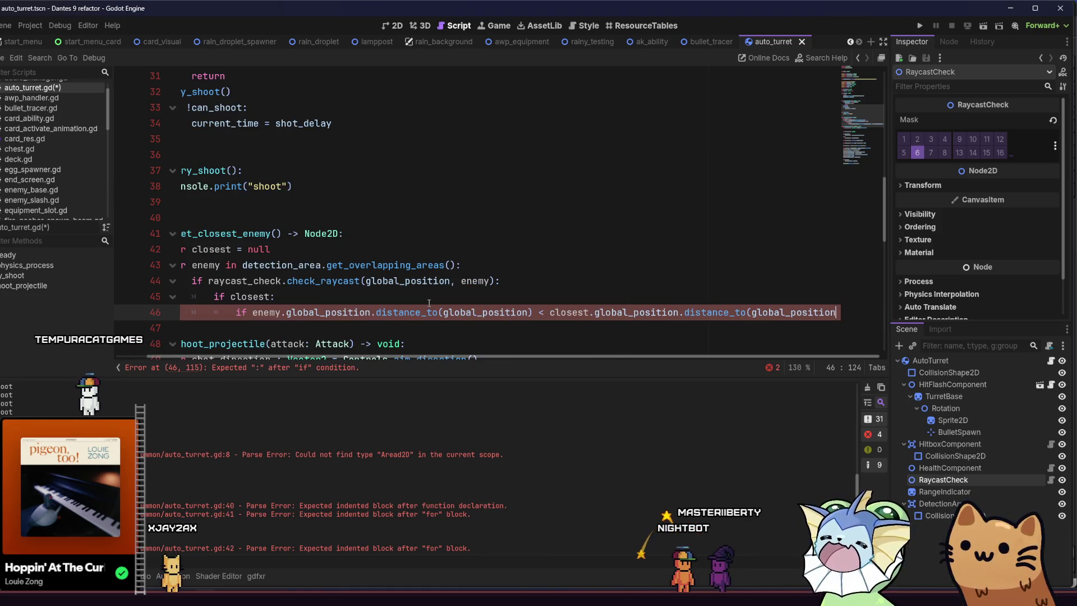
{"action": "scroll", "coordinate": [578, 356], "scroll_direction": "left", "scroll_amount": 2}
{"action": "scroll", "coordinate": [579, 356], "scroll_direction": "right", "scroll_amount": 2}
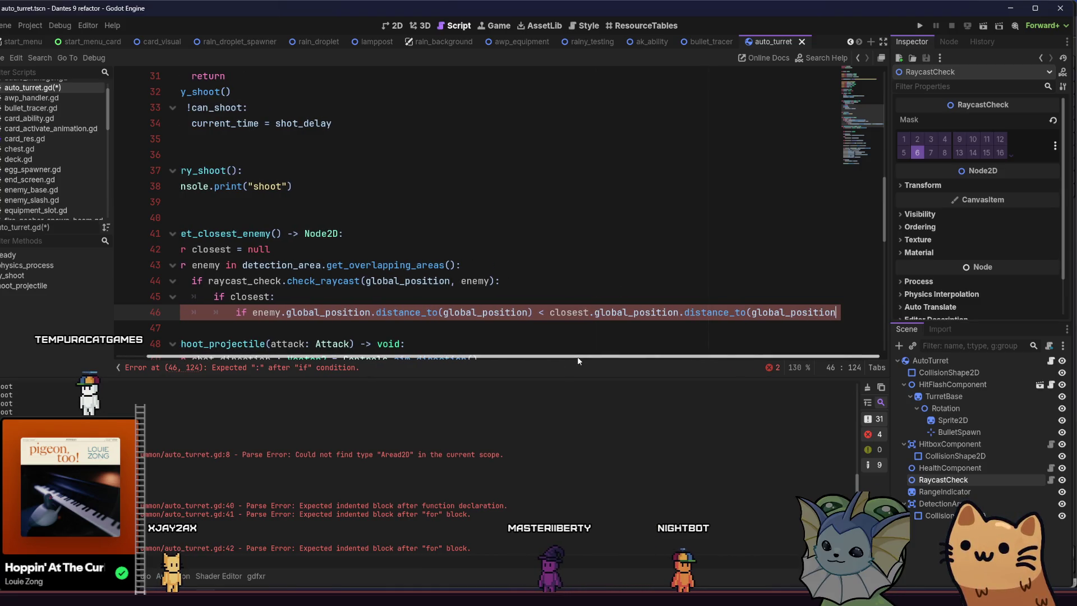
{"action": "key", "text": "Return"}
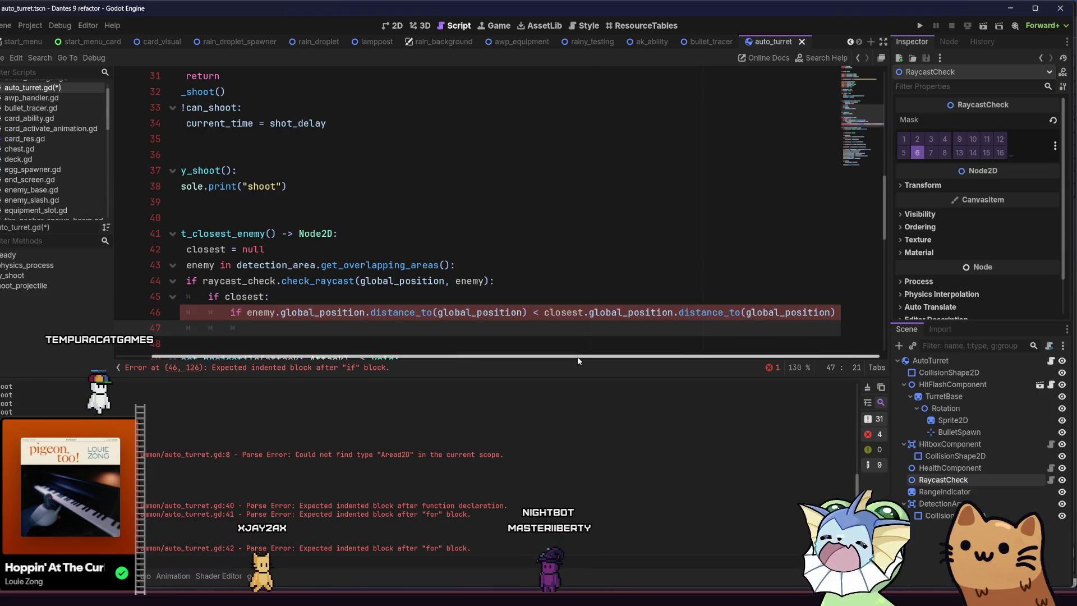
Set closest = enemy.owner in the if branch and in a new else branch.
{"action": "type", "text": "closest = "}
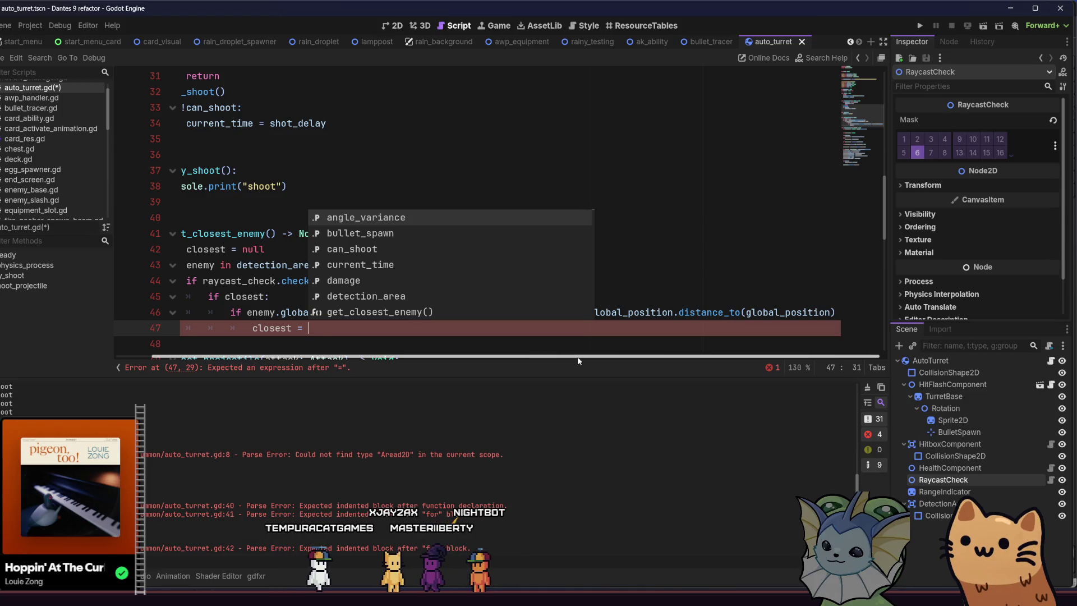
{"action": "type", "text": "enemy.owner"}
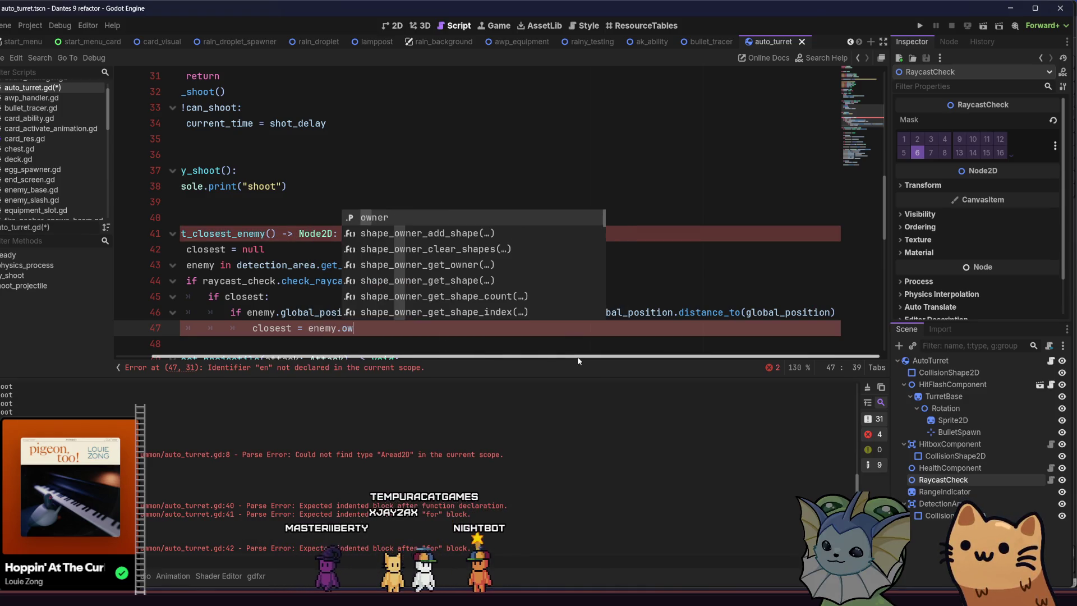
{"action": "key", "text": "Return"}
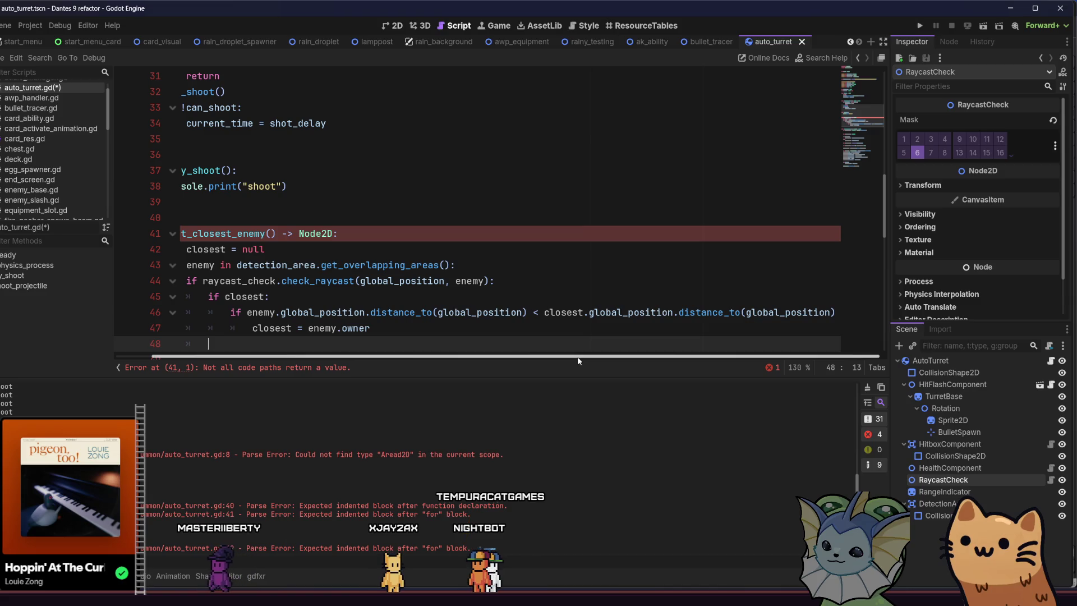
{"action": "type", "text": "se"}
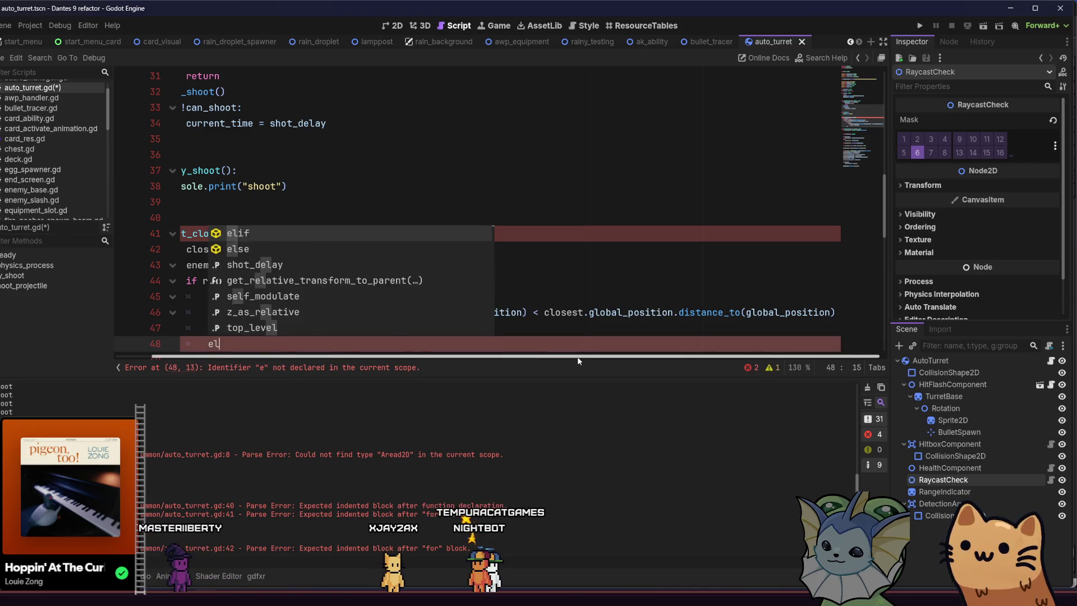
{"action": "type", "text": ":"}
{"action": "key", "text": "Return"}
{"action": "key", "text": "Return"}
{"action": "type", "text": "enemy.owner"}
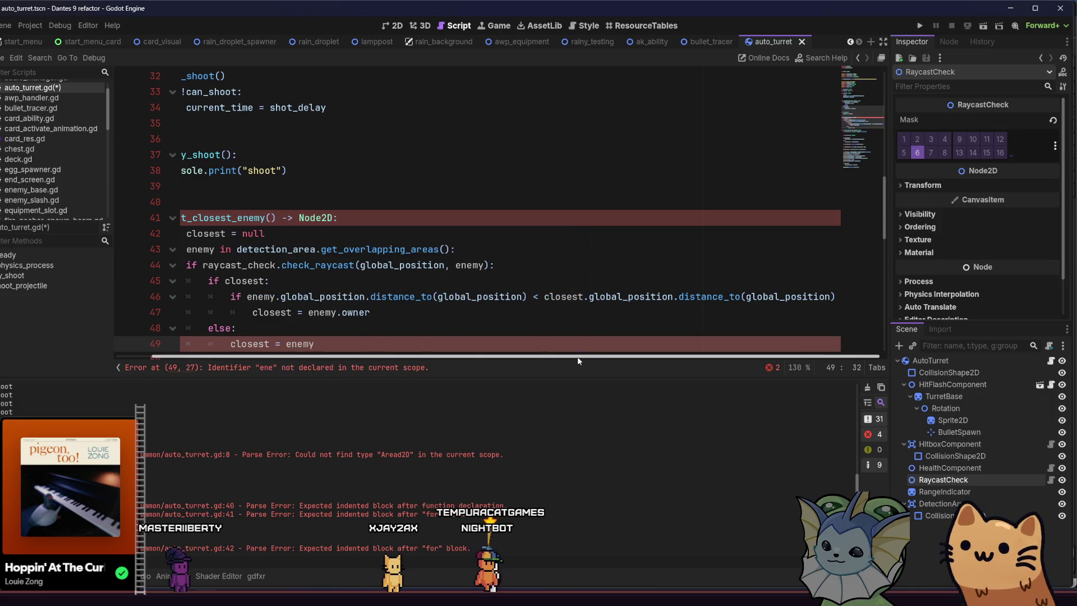
{"action": "key", "text": "Return"}
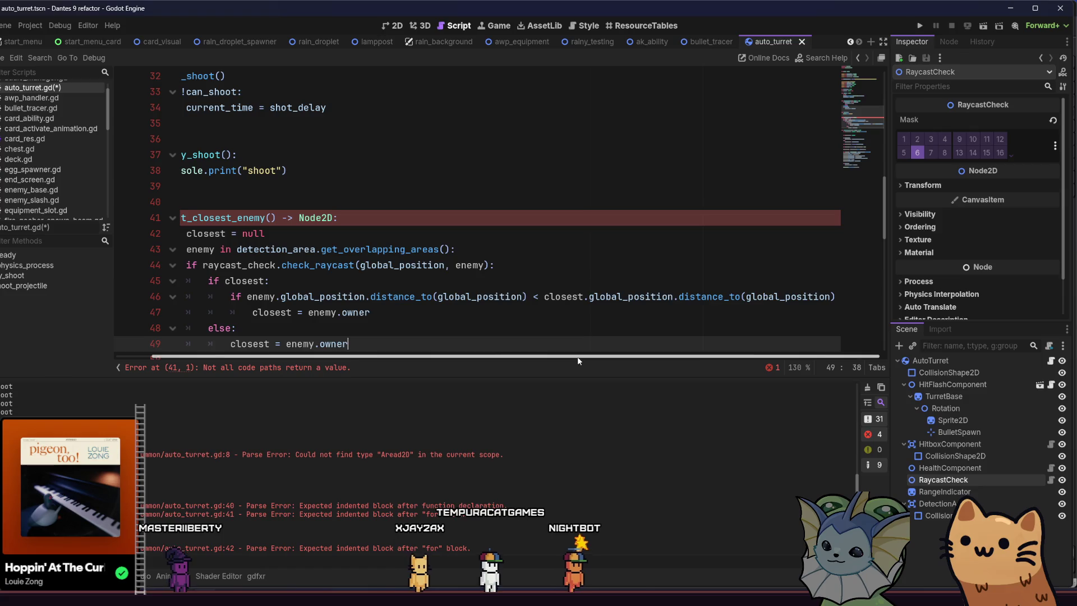
{"action": "key", "text": "Return"}
End get_closest_enemy with 'return closest' and save the script.
{"action": "key", "text": "BackSpace"}
{"action": "key", "text": "BackSpace"}
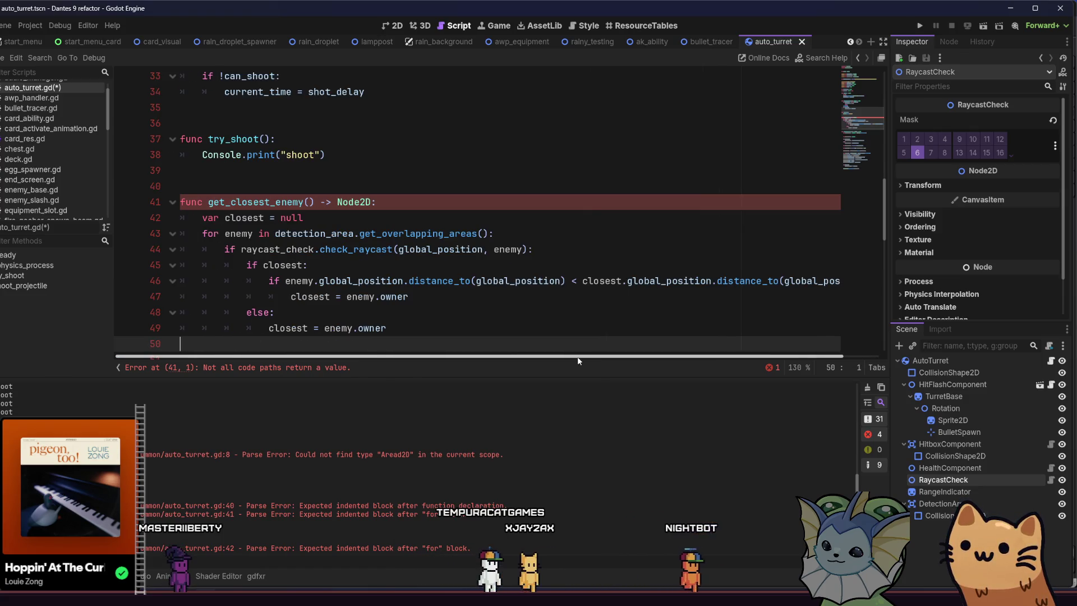
{"action": "key", "text": "Tab"}
{"action": "type", "text": "return cl"}
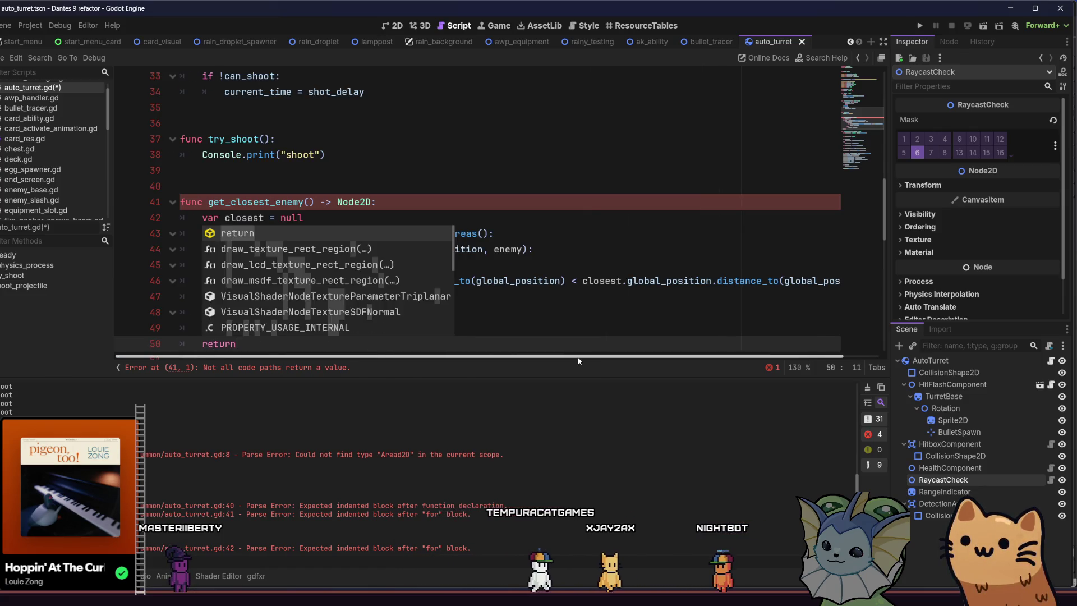
{"action": "type", "text": "osest"}
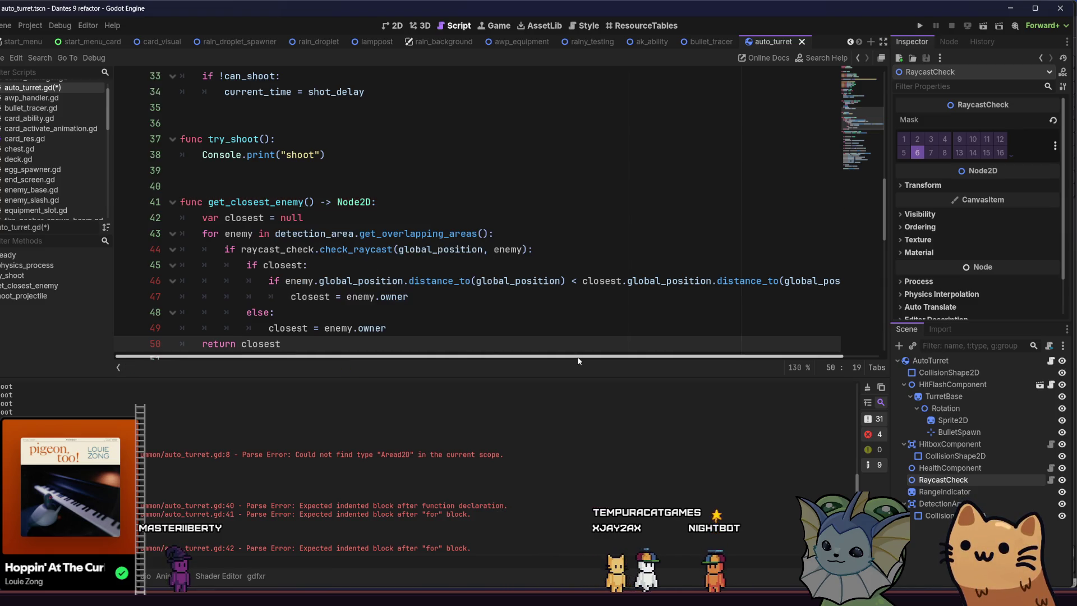
{"action": "key", "text": "ctrl+s"}
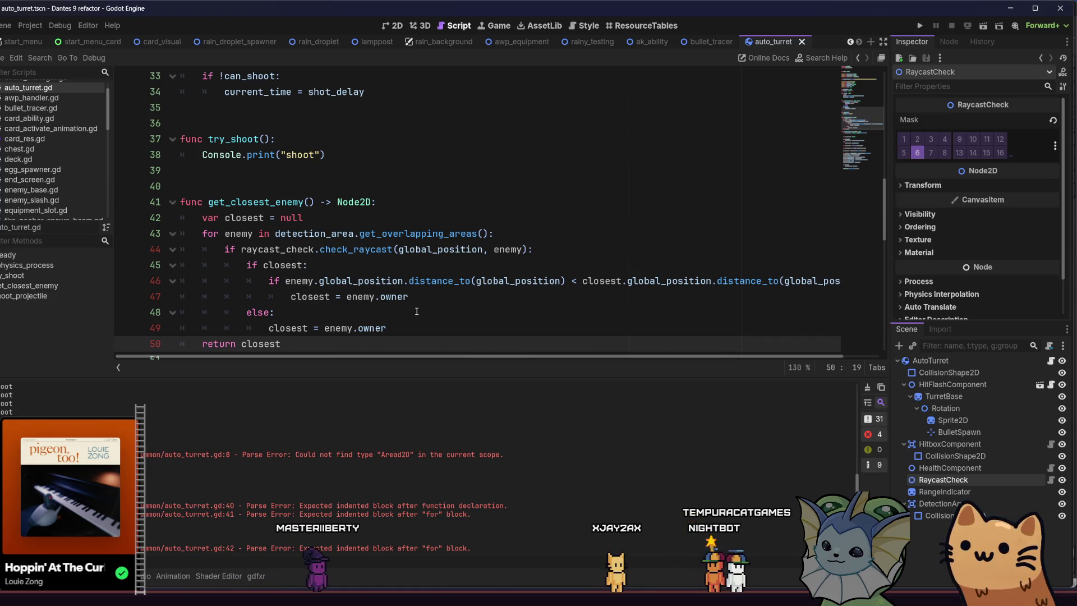
Add a blank line between 'return closest' and shoot_projectile.
{"action": "scroll", "coordinate": [416, 310], "scroll_direction": "down", "scroll_amount": 5}
{"action": "scroll", "coordinate": [415, 311], "scroll_direction": "up", "scroll_amount": 4}
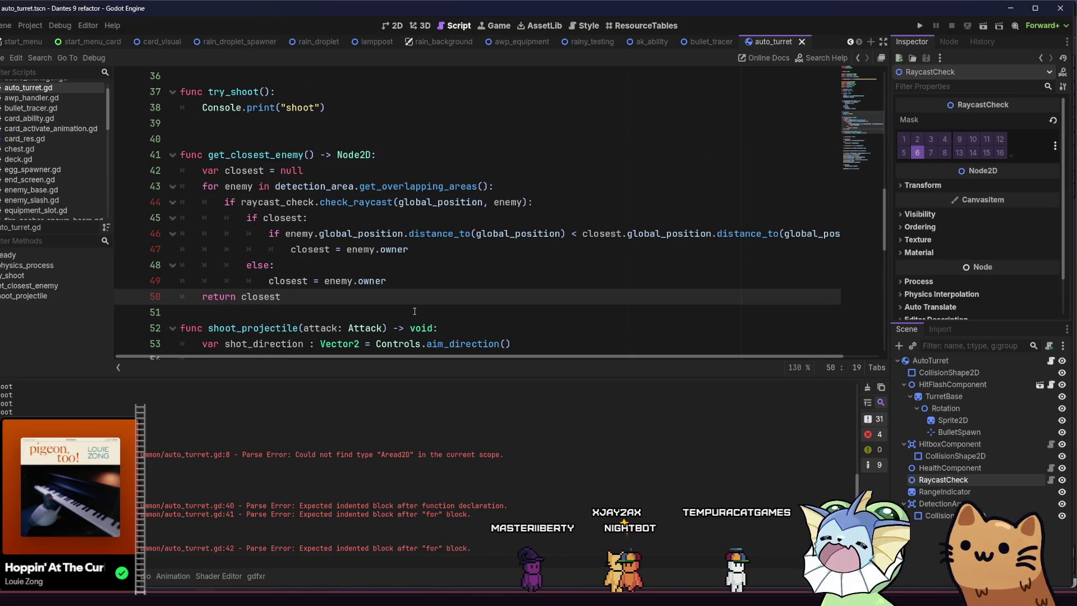
{"action": "left_click", "coordinate": [394, 307]}
{"action": "key", "text": "Return"}
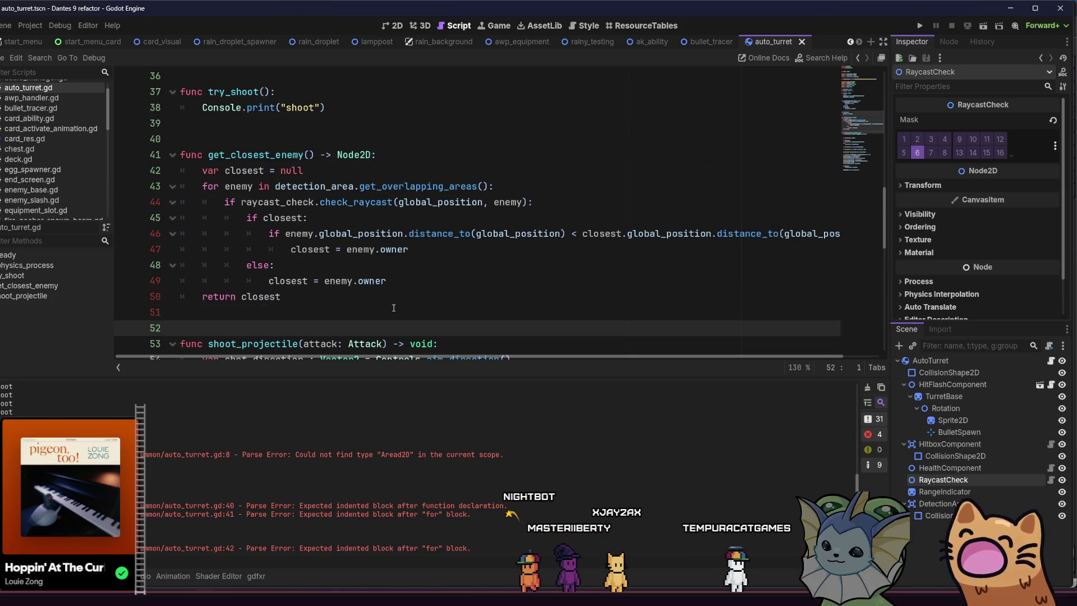
{"action": "left_click", "coordinate": [399, 301]}
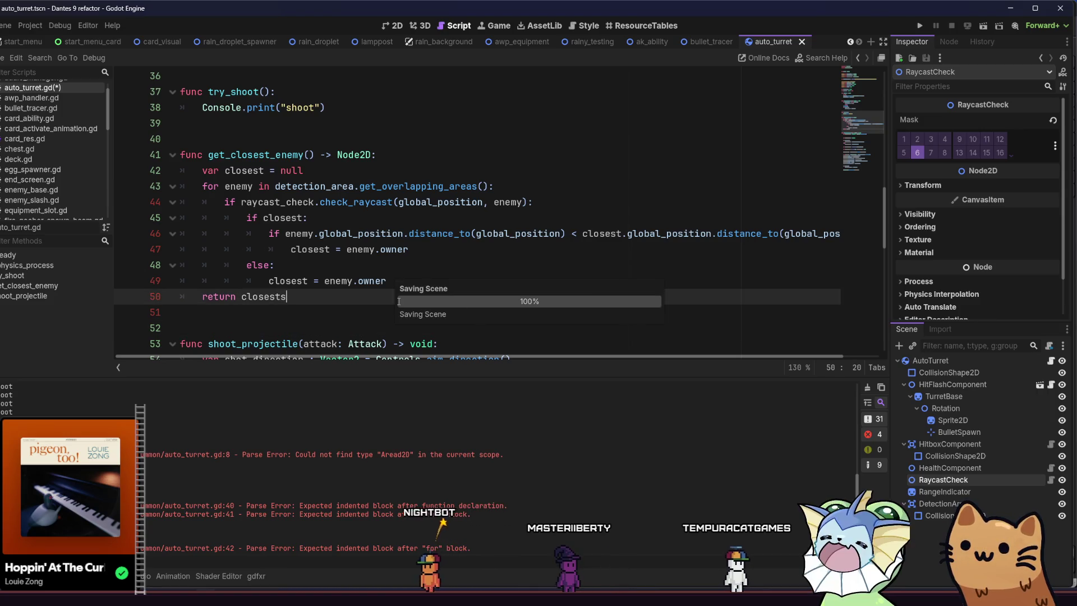
Move from the else line to the placeholder print line in try_shoot.
{"action": "scroll", "coordinate": [366, 339], "scroll_direction": "up", "scroll_amount": 1}
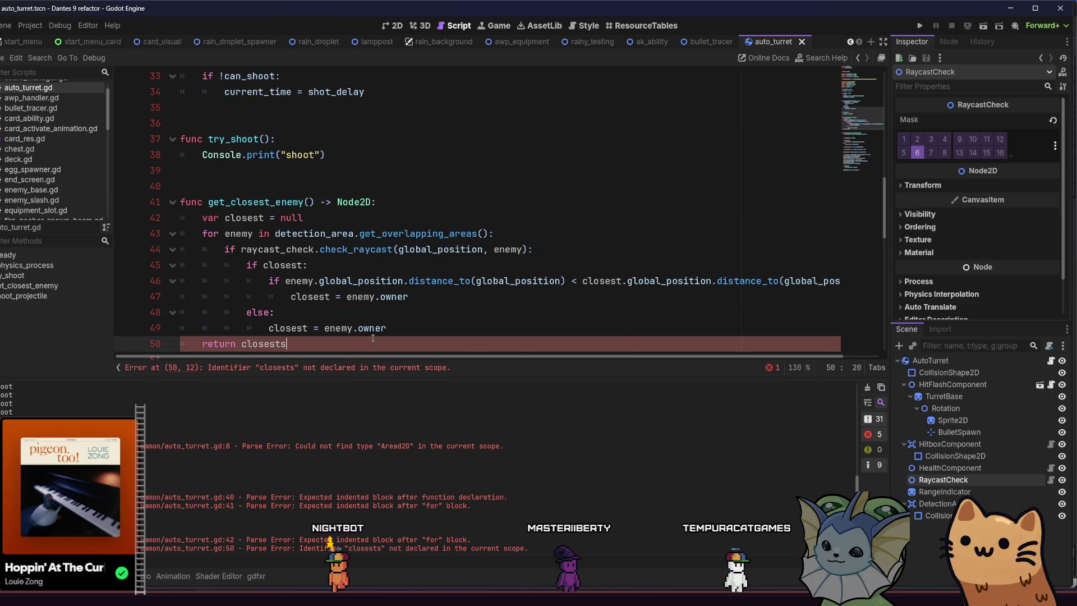
{"action": "left_click", "coordinate": [372, 311]}
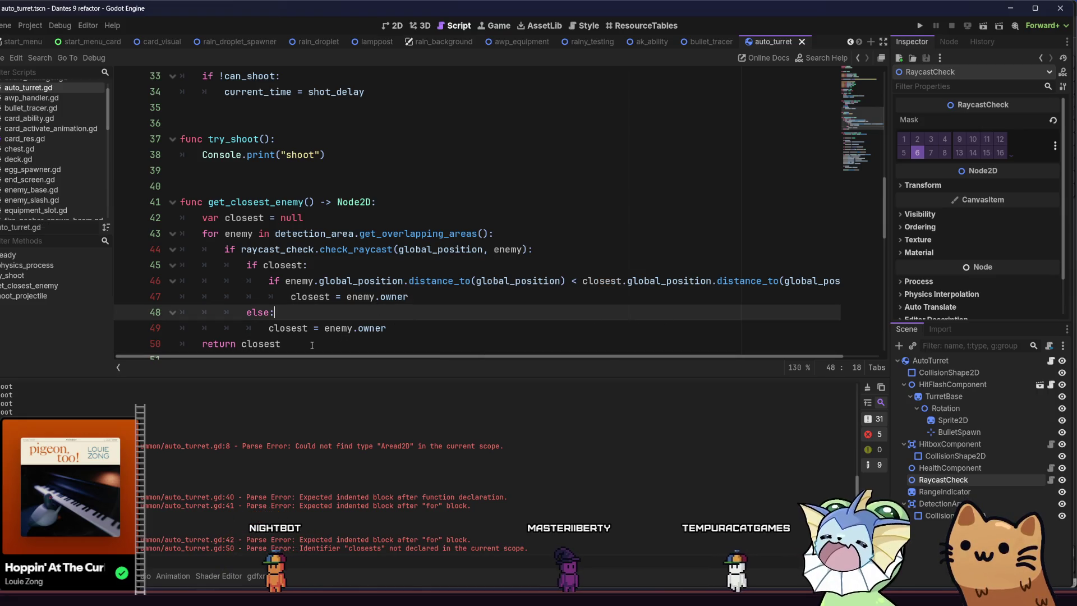
{"action": "mouse_move", "coordinate": [319, 160]}
{"action": "left_mouse_down"}
{"action": "mouse_move", "coordinate": [202, 155]}
{"action": "mouse_move", "coordinate": [364, 153]}
{"action": "left_mouse_up"}
{"action": "left_click", "coordinate": [202, 155]}
Replace try_shoot's placeholder print with 'var enemy = get_closest_enemy()'.
{"action": "key", "text": "BackSpace"}
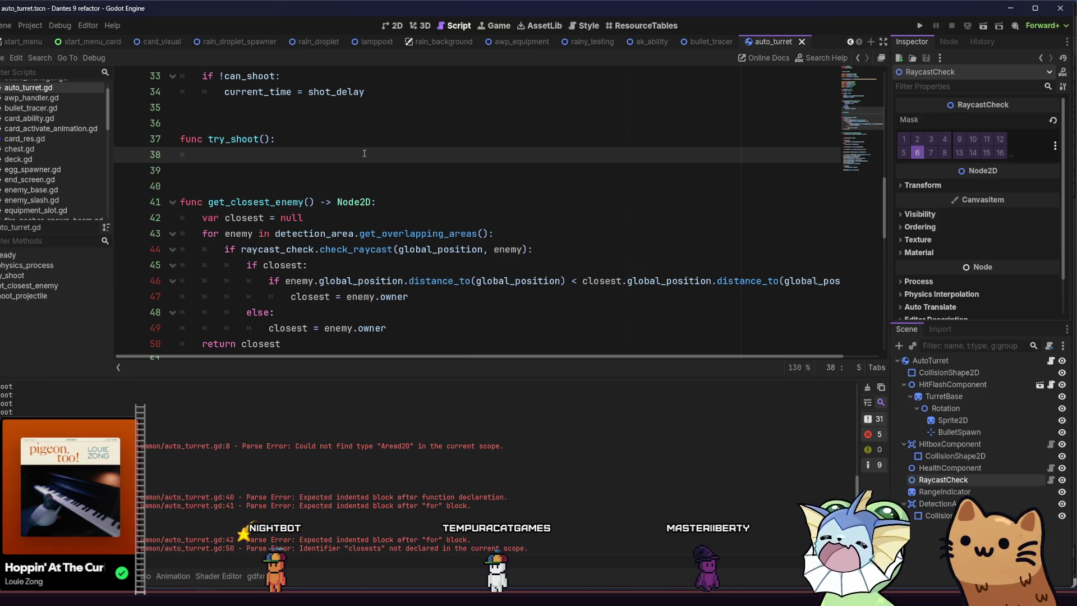
{"action": "type", "text": "t"}
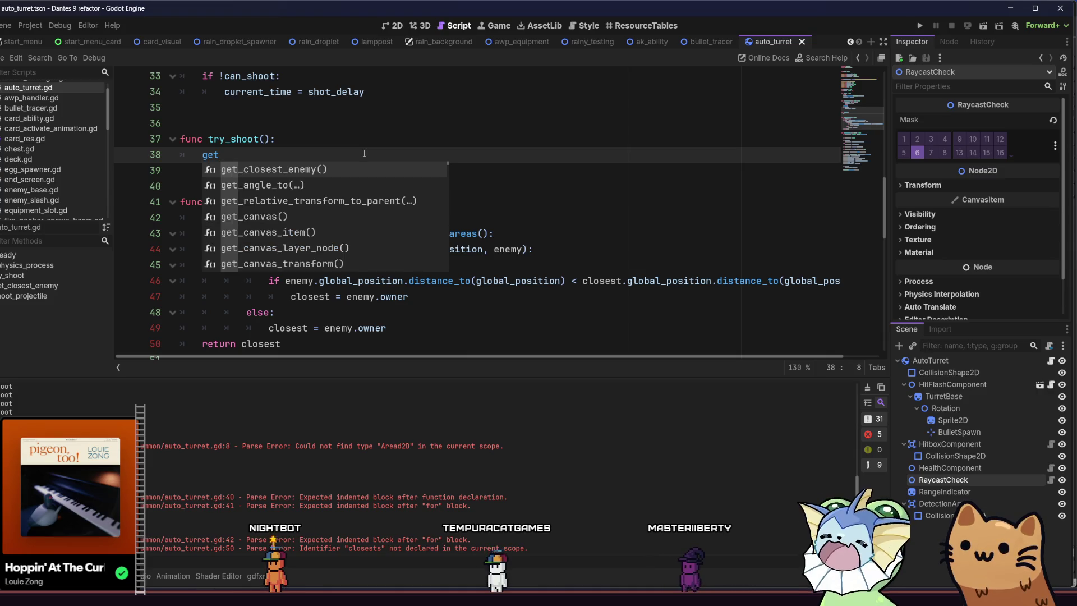
{"action": "key", "text": "Return"}
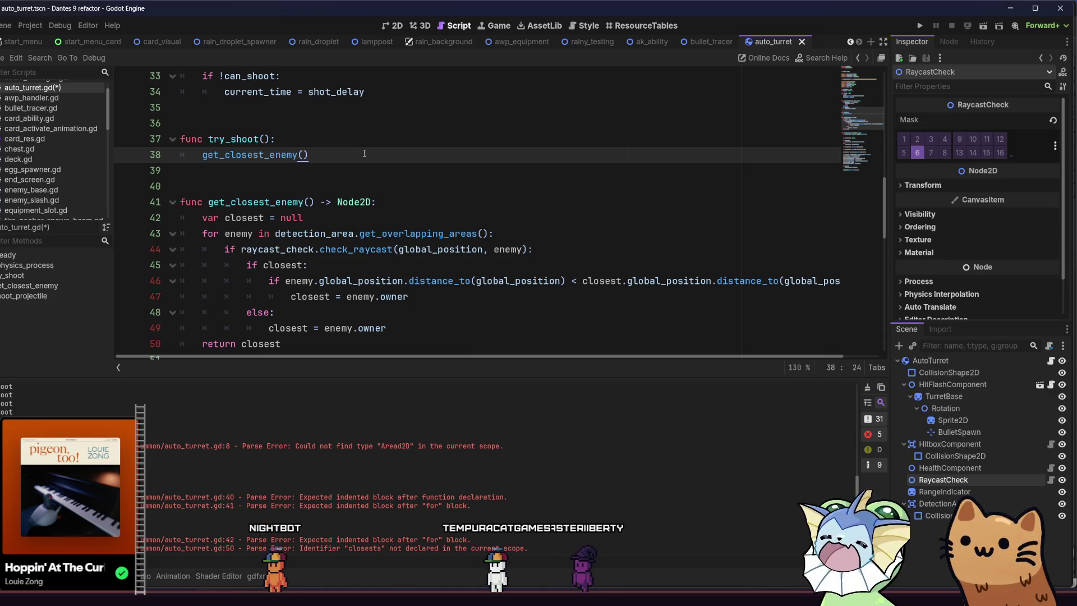
{"action": "type", "text": "n"}
{"action": "key", "text": "BackSpace"}
{"action": "key", "text": "BackSpace"}
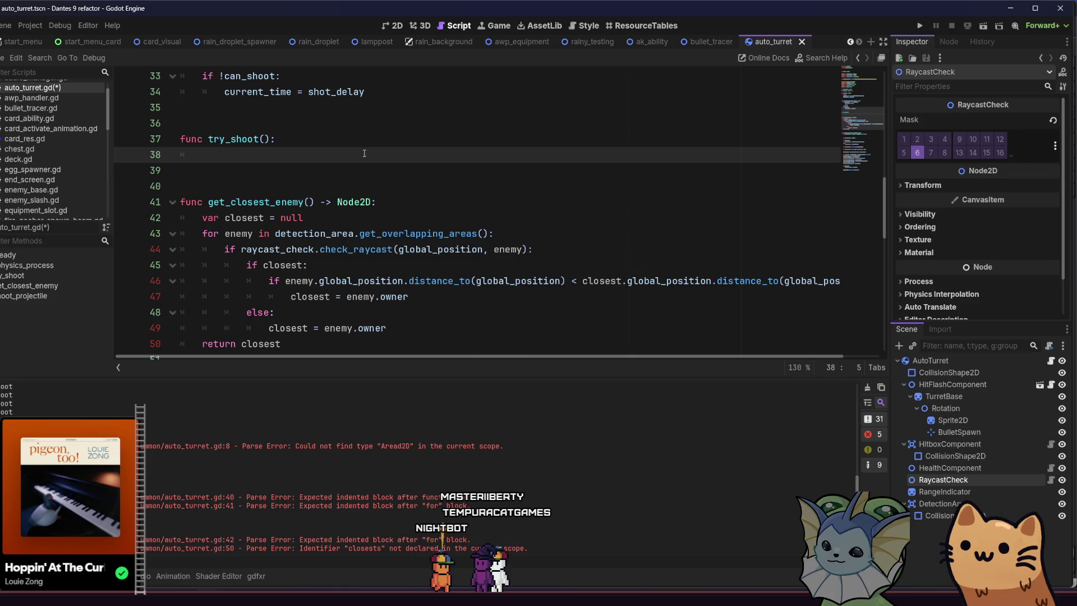
{"action": "type", "text": "f get_"}
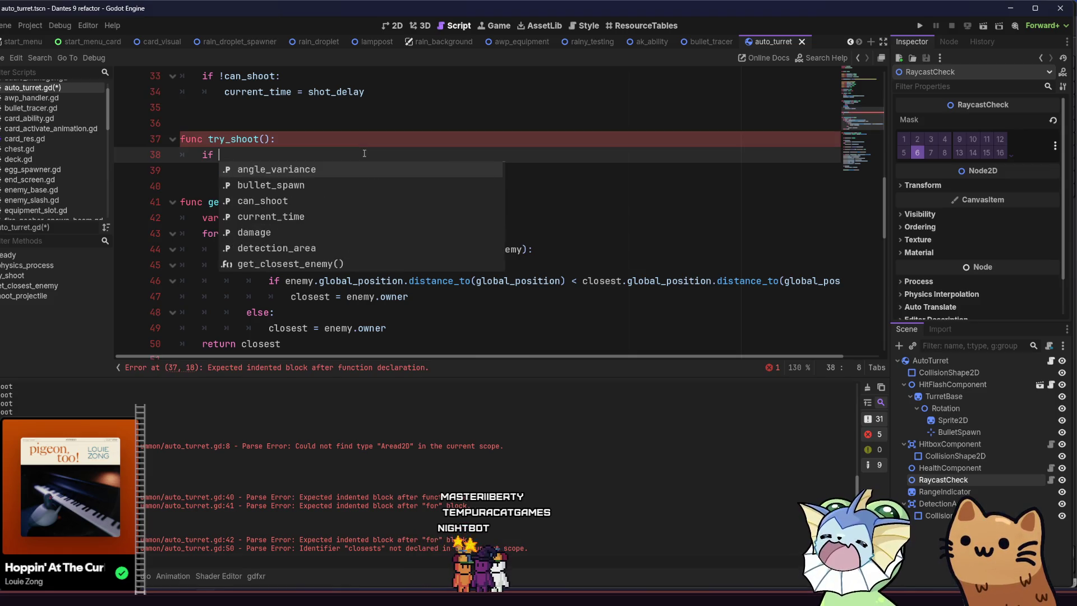
{"action": "key", "text": "Return"}
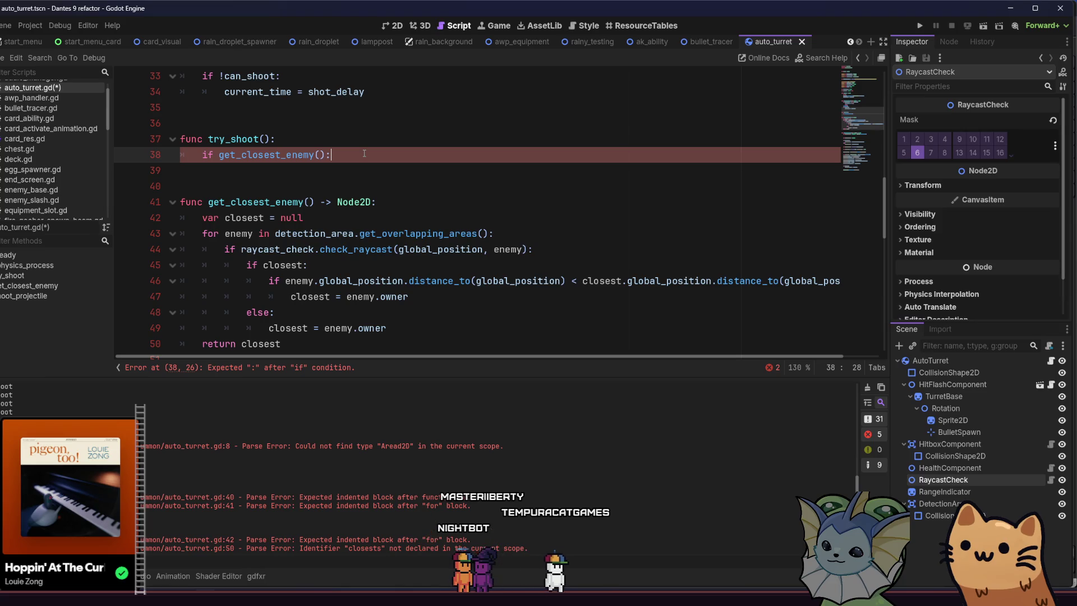
{"action": "left_click", "coordinate": [200, 156]}
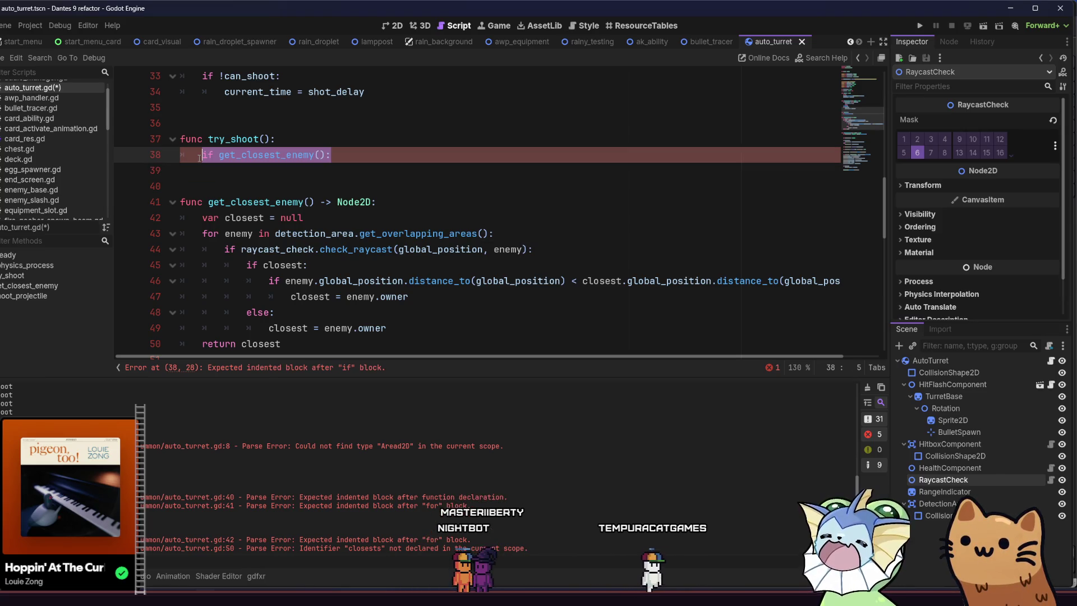
{"action": "type", "text": "var enemy = get"}
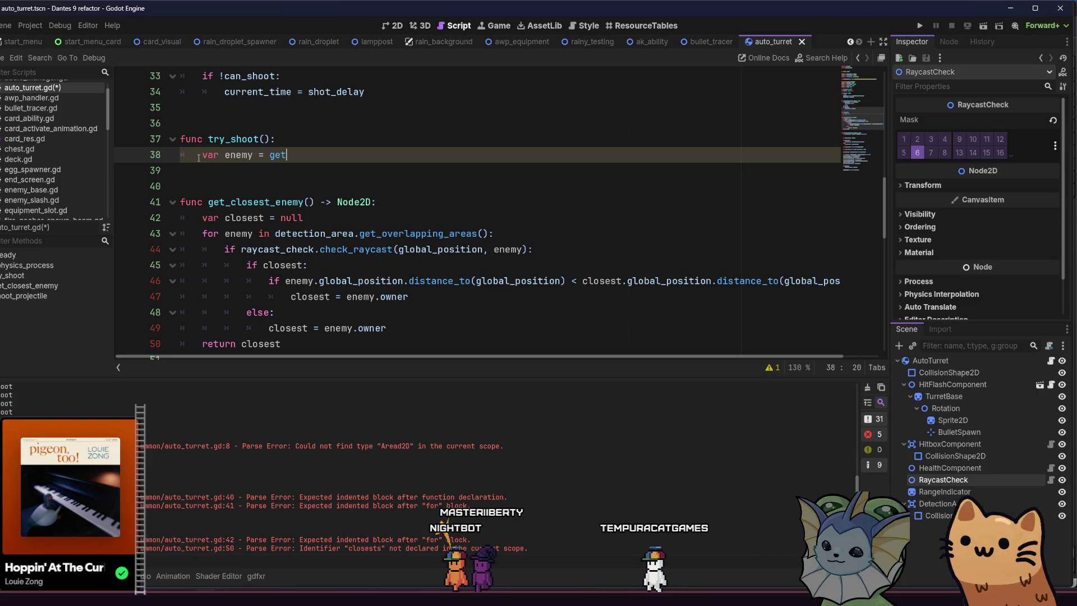
{"action": "key", "text": "Return"}
{"action": "key", "text": "Return"}
Add an 'if enemy:' block that prints the enemy's name and sets can_shoot to false.
{"action": "type", "text": "if e"}
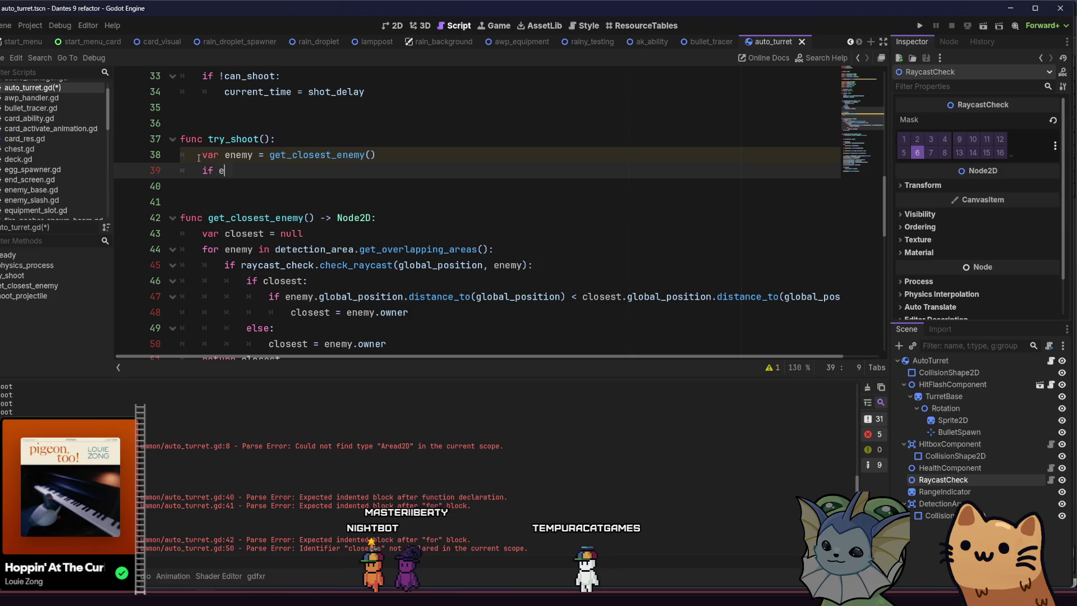
{"action": "type", "text": "nemy:"}
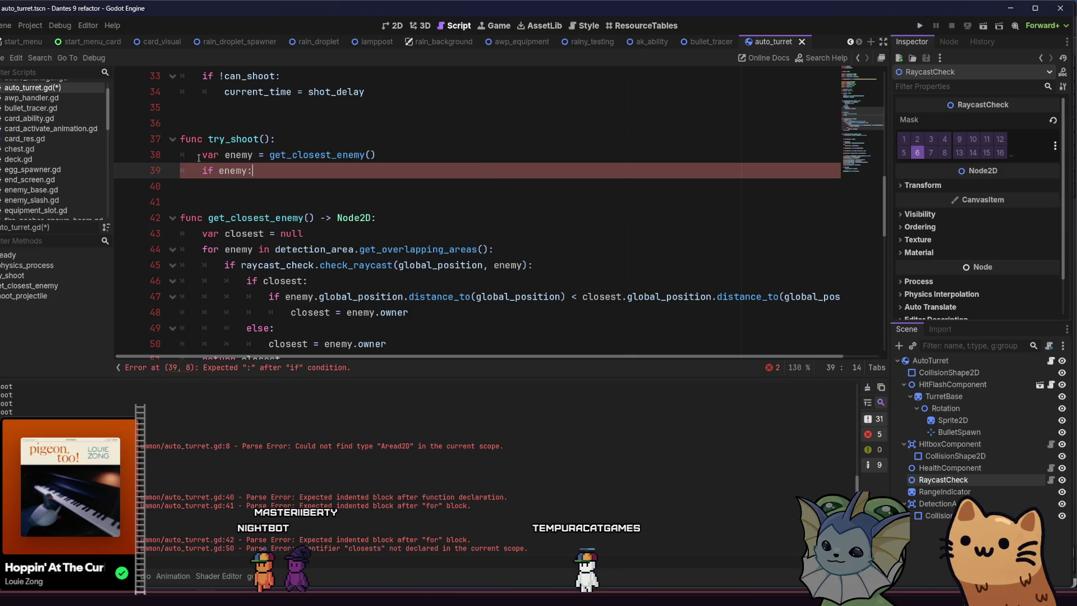
{"action": "key", "text": "Return"}
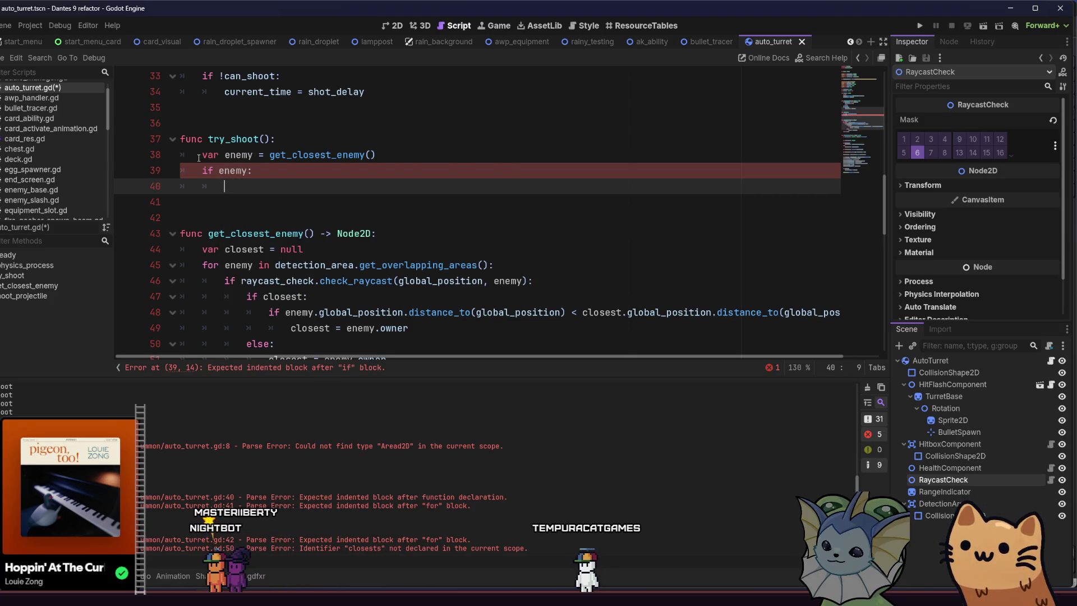
{"action": "type", "text": "nt"}
{"action": "key", "text": "BackSpace"}
{"action": "key", "text": "BackSpace"}
{"action": "key", "text": "BackSpace"}
{"action": "type", "text": "onsole.p"}
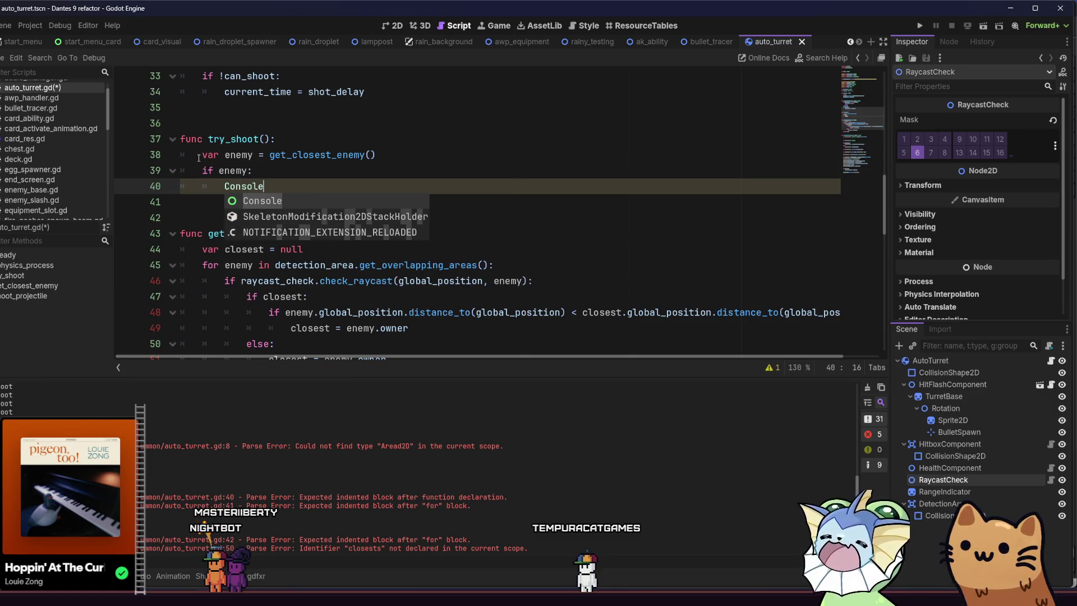
{"action": "key", "text": "Return"}
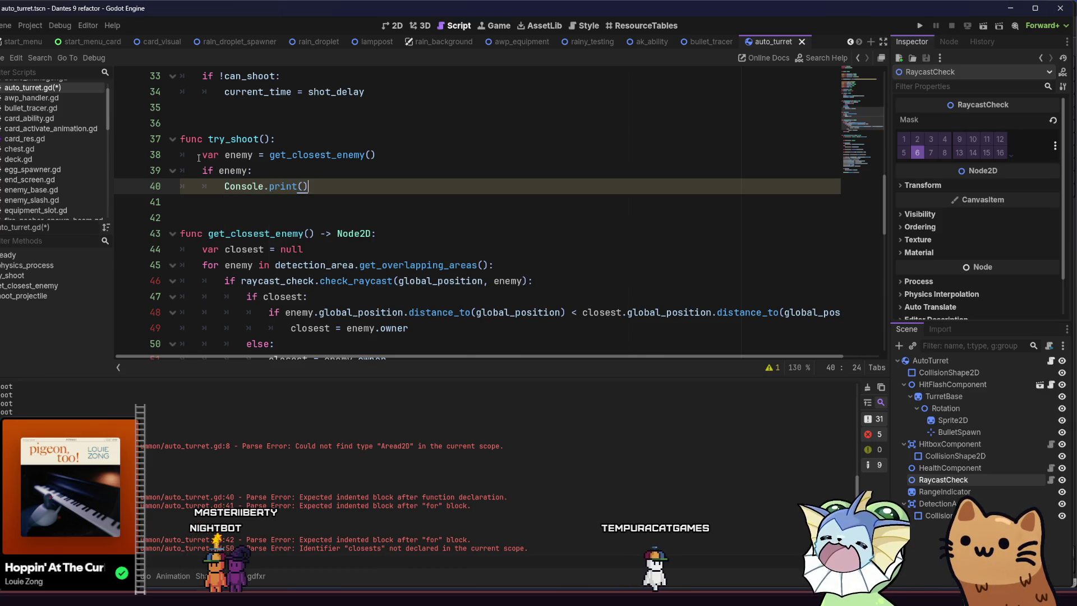
{"action": "type", "text": "e"}
{"action": "key", "text": "BackSpace"}
{"action": "key", "text": "BackSpace"}
{"action": "type", "text": "enemy"}
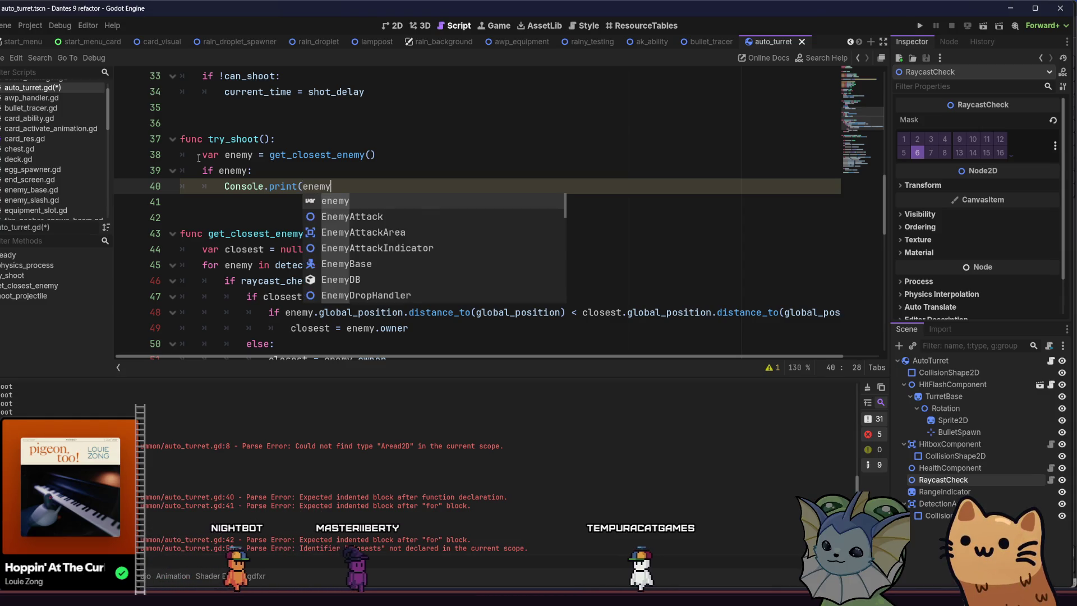
{"action": "type", "text": ".name"}
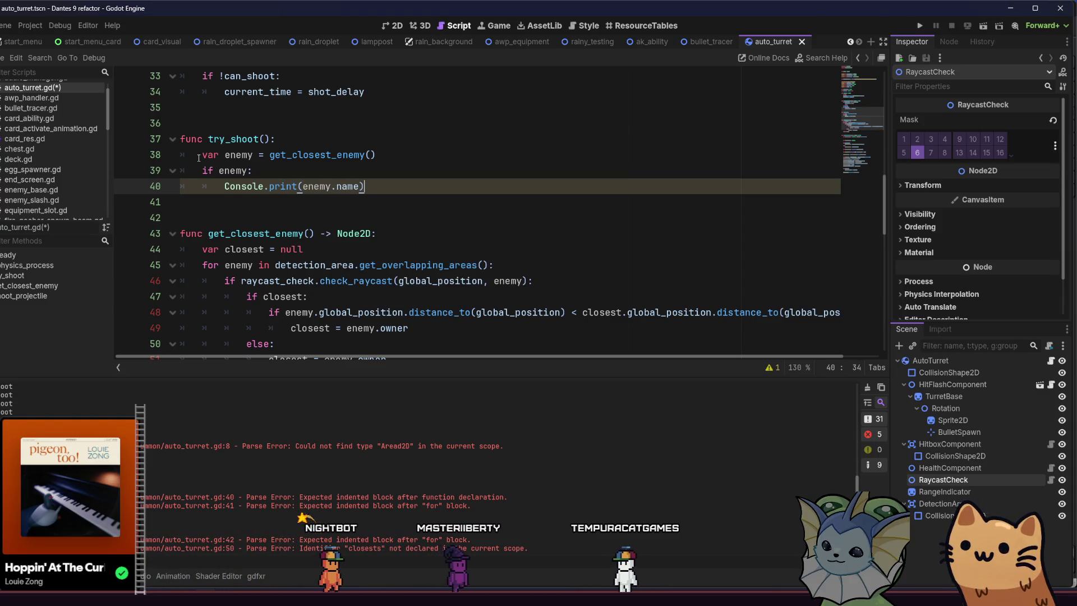
{"action": "key", "text": "Return"}
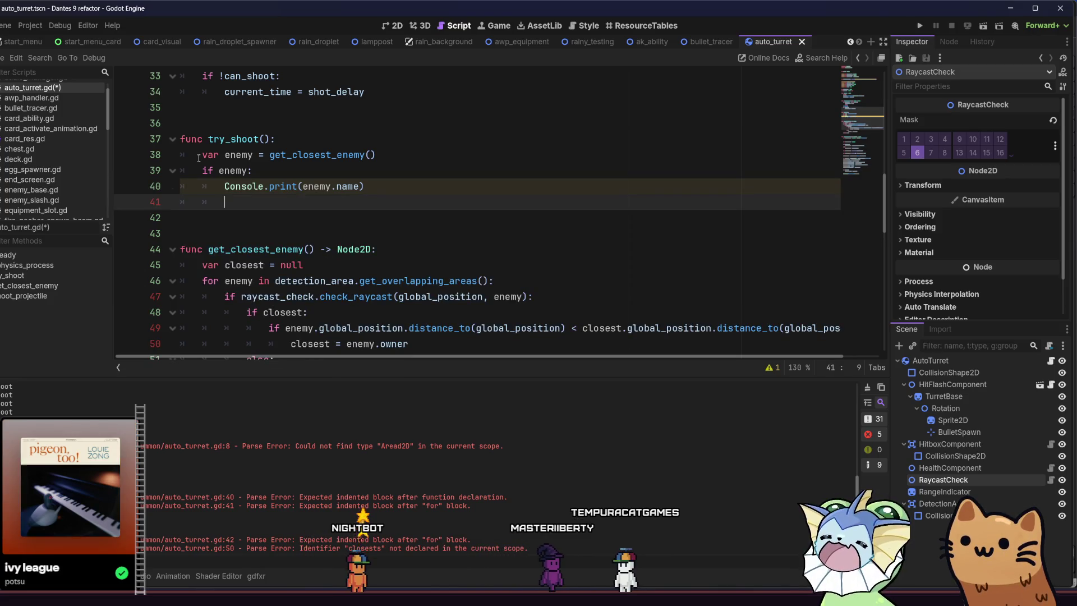
{"action": "type", "text": "can"}
{"action": "key", "text": "Return"}
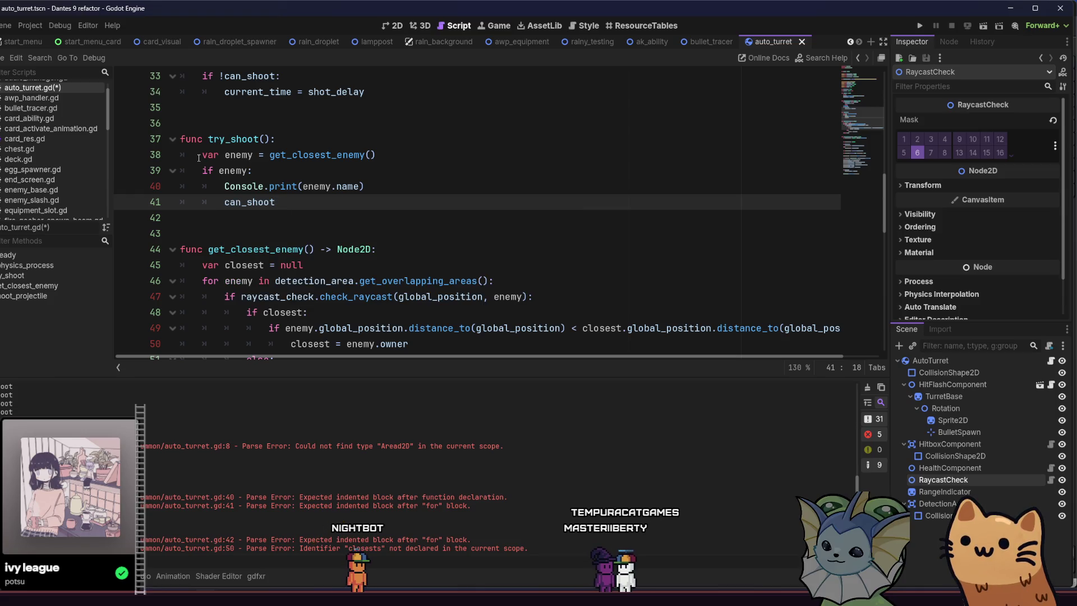
{"action": "key", "text": "Return"}
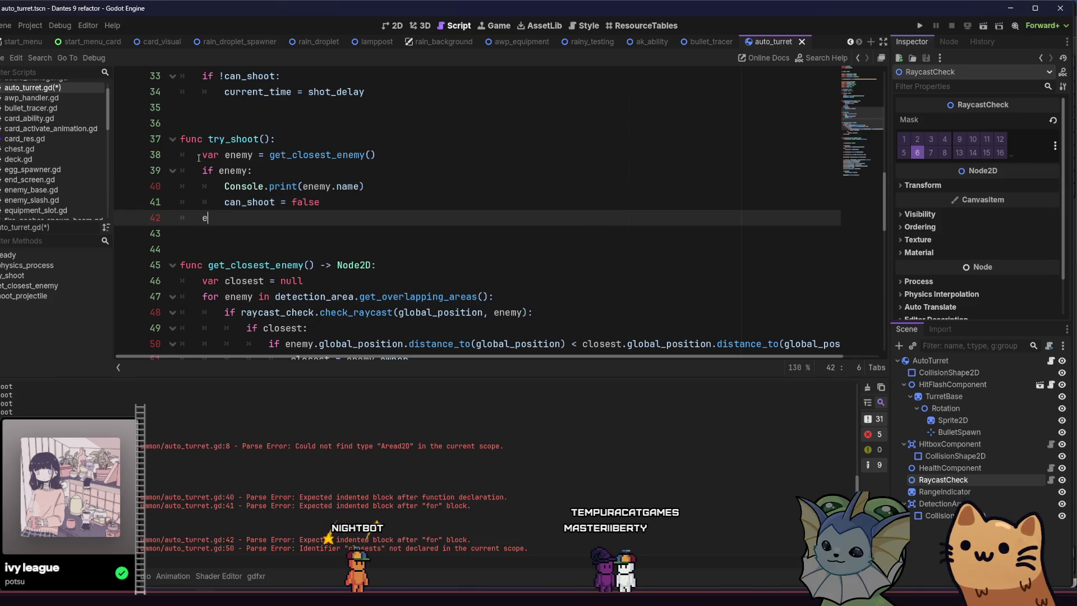
Give the else branch a Console print of "no enemy".
{"action": "key", "text": "Return"}
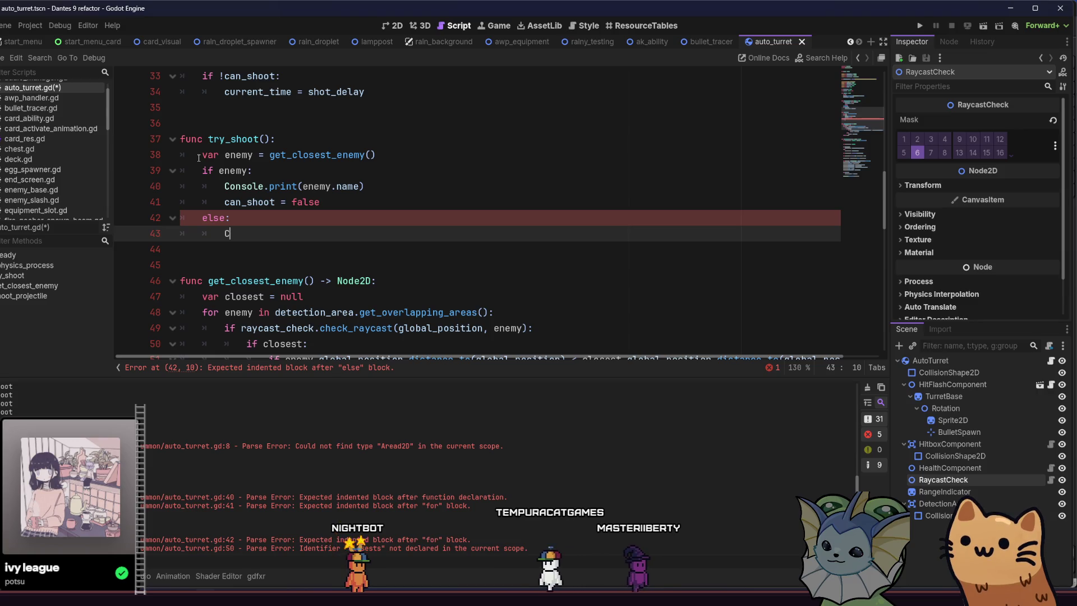
{"action": "type", "text": "pm"}
{"action": "key", "text": "BackSpace"}
{"action": "key", "text": "BackSpace"}
{"action": "type", "text": "ons"}
{"action": "key", "text": "Return"}
{"action": "type", "text": ".p"}
{"action": "key", "text": "Return"}
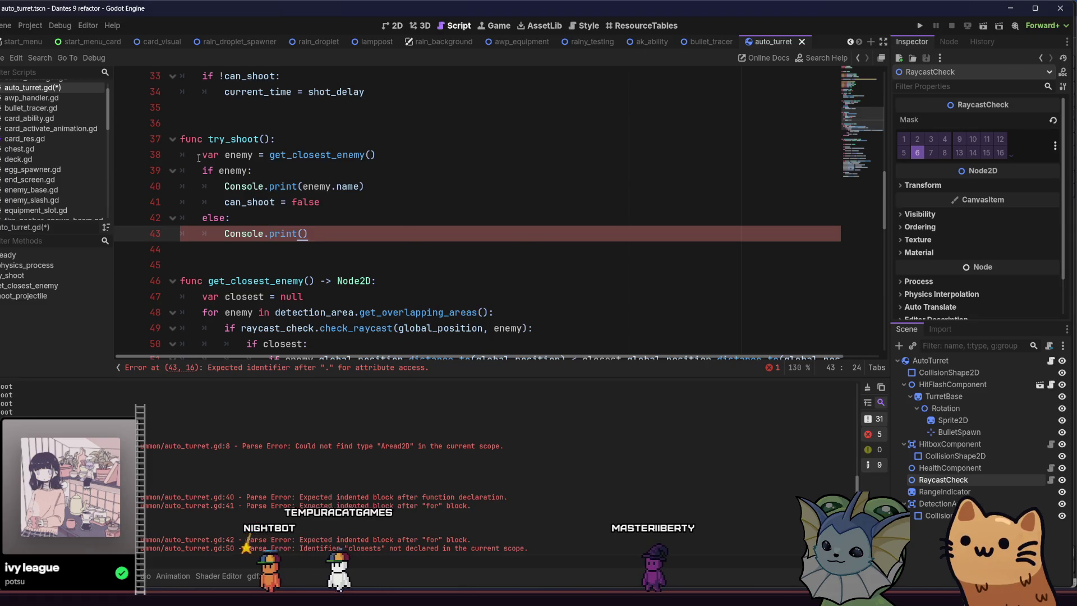
{"action": "type", "text": "\""}
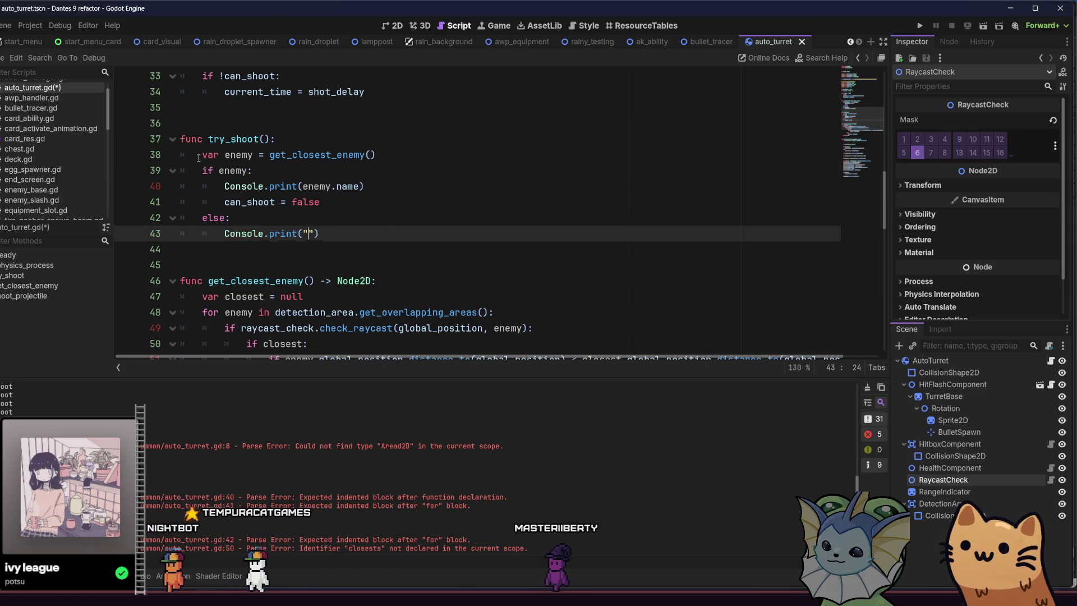
{"action": "type", "text": "no E"}
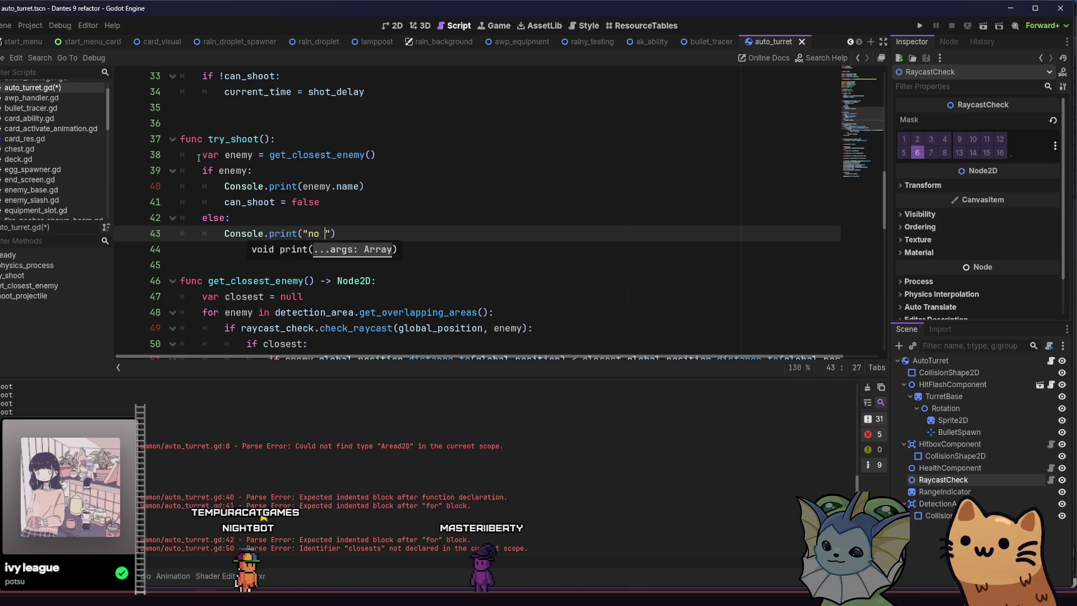
Save the turret script and run the game to test it.
{"action": "left_click", "coordinate": [393, 185]}
{"action": "left_click", "coordinate": [431, 217]}
{"action": "scroll", "coordinate": [431, 235], "scroll_direction": "up", "scroll_amount": 1}
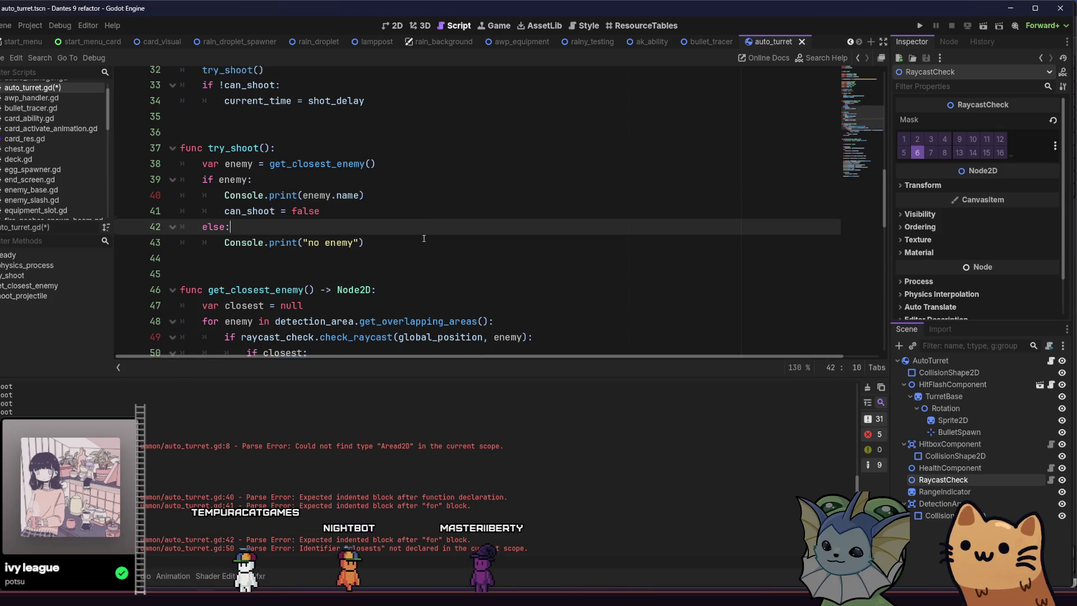
{"action": "key", "text": "ctrl+s"}
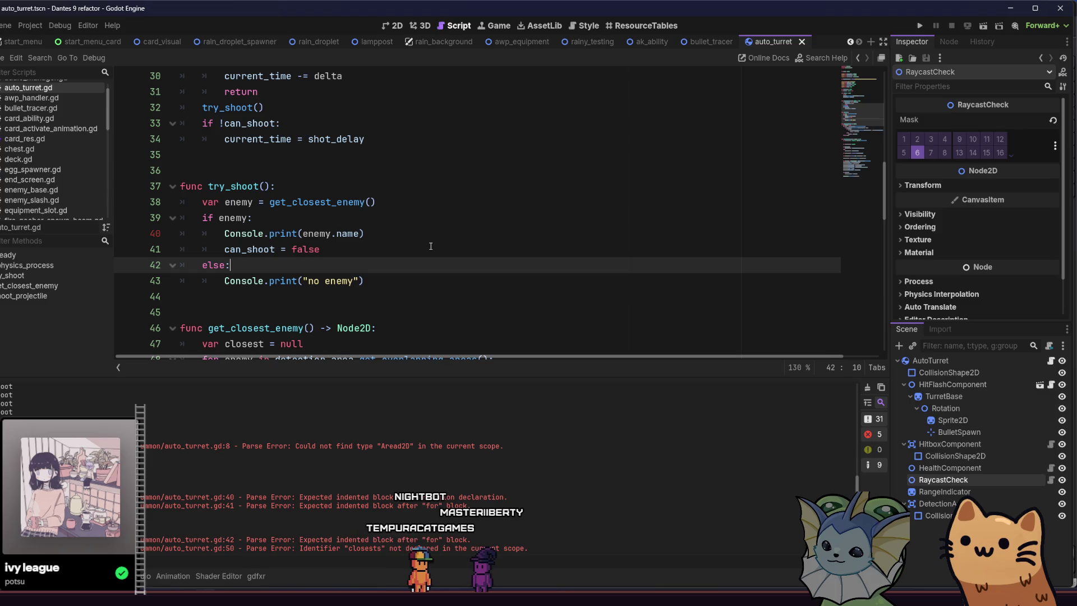
{"action": "scroll", "coordinate": [493, 253], "scroll_direction": "up", "scroll_amount": 2}
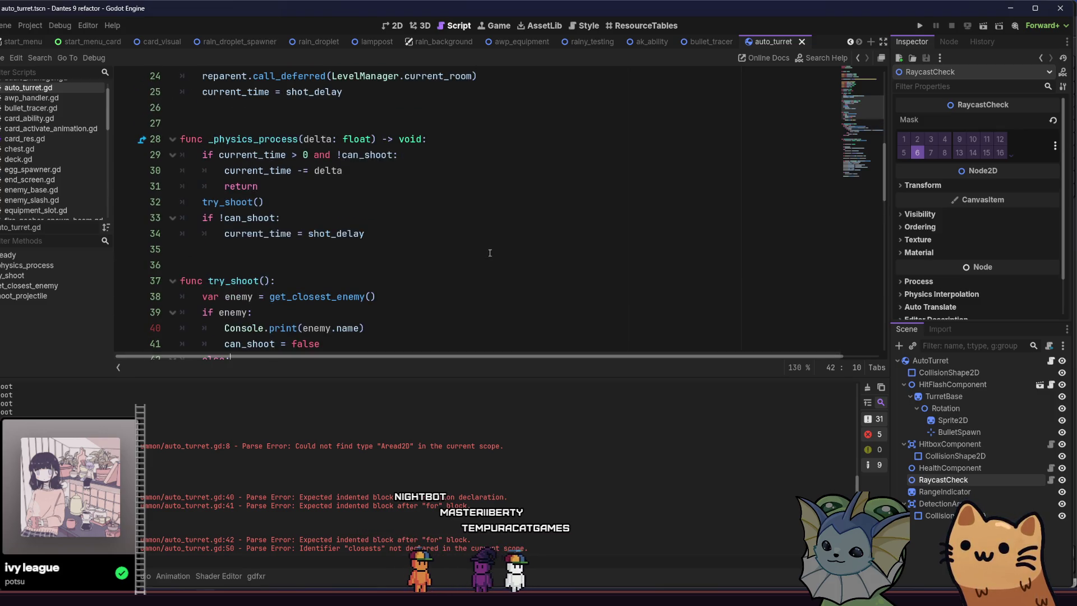
{"action": "left_click", "coordinate": [919, 25]}
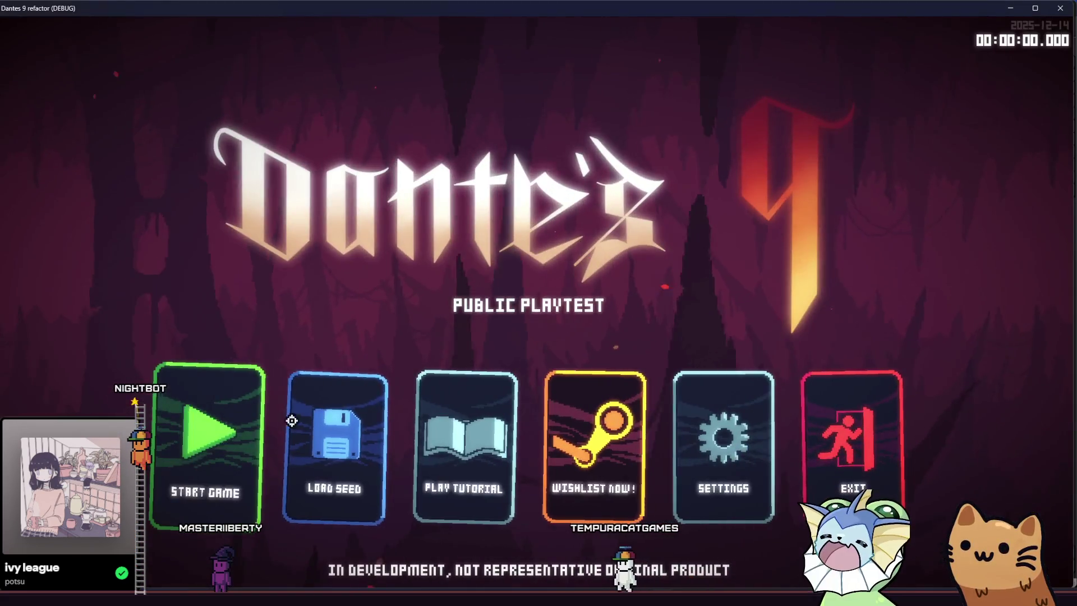
Start a new game and add Auto Turret cards from the F1 debug menu.
{"action": "key", "text": "Return"}
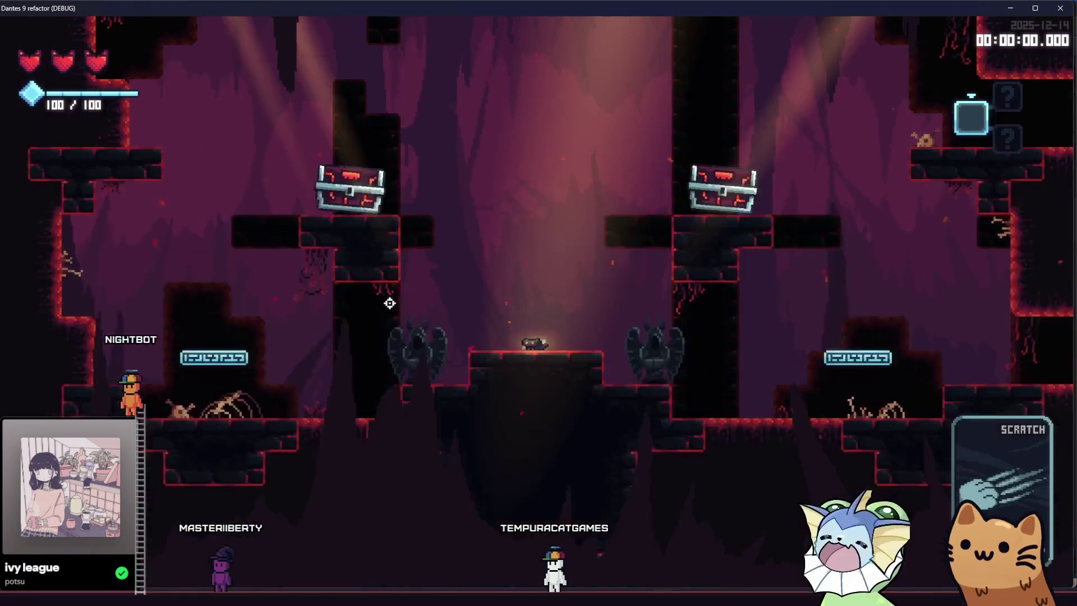
{"action": "key", "text": "F1"}
{"action": "left_click", "coordinate": [84, 160]}
{"action": "left_click", "coordinate": [859, 144]}
{"action": "left_click", "coordinate": [859, 144]}
{"action": "left_click", "coordinate": [858, 144]}
{"action": "left_click", "coordinate": [858, 145]}
{"action": "left_click", "coordinate": [858, 144]}
{"action": "key", "text": "F1"}
{"action": "key", "text": "d"}
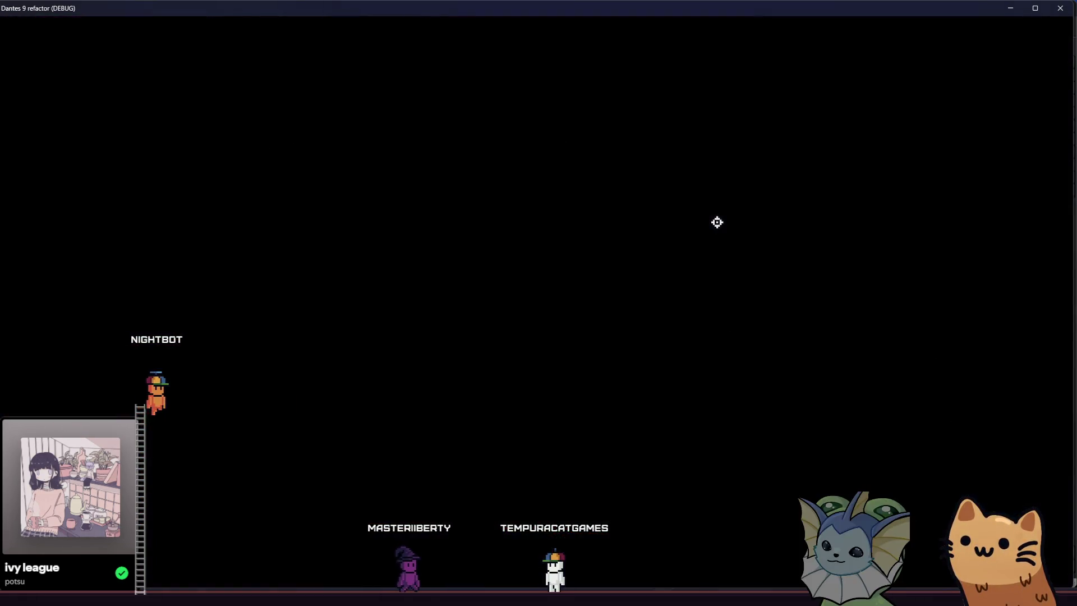
Add three more Auto Turret cards and deploy a turret on the floor.
{"action": "key", "text": "F1"}
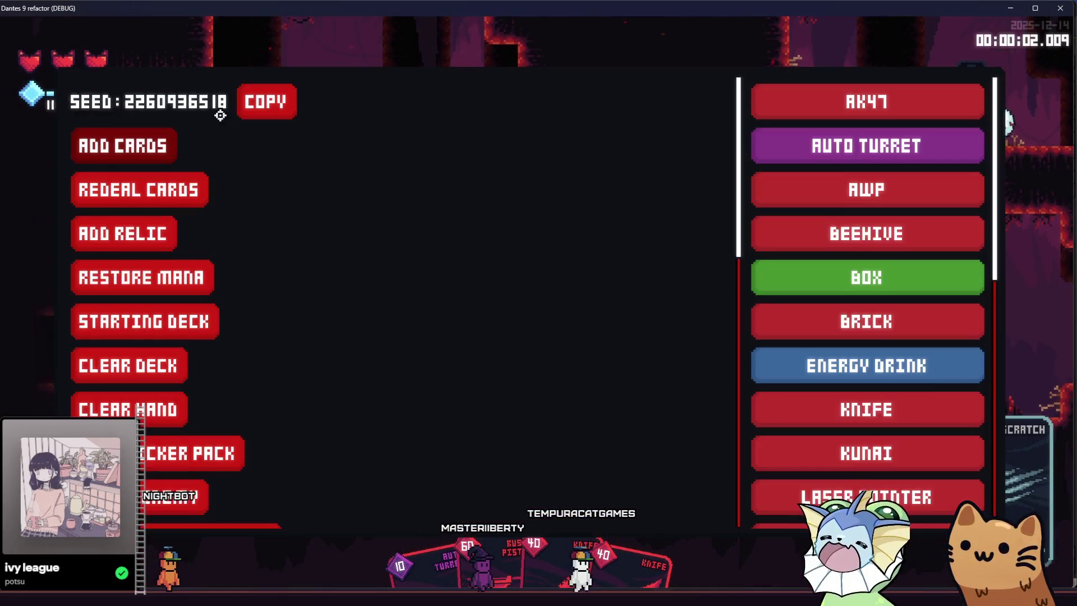
{"action": "left_click", "coordinate": [779, 144]}
{"action": "left_click", "coordinate": [778, 144]}
{"action": "left_click", "coordinate": [779, 144]}
{"action": "left_click", "coordinate": [779, 144]}
{"action": "left_click", "coordinate": [779, 144]}
{"action": "left_click", "coordinate": [778, 144]}
{"action": "key", "text": "F1"}
{"action": "key", "text": "d"}
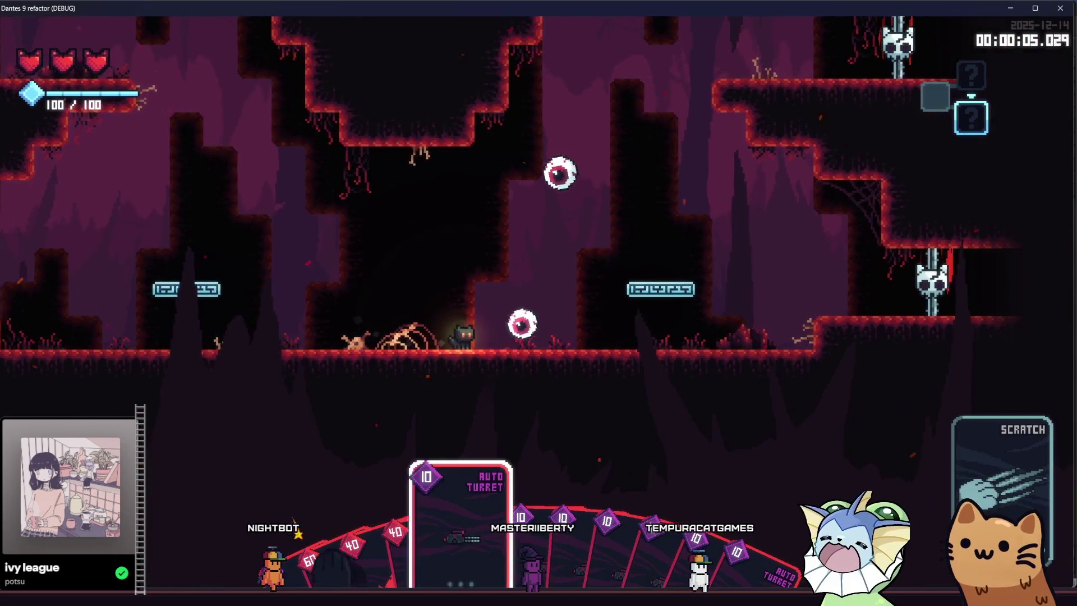
{"action": "left_click", "coordinate": [738, 231]}
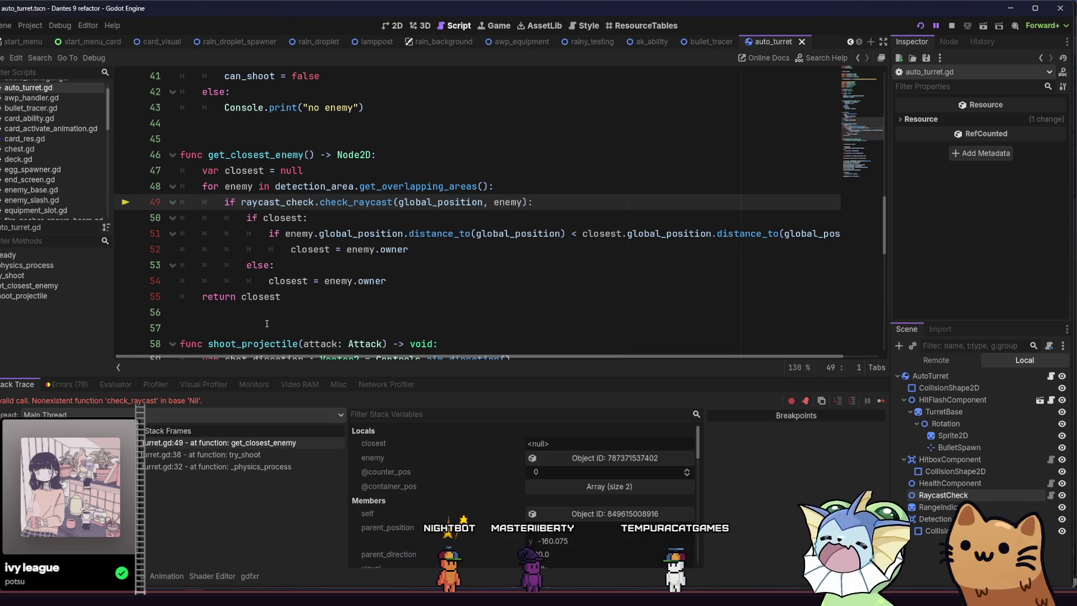
Assign the RaycastCheck node to AutoTurret's Raycast Check, save the scene, and relaunch the game.
{"action": "left_click", "coordinate": [926, 376]}
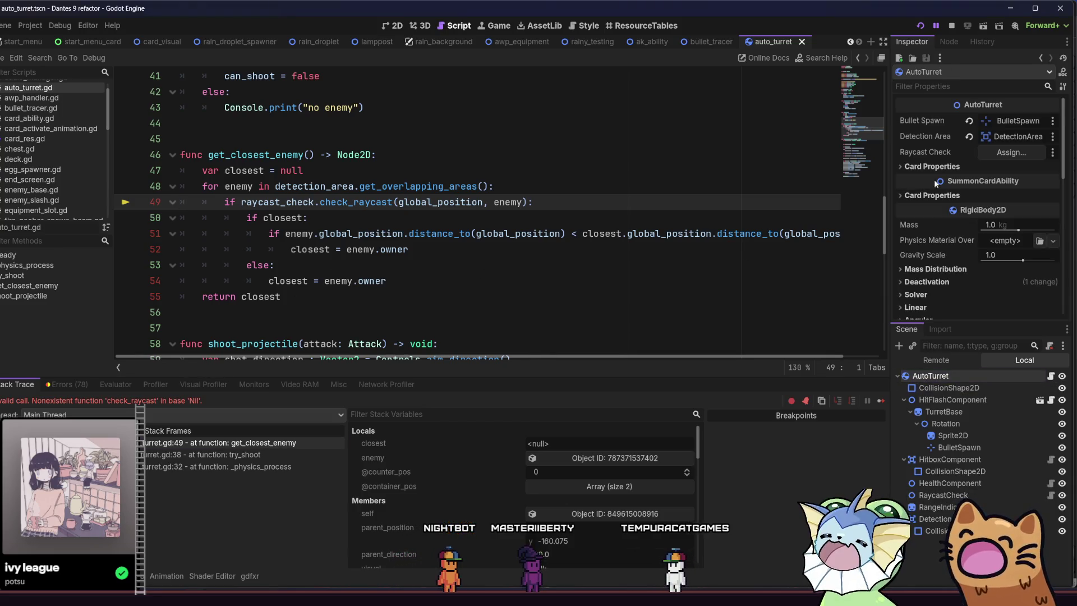
{"action": "left_click", "coordinate": [1004, 153]}
{"action": "double_click", "coordinate": [308, 176]}
{"action": "key", "text": "ctrl+s"}
{"action": "left_click", "coordinate": [919, 28]}
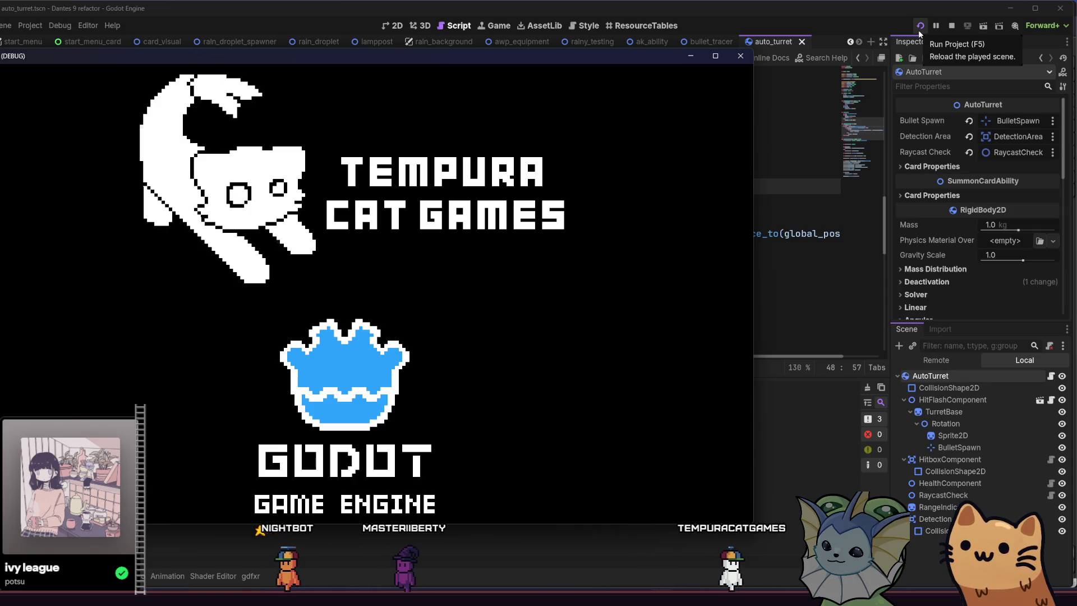
{"action": "left_click", "coordinate": [919, 29]}
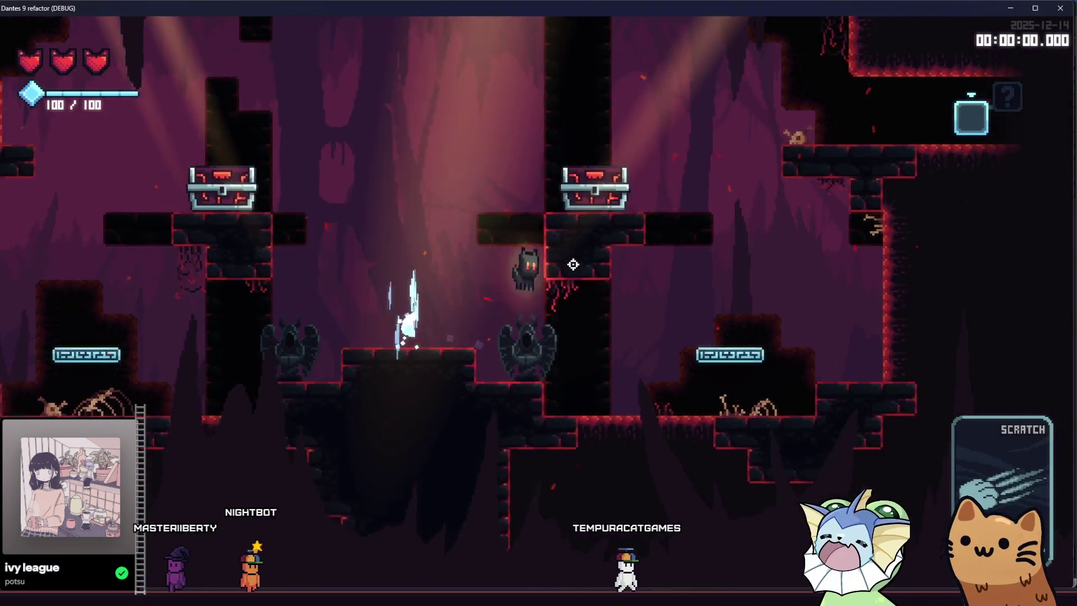
Move left into the next room and add Auto Turret cards via the debug menu.
{"action": "key", "text": "a"}
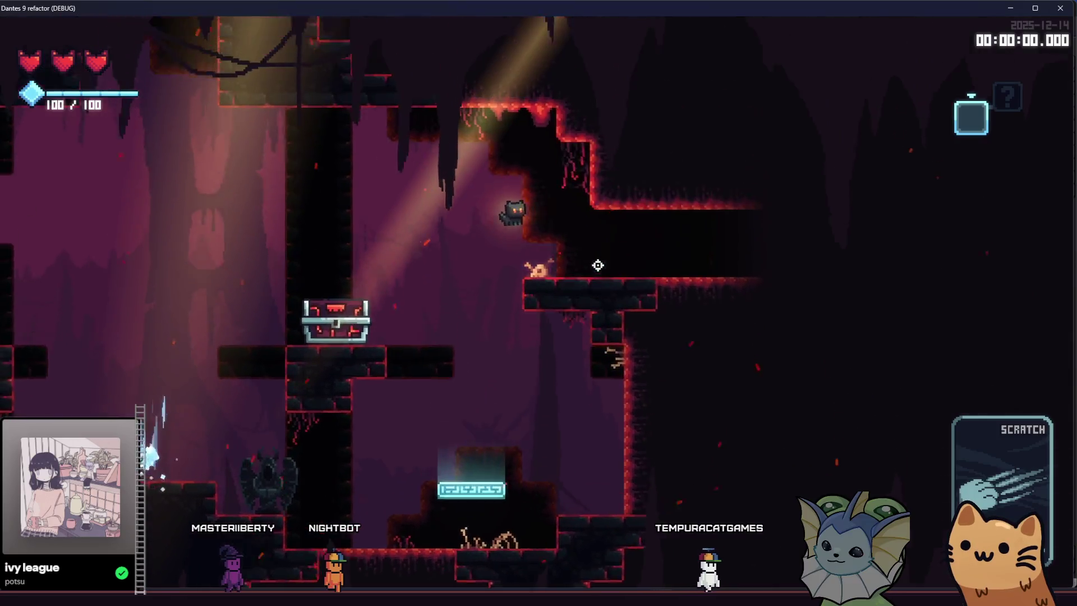
{"action": "key", "text": "a"}
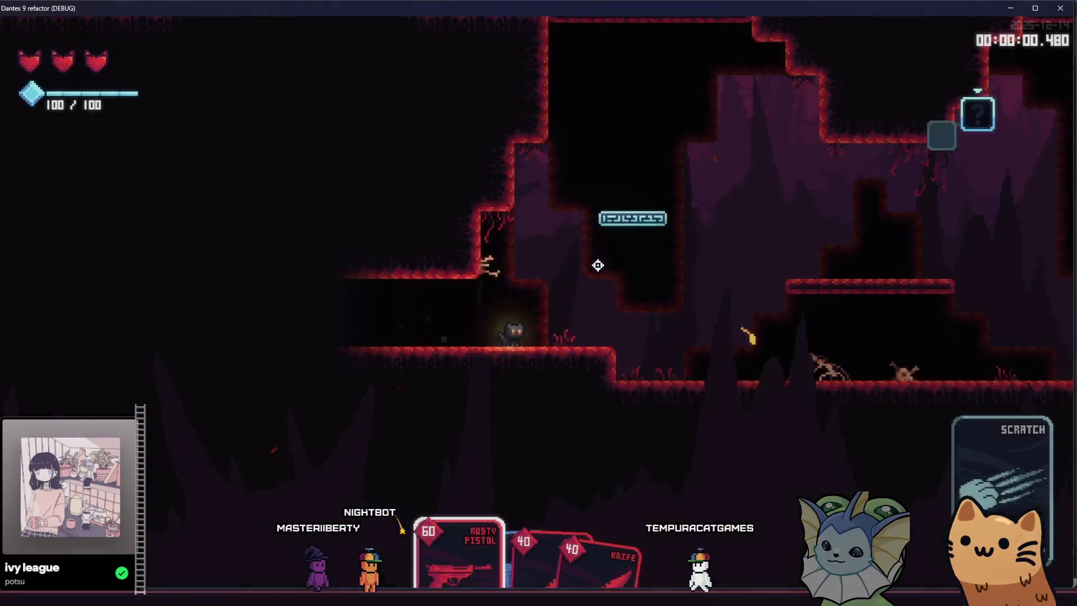
{"action": "key", "text": "F1"}
{"action": "left_click", "coordinate": [112, 147]}
{"action": "left_click", "coordinate": [844, 147]}
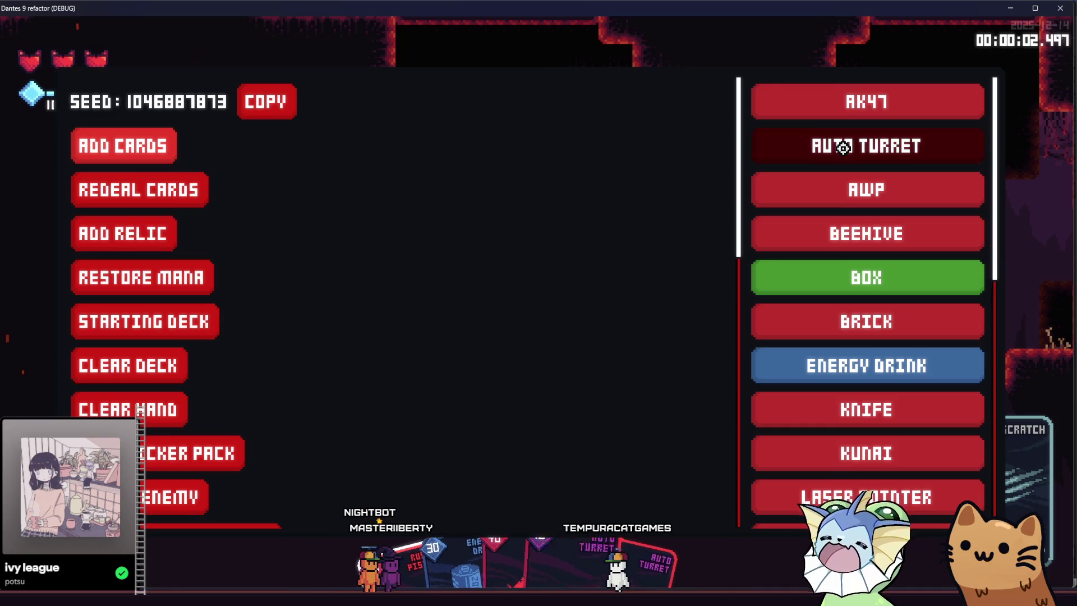
{"action": "key", "text": "F1"}
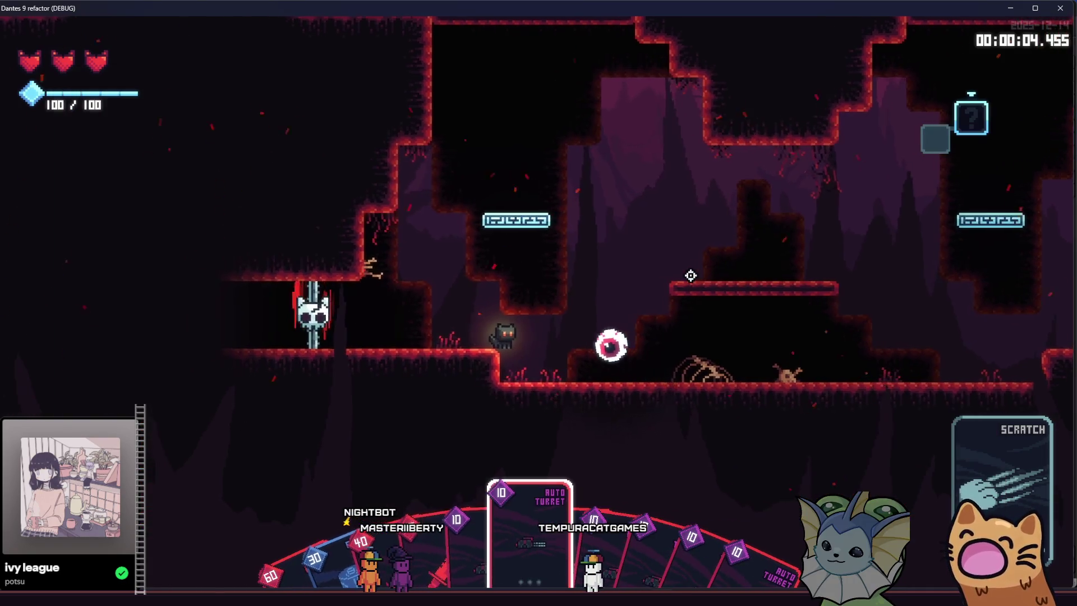
Run and jump through the level up to a higher ledge.
{"action": "key", "text": "d"}
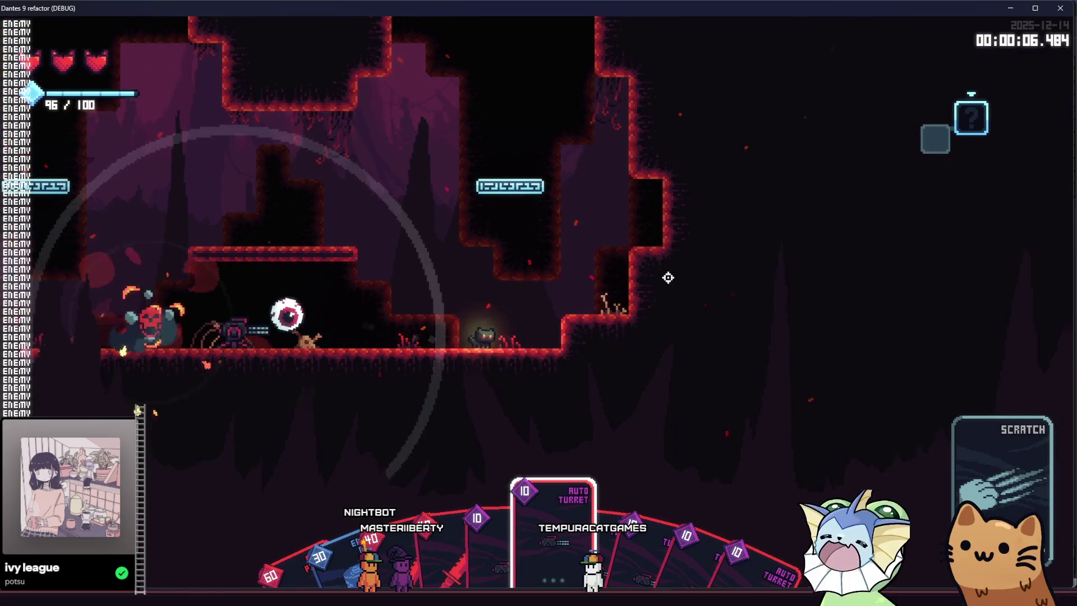
{"action": "key", "text": "d"}
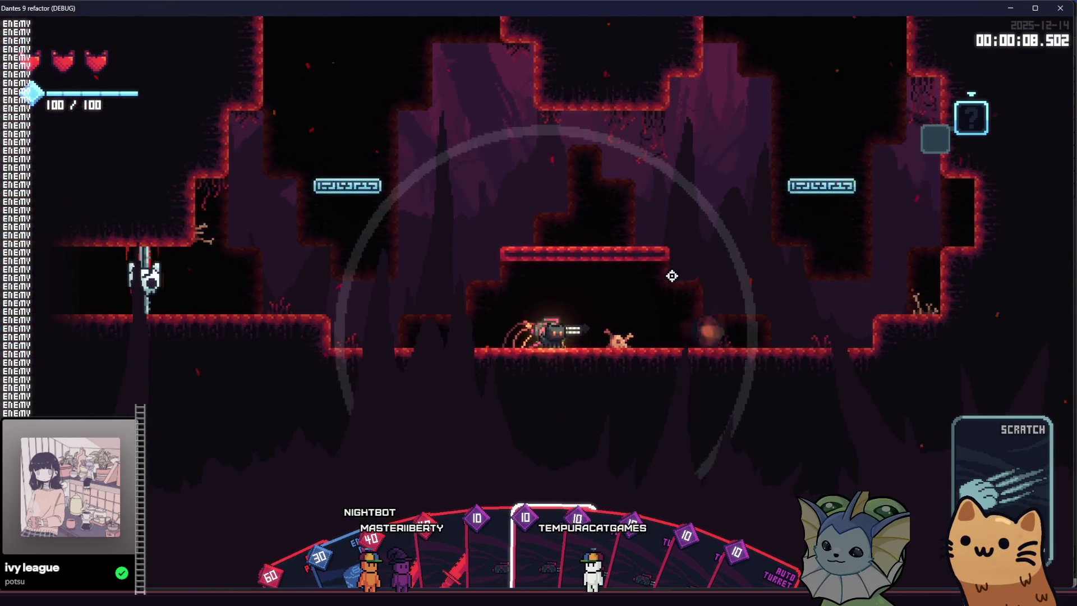
{"action": "key", "text": "d"}
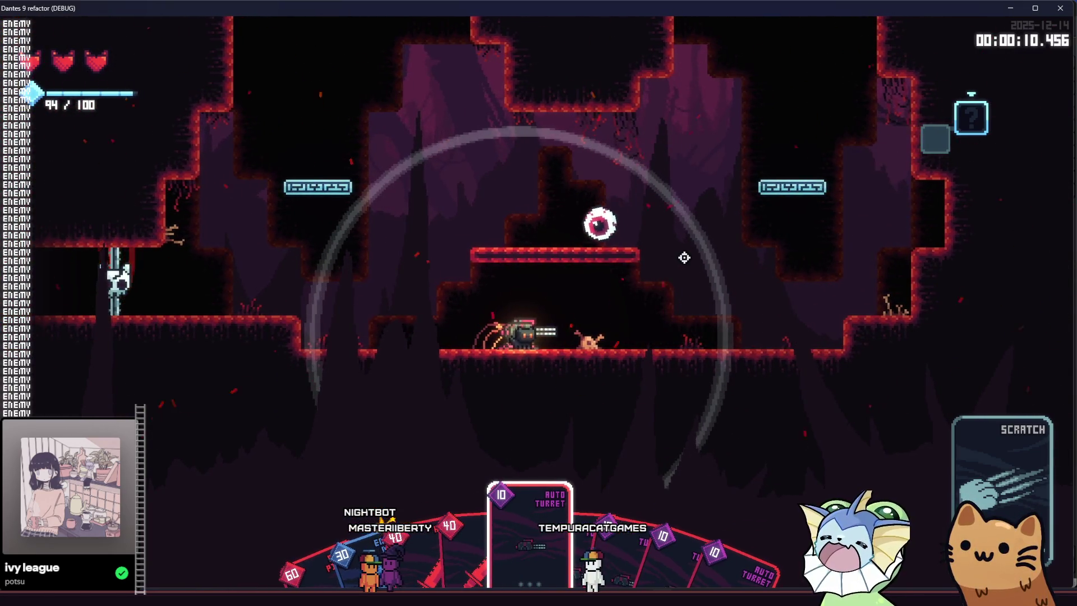
{"action": "key", "text": "a"}
{"action": "key", "text": "space"}
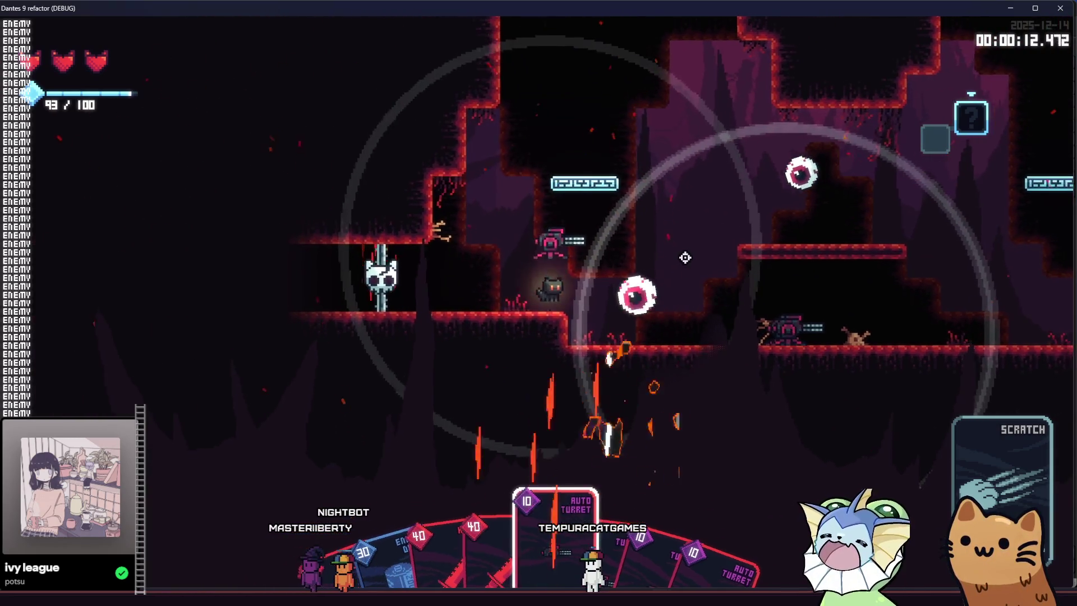
{"action": "key", "text": "a"}
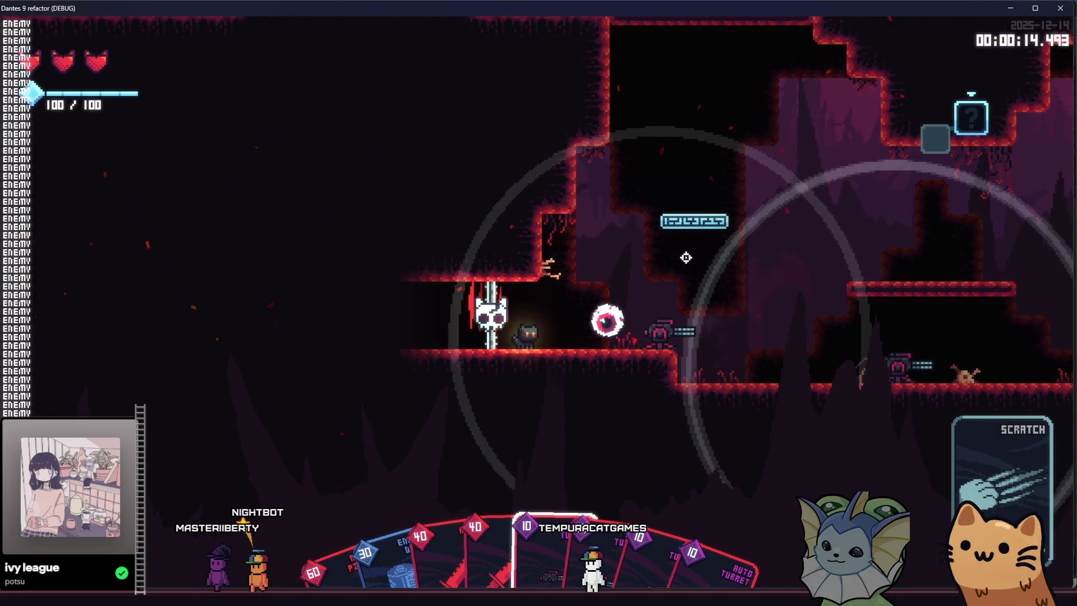
{"action": "key", "text": "d"}
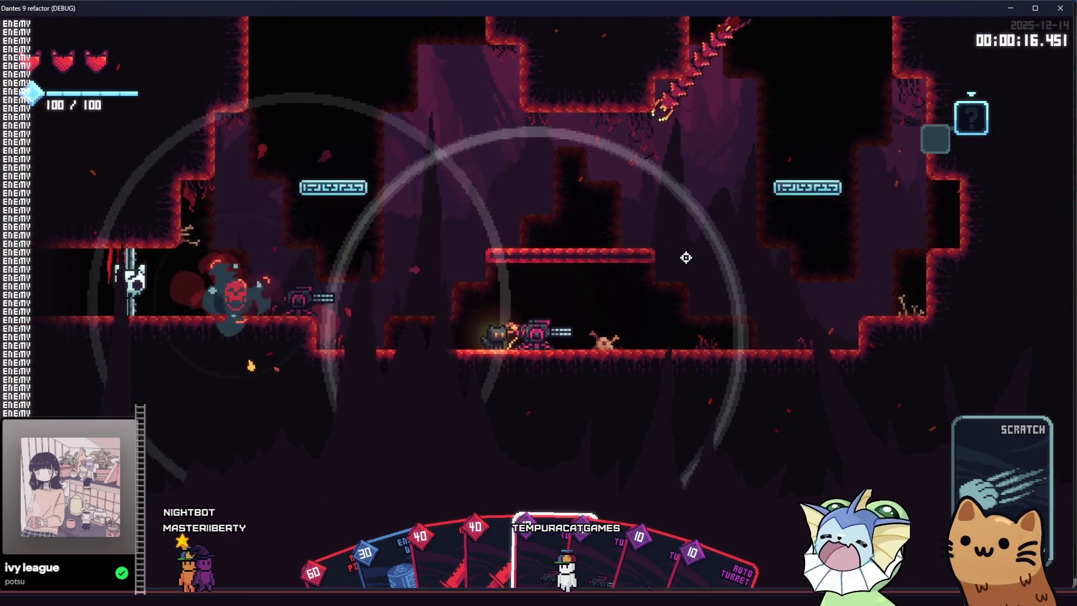
{"action": "key", "text": "d"}
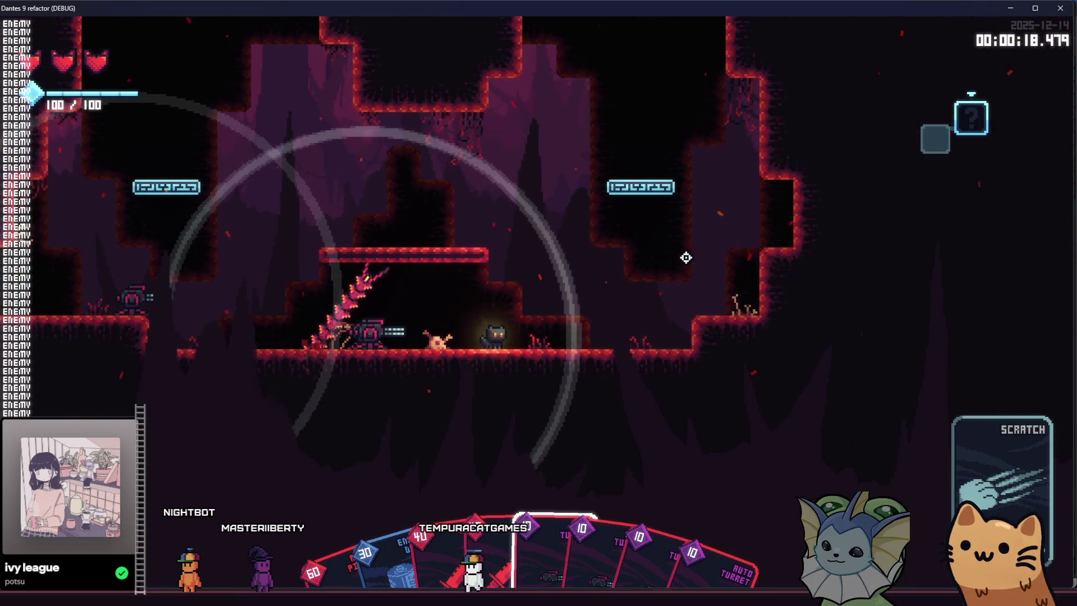
{"action": "key", "text": "space"}
{"action": "key", "text": "a"}
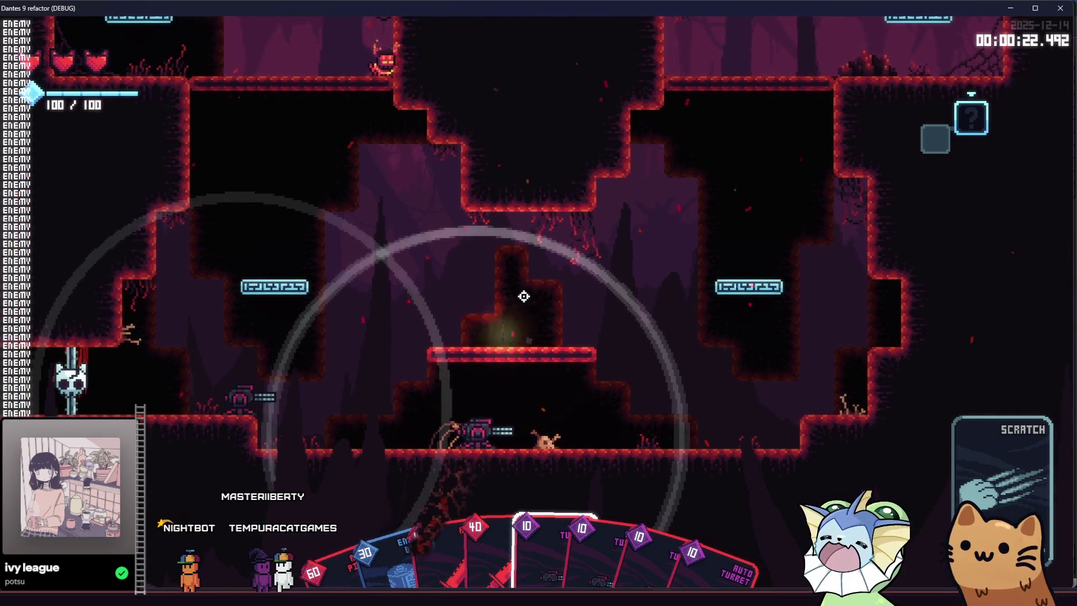
{"action": "key", "text": "a"}
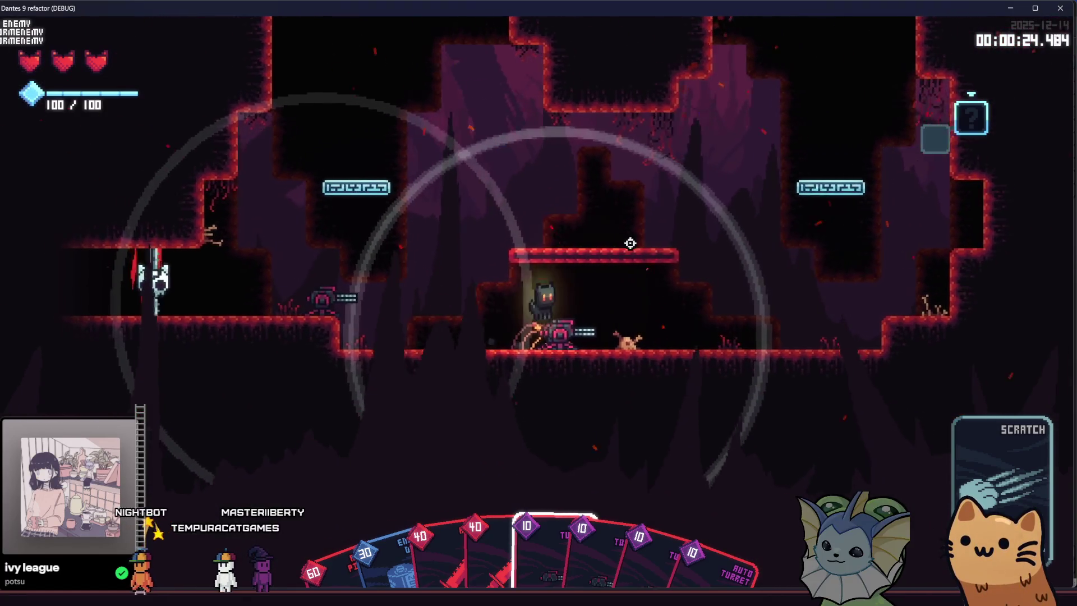
{"action": "key", "text": "space"}
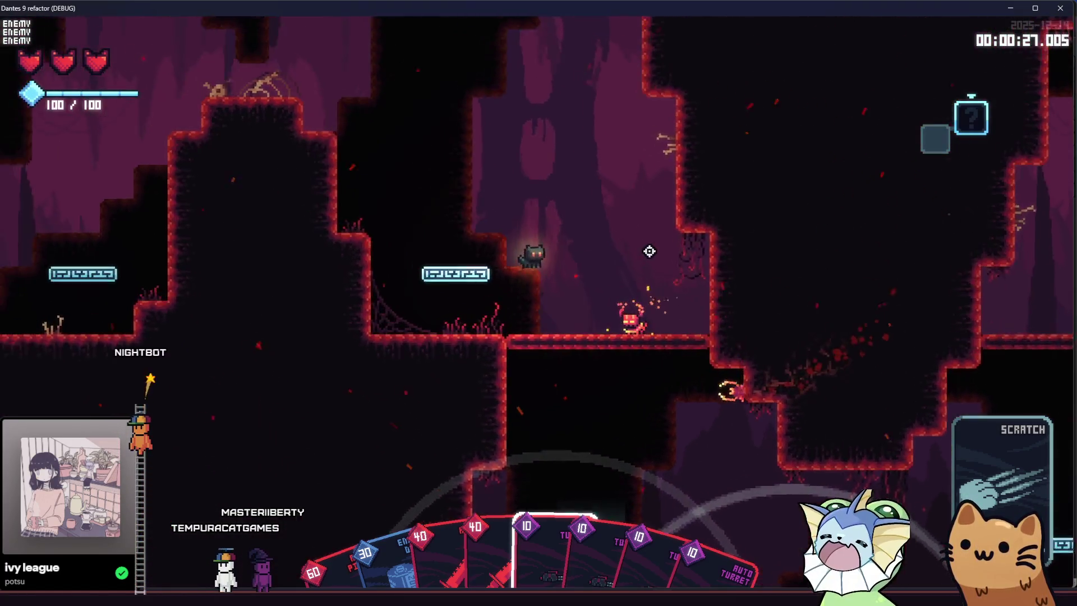
Slash with the Knife, deploy an auto turret, and hit an enemy to the right.
{"action": "left_click", "coordinate": [649, 250]}
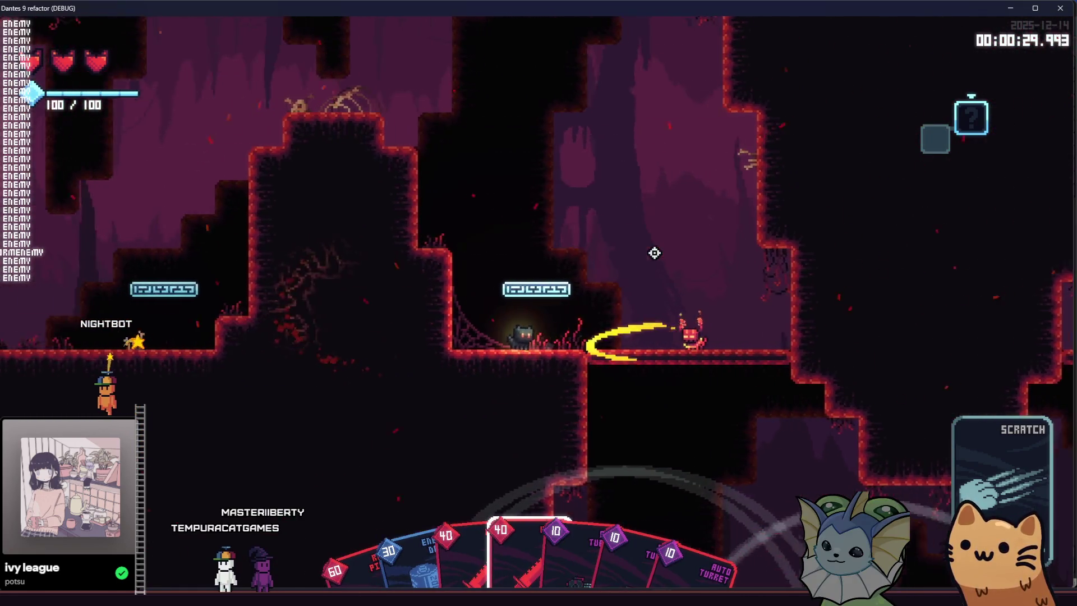
{"action": "left_click", "coordinate": [655, 253]}
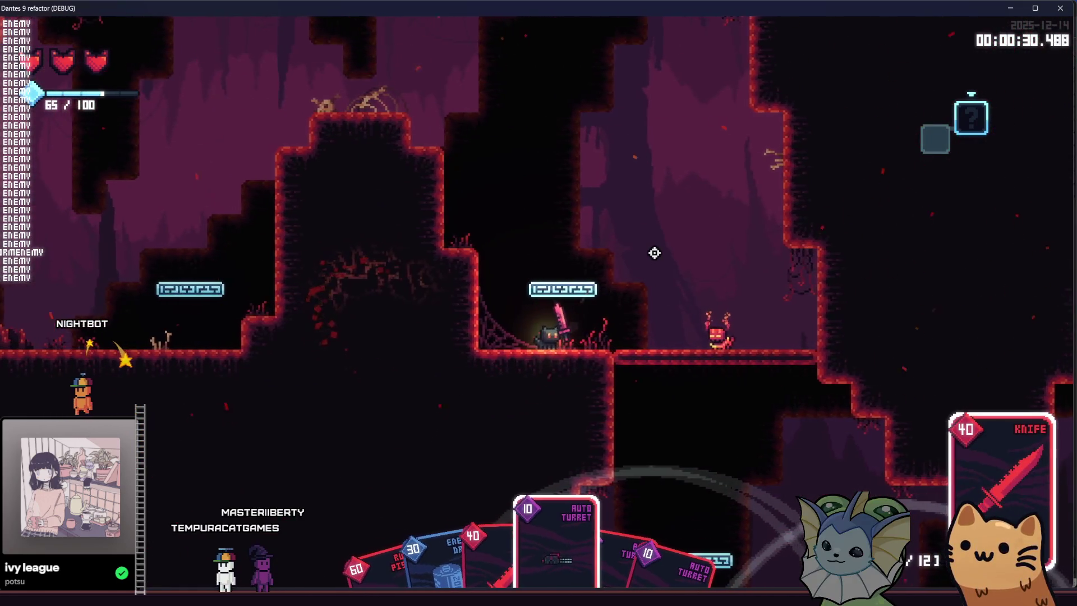
{"action": "left_click", "coordinate": [660, 257]}
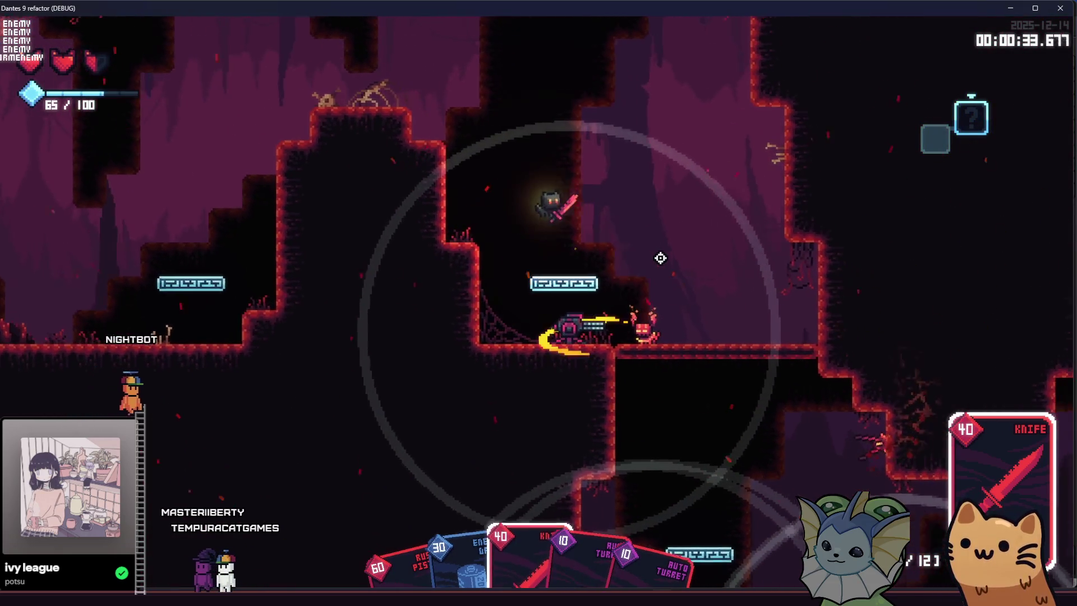
{"action": "key", "text": "d"}
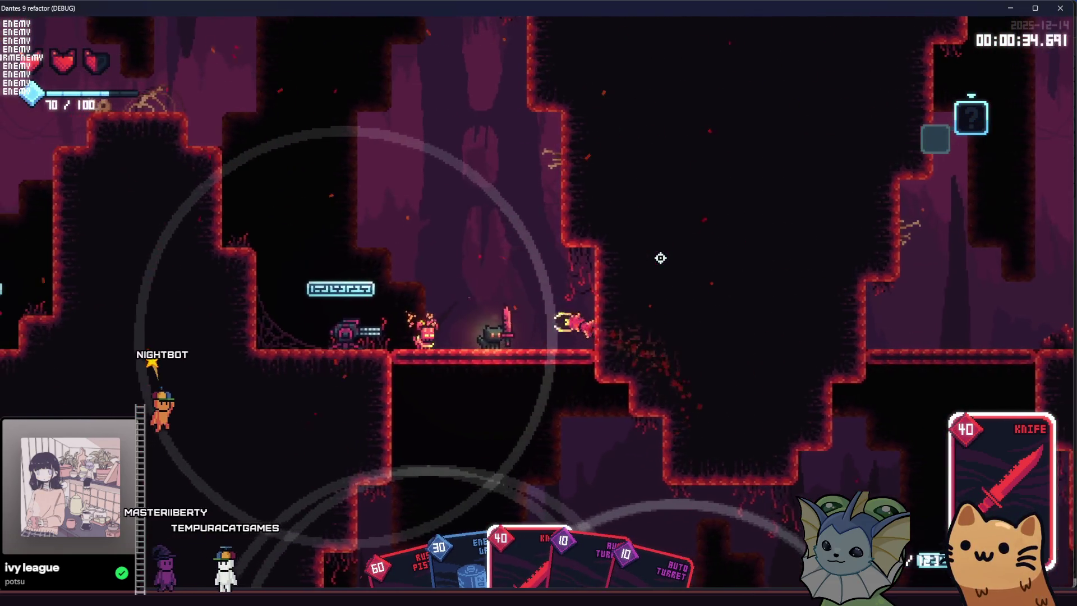
{"action": "key", "text": "d"}
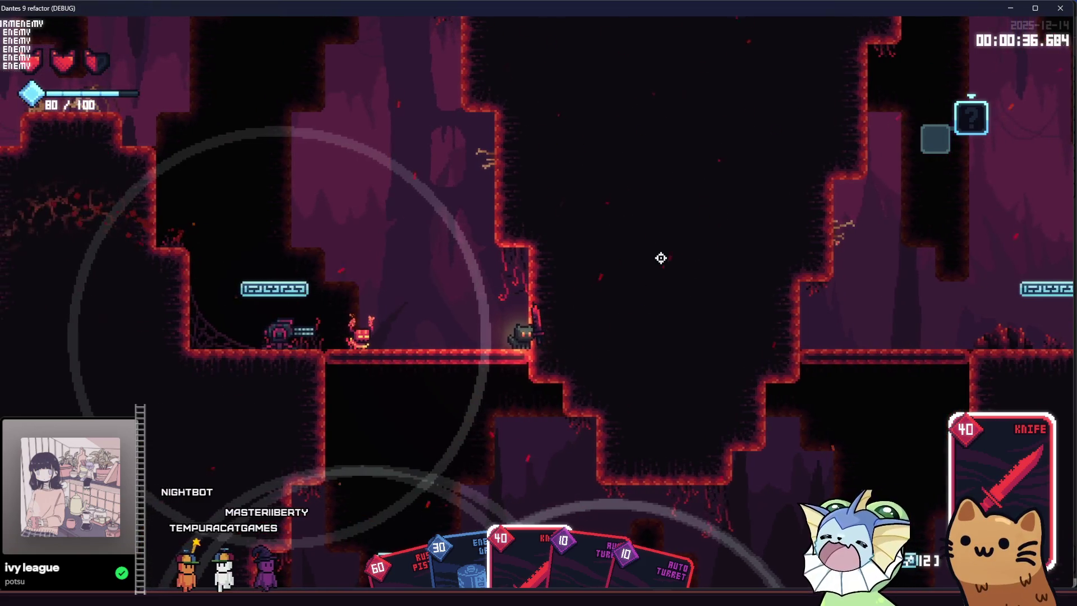
{"action": "key", "text": "d"}
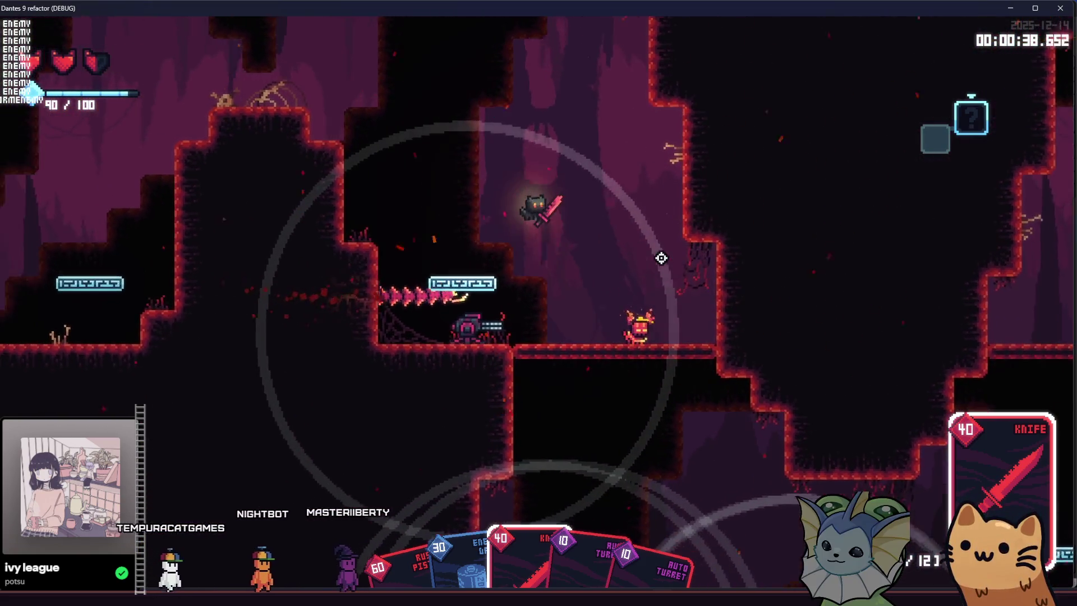
Wall-jump up, drop down the shaft, and run through the cave past the turret.
{"action": "key", "text": "a"}
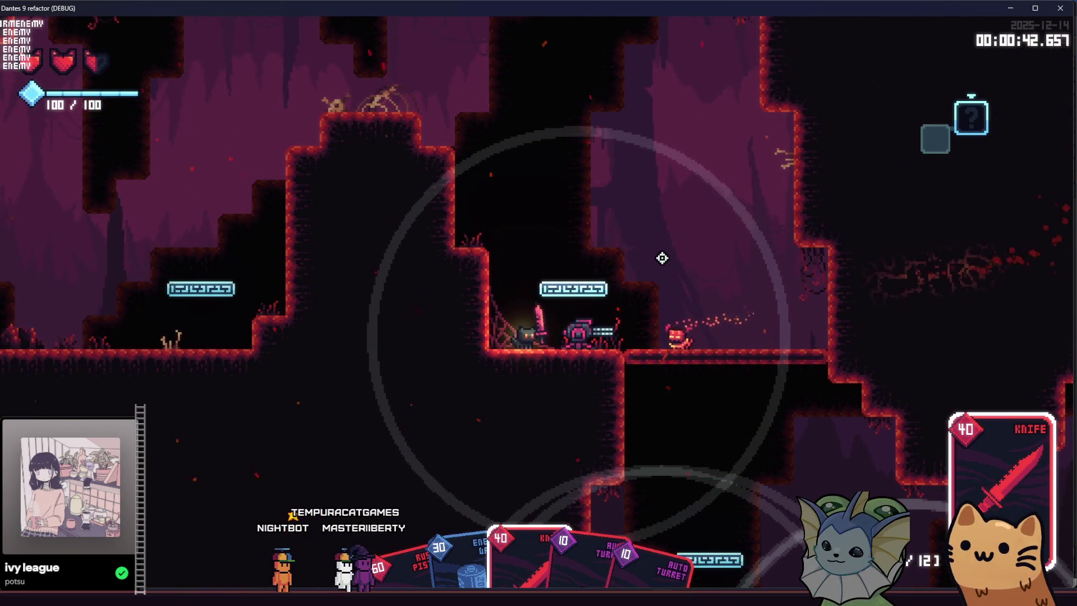
{"action": "key", "text": "space"}
{"action": "key", "text": "a"}
{"action": "key", "text": "space"}
{"action": "key", "text": "d"}
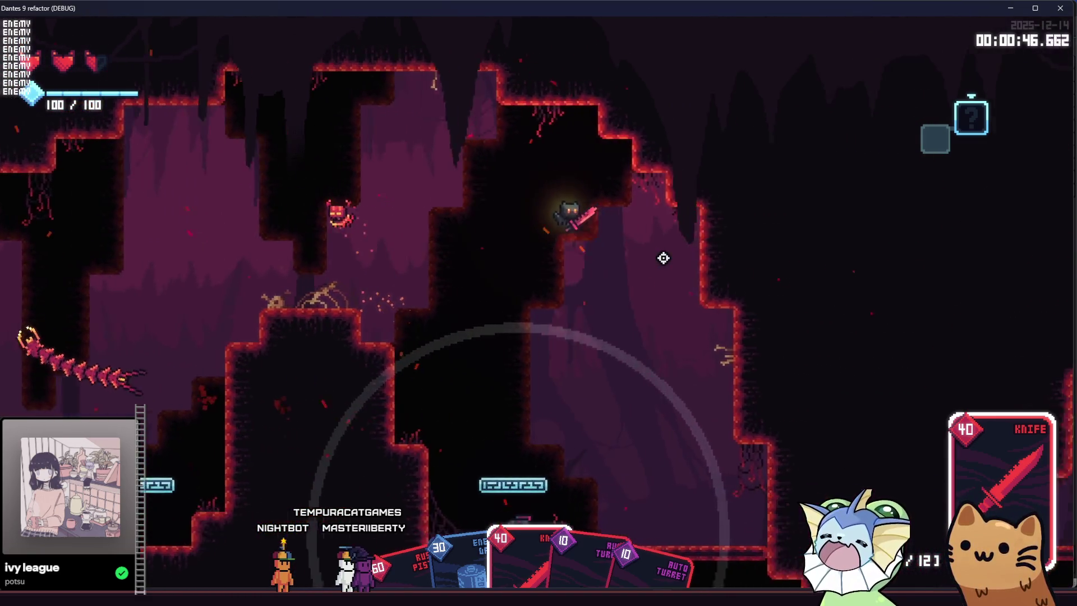
{"action": "key", "text": "d"}
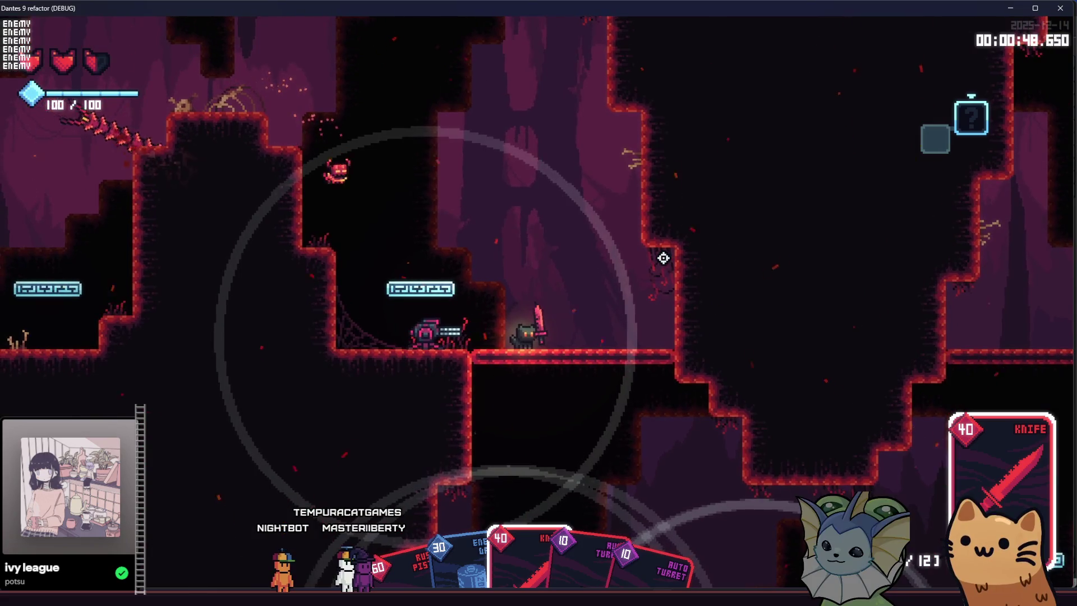
{"action": "key", "text": "d"}
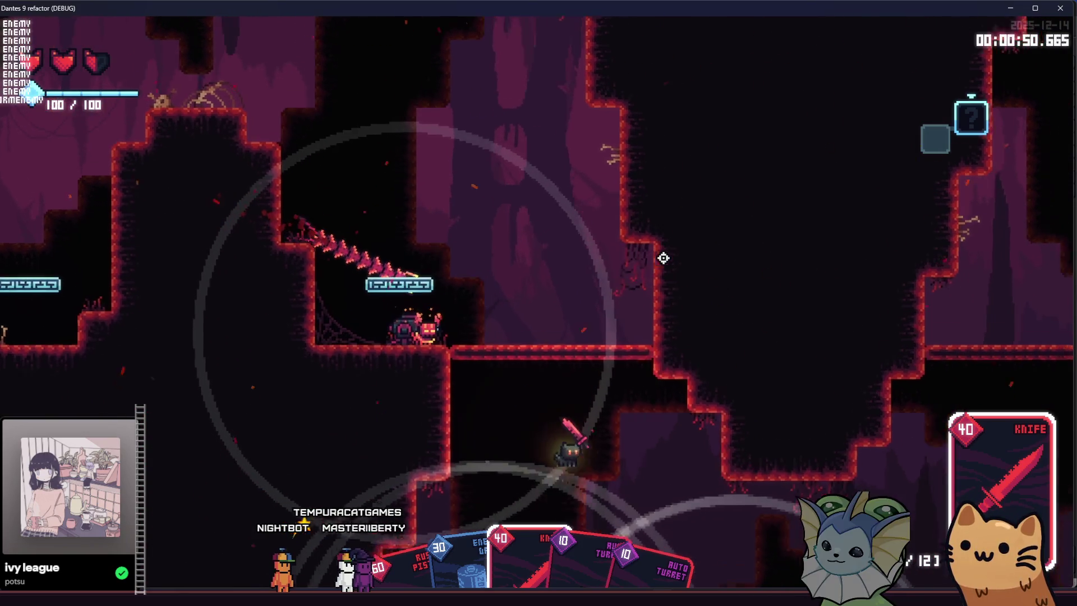
{"action": "key", "text": "space"}
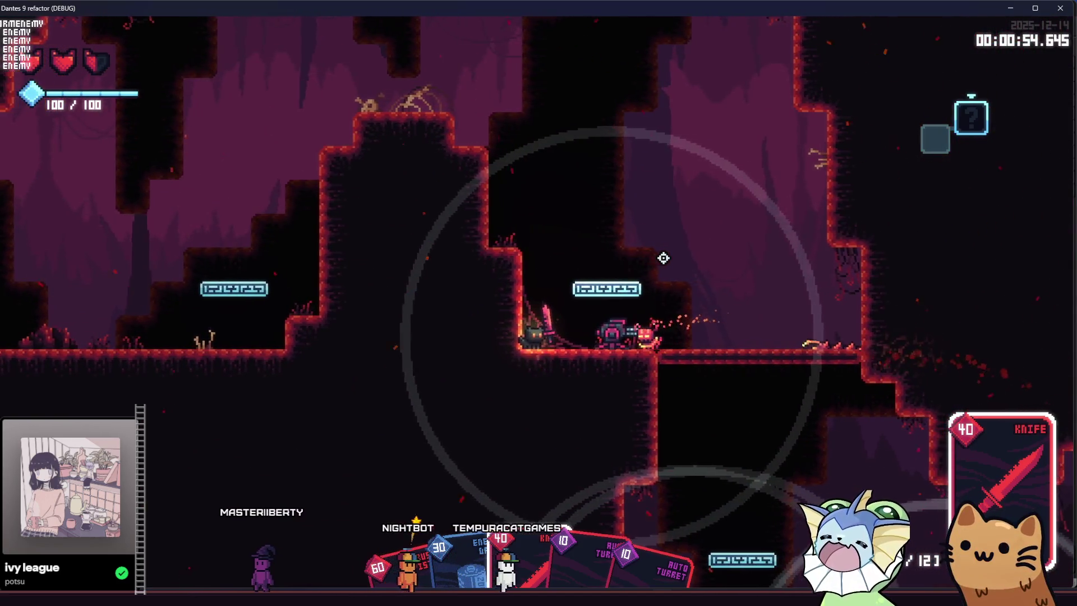
{"action": "key", "text": "d"}
{"action": "key", "text": "space"}
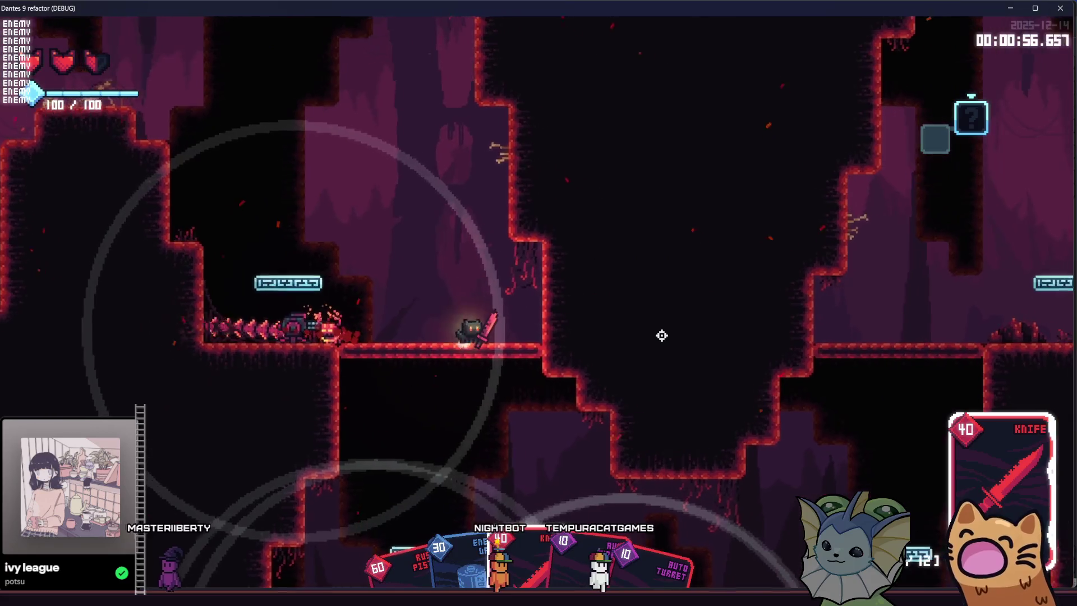
{"action": "key", "text": "space"}
{"action": "key", "text": "a"}
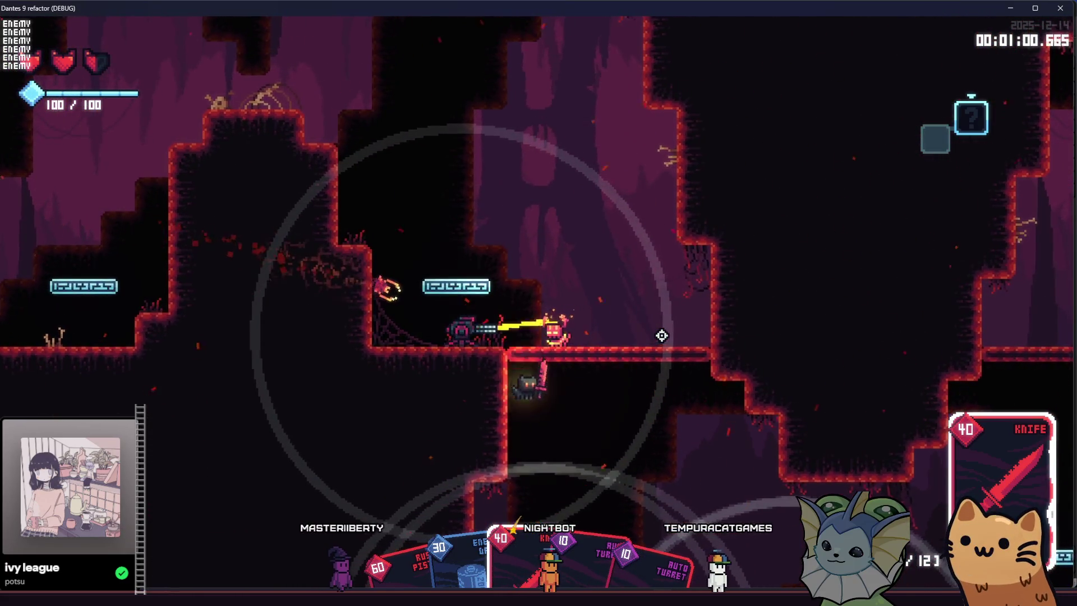
{"action": "key", "text": "space"}
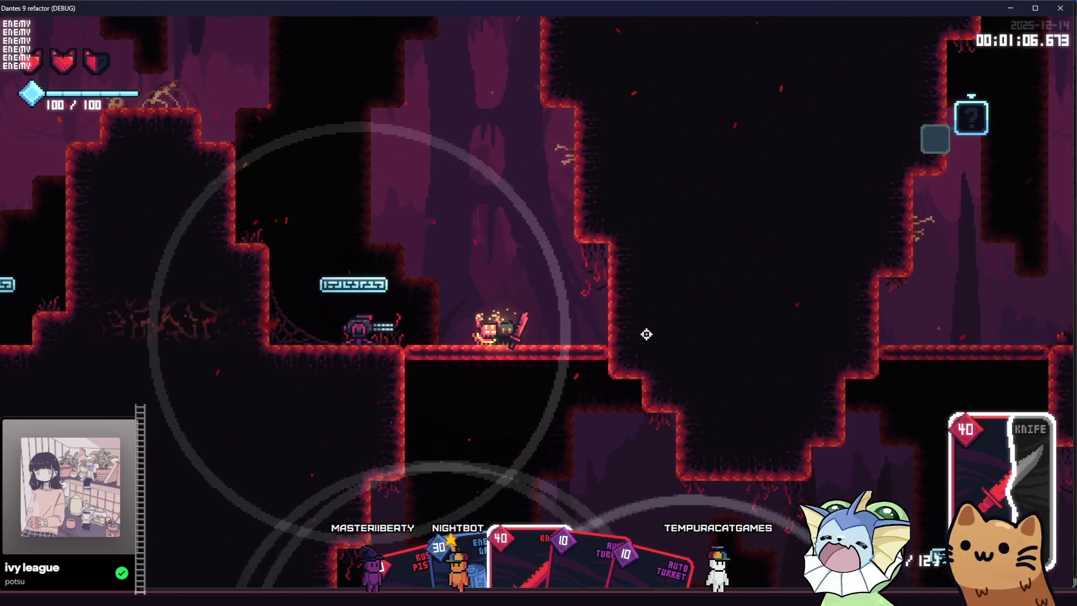
Attack nearby enemies with sword and projectiles, open the Collection, and return to the script.
{"action": "left_click", "coordinate": [645, 334]}
{"action": "key", "text": "a"}
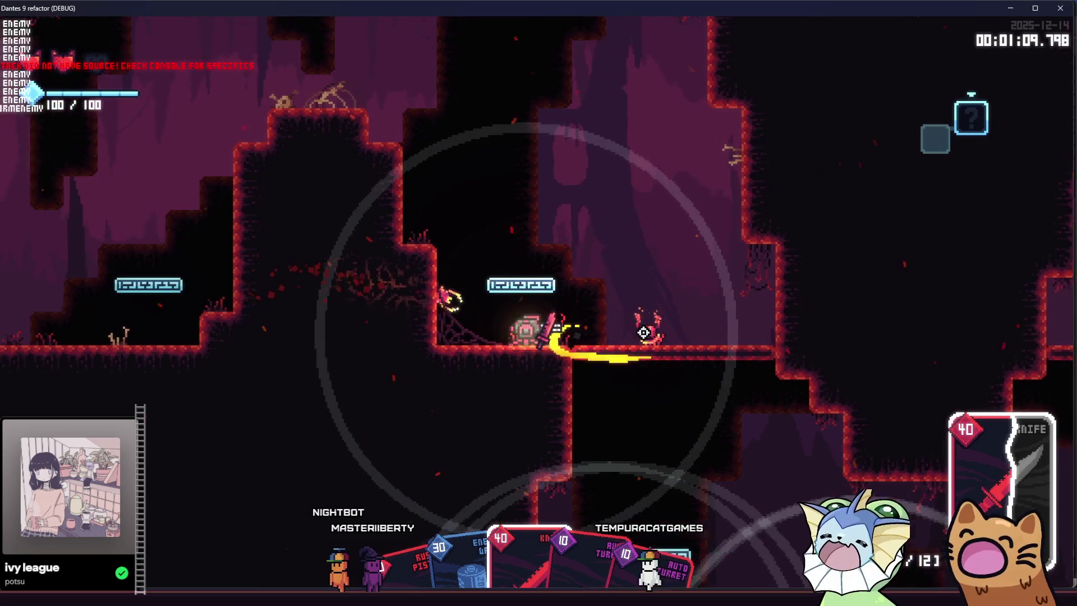
{"action": "left_click", "coordinate": [483, 303]}
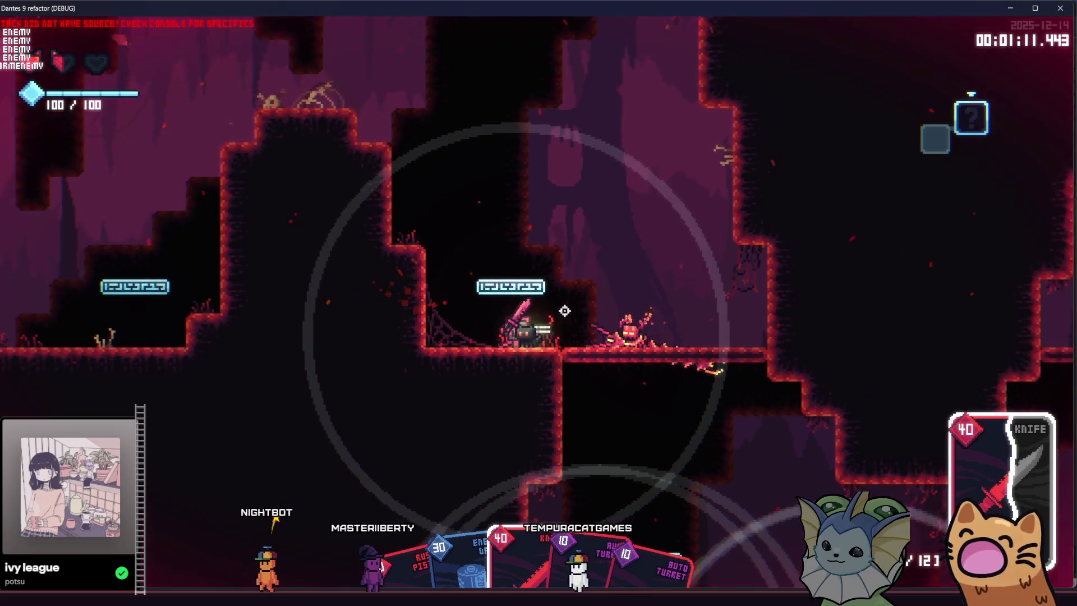
{"action": "key", "text": "d"}
{"action": "key", "text": "space"}
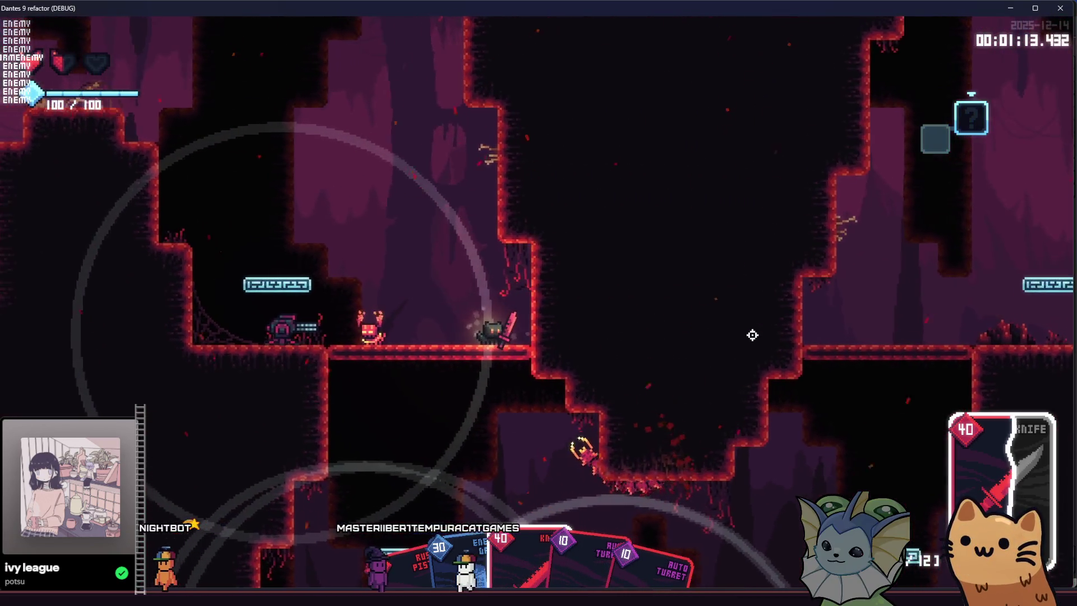
{"action": "left_click", "coordinate": [749, 334]}
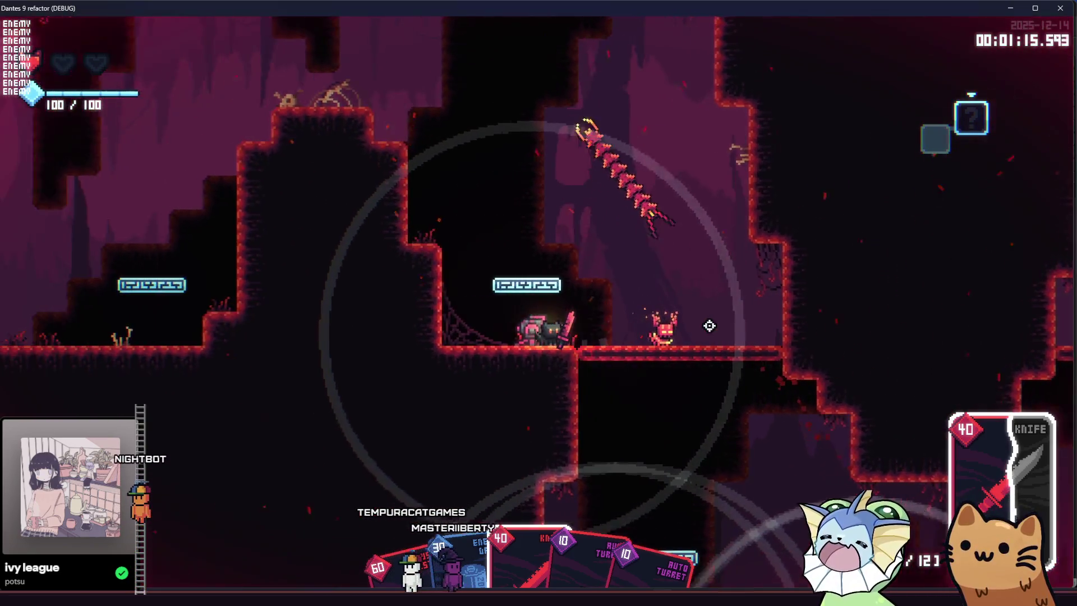
{"action": "key", "text": "Tab"}
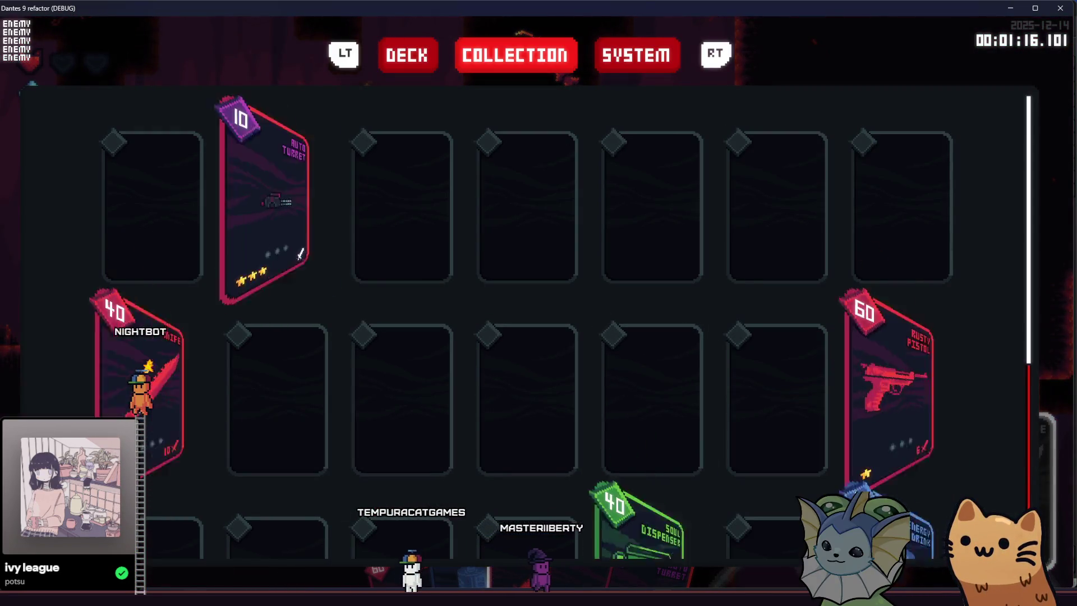
{"action": "key", "text": "alt+Tab"}
{"action": "left_click", "coordinate": [443, 245]}
{"action": "left_click", "coordinate": [359, 215]}
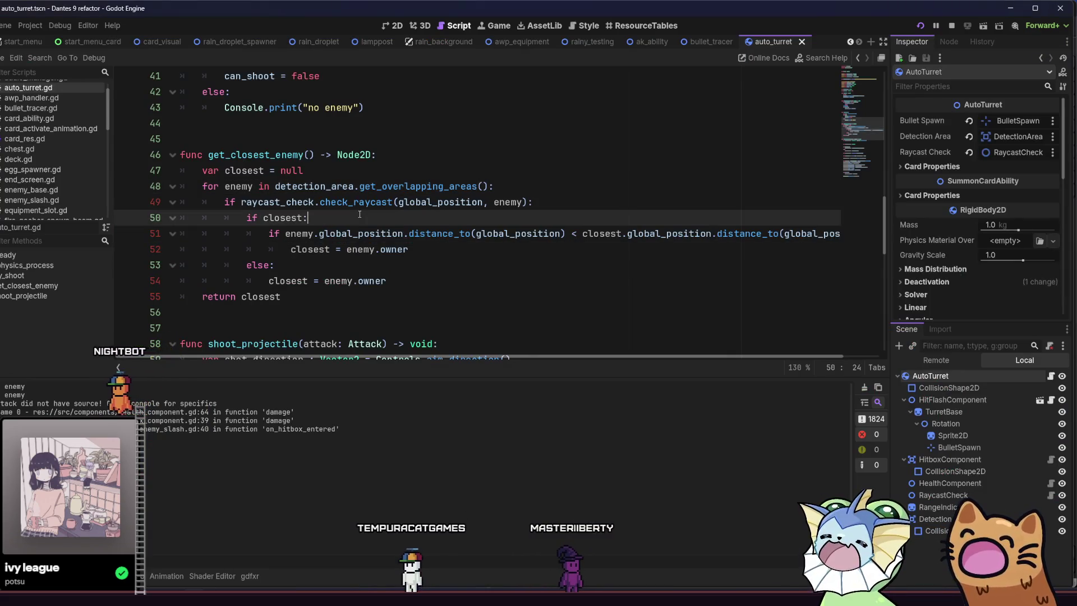
{"action": "left_click", "coordinate": [431, 252]}
{"action": "scroll", "coordinate": [432, 257], "scroll_direction": "up", "scroll_amount": 1}
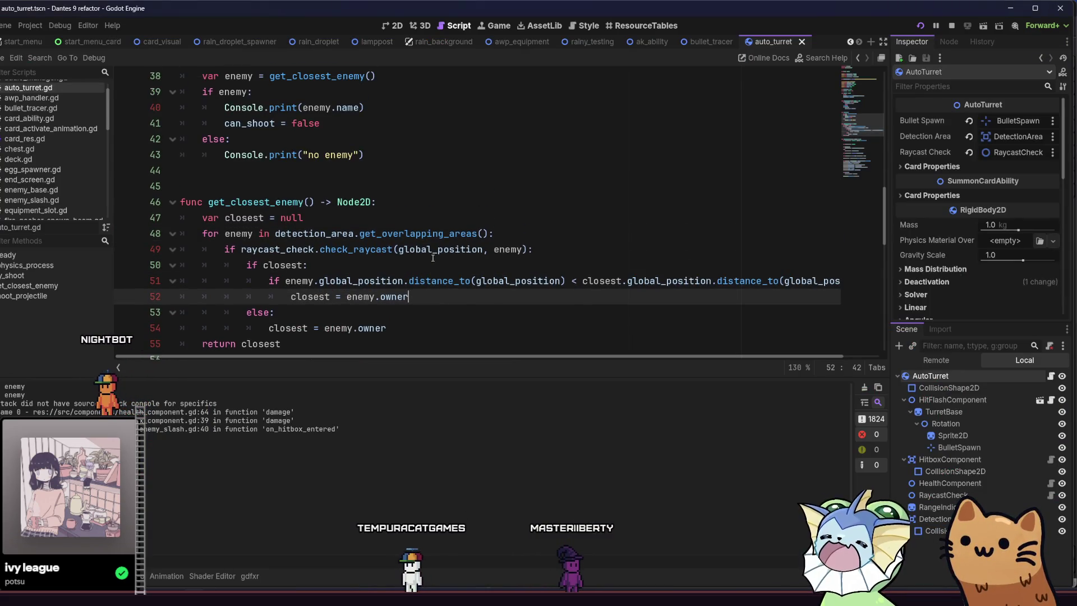
{"action": "scroll", "coordinate": [417, 193], "scroll_direction": "up", "scroll_amount": 1}
{"action": "mouse_move", "coordinate": [364, 202]}
{"action": "left_mouse_down"}
{"action": "mouse_move", "coordinate": [199, 176]}
{"action": "mouse_move", "coordinate": [198, 136]}
{"action": "left_mouse_up"}
{"action": "left_click", "coordinate": [362, 204]}
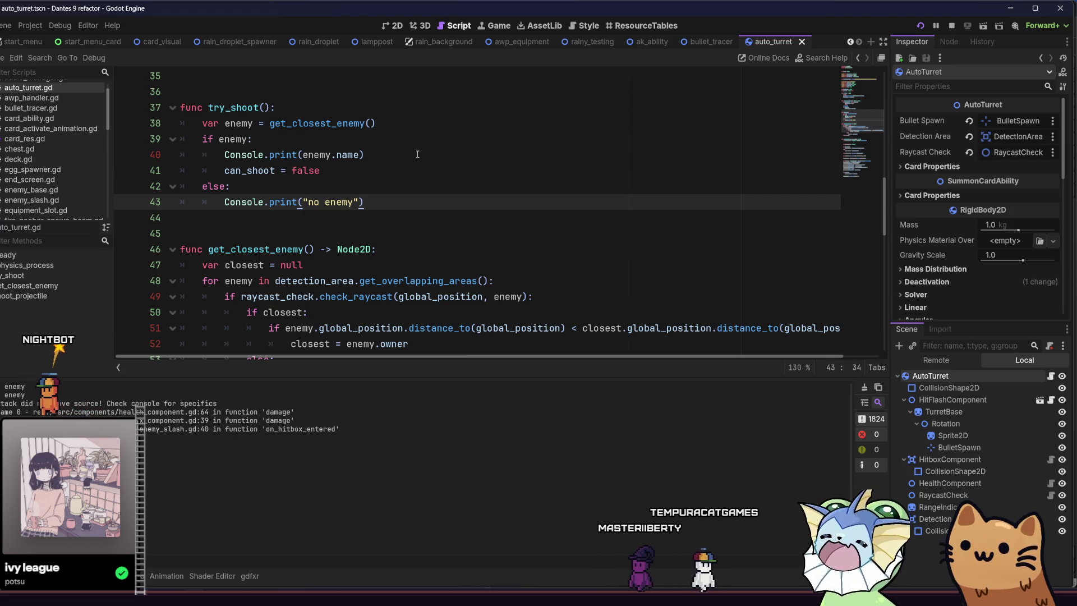
{"action": "key", "text": "Down"}
{"action": "key", "text": "Down"}
{"action": "key", "text": "Down"}
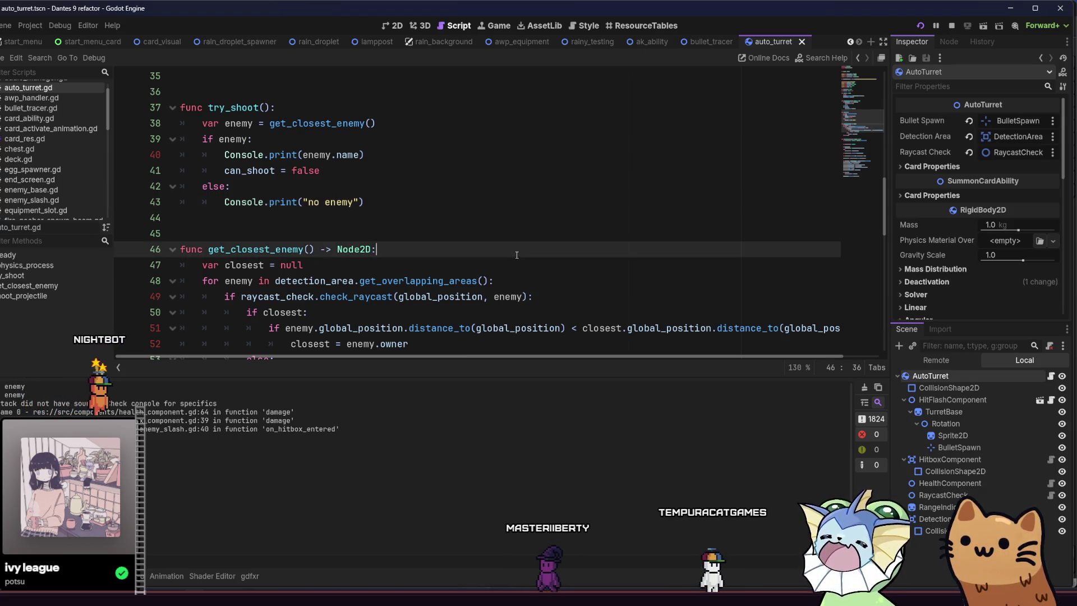
{"action": "key", "text": "ctrl+d"}
{"action": "left_click", "coordinate": [507, 280]}
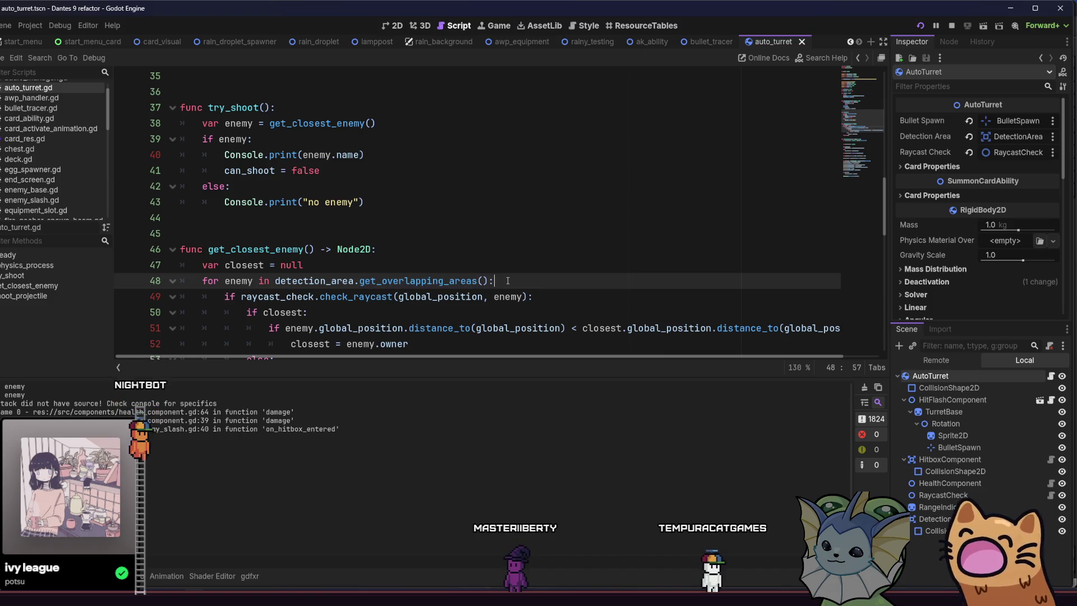
{"action": "left_click", "coordinate": [542, 297]}
{"action": "scroll", "coordinate": [533, 258], "scroll_direction": "down", "scroll_amount": 1}
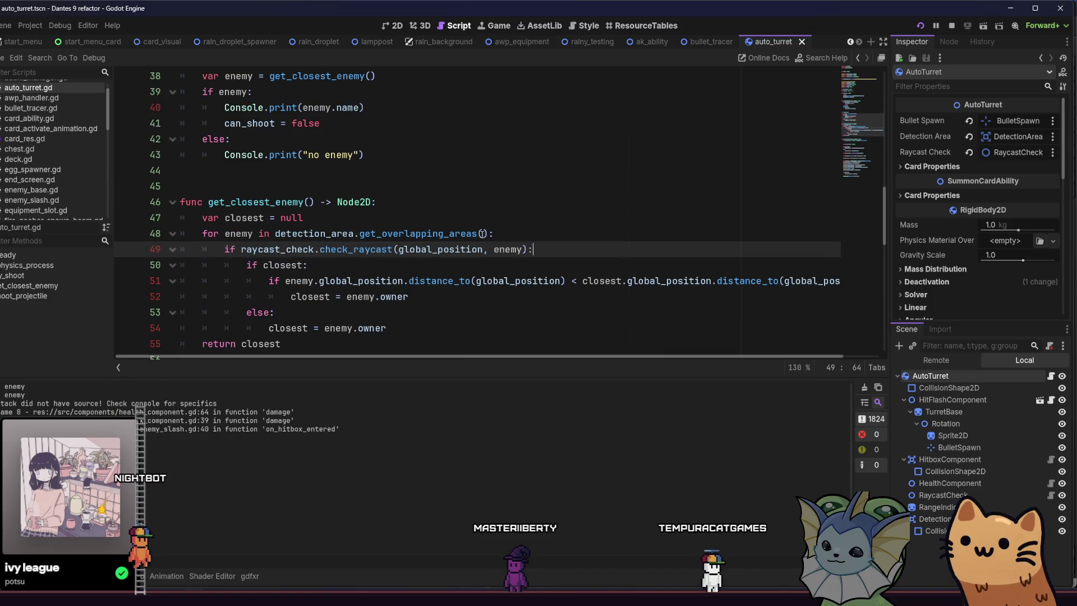
{"action": "double_click", "coordinate": [452, 233]}
{"action": "double_click", "coordinate": [452, 234]}
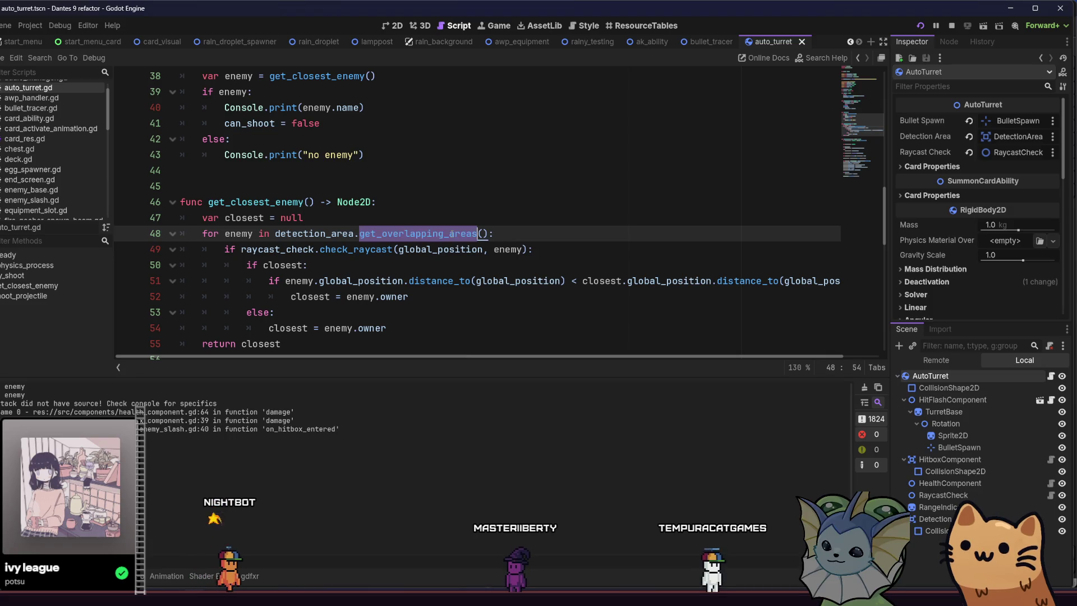
{"action": "triple_click", "coordinate": [453, 234]}
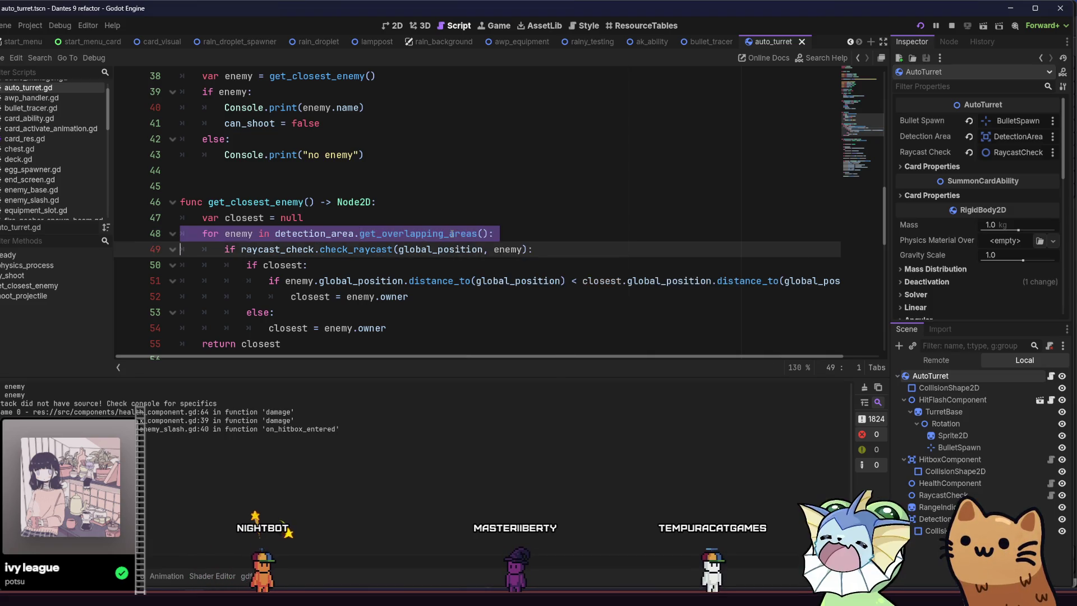
{"action": "double_click", "coordinate": [452, 233]}
{"action": "type", "text": "get"}
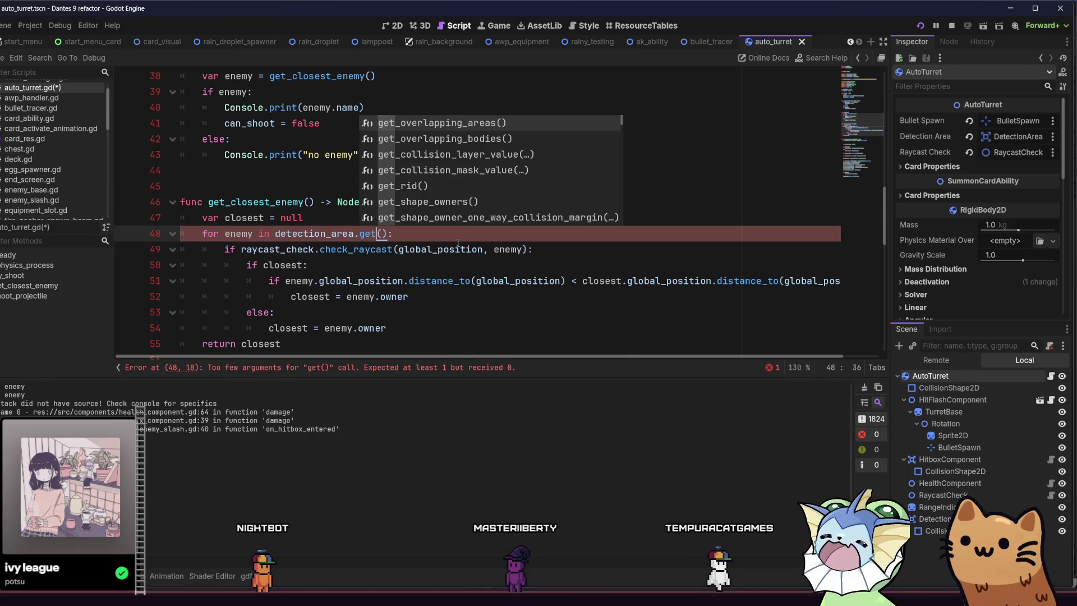
Switch the loop to get_overlapping_bodies and replace check_raycast with get_raycast.
{"action": "key", "text": "Down"}
{"action": "key", "text": "Return"}
{"action": "left_click", "coordinate": [366, 249]}
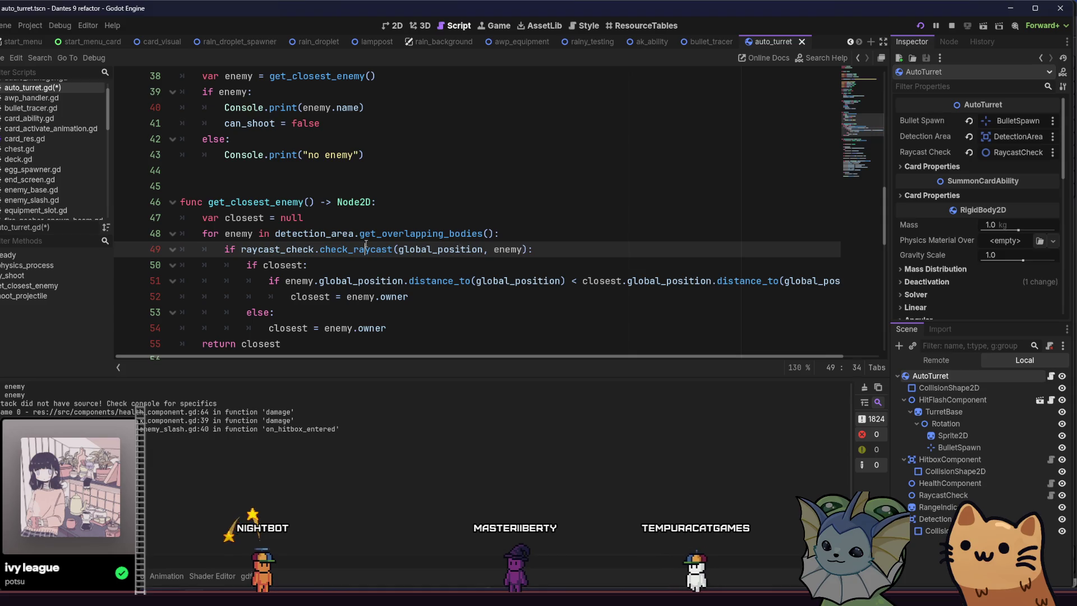
{"action": "double_click", "coordinate": [367, 249]}
{"action": "type", "text": "get"}
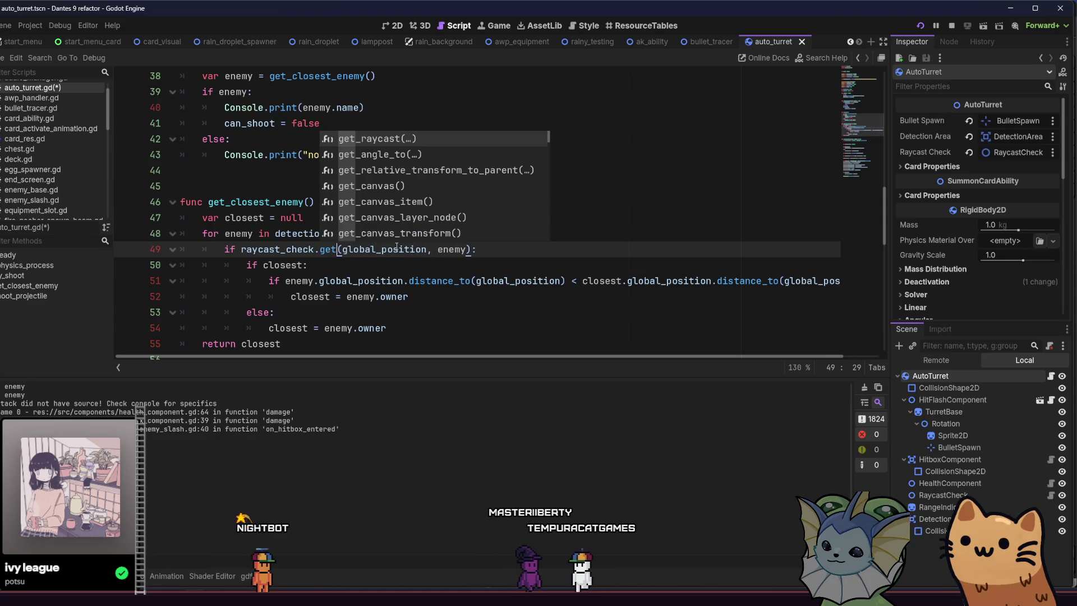
{"action": "key", "text": "Return"}
{"action": "key", "text": "Up"}
{"action": "key", "text": "Up"}
{"action": "key", "text": "Up"}
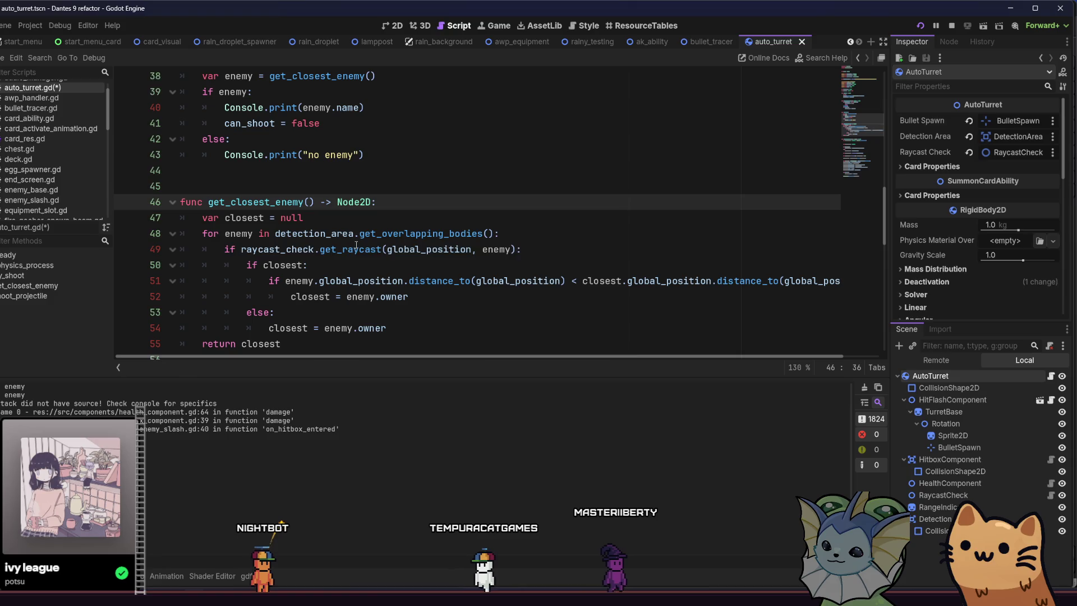
Pass enemy.global_position as get_raycast's target argument.
{"action": "mouse_move", "coordinate": [365, 250]}
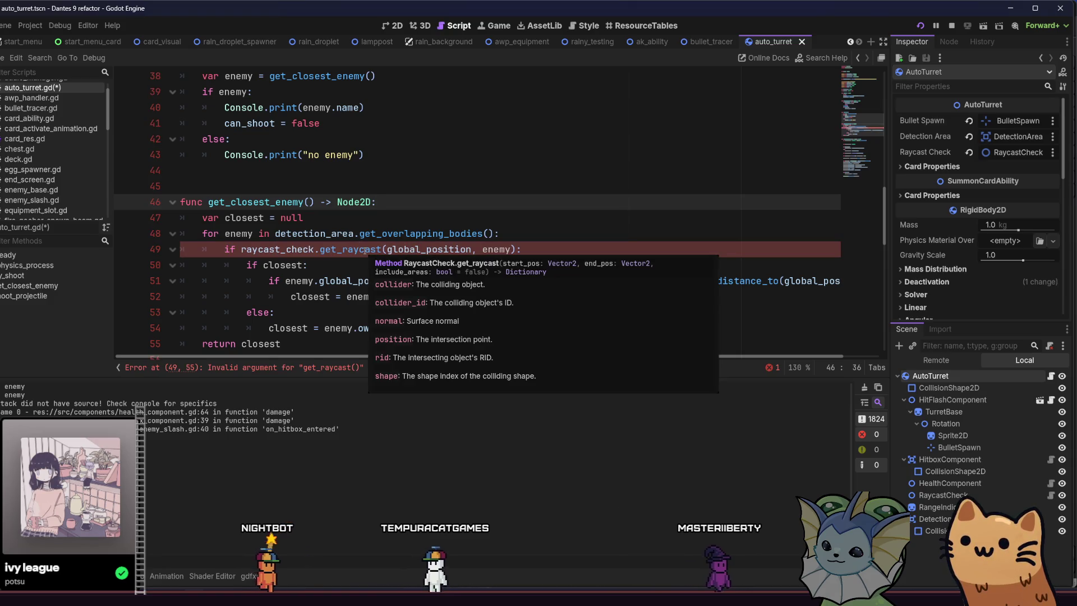
{"action": "left_click", "coordinate": [512, 256]}
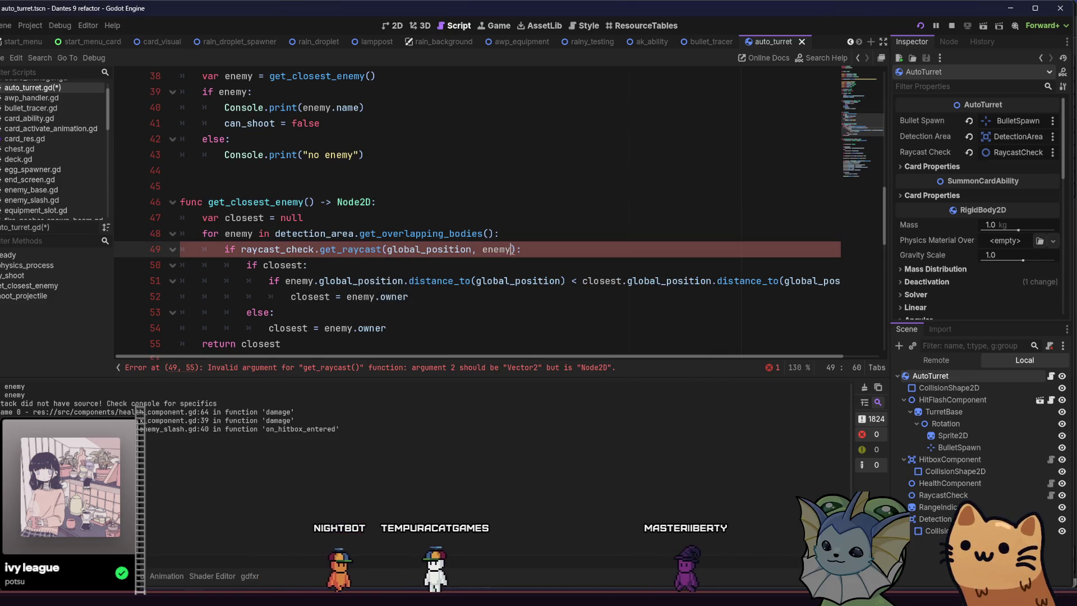
{"action": "type", "text": ".glo"}
{"action": "key", "text": "Return"}
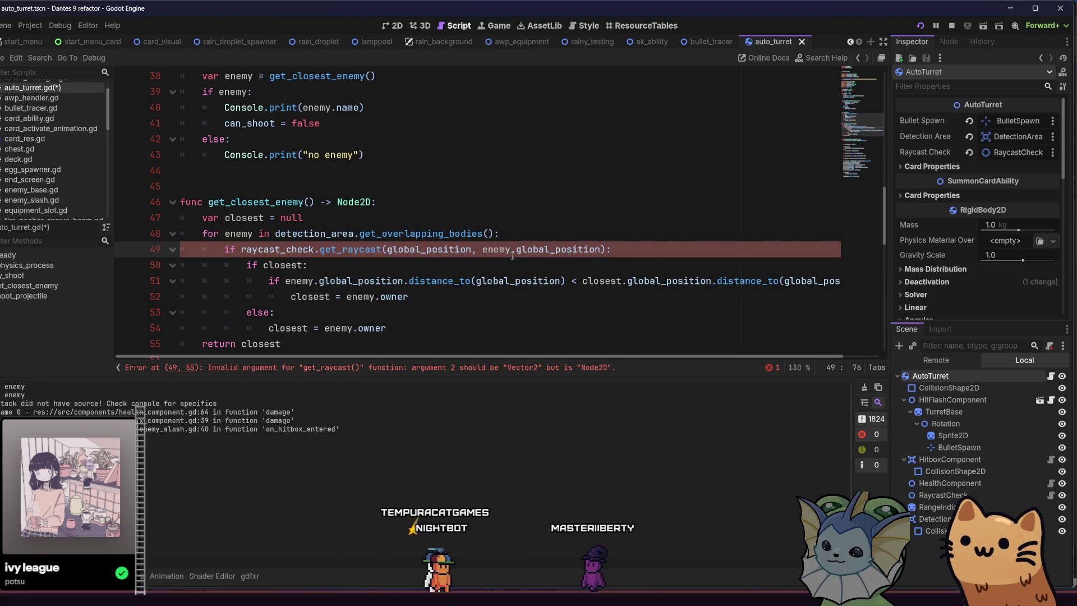
{"action": "mouse_move", "coordinate": [357, 252]}
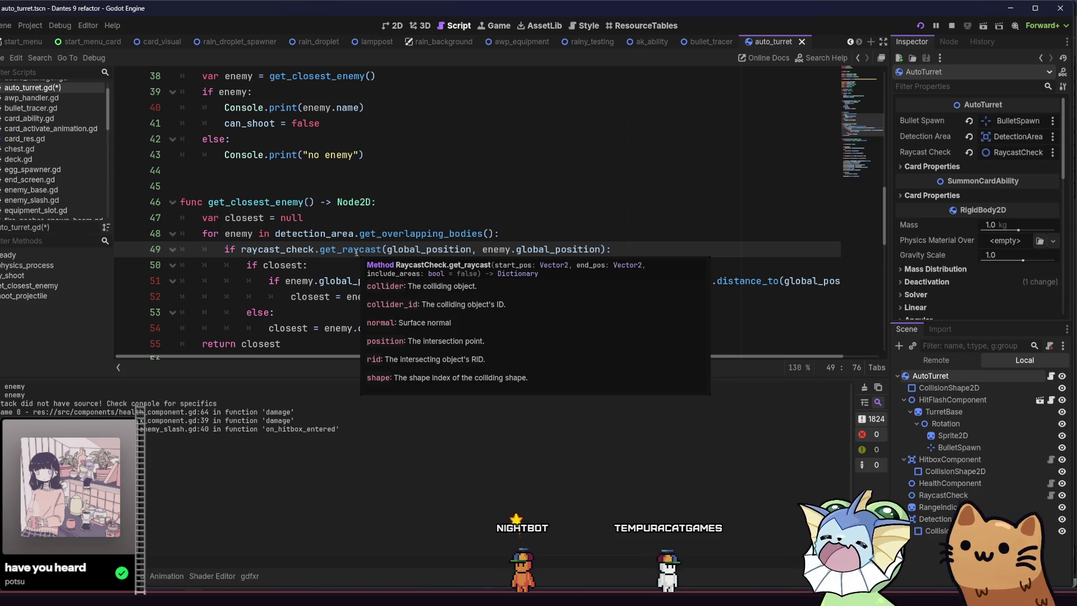
Save auto_turret.gd and add an Auto Turret card to the hand from the debug menu.
{"action": "left_click", "coordinate": [666, 256]}
{"action": "key", "text": "ctrl+s"}
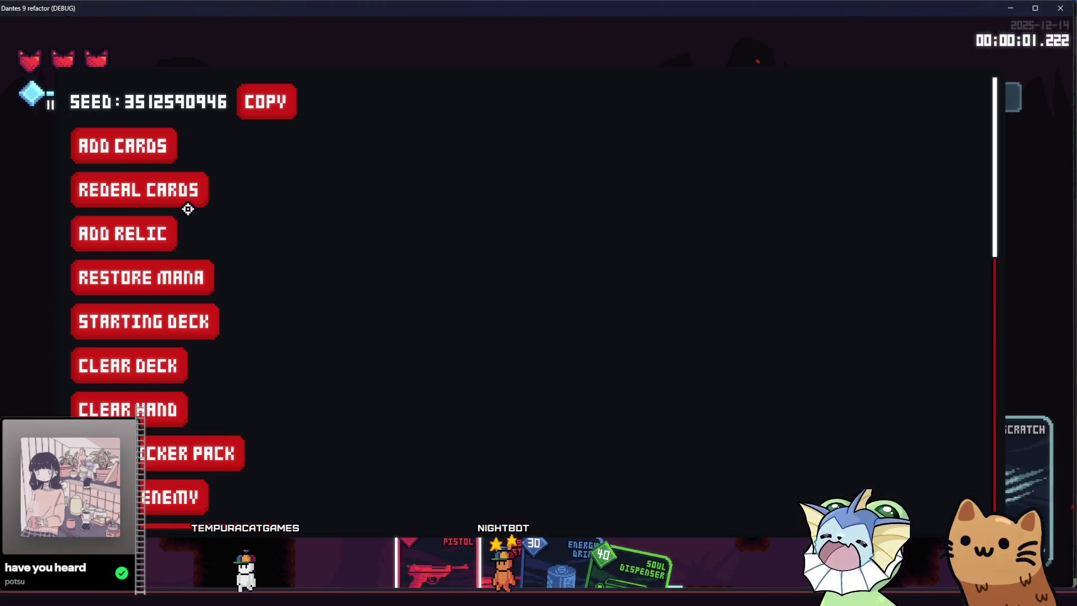
{"action": "left_click", "coordinate": [851, 153]}
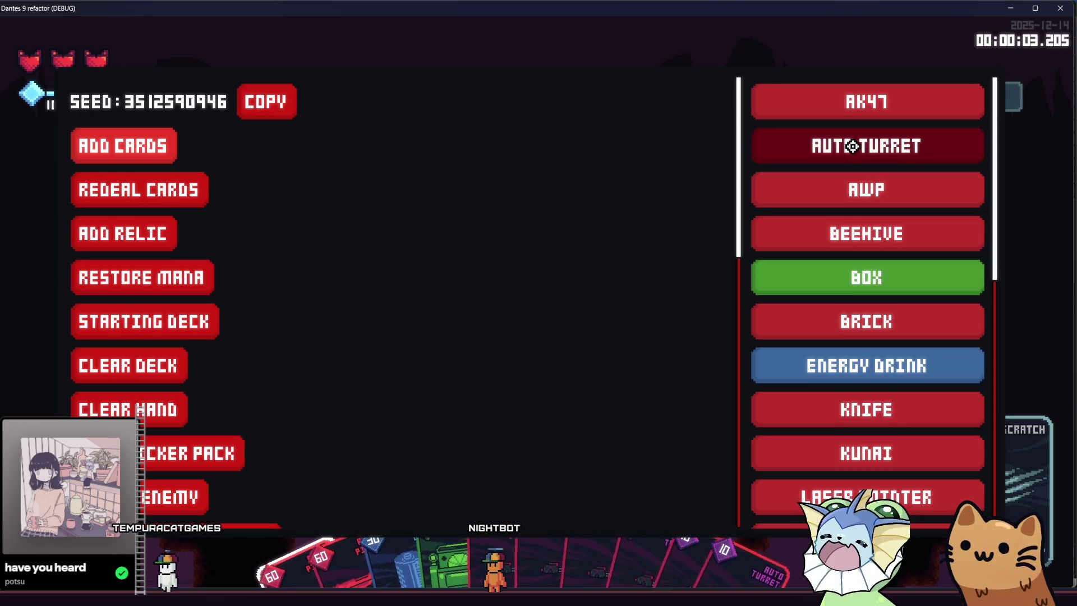
{"action": "key", "text": "Escape"}
Deploy auto turrets in the cave and in the lower room.
{"action": "scroll", "coordinate": [726, 231], "scroll_direction": "down", "scroll_amount": 3}
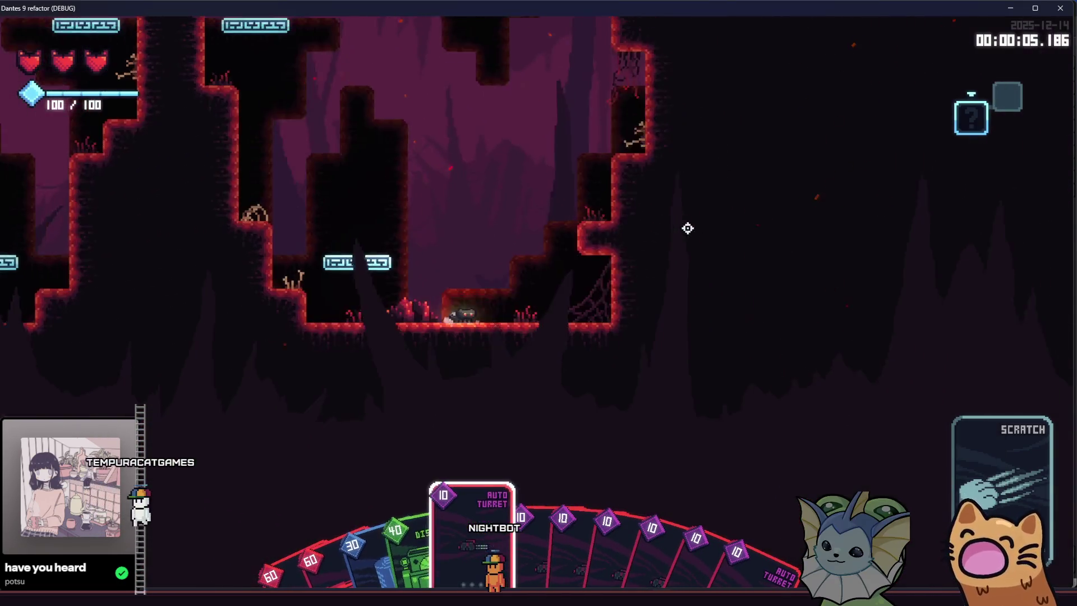
{"action": "left_click", "coordinate": [688, 229]}
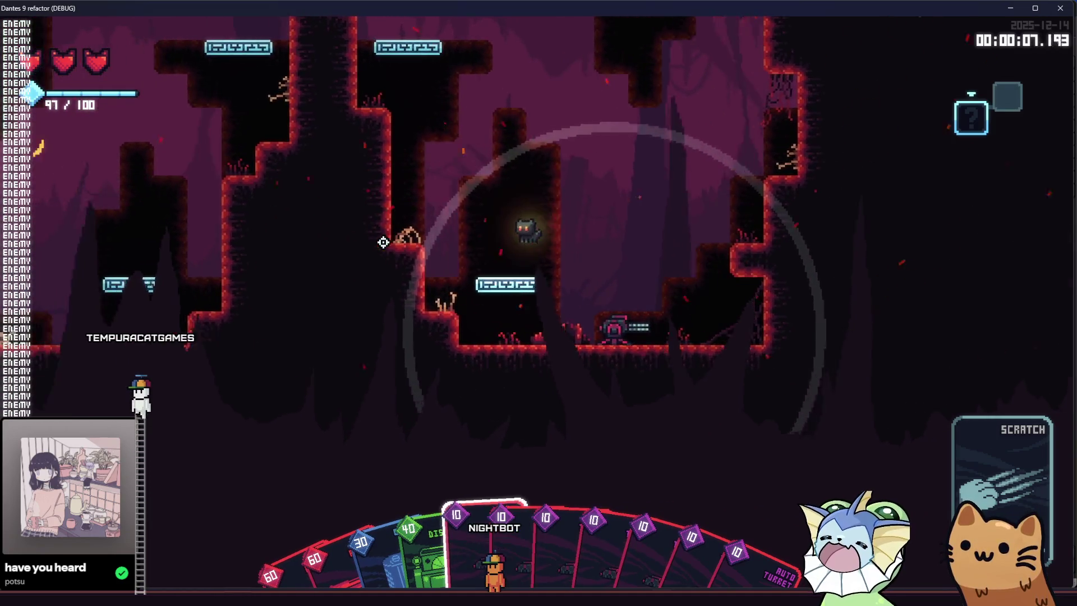
{"action": "scroll", "coordinate": [402, 245], "scroll_direction": "down", "scroll_amount": 1}
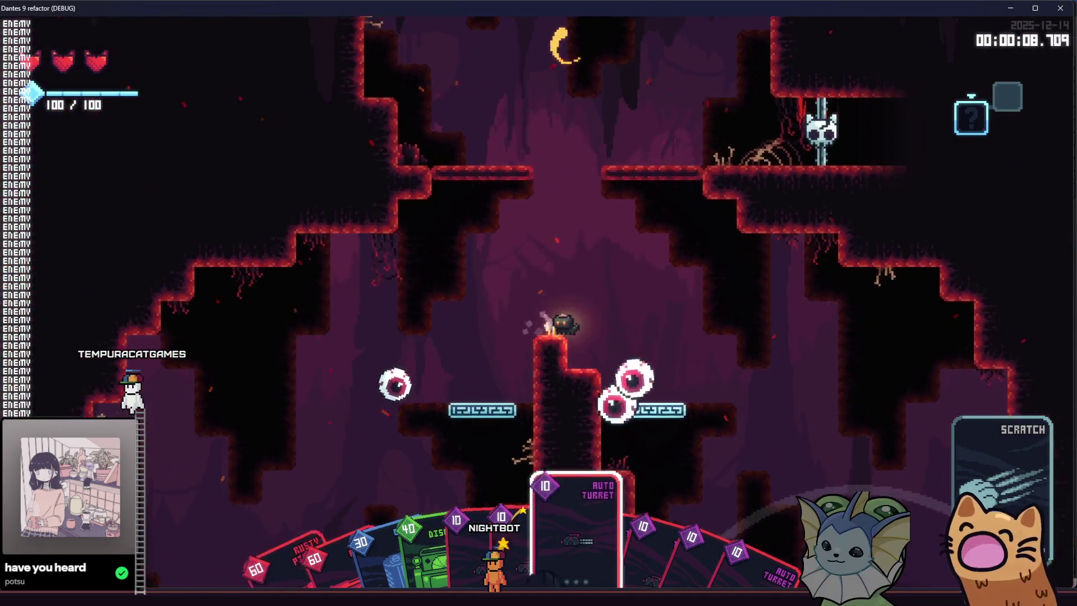
{"action": "left_click", "coordinate": [514, 276]}
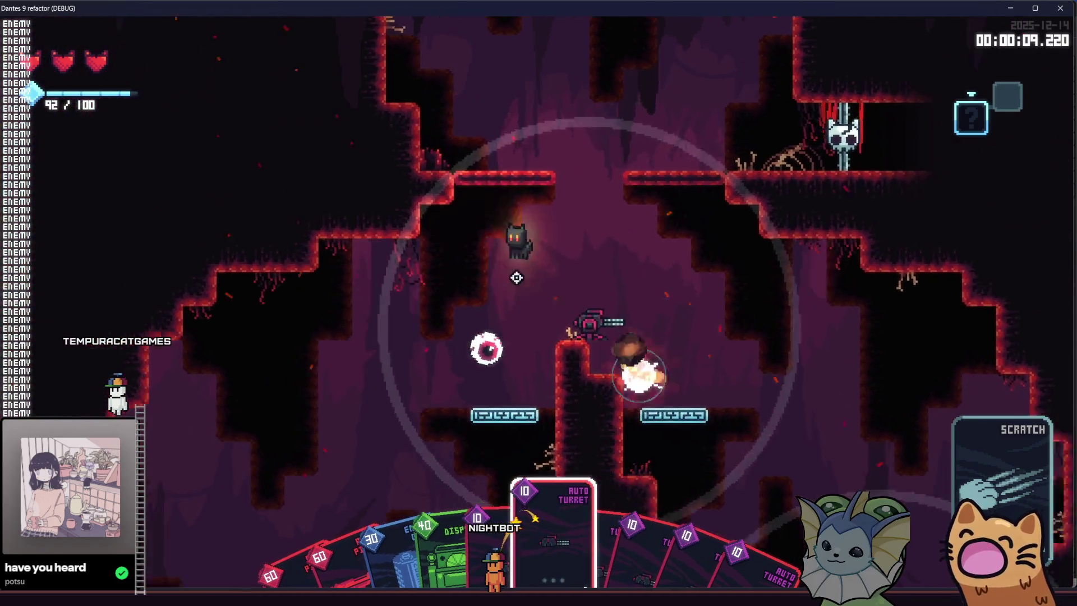
Move the cat onto the pillar's upper step, then stop the game with F8.
{"action": "key", "text": "a"}
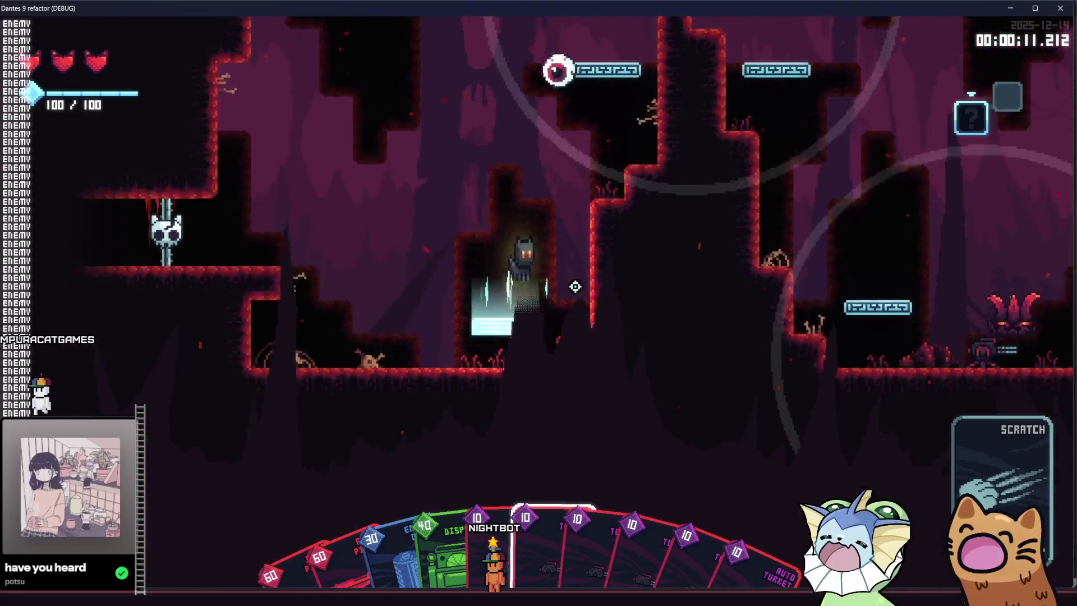
{"action": "key", "text": "a"}
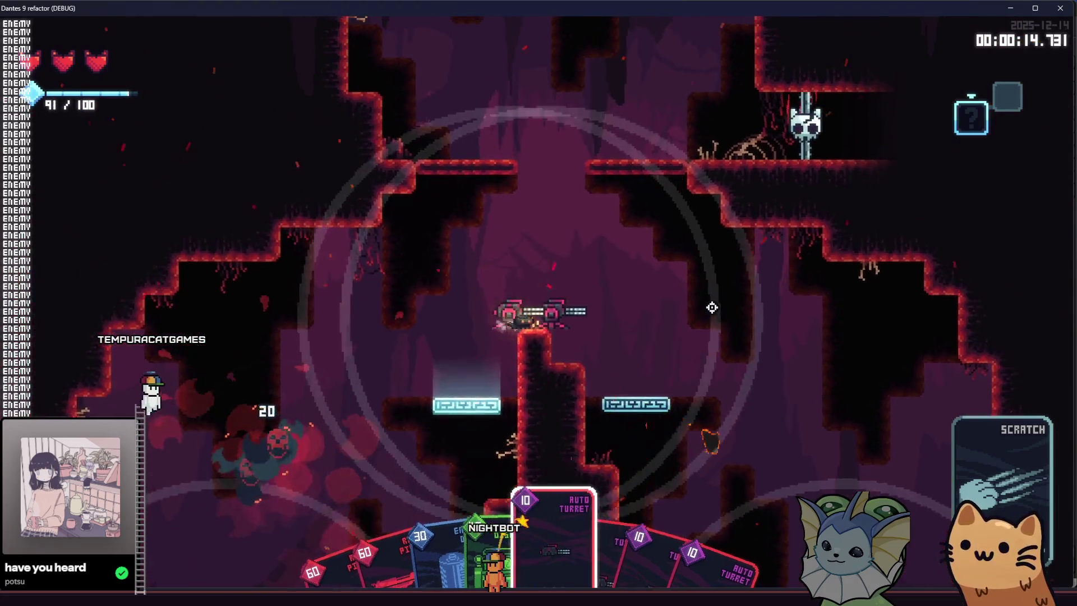
{"action": "key", "text": "d"}
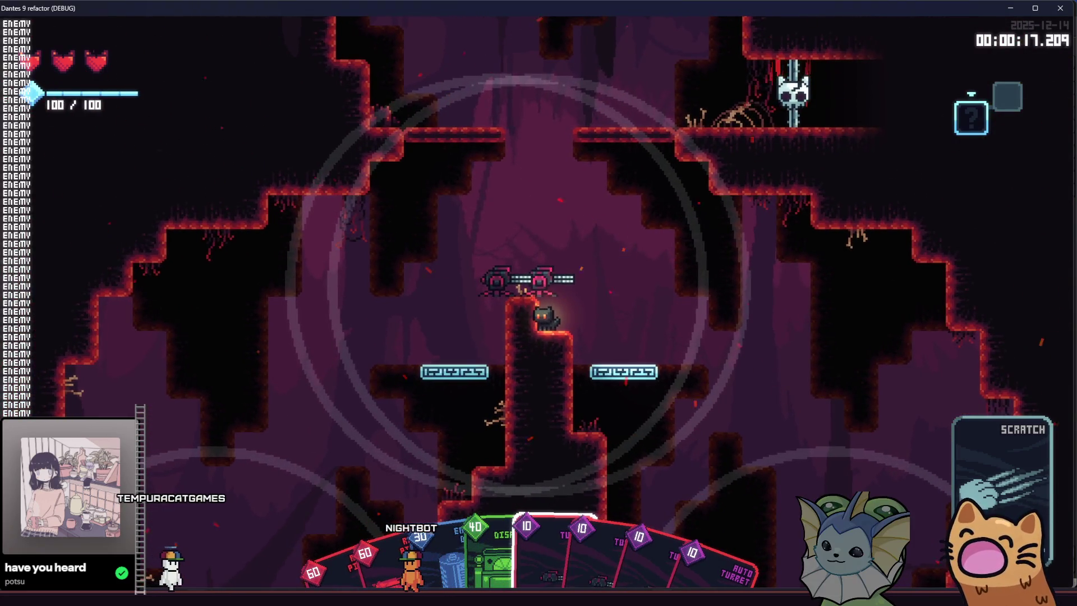
{"action": "key", "text": "F8"}
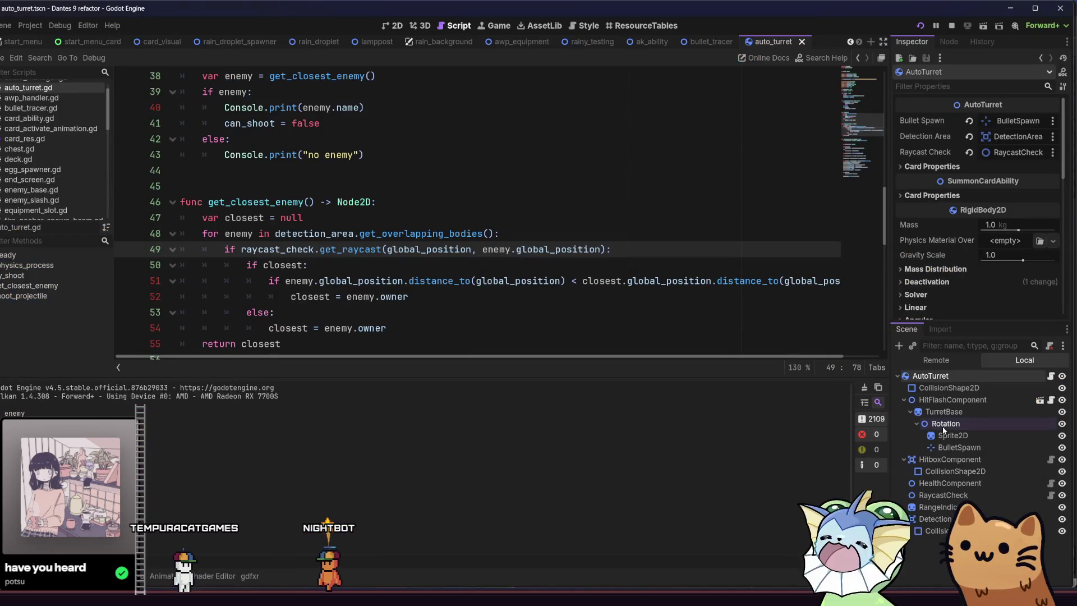
Compare RaycastCheck's and DetectionArea's collision masks; DetectionArea uses layer 3.
{"action": "left_click", "coordinate": [974, 493]}
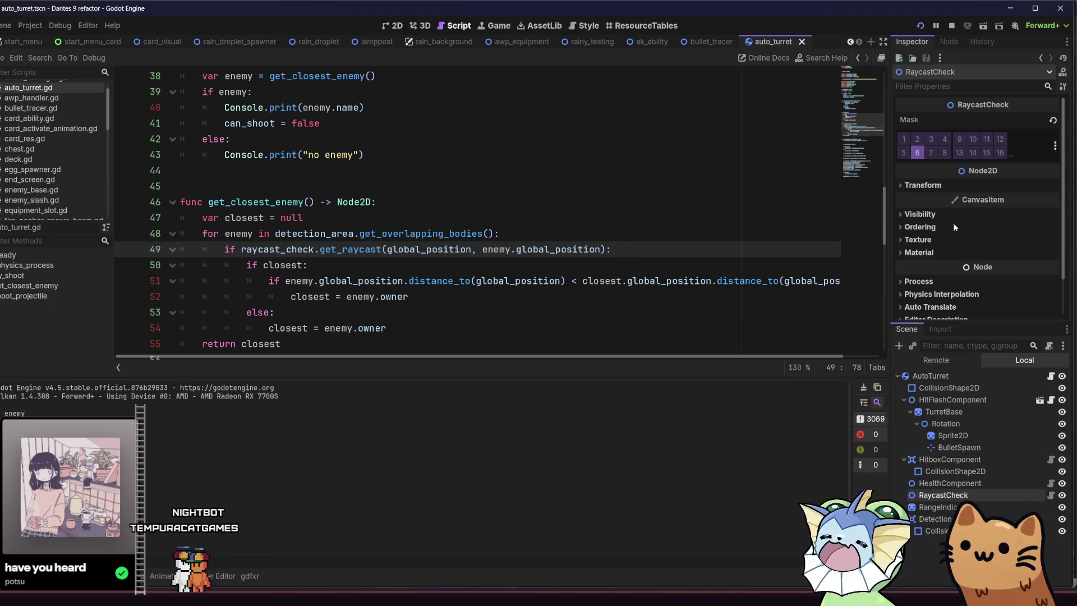
{"action": "mouse_move", "coordinate": [942, 201]}
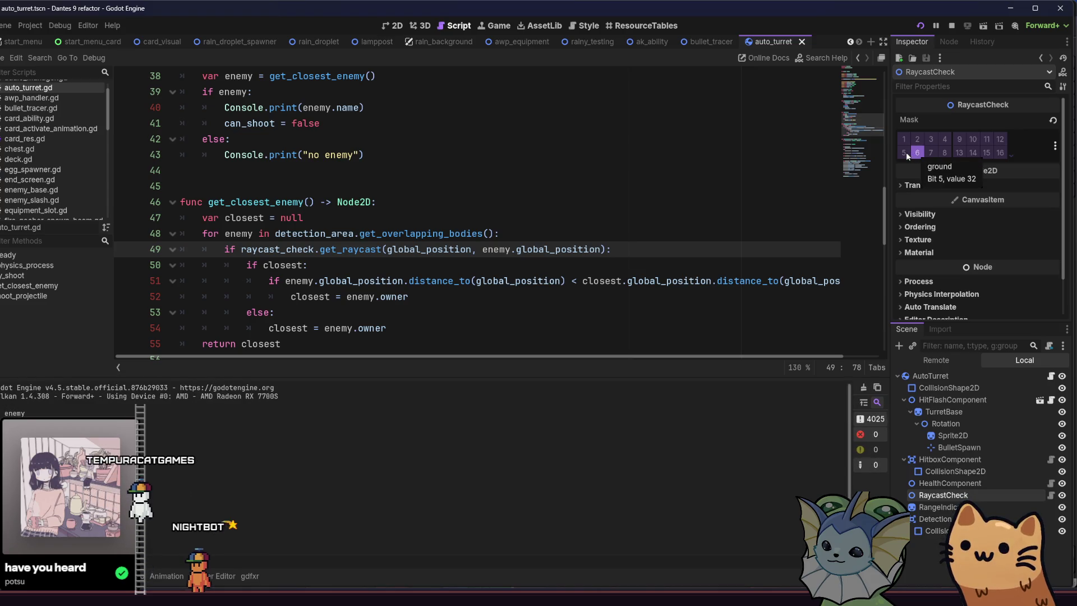
{"action": "left_click", "coordinate": [950, 483]}
{"action": "left_click", "coordinate": [943, 494]}
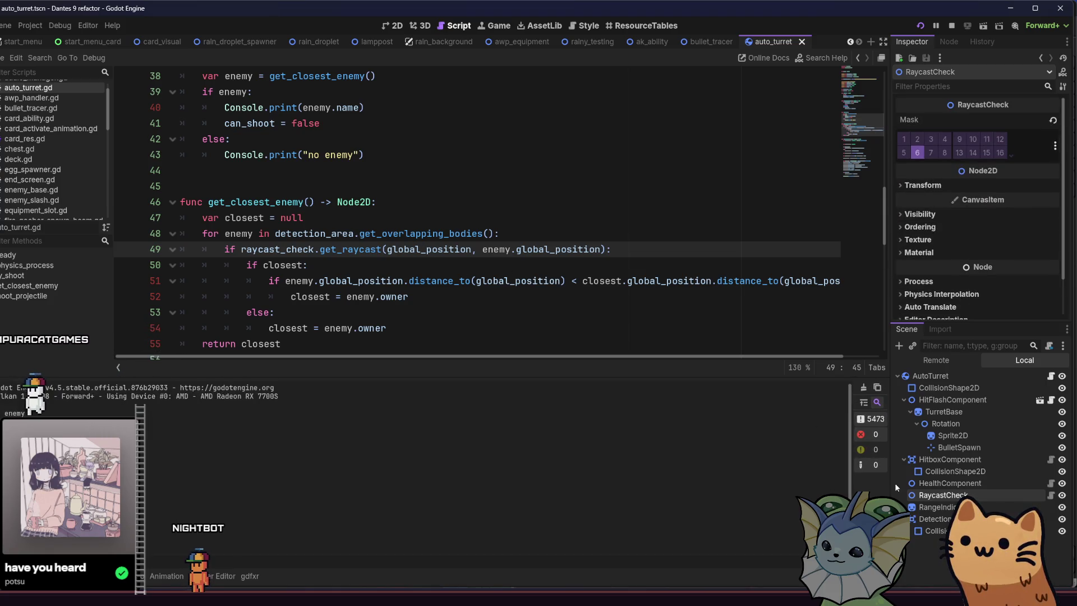
{"action": "left_click", "coordinate": [935, 519]}
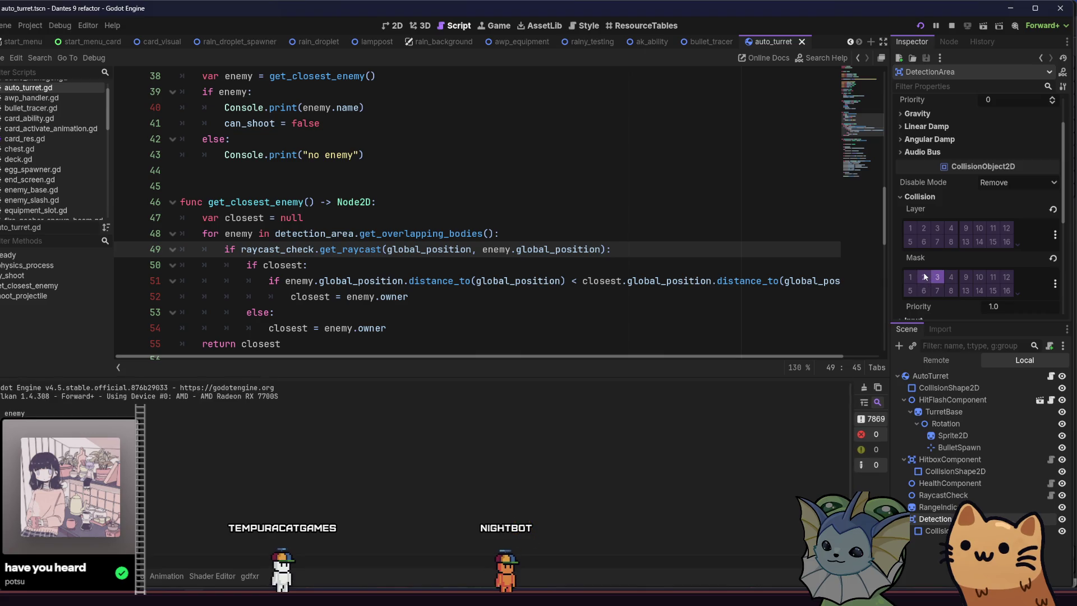
{"action": "left_click", "coordinate": [556, 249]}
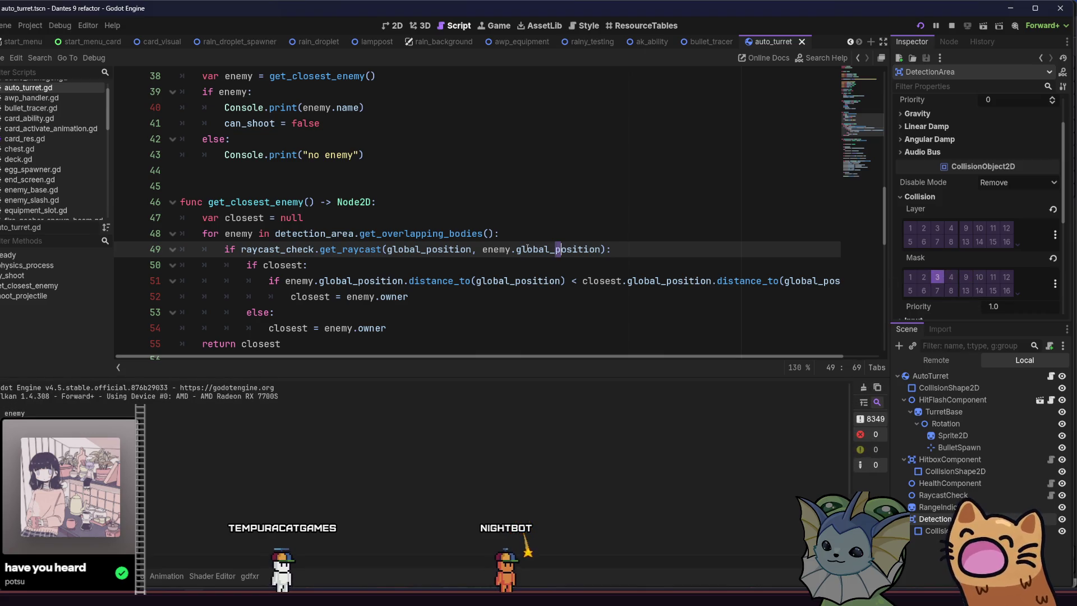
Restore get_overlapping_areas on line 48 and call check_raycast(global_position, enemy) on line 49.
{"action": "double_click", "coordinate": [448, 235]}
{"action": "type", "text": "get"}
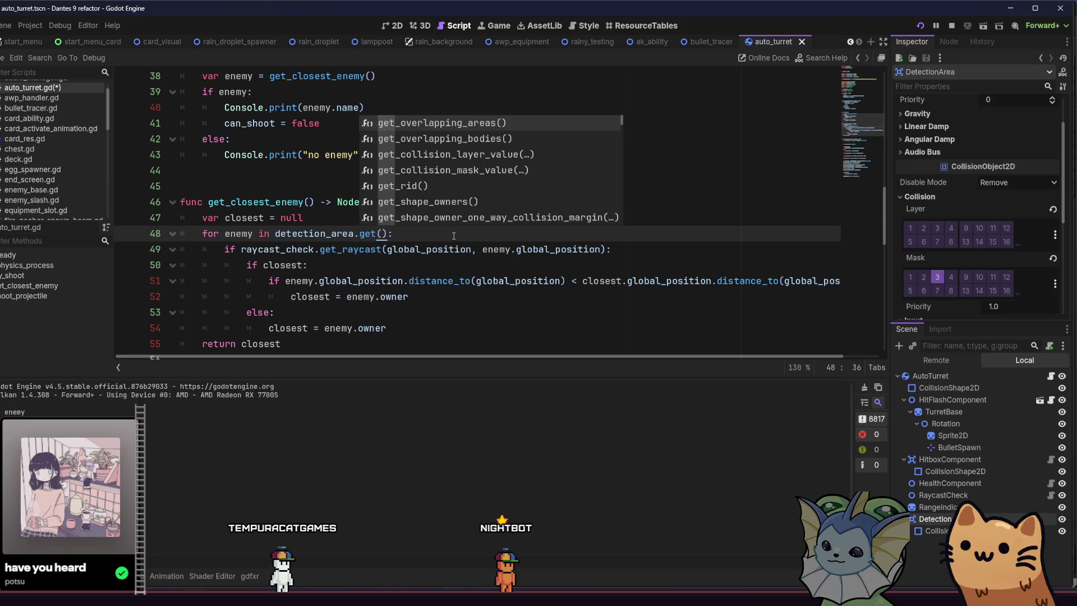
{"action": "key", "text": "Return"}
{"action": "left_click", "coordinate": [469, 250]}
{"action": "double_click", "coordinate": [541, 249]}
{"action": "key", "text": "BackSpace"}
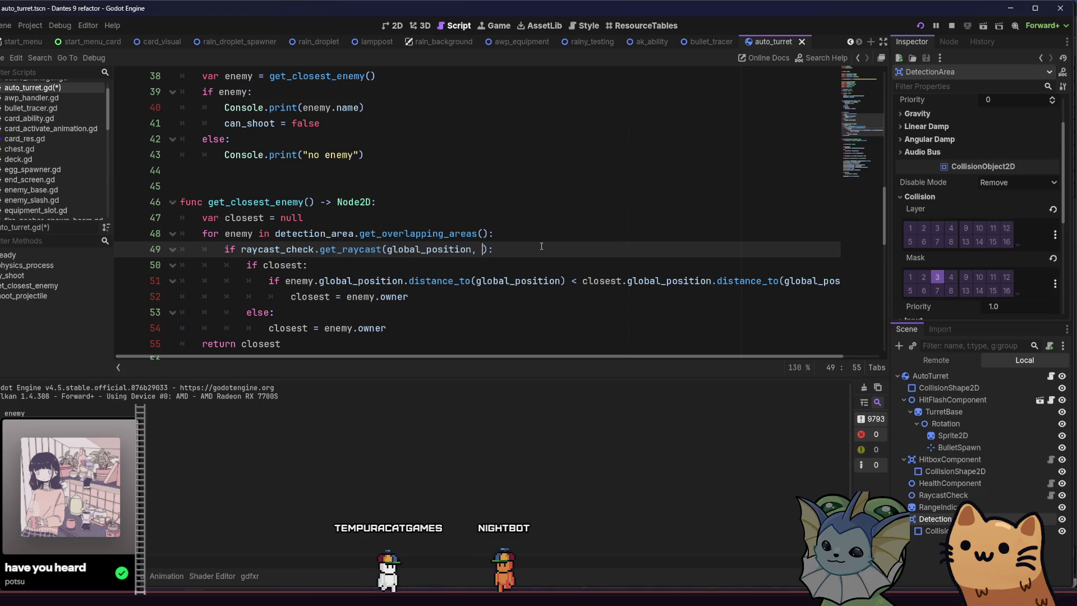
{"action": "key", "text": "Return"}
{"action": "left_click", "coordinate": [408, 260]}
{"action": "key", "text": "ctrl+s"}
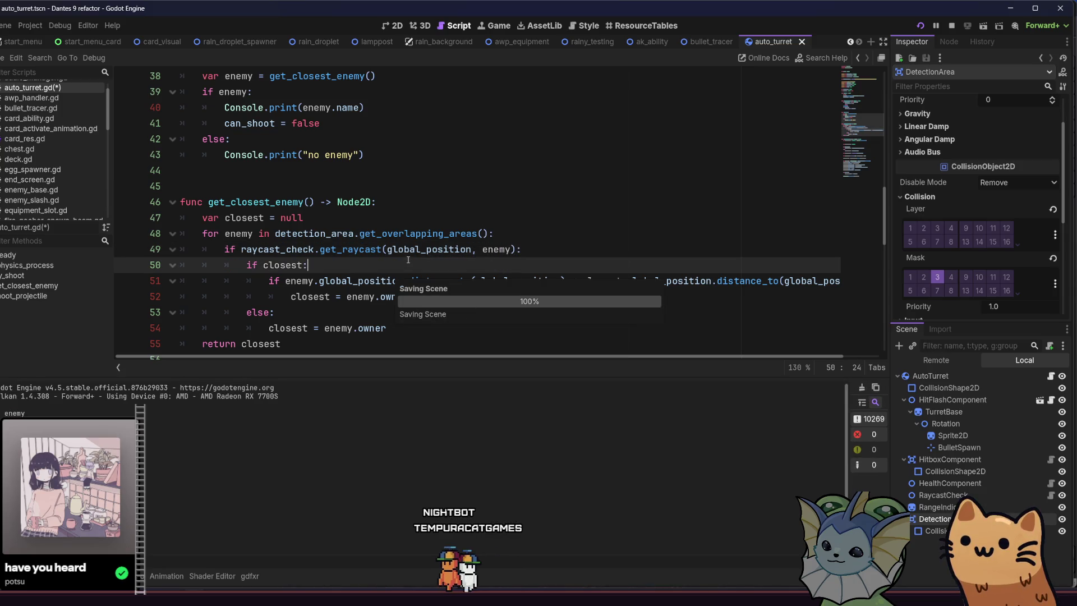
{"action": "left_click", "coordinate": [551, 253]}
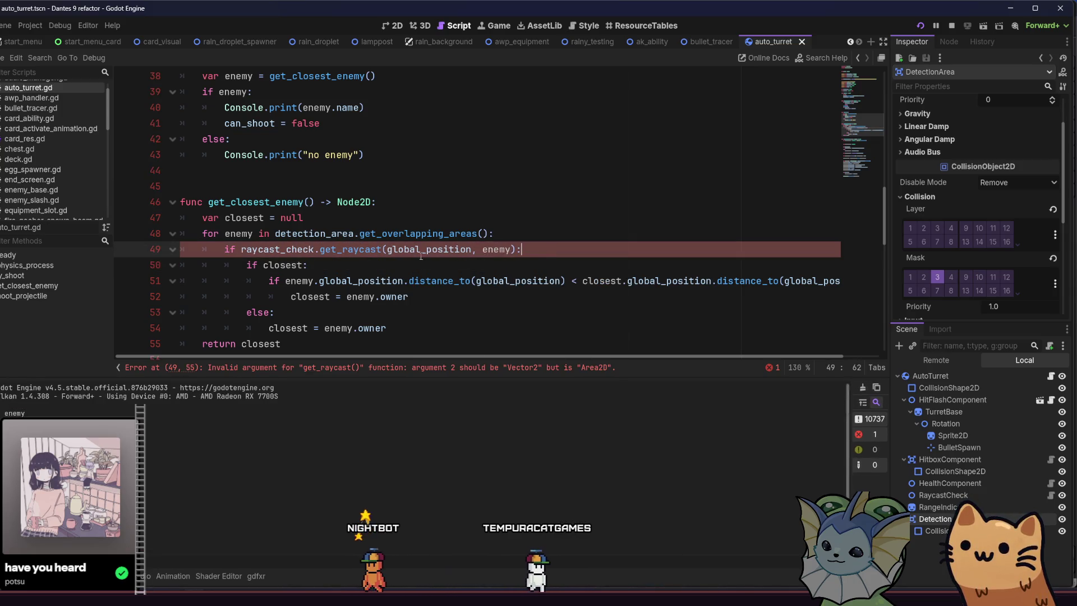
{"action": "type", "text": "check"}
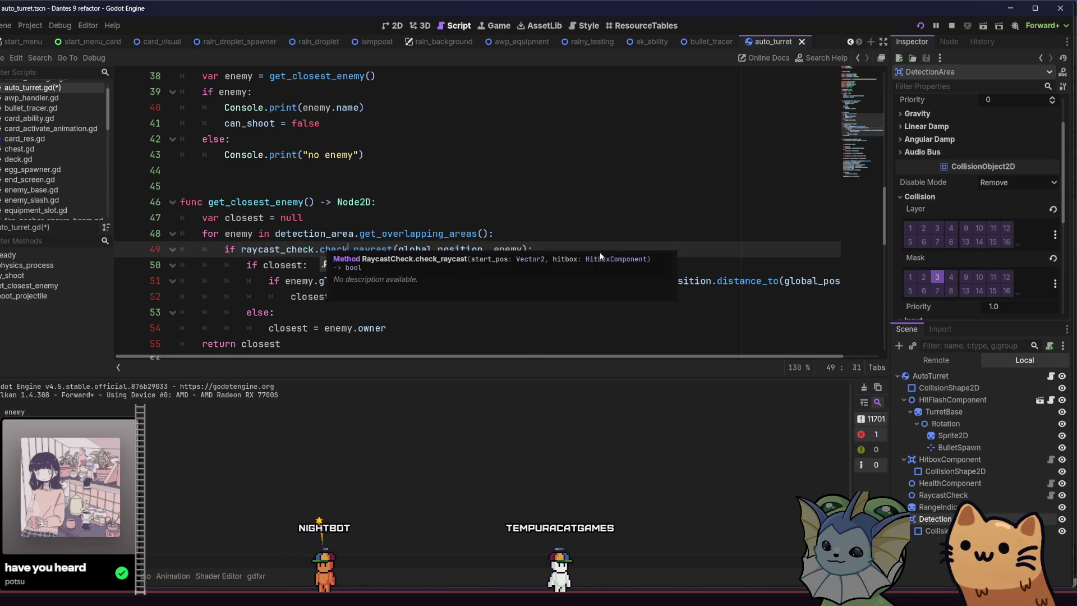
{"action": "left_click", "coordinate": [571, 242]}
{"action": "key", "text": "ctrl+s"}
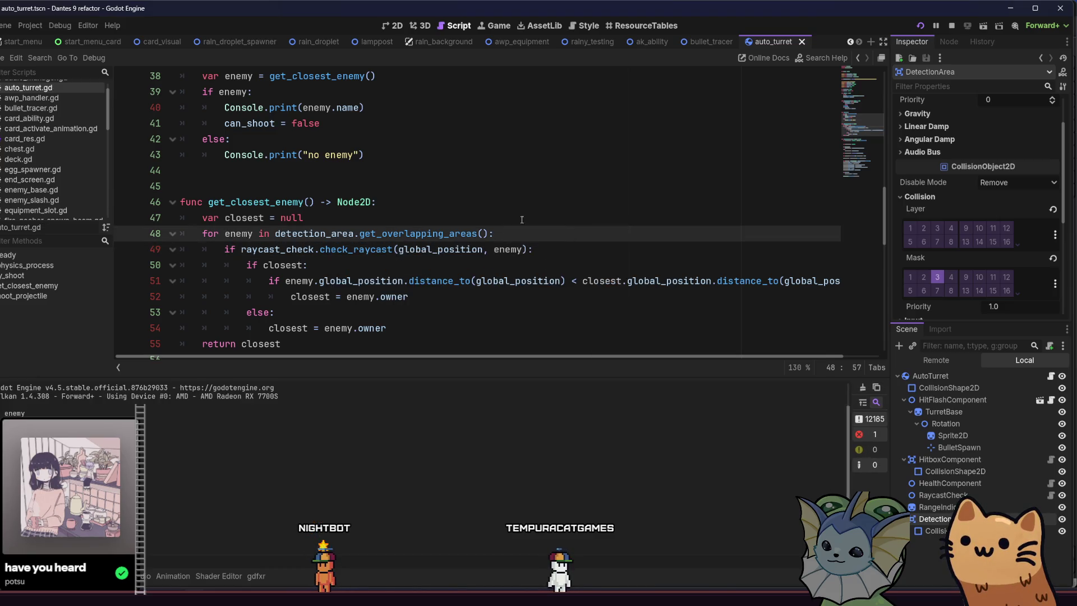
Add a debug line Console.print(detection_area.get_overlapping_areas()) inside the loop.
{"action": "key", "text": "Return"}
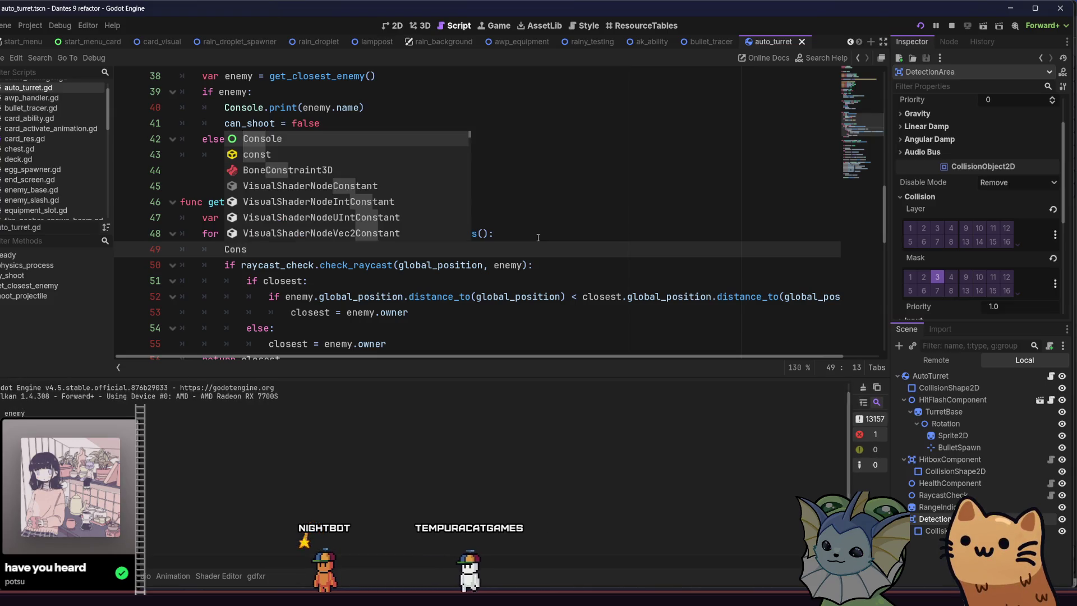
{"action": "type", "text": "ole.print "}
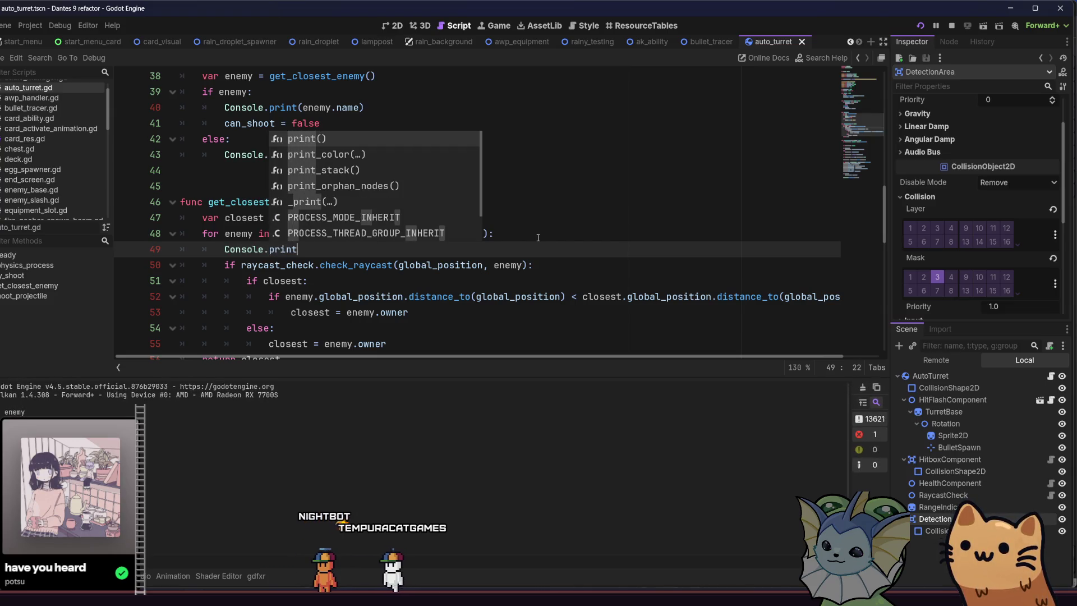
{"action": "type", "text": "det"}
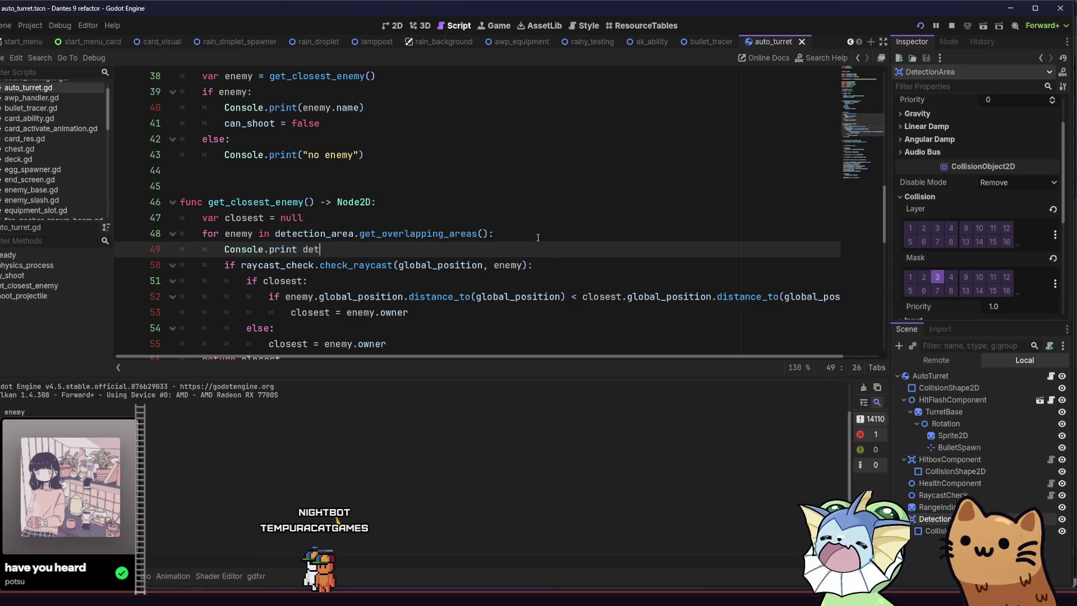
{"action": "type", "text": "tion_"}
{"action": "key", "text": "BackSpace"}
{"action": "key", "text": "BackSpace"}
{"action": "key", "text": "BackSpace"}
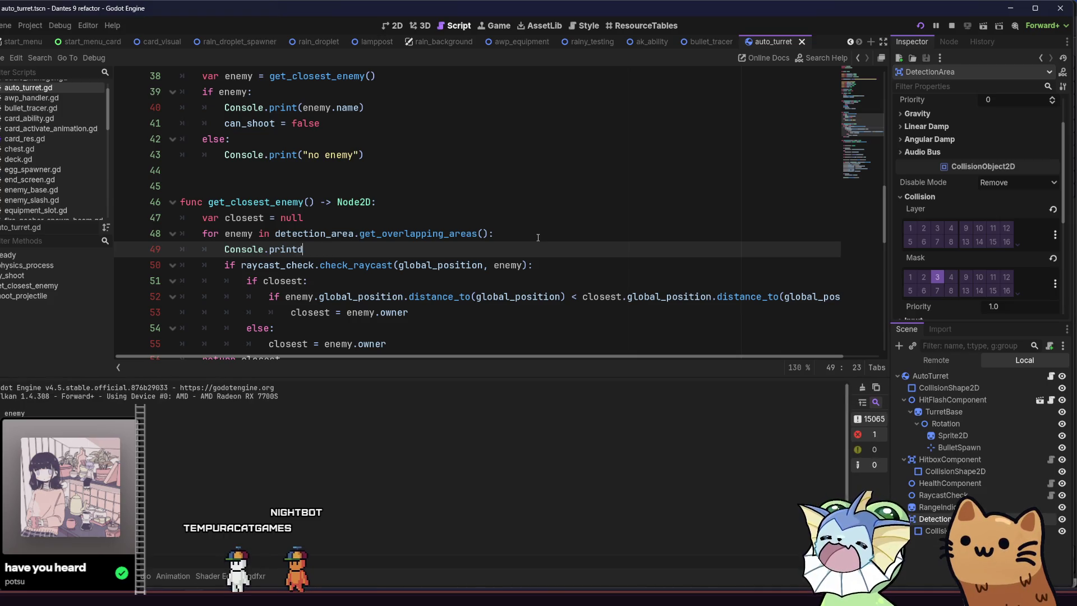
{"action": "key", "text": "BackSpace"}
{"action": "type", "text": "(detection_area"}
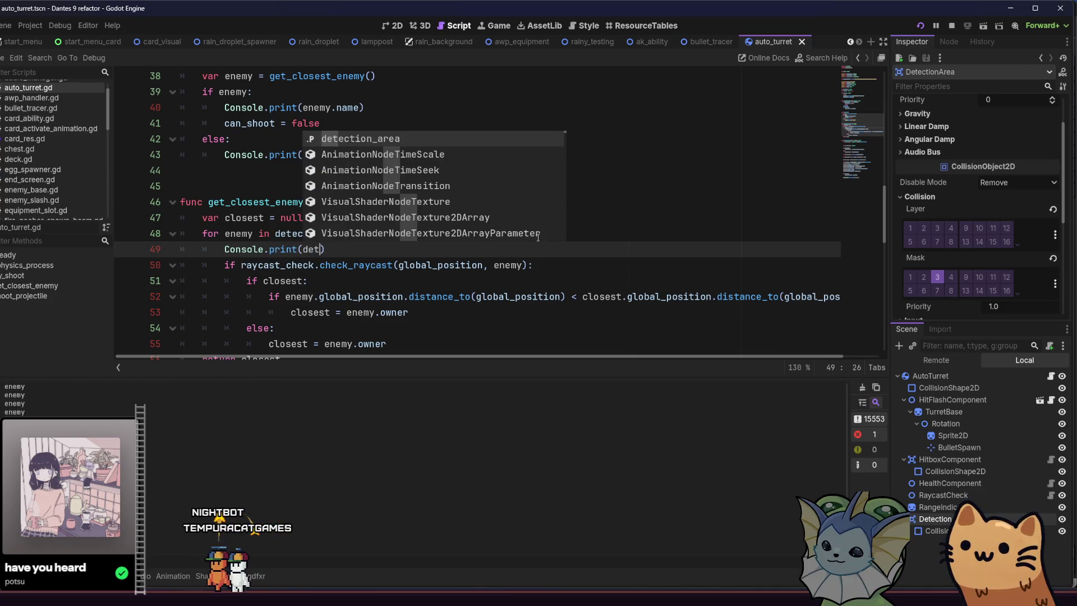
{"action": "key", "text": "Return"}
{"action": "type", "text": ".get"}
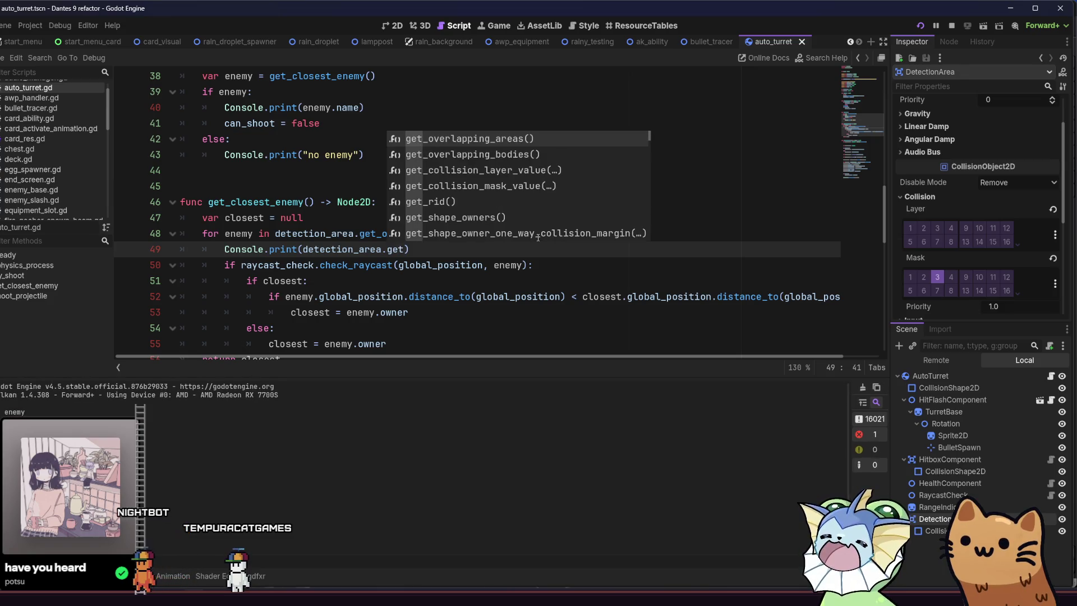
{"action": "key", "text": "Return"}
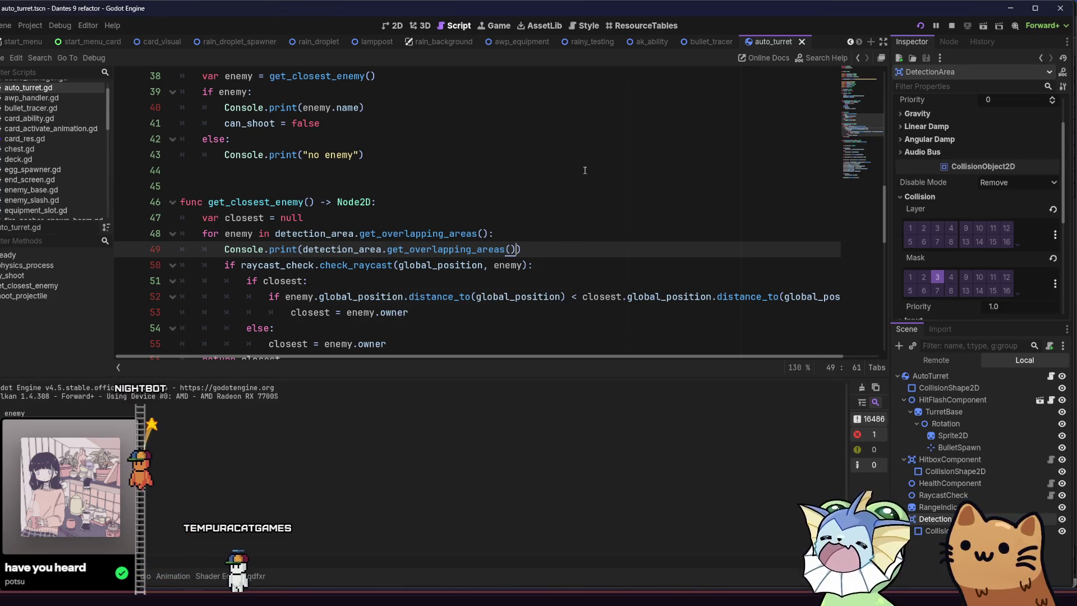
{"action": "scroll", "coordinate": [505, 190], "scroll_direction": "up", "scroll_amount": 3}
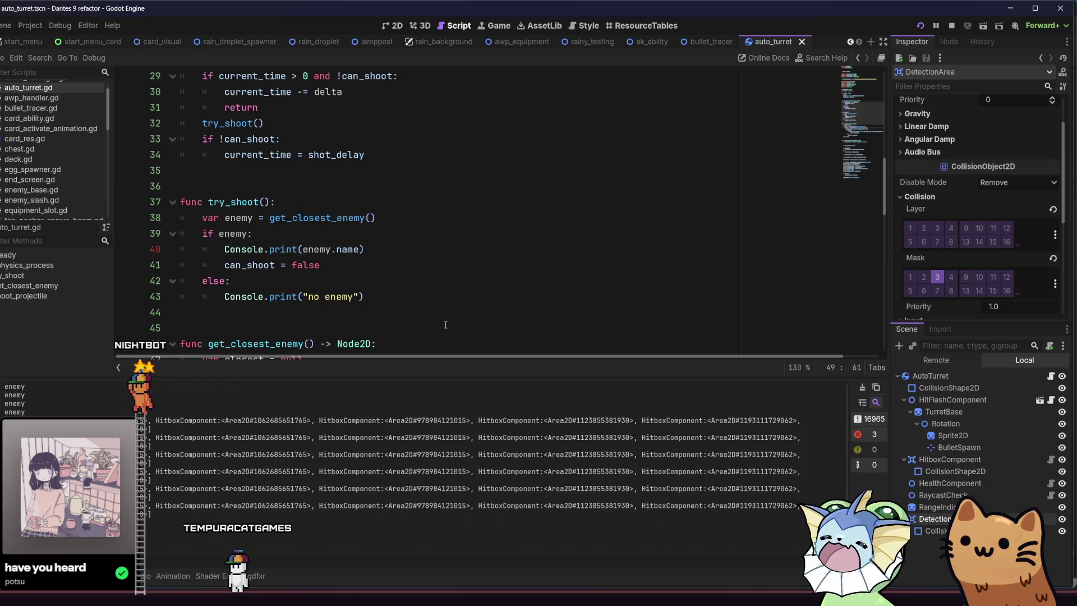
Run the project from the toolbar play button to retest turret targeting.
{"action": "left_click", "coordinate": [924, 26]}
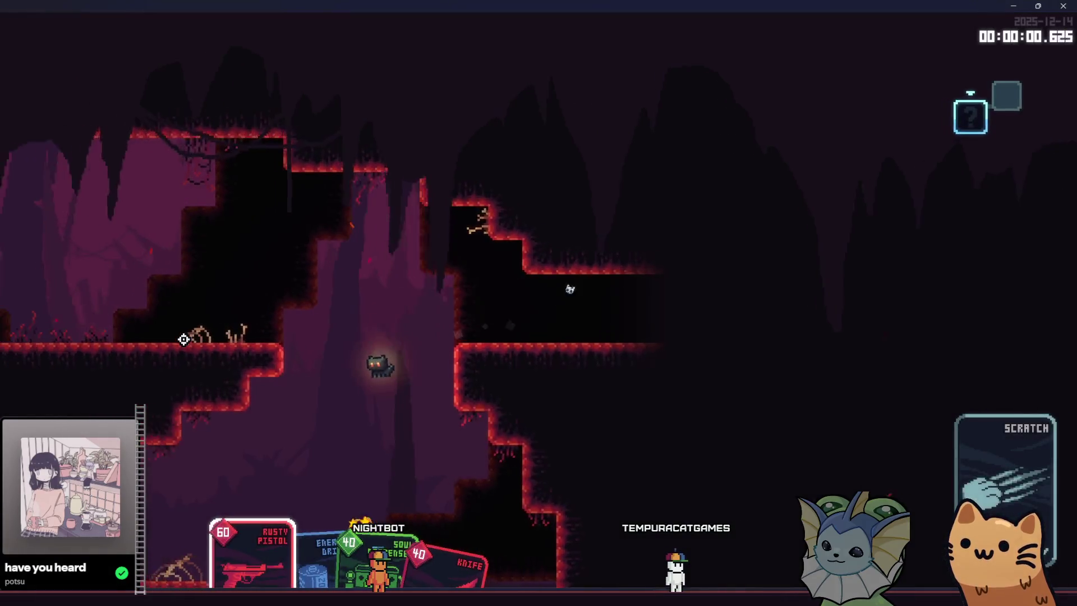
Spawn Auto Turret cards from the card list and deploy a turret beside the cat.
{"action": "key", "text": "Tab"}
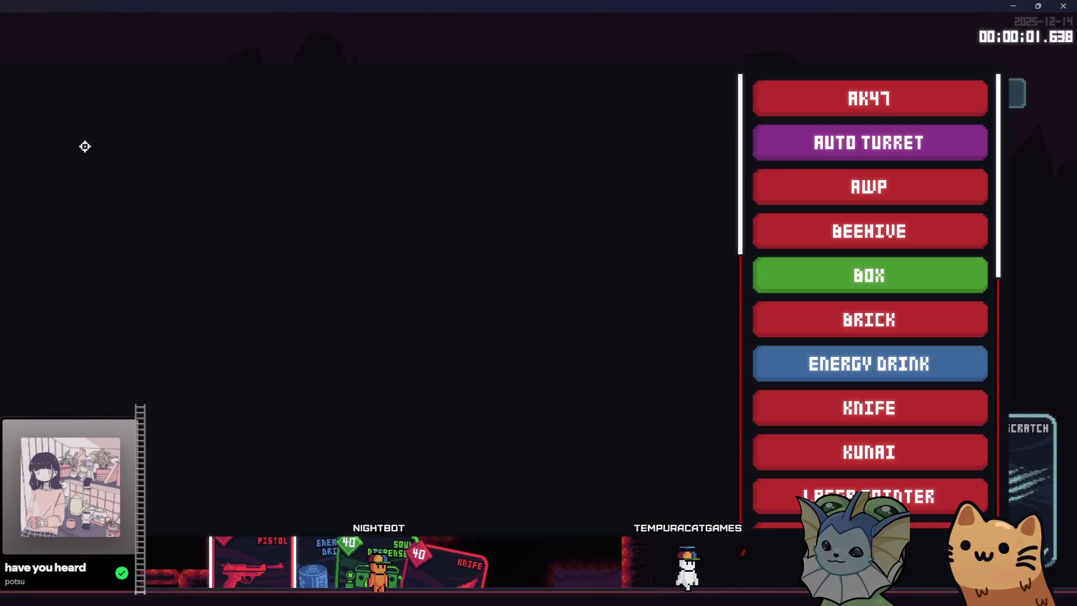
{"action": "left_click", "coordinate": [854, 139]}
{"action": "left_click", "coordinate": [855, 140]}
{"action": "key", "text": "Tab"}
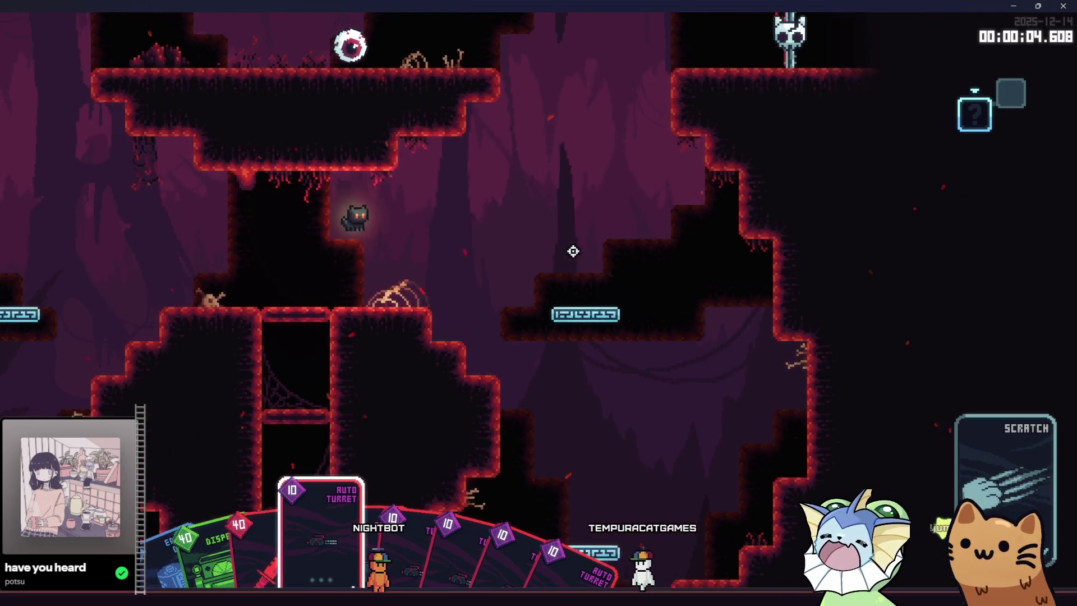
{"action": "left_click", "coordinate": [572, 250]}
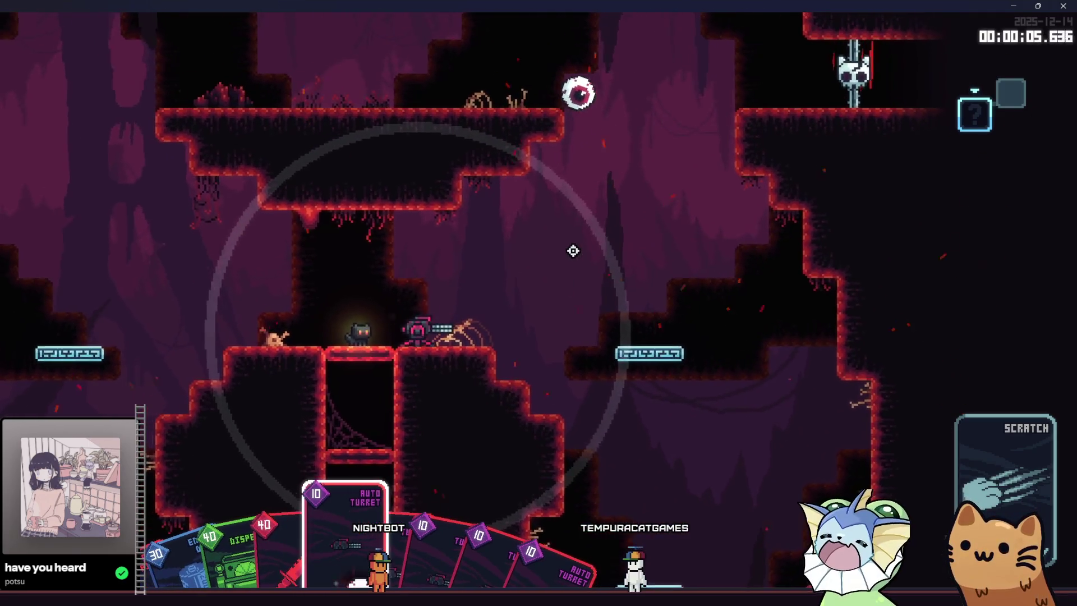
Climb the cat onto the turret's upper ledge, play a card and attack with the Knife.
{"action": "key", "text": "a"}
{"action": "key", "text": "space"}
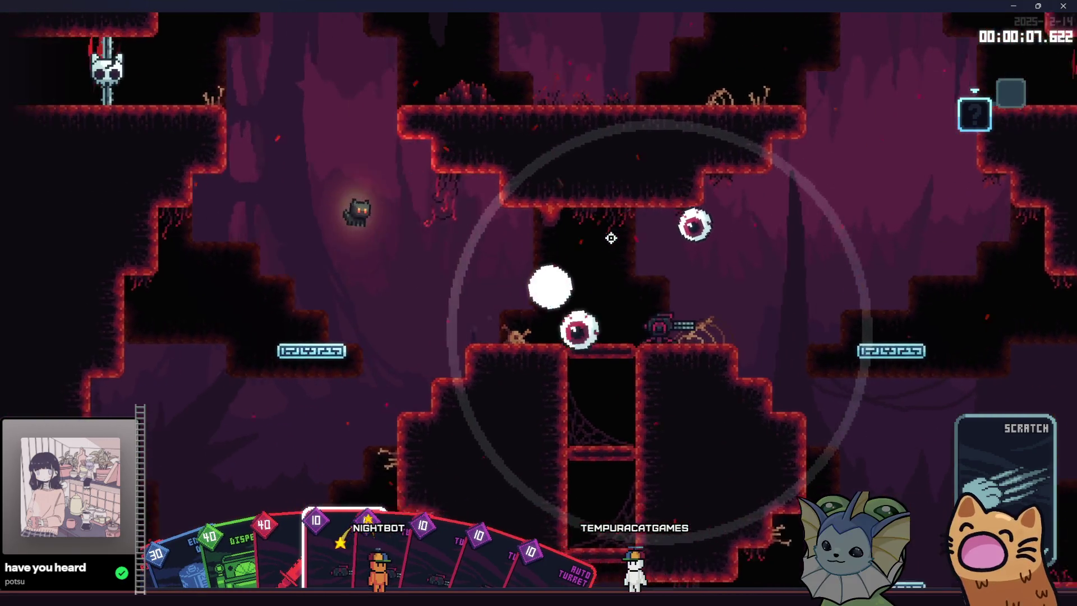
{"action": "key", "text": "d"}
{"action": "key", "text": "space"}
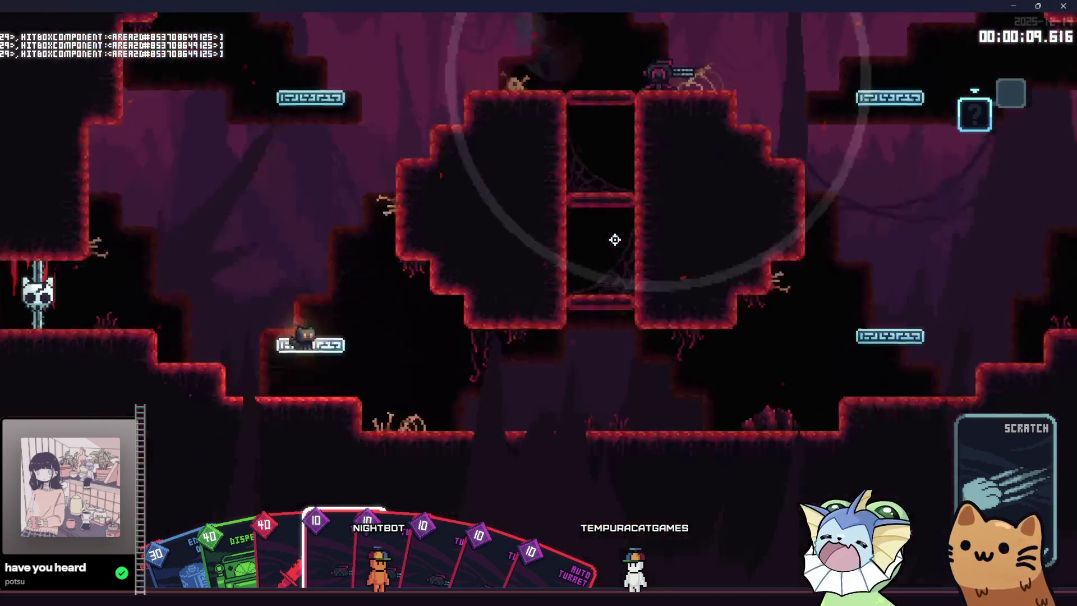
{"action": "key", "text": "d"}
{"action": "key", "text": "space"}
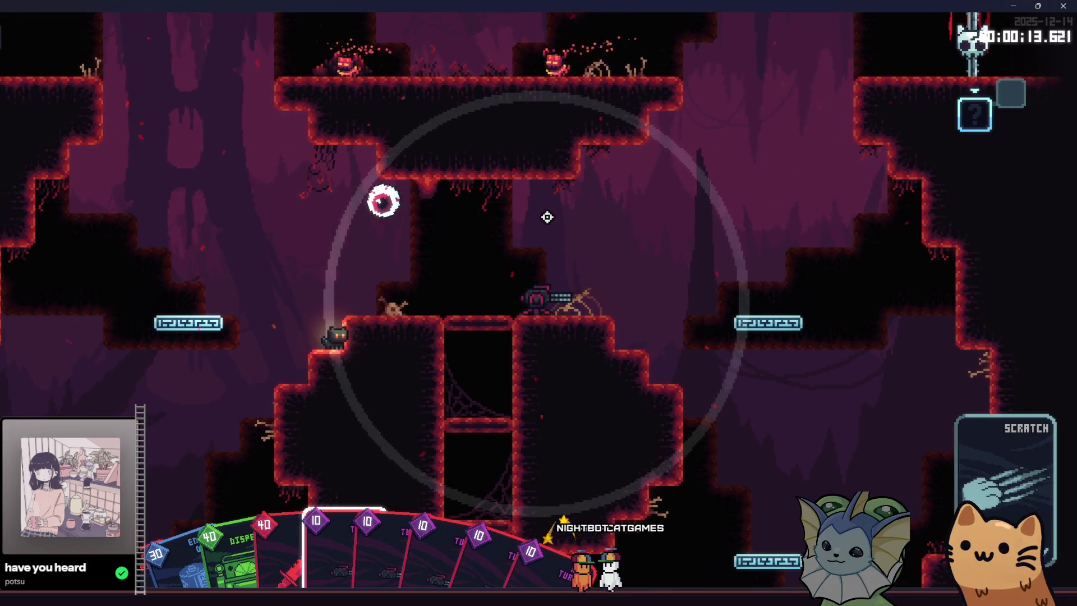
{"action": "key", "text": "d"}
{"action": "key", "text": "space"}
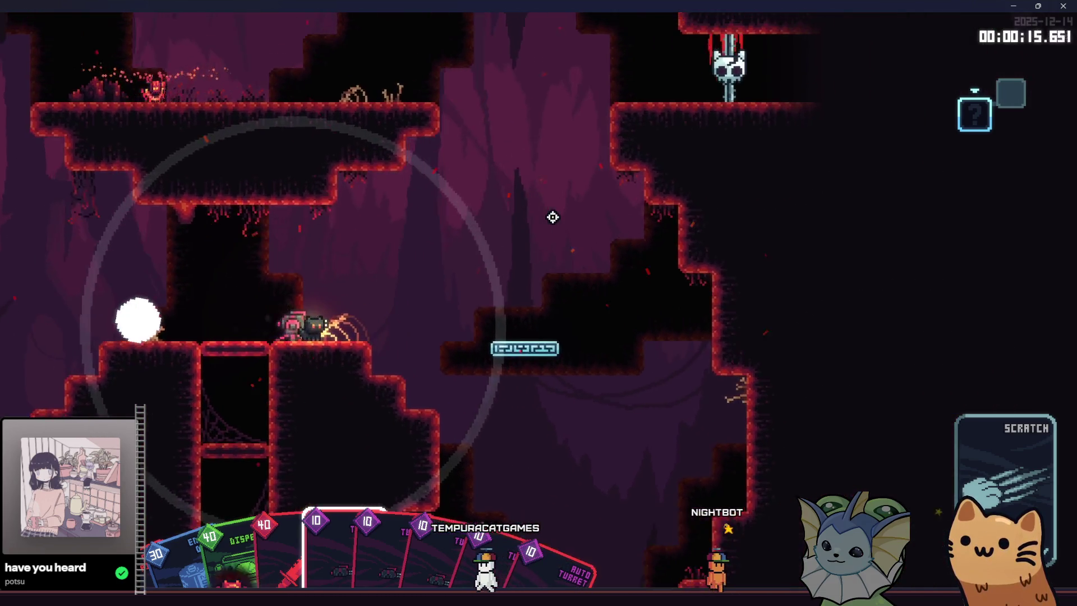
{"action": "key", "text": "d"}
{"action": "left_click", "coordinate": [413, 271]}
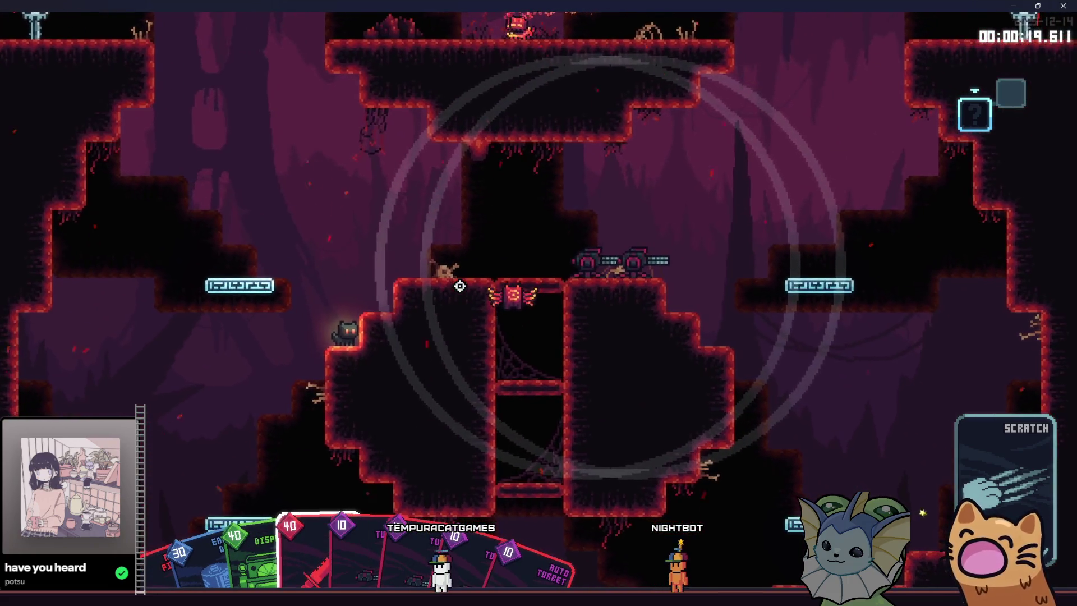
{"action": "key", "text": "space"}
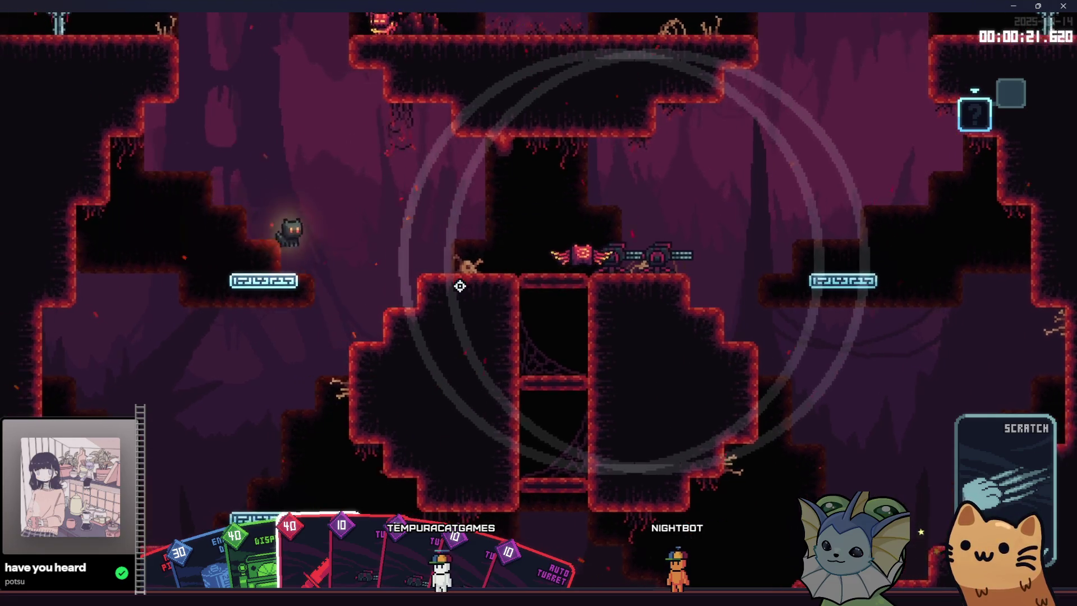
{"action": "left_click", "coordinate": [474, 325]}
Run the cat right through the level, then stop the game with F8.
{"action": "key", "text": "d"}
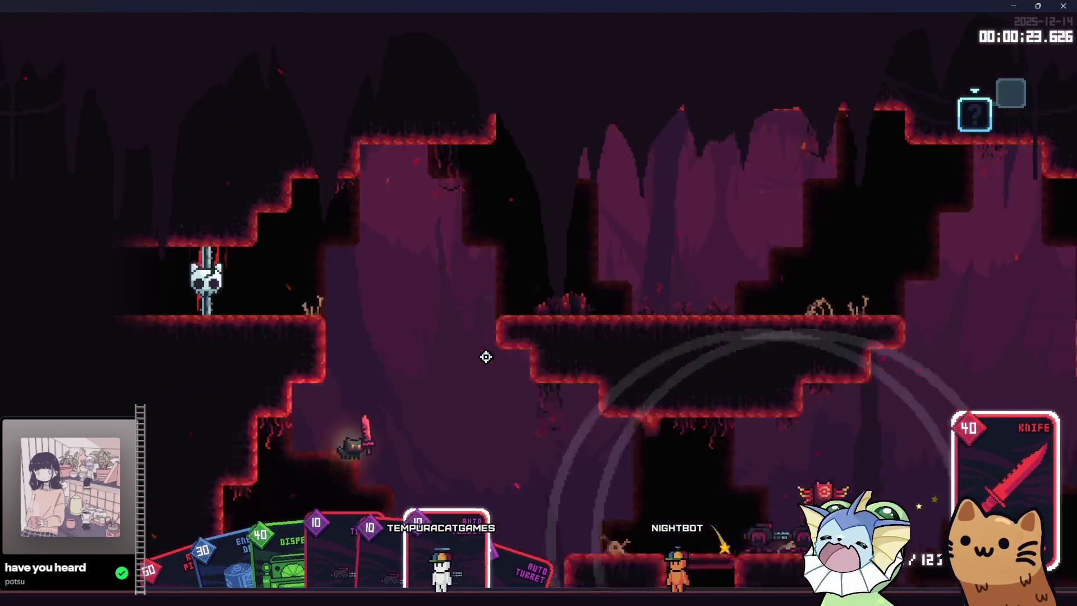
{"action": "key", "text": "a"}
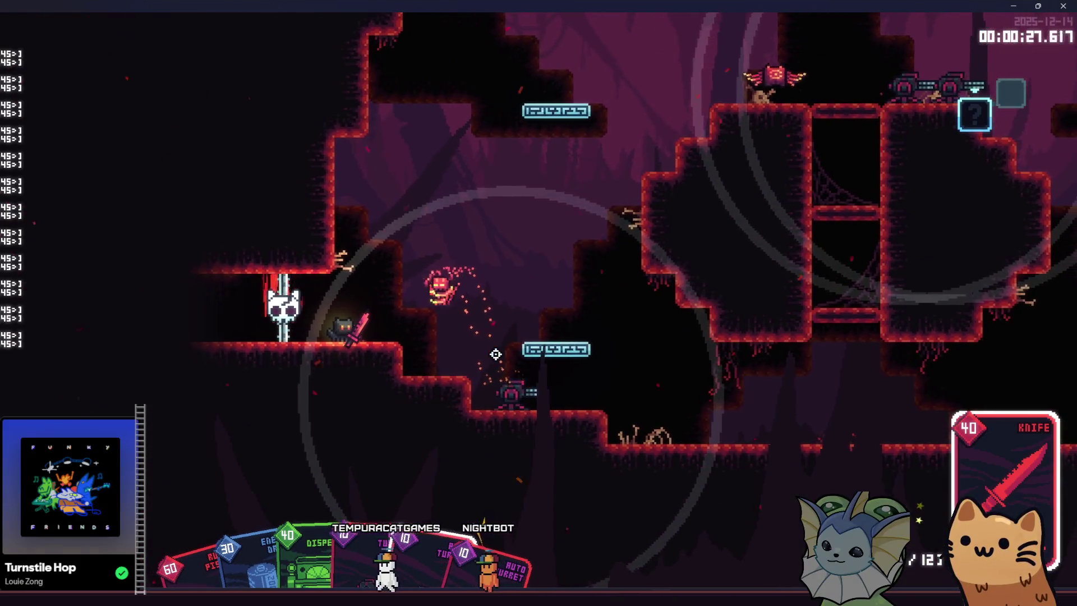
{"action": "key", "text": "d"}
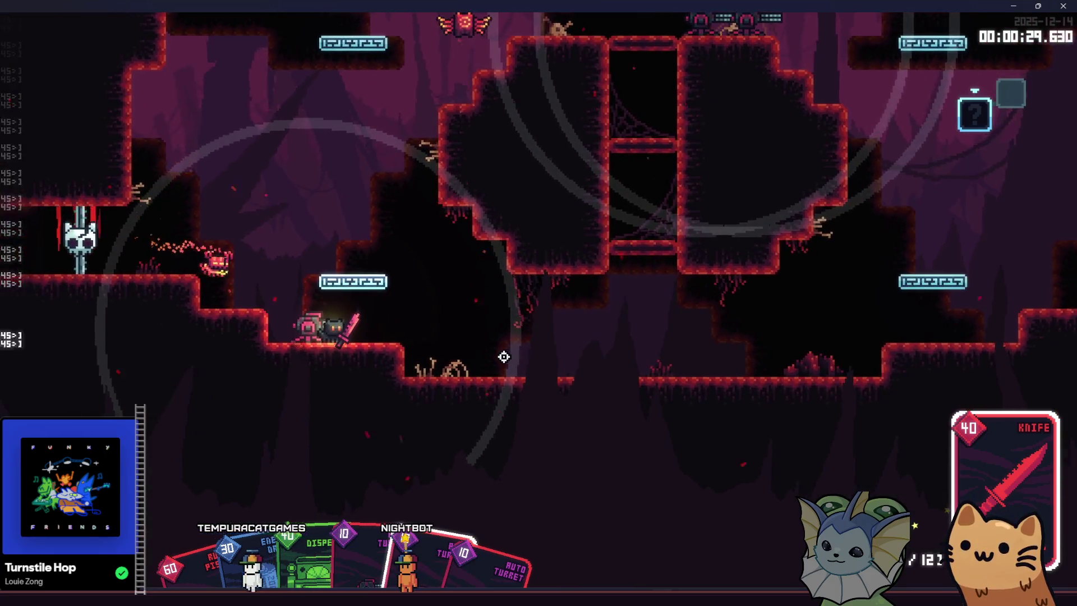
{"action": "key", "text": "d"}
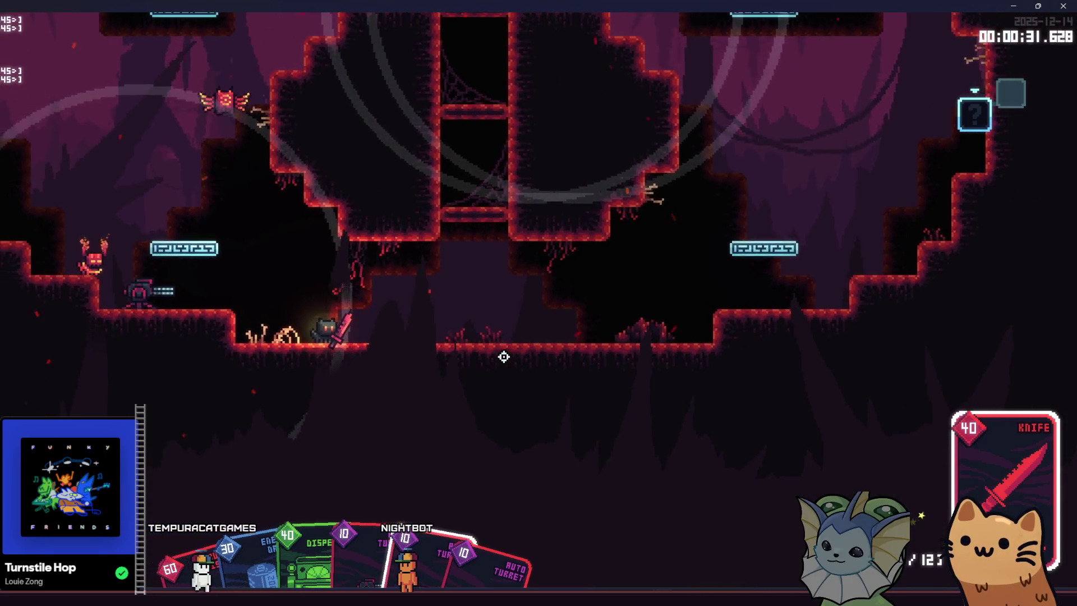
{"action": "key", "text": "d"}
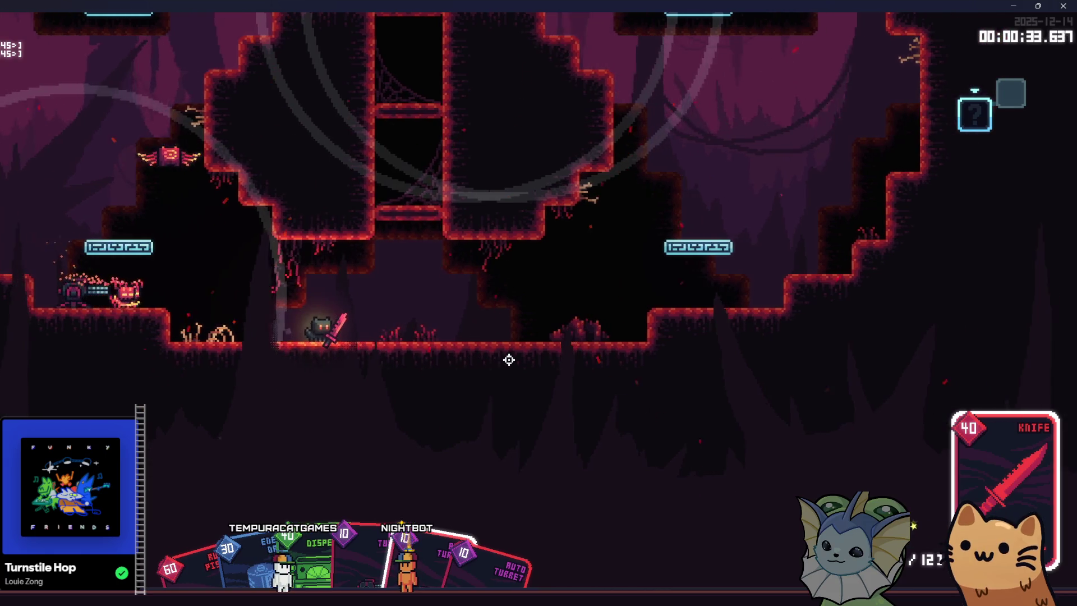
{"action": "key", "text": "d"}
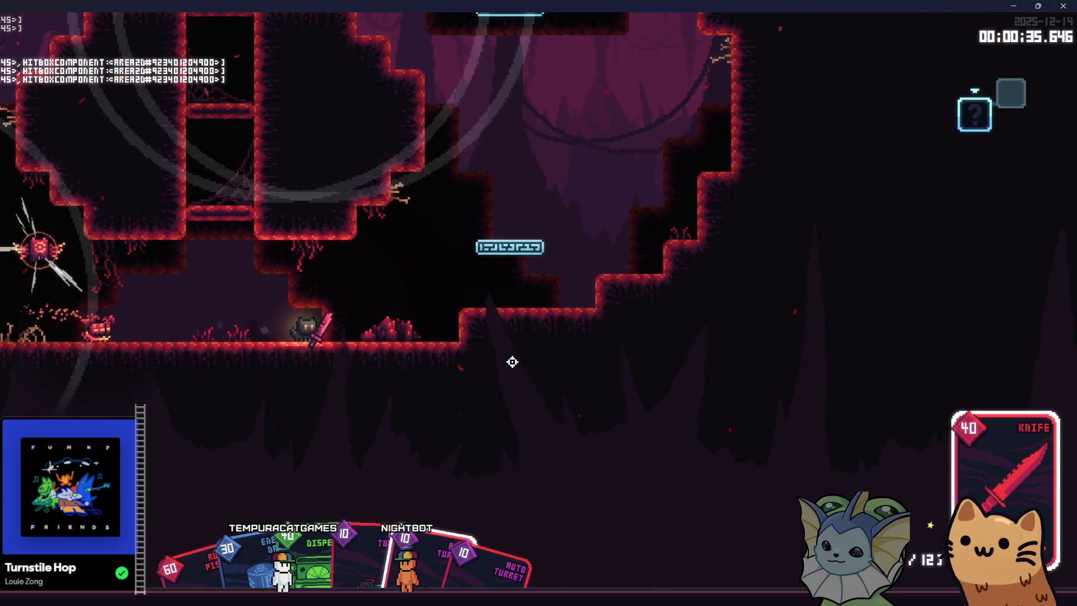
{"action": "key", "text": "space"}
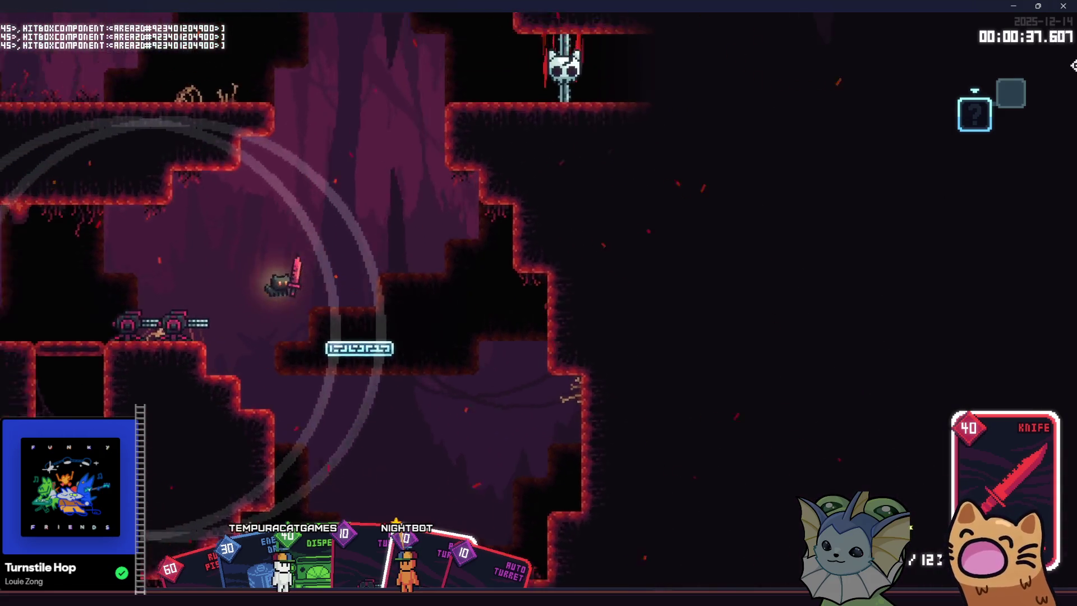
{"action": "key", "text": "F8"}
{"action": "left_click", "coordinate": [366, 273]}
{"action": "scroll", "coordinate": [369, 263], "scroll_direction": "down", "scroll_amount": 4}
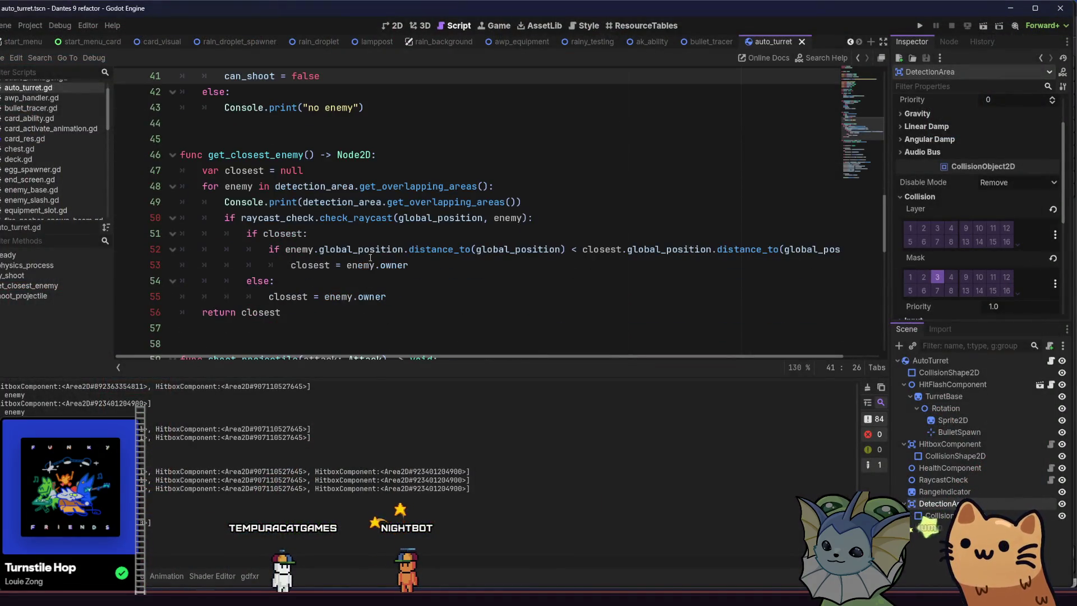
Delete the Console.print(detection_area.get_overlapping_areas()) line from the loop.
{"action": "left_click", "coordinate": [421, 203]}
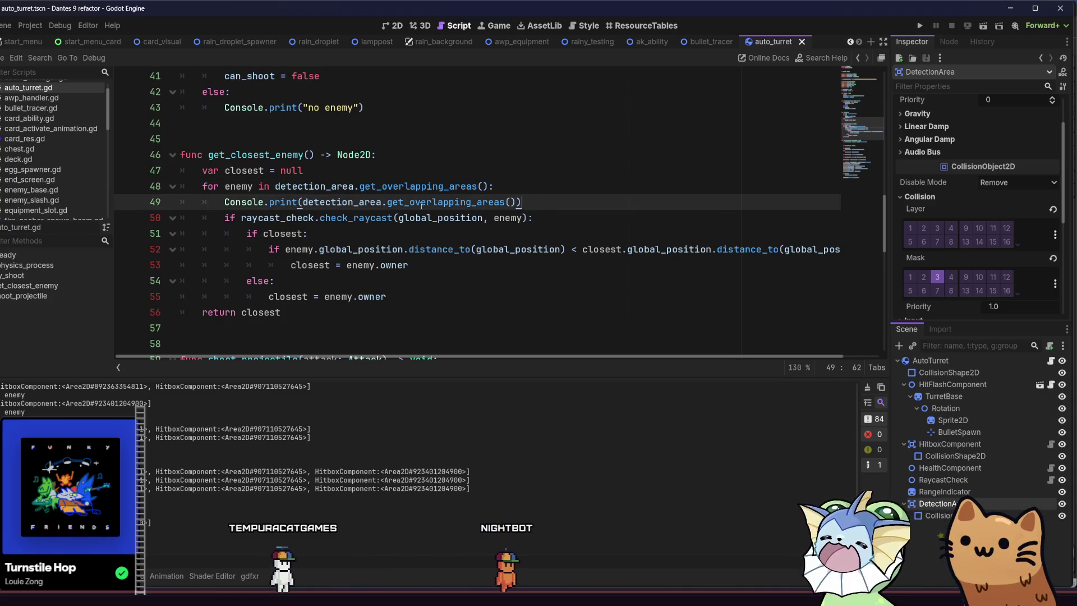
{"action": "left_click", "coordinate": [142, 199], "text": "shift"}
{"action": "key", "text": "BackSpace"}
{"action": "key", "text": "BackSpace"}
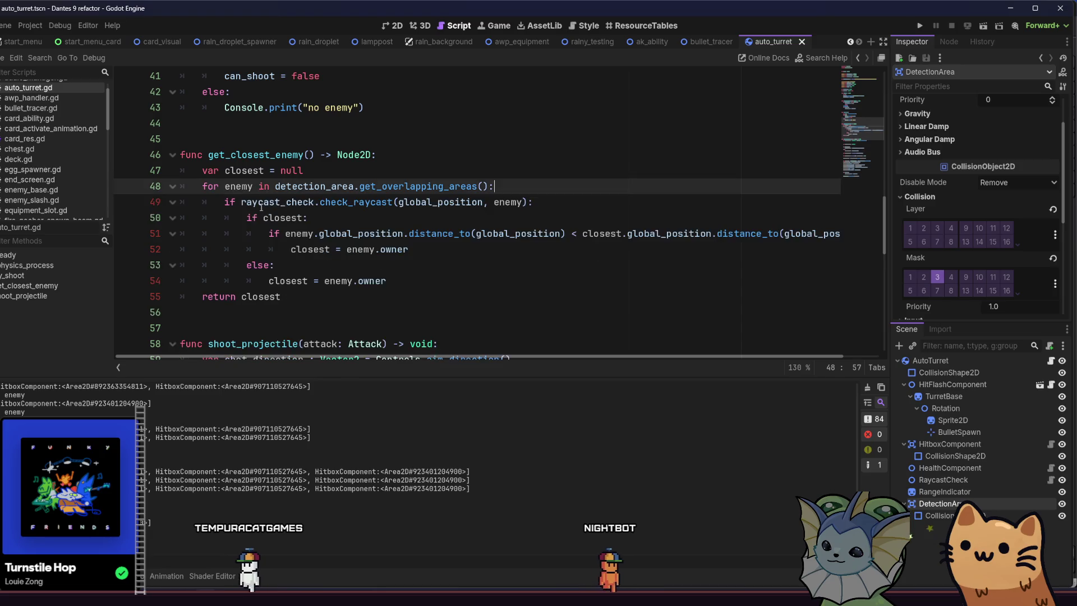
{"action": "scroll", "coordinate": [285, 207], "scroll_direction": "up", "scroll_amount": 1}
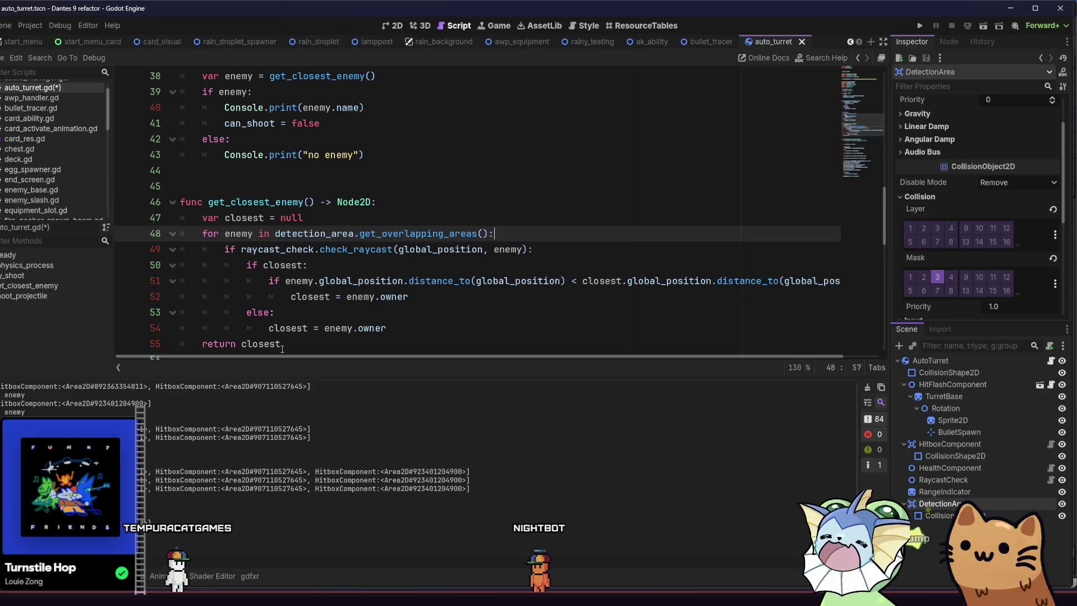
{"action": "left_click", "coordinate": [391, 24]}
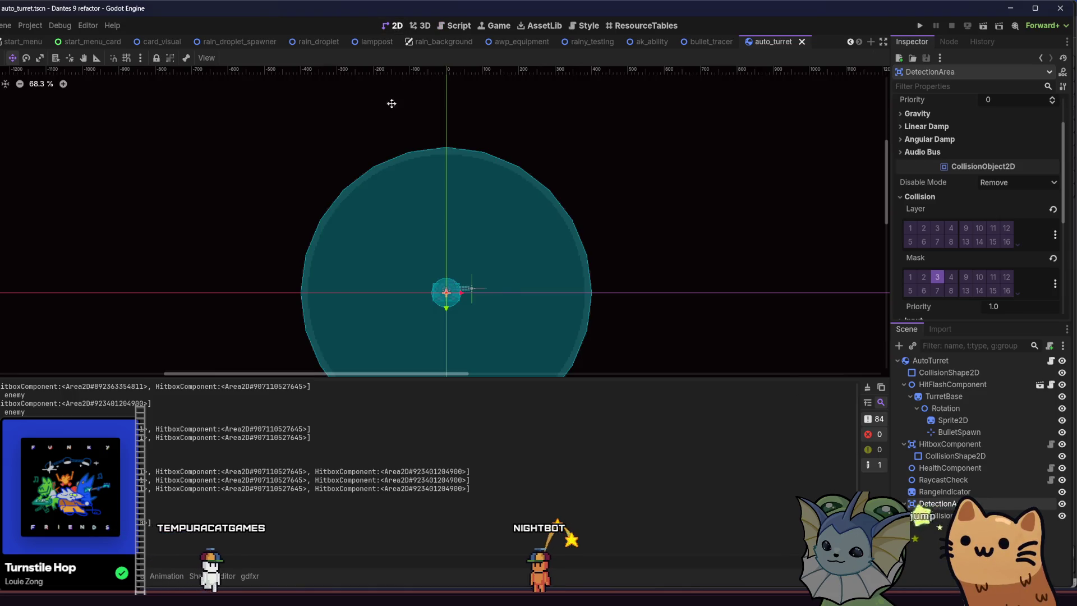
{"action": "key", "text": "shift+f"}
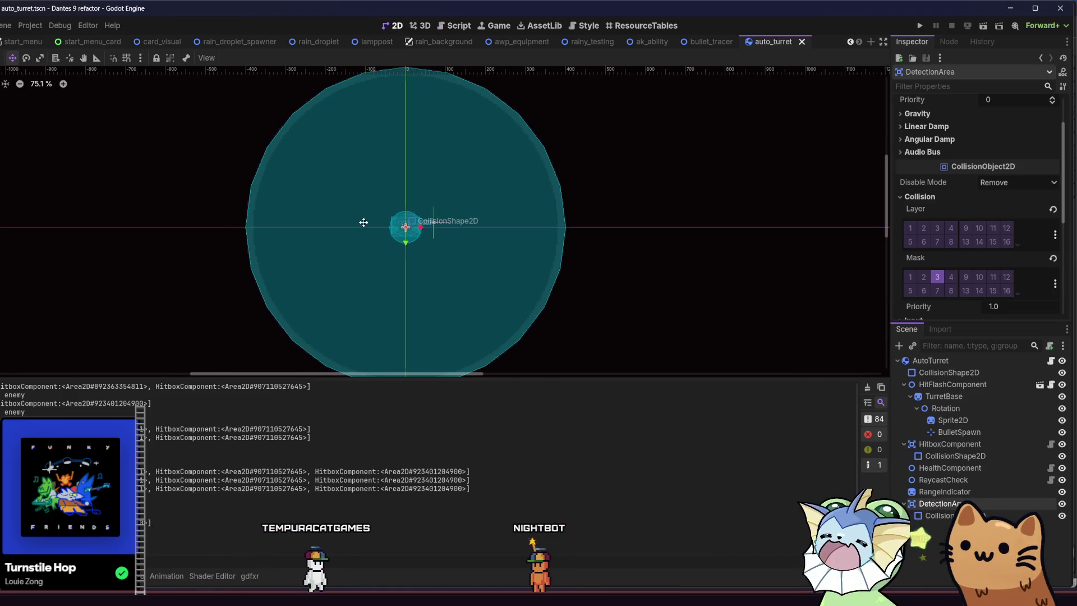
{"action": "scroll", "coordinate": [423, 239], "scroll_direction": "up", "scroll_amount": 10}
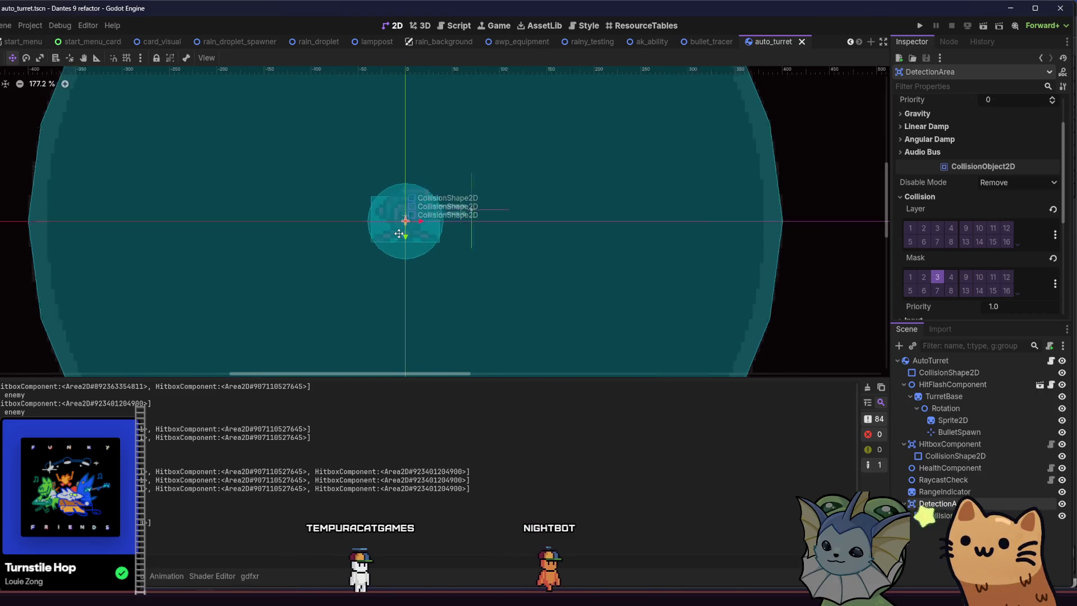
{"action": "scroll", "coordinate": [420, 199], "scroll_direction": "up", "scroll_amount": 10}
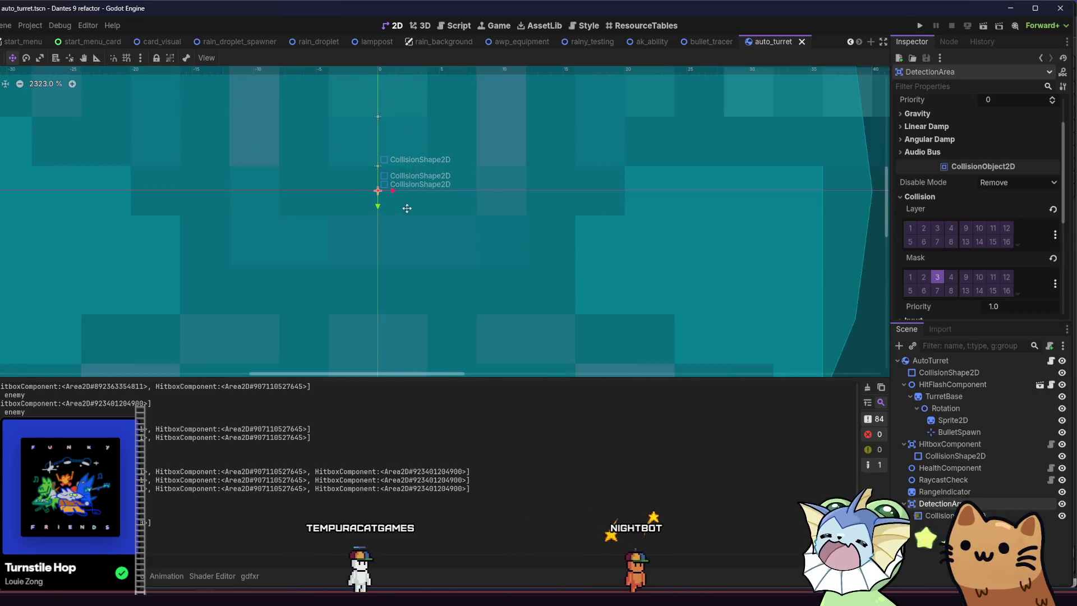
{"action": "scroll", "coordinate": [370, 195], "scroll_direction": "up", "scroll_amount": 3}
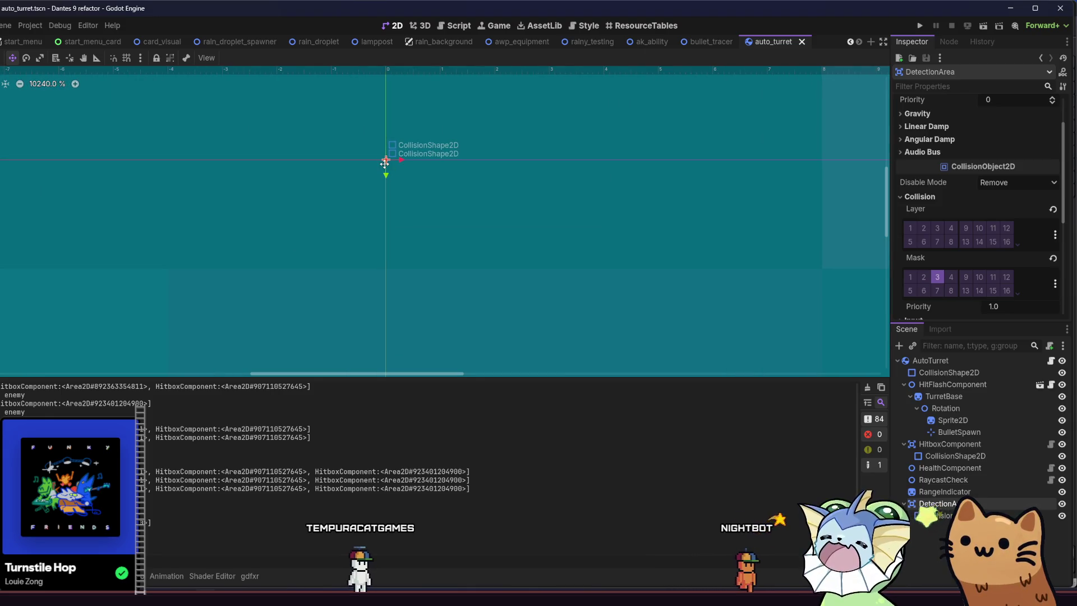
{"action": "scroll", "coordinate": [385, 165], "scroll_direction": "down", "scroll_amount": 10}
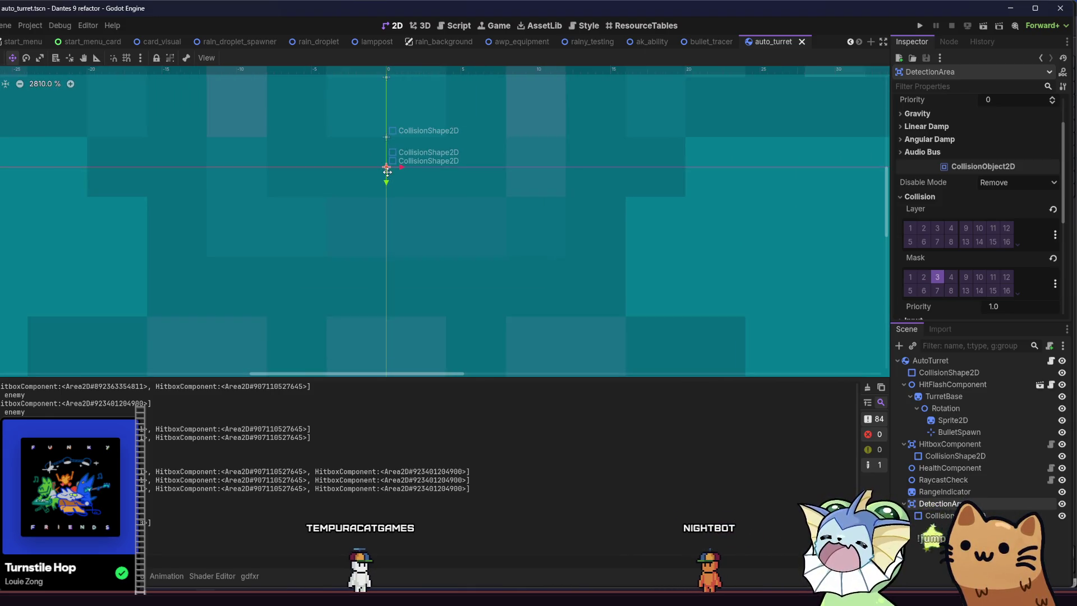
{"action": "scroll", "coordinate": [387, 174], "scroll_direction": "down", "scroll_amount": 7}
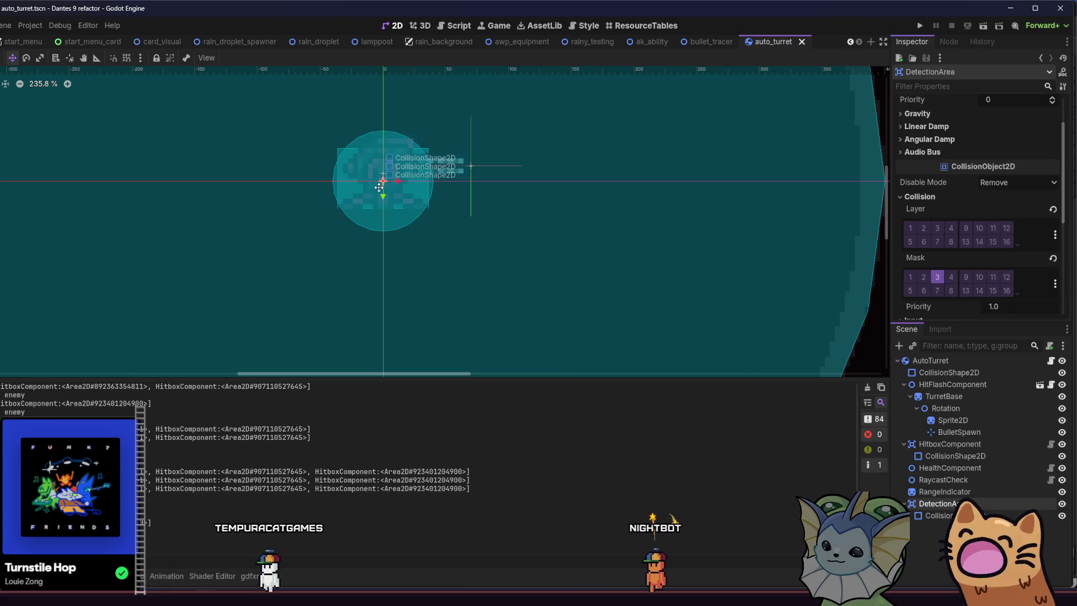
{"action": "scroll", "coordinate": [379, 186], "scroll_direction": "up", "scroll_amount": 4}
{"action": "scroll", "coordinate": [379, 187], "scroll_direction": "down", "scroll_amount": 6}
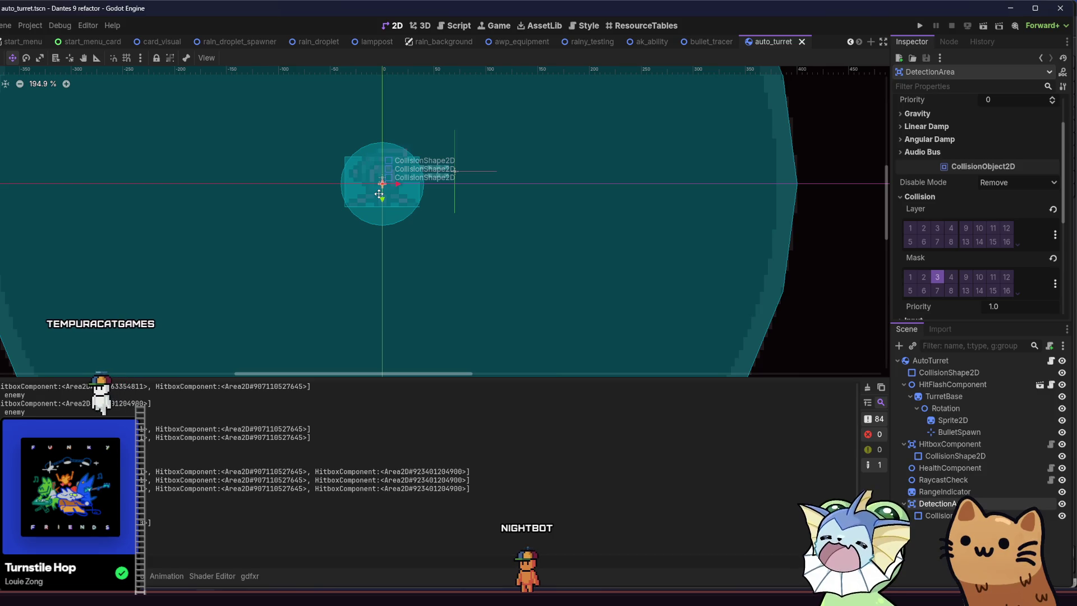
{"action": "scroll", "coordinate": [398, 230], "scroll_direction": "down", "scroll_amount": 1}
{"action": "left_click", "coordinate": [1, 59]}
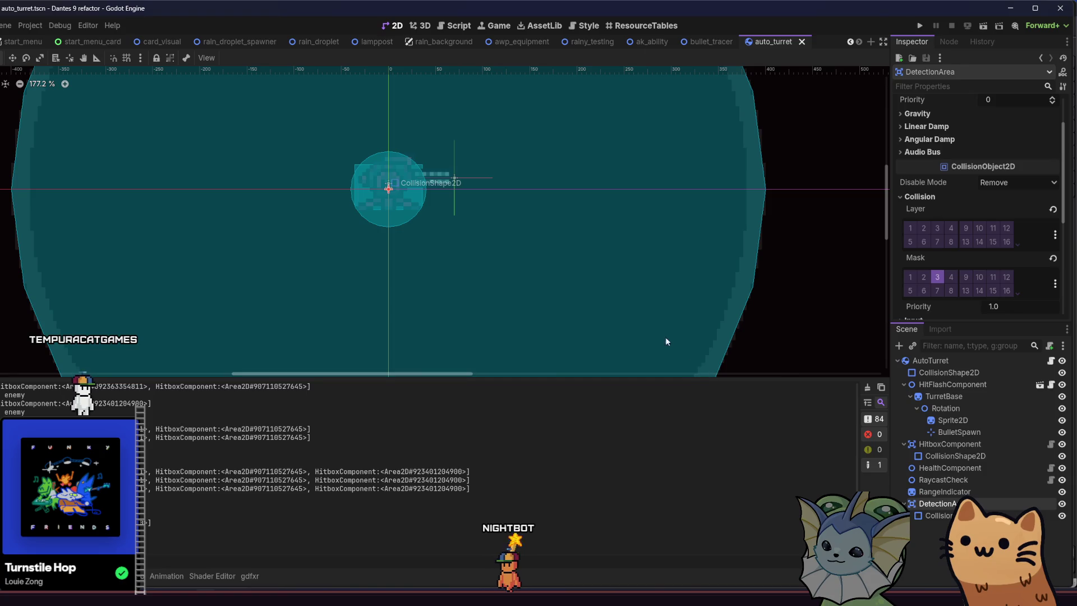
{"action": "scroll", "coordinate": [618, 298], "scroll_direction": "down", "scroll_amount": 4}
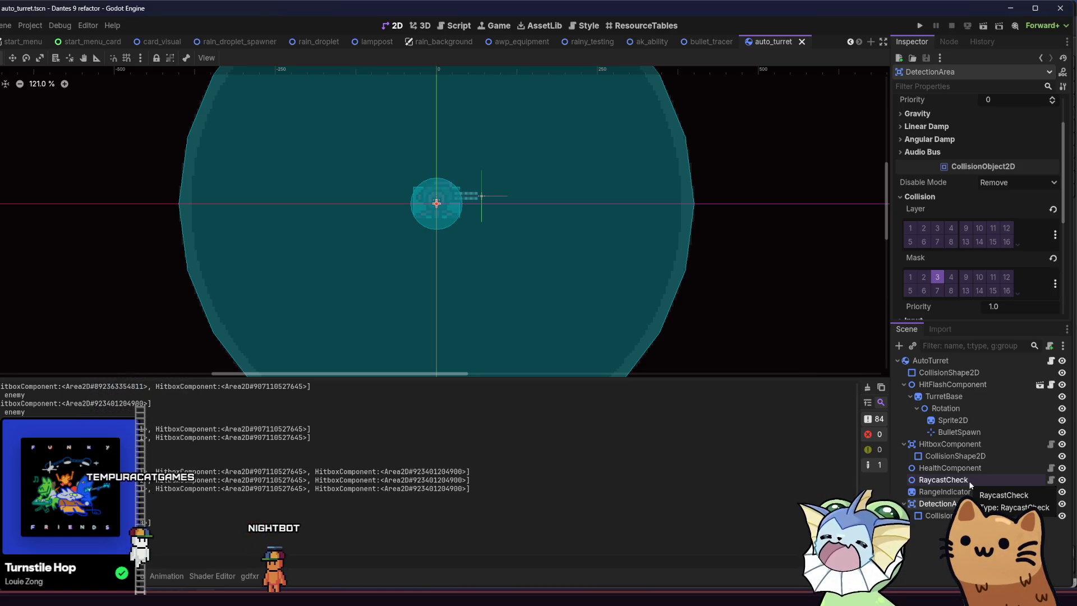
{"action": "left_click", "coordinate": [985, 506]}
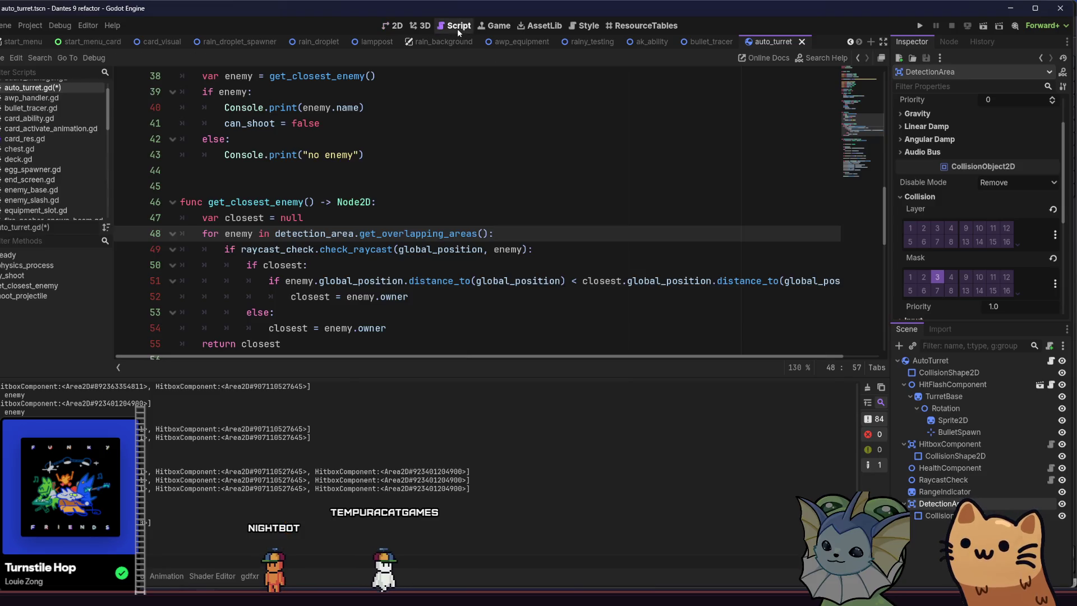
{"action": "left_click", "coordinate": [458, 29]}
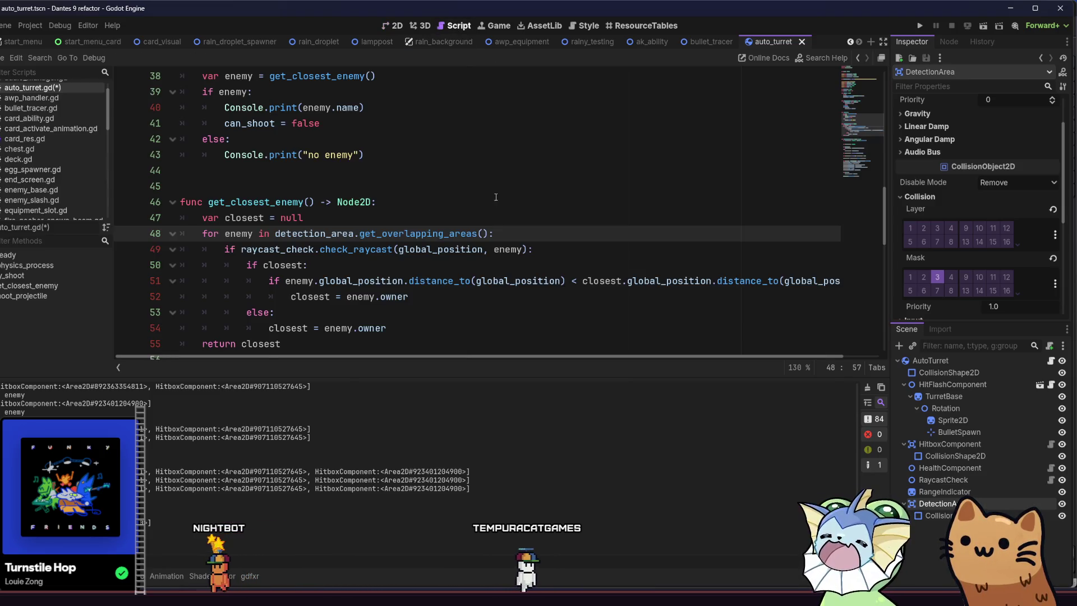
{"action": "scroll", "coordinate": [495, 197], "scroll_direction": "down", "scroll_amount": 1}
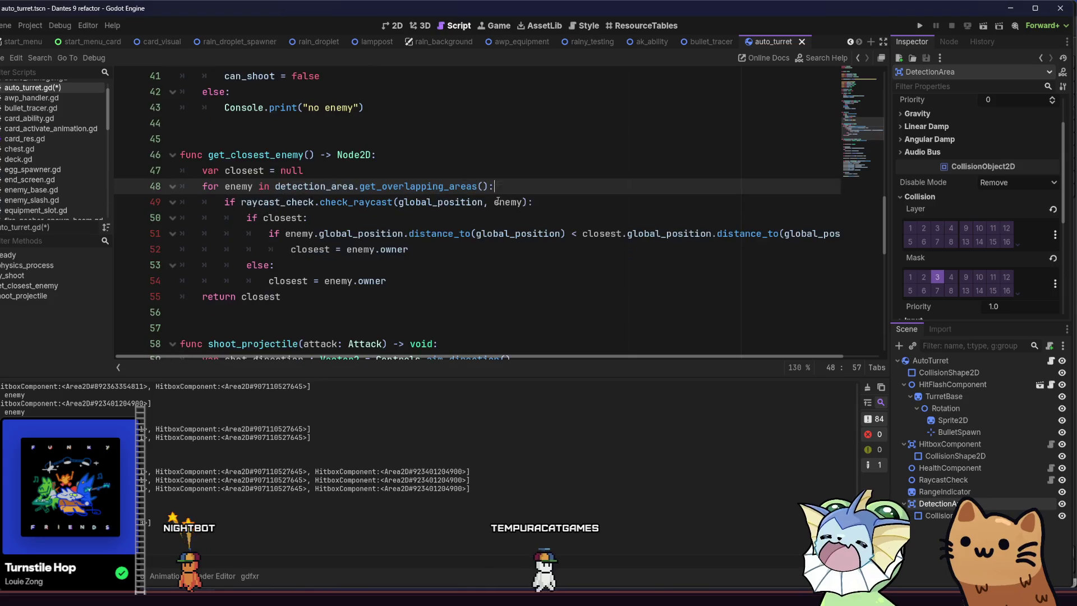
{"action": "left_click", "coordinate": [293, 203]}
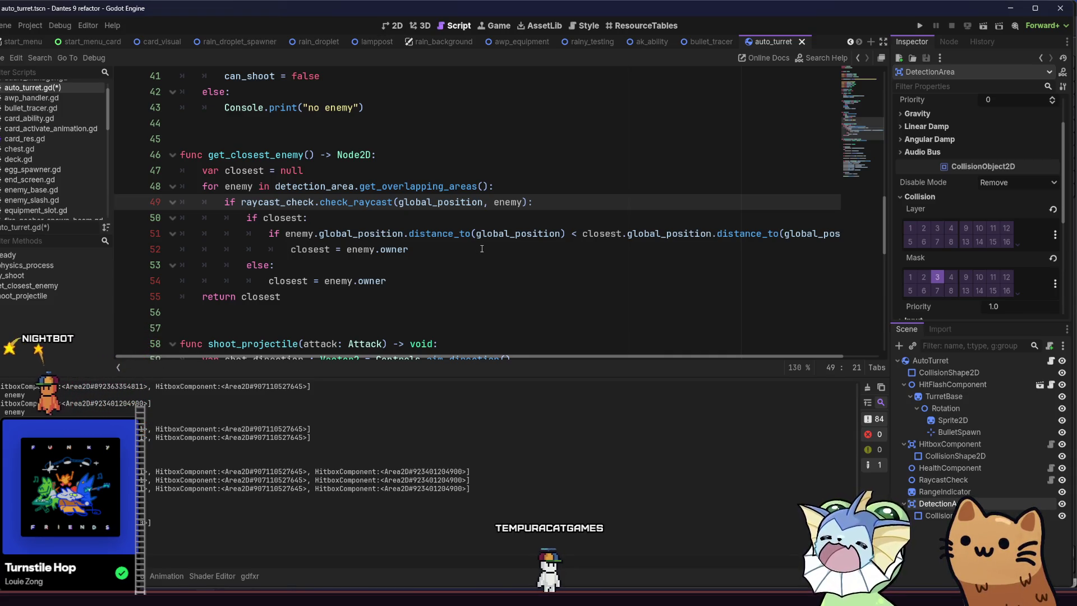
{"action": "left_click", "coordinate": [393, 25]}
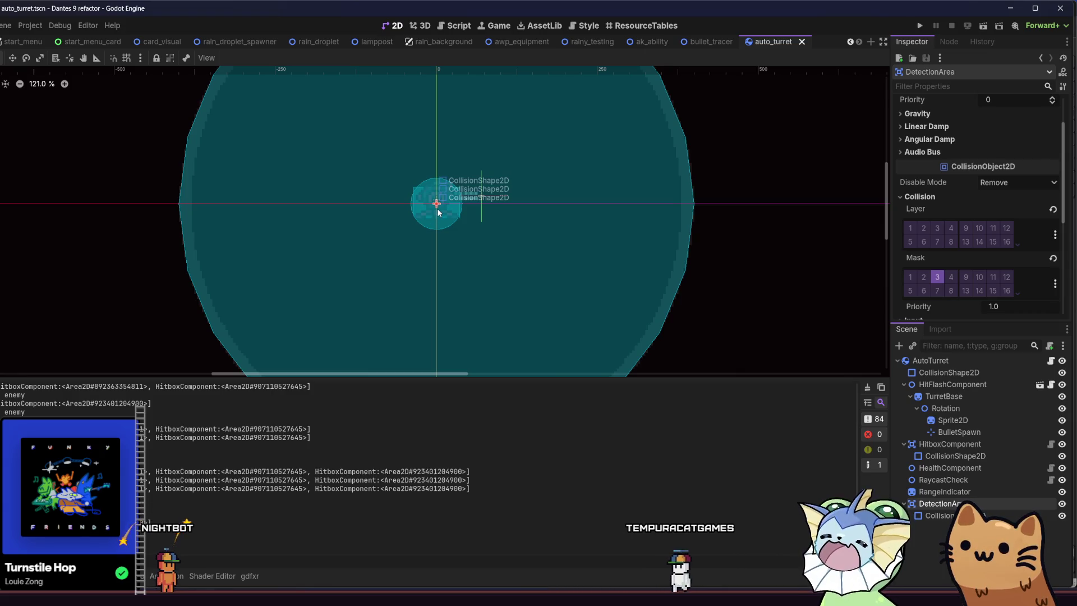
{"action": "left_click", "coordinate": [458, 25]}
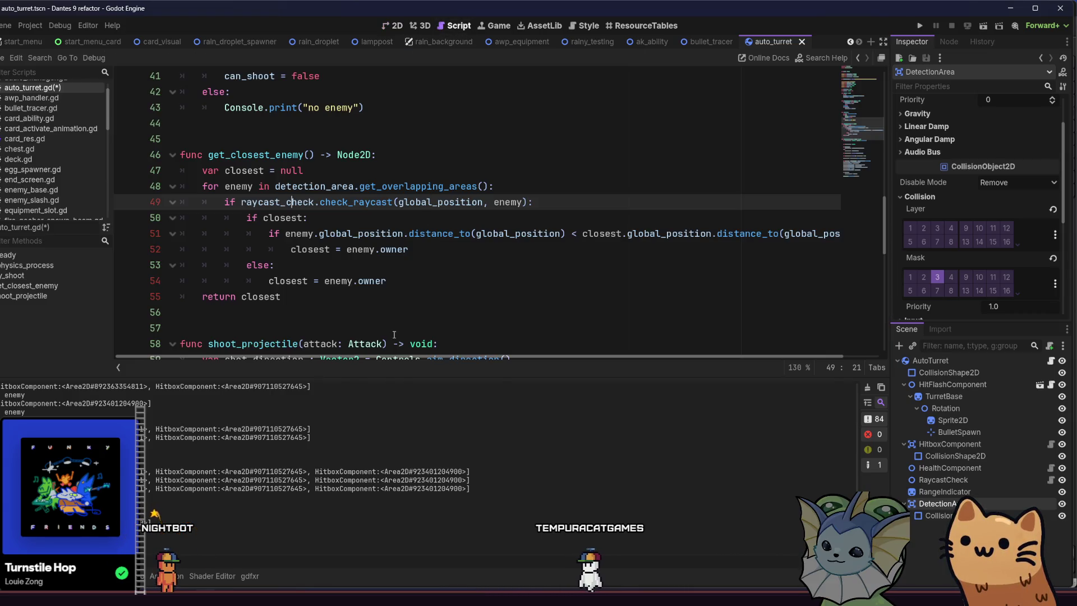
{"action": "mouse_move", "coordinate": [410, 357]}
{"action": "left_mouse_down"}
{"action": "mouse_move", "coordinate": [448, 356]}
{"action": "mouse_move", "coordinate": [397, 355]}
{"action": "left_mouse_up"}
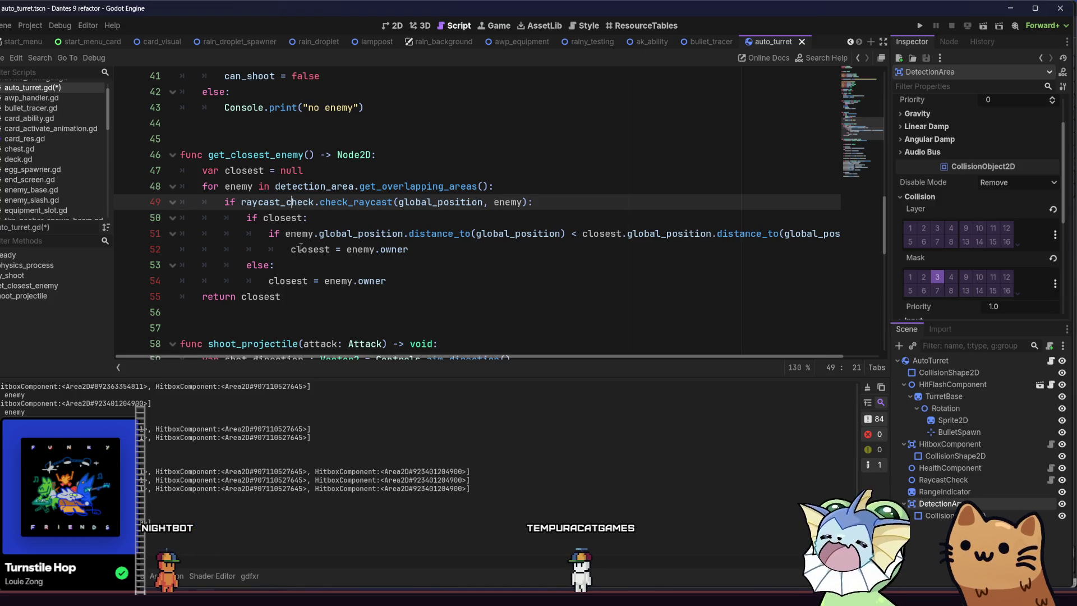
{"action": "left_click", "coordinate": [309, 217]}
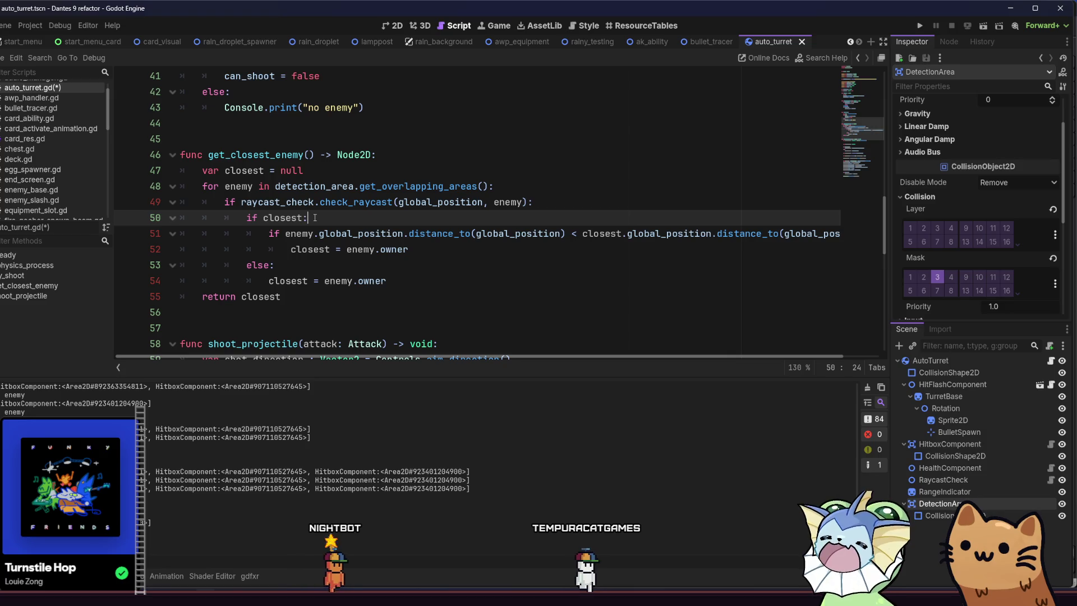
{"action": "mouse_move", "coordinate": [346, 249]}
{"action": "left_mouse_down"}
{"action": "mouse_move", "coordinate": [406, 249]}
{"action": "mouse_move", "coordinate": [346, 250]}
{"action": "left_mouse_up"}
{"action": "left_click", "coordinate": [367, 249]}
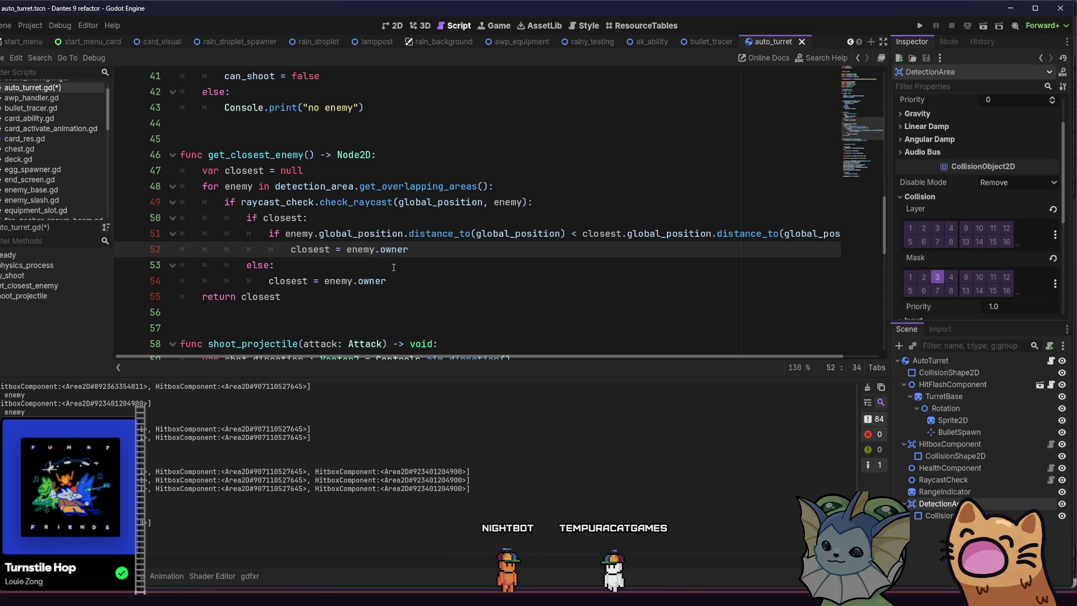
{"action": "left_click", "coordinate": [369, 267]}
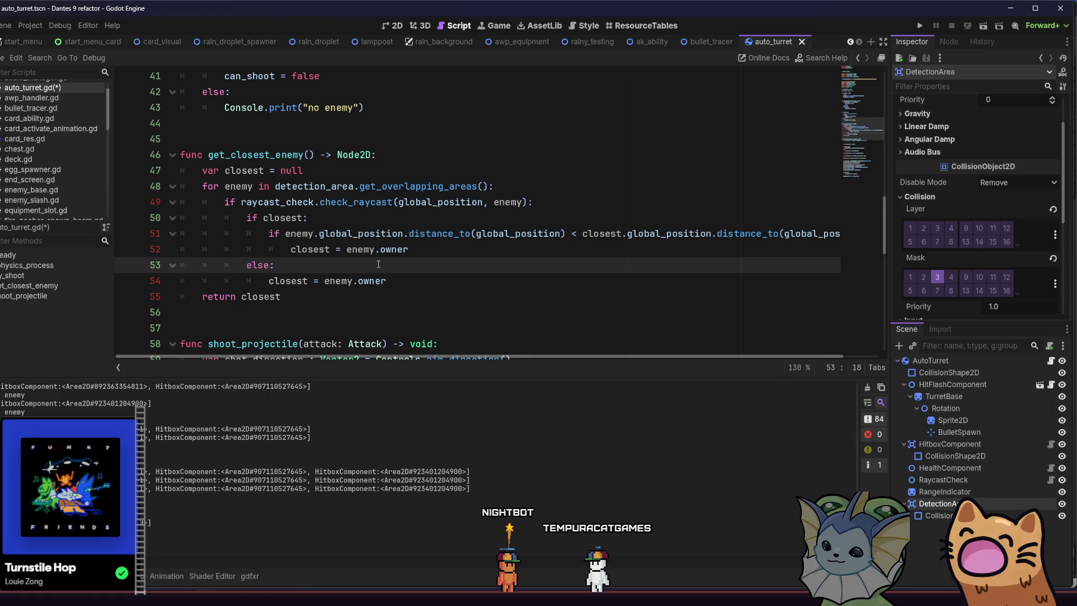
{"action": "left_click", "coordinate": [445, 252]}
{"action": "double_click", "coordinate": [365, 250]}
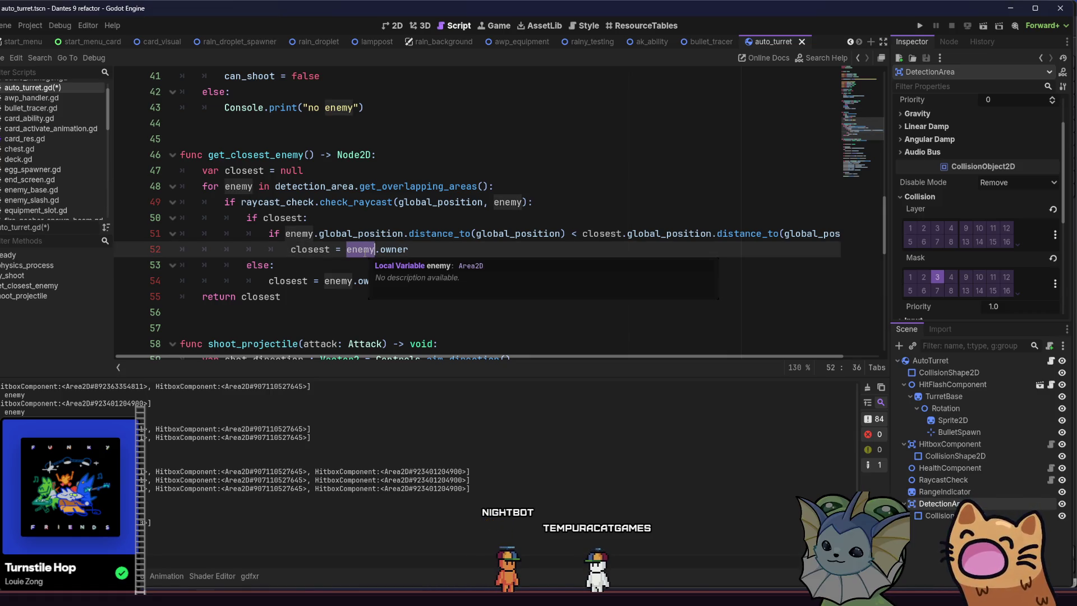
{"action": "left_click", "coordinate": [381, 251]}
{"action": "double_click", "coordinate": [390, 251]}
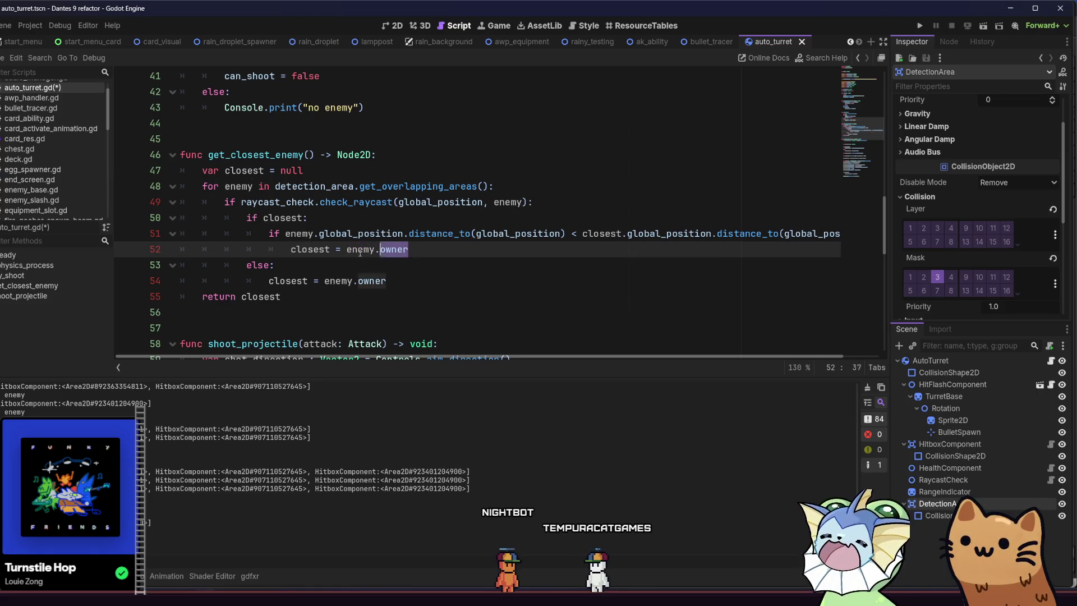
{"action": "left_click", "coordinate": [345, 250], "text": "shift"}
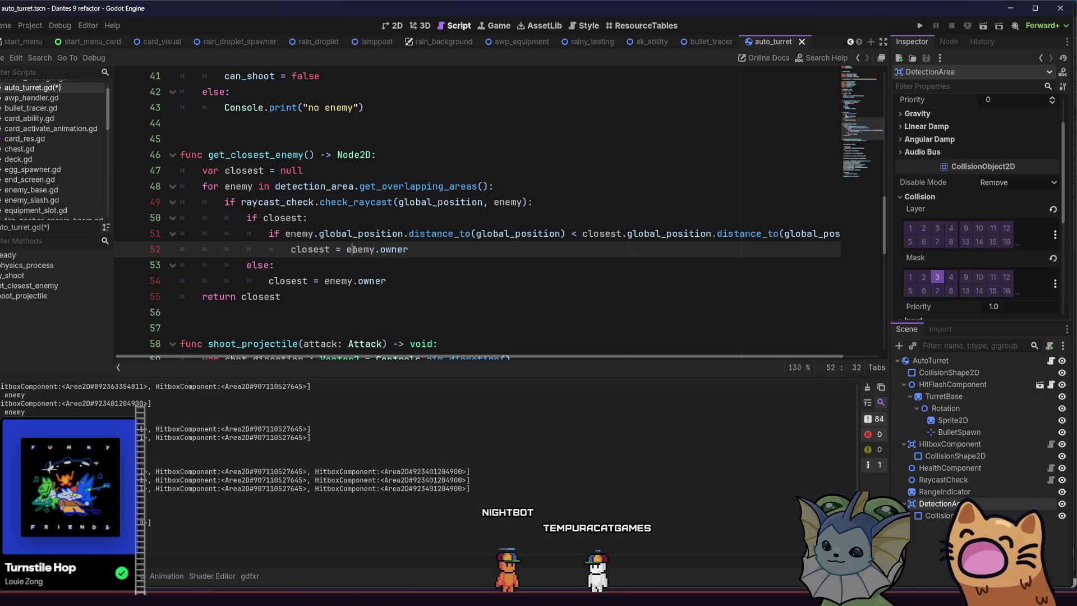
{"action": "double_click", "coordinate": [350, 249]}
{"action": "mouse_move", "coordinate": [364, 251]}
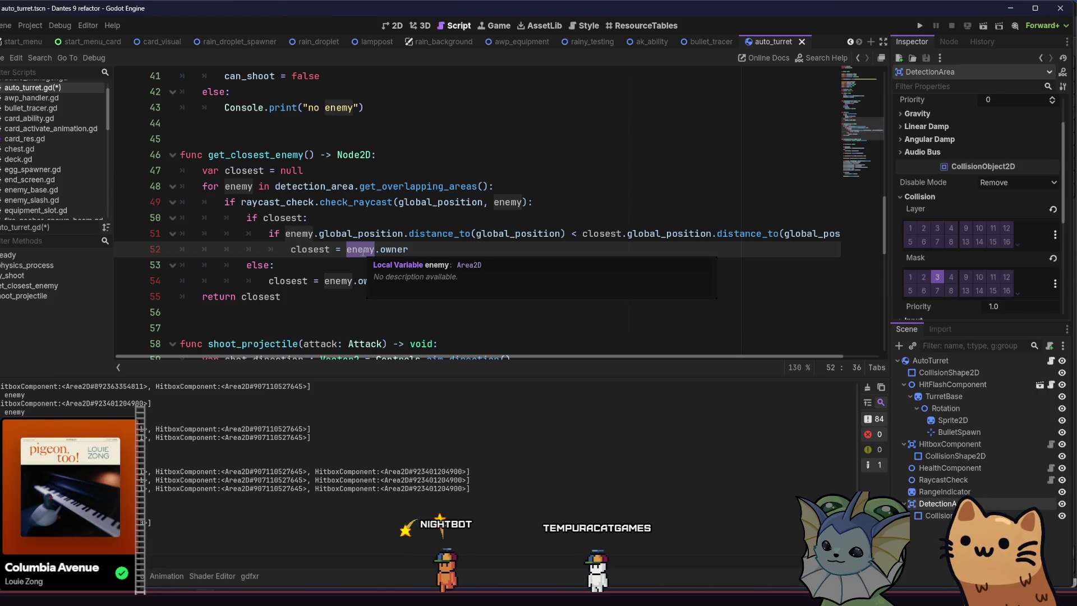
{"action": "left_click", "coordinate": [364, 250]}
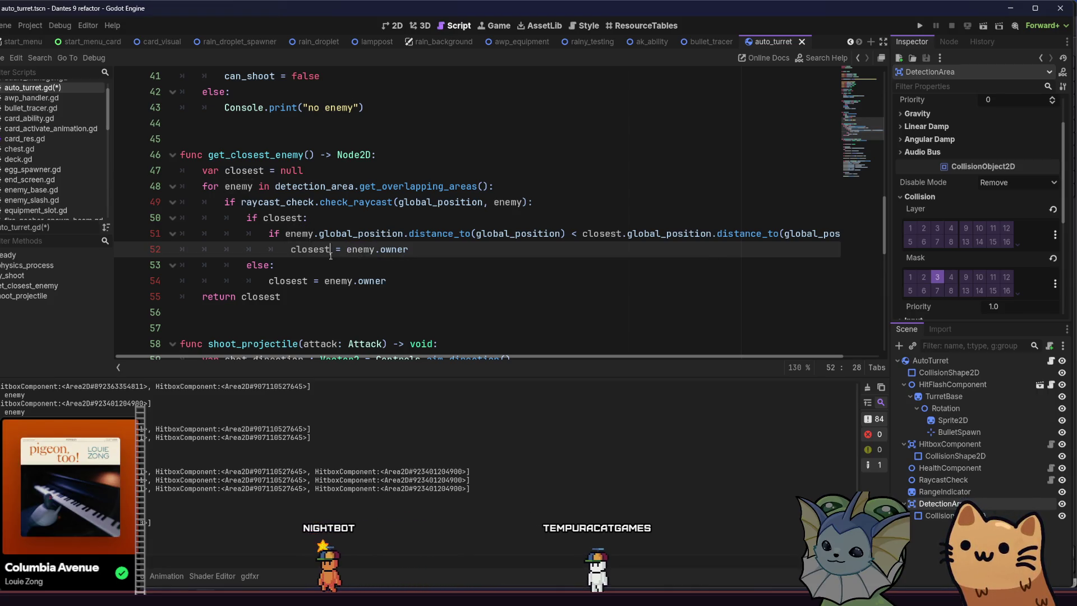
{"action": "triple_click", "coordinate": [370, 250]}
{"action": "left_click", "coordinate": [369, 249]}
{"action": "double_click", "coordinate": [369, 249]}
{"action": "left_click", "coordinate": [409, 260]}
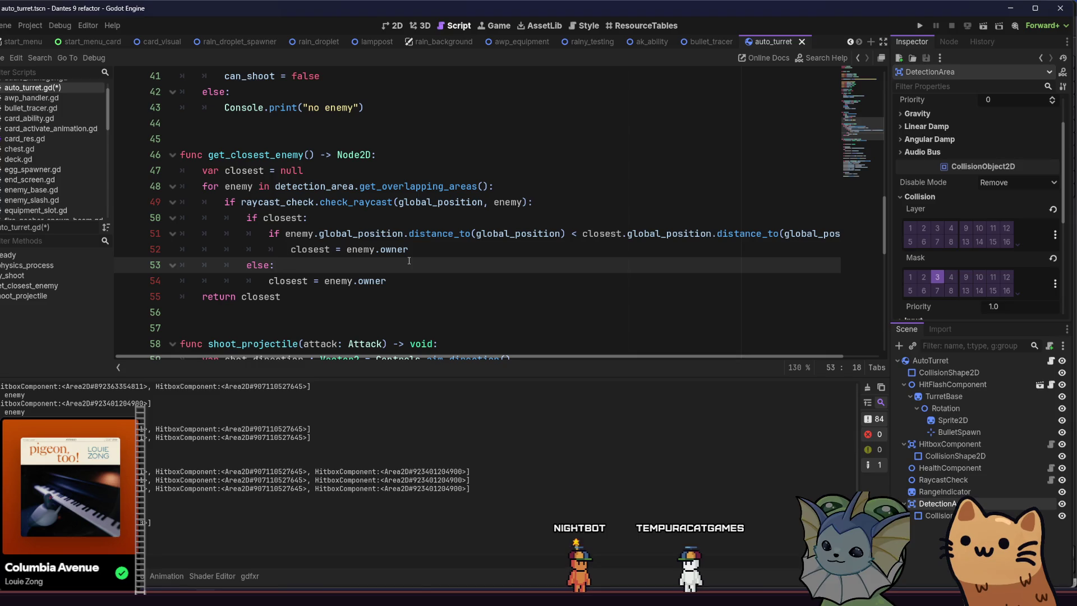
{"action": "mouse_move", "coordinate": [396, 257]}
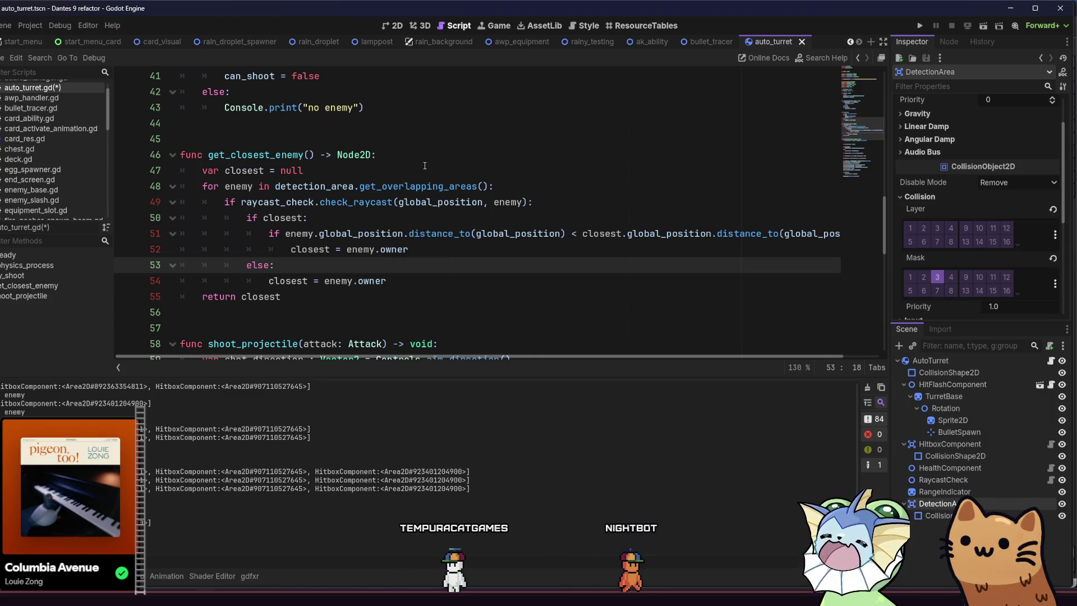
{"action": "left_click", "coordinate": [357, 167]}
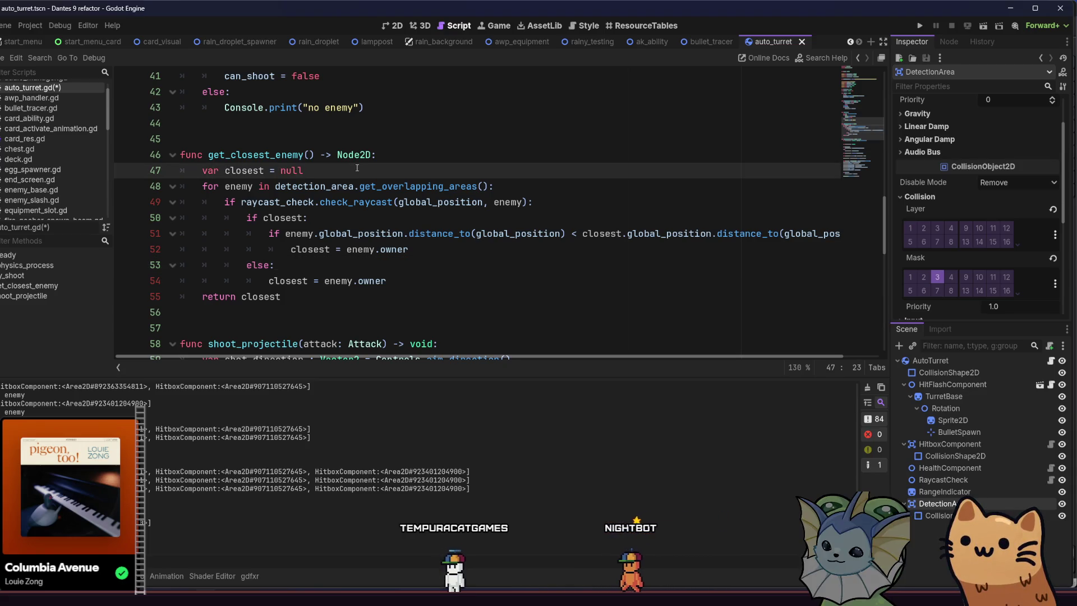
Add var min_distance = INF below var closest and delete the if closest: line.
{"action": "key", "text": "Return"}
{"action": "type", "text": "var min_dist"}
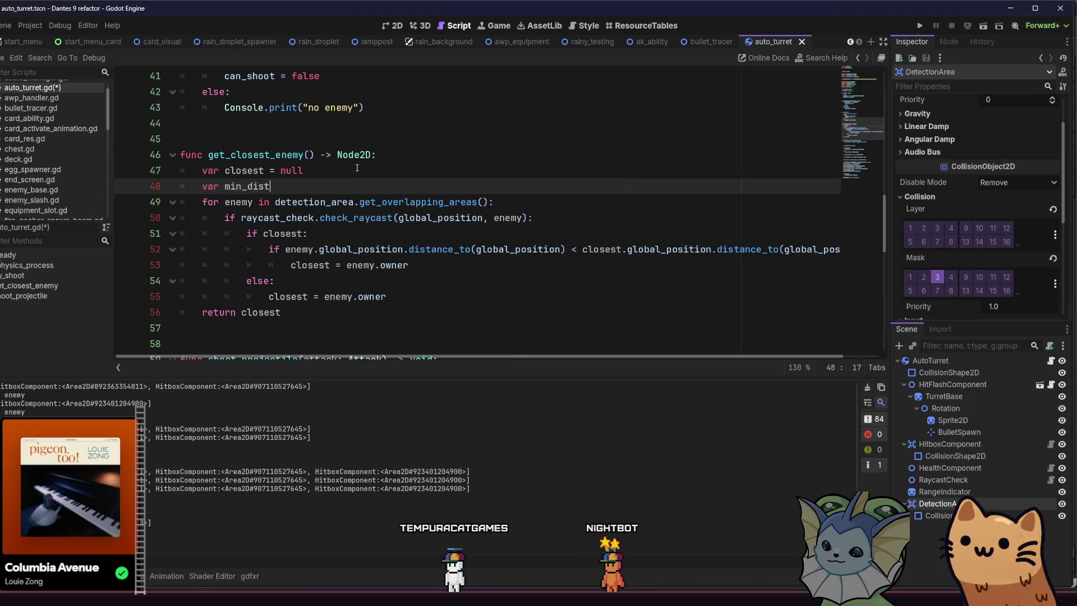
{"action": "type", "text": " : "}
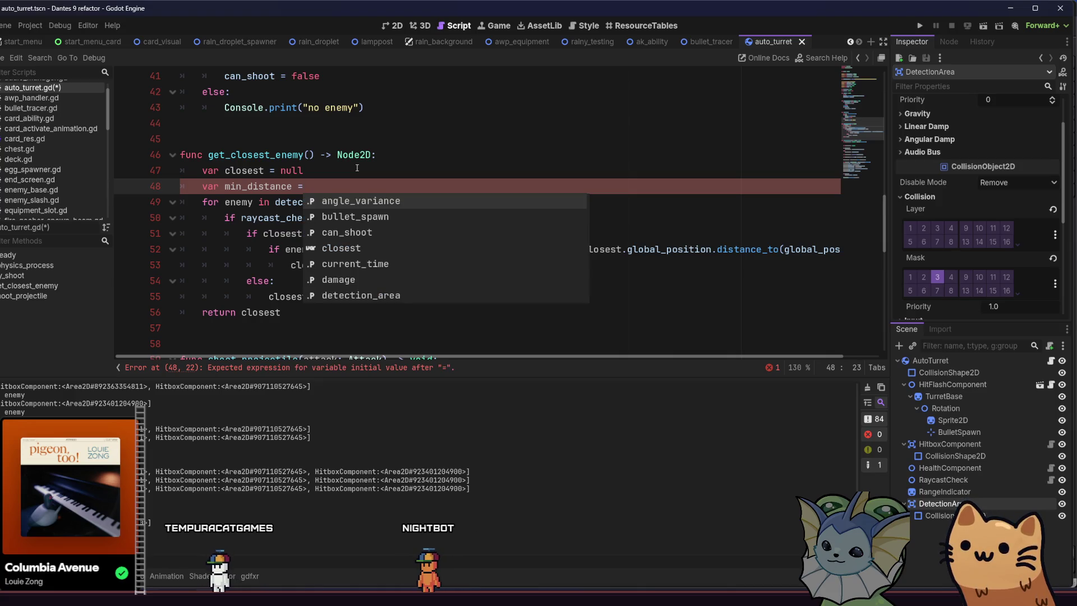
{"action": "type", "text": " inf"}
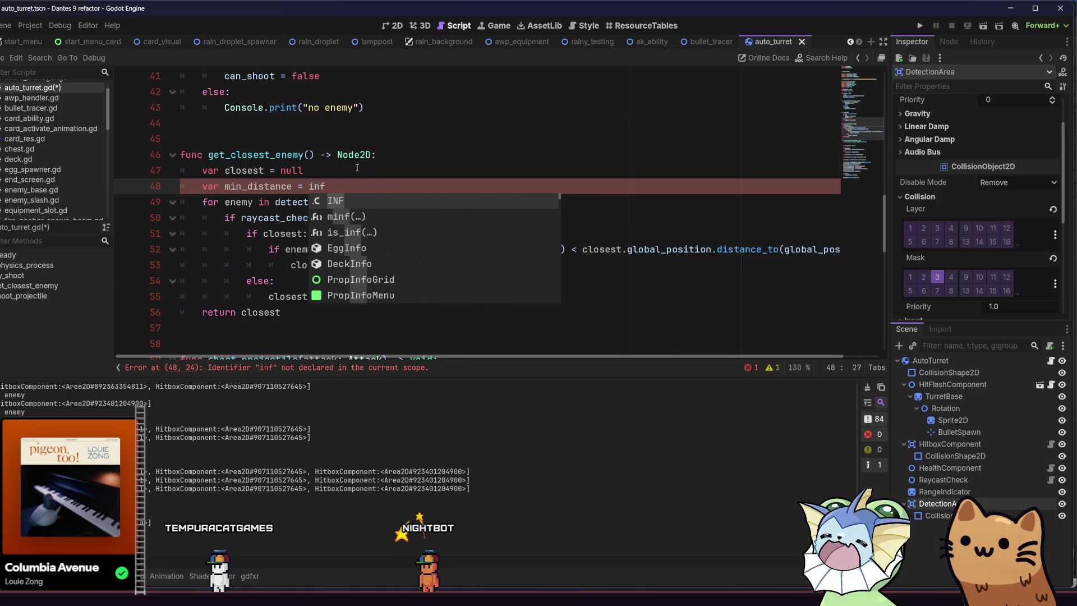
{"action": "key", "text": "Return"}
{"action": "left_click", "coordinate": [357, 170]}
{"action": "left_click", "coordinate": [388, 201]}
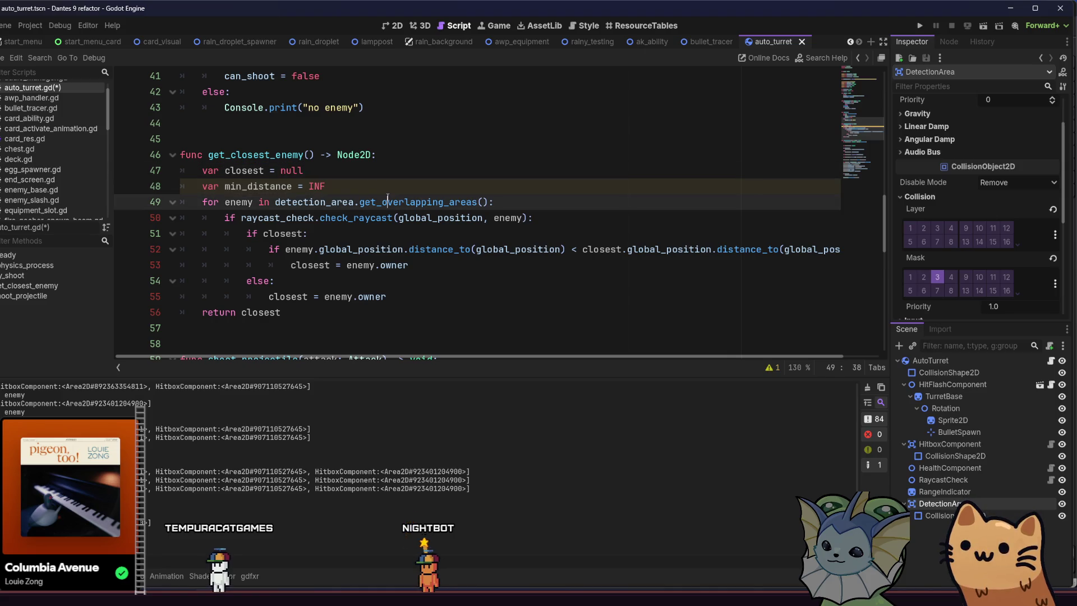
{"action": "left_click", "coordinate": [397, 188]}
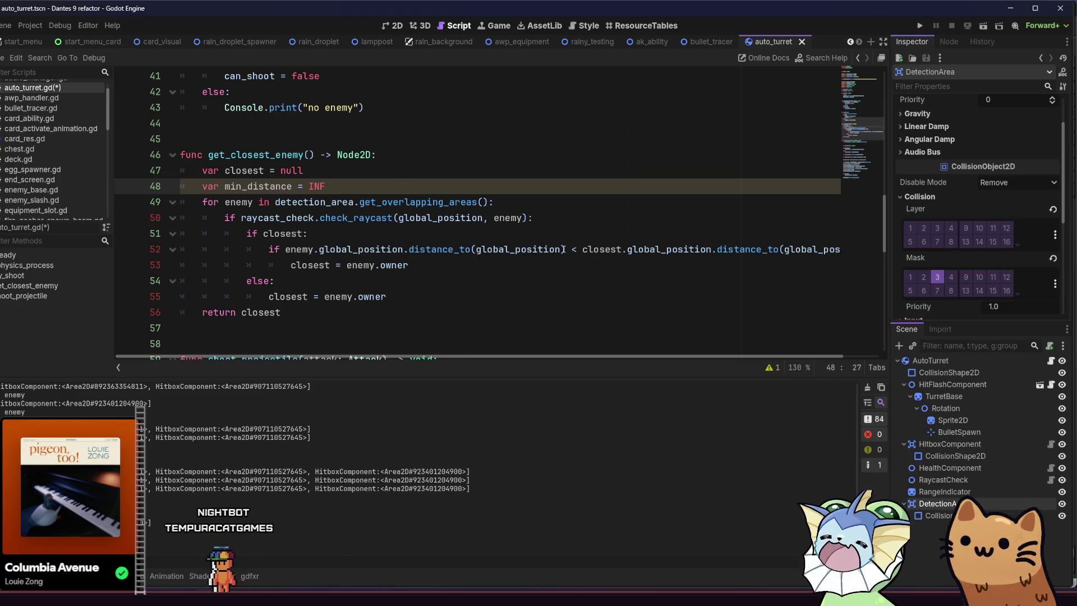
{"action": "triple_click", "coordinate": [306, 233]}
{"action": "key", "text": "BackSpace"}
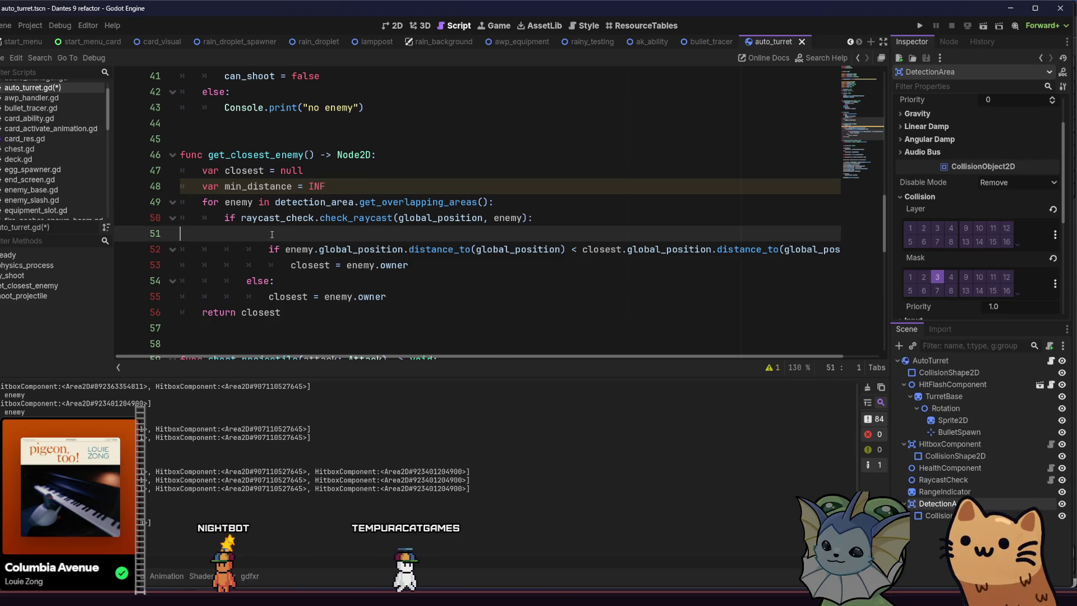
Dedent the distance check block and compare against min_distance instead of closest's distance.
{"action": "key", "text": "Delete"}
{"action": "key", "text": "shift+Tab"}
{"action": "key", "text": "Down"}
{"action": "key", "text": "shift+Tab"}
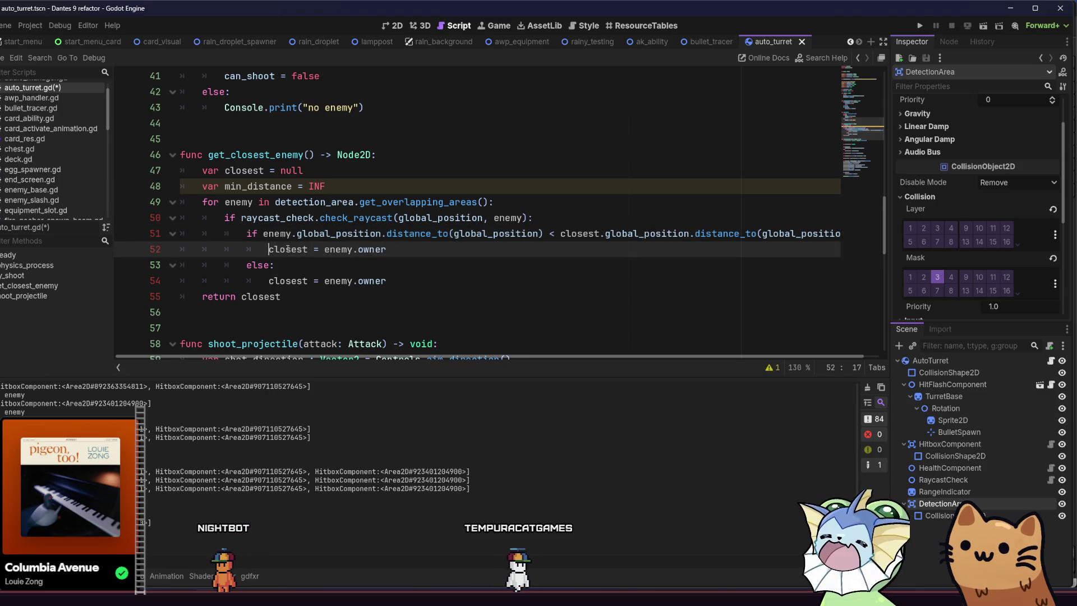
{"action": "left_click_drag", "start_coordinate": [265, 235], "coordinate": [854, 238]}
{"action": "key", "text": "BackSpace"}
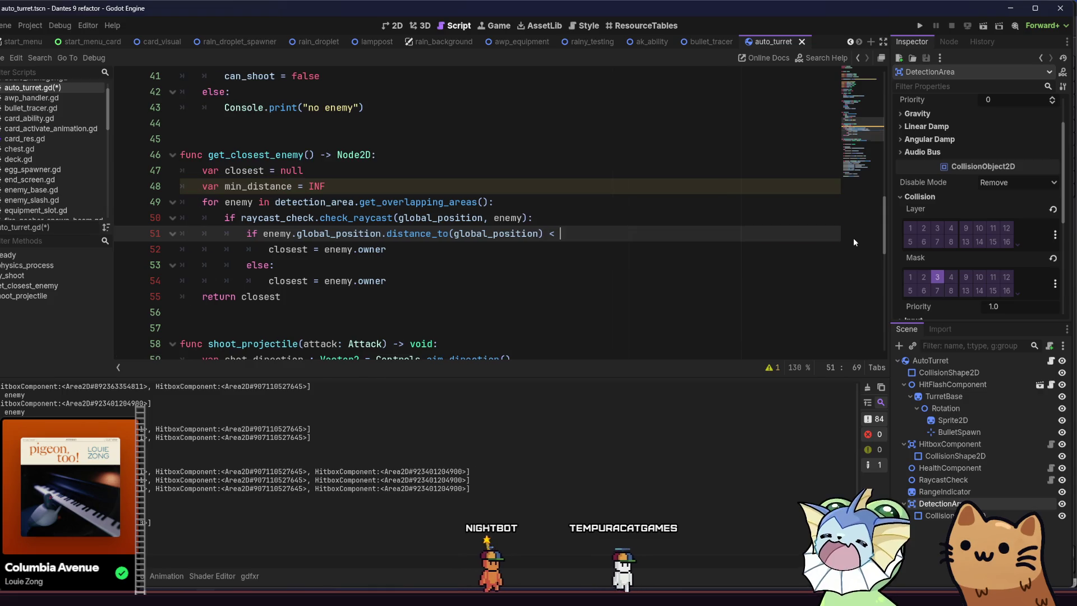
{"action": "type", "text": "min_distance"}
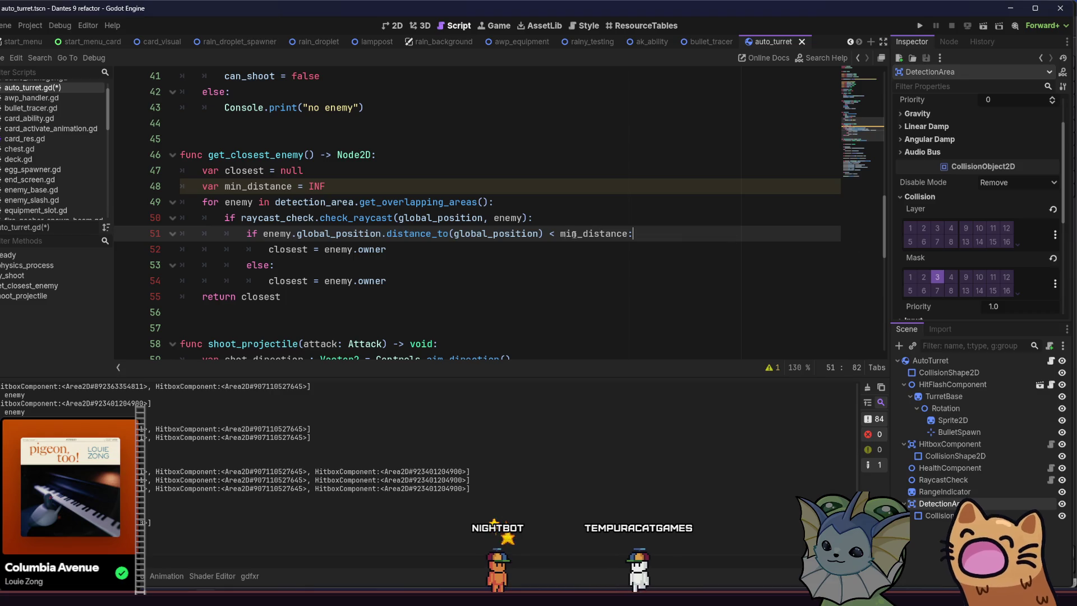
{"action": "type", "text": ":"}
Move the enemy distance into var dist and test if dist < min_distance.
{"action": "left_click", "coordinate": [548, 232]}
{"action": "left_click_drag", "start_coordinate": [542, 233], "coordinate": [263, 233]}
{"action": "key", "text": "ctrl+c"}
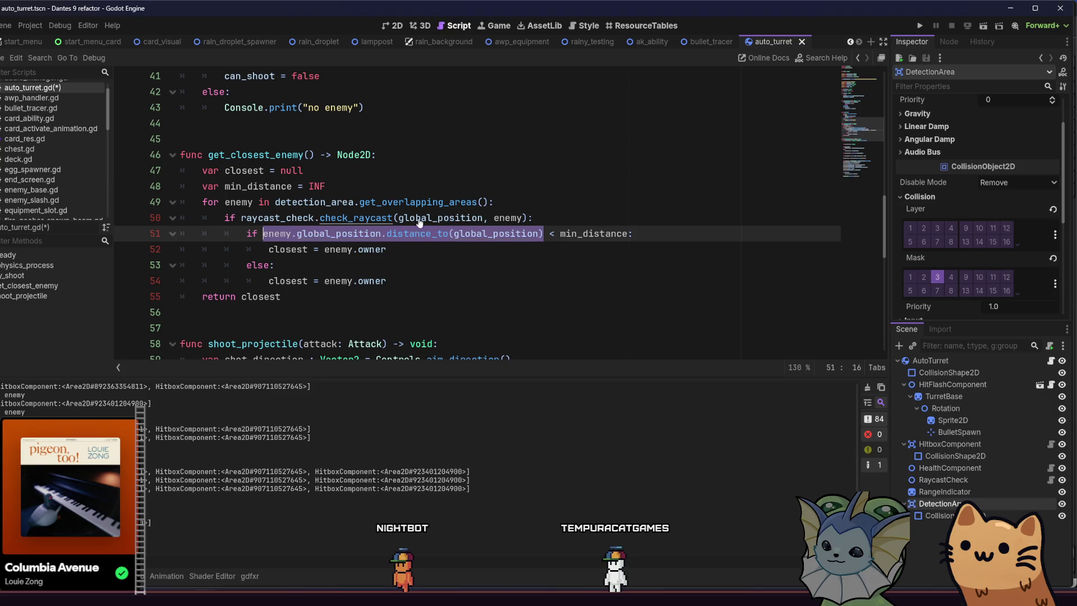
{"action": "left_click", "coordinate": [588, 219]}
{"action": "key", "text": "Return"}
{"action": "type", "text": "var"}
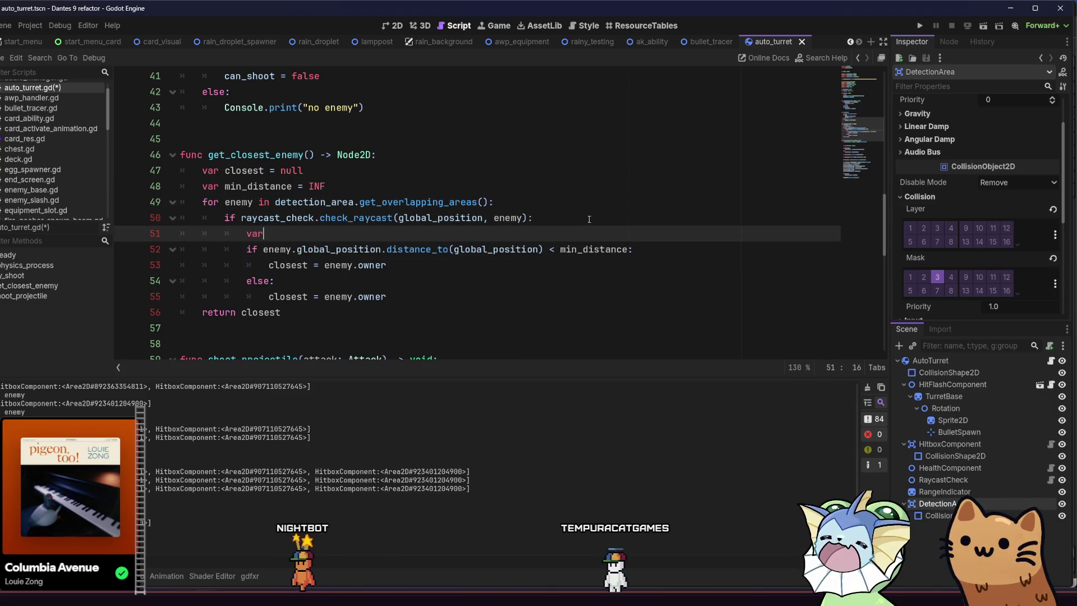
{"action": "key", "text": "ctrl+v"}
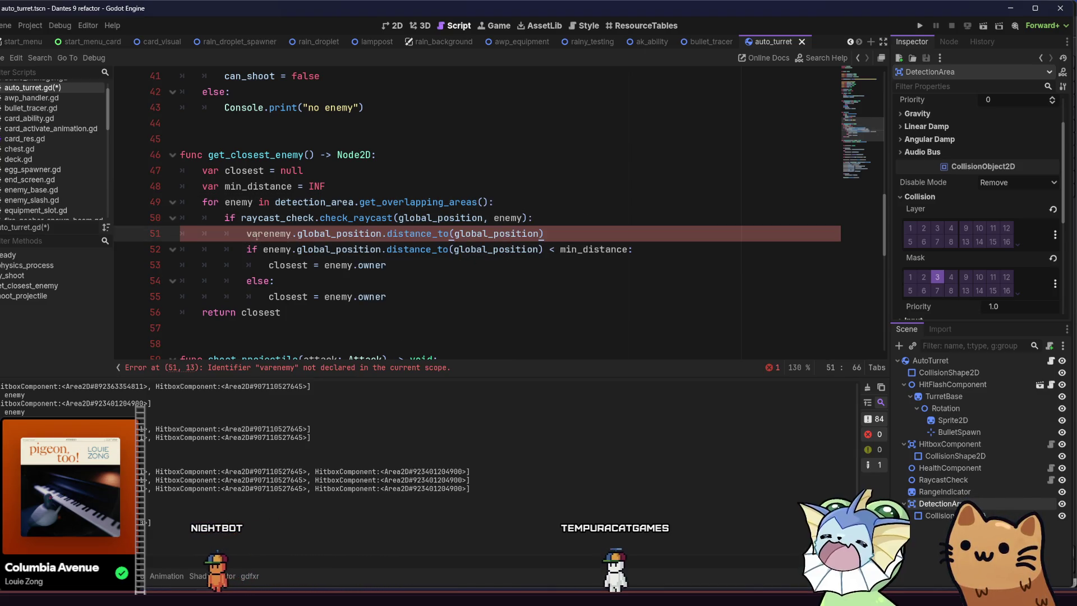
{"action": "type", "text": "dist ="}
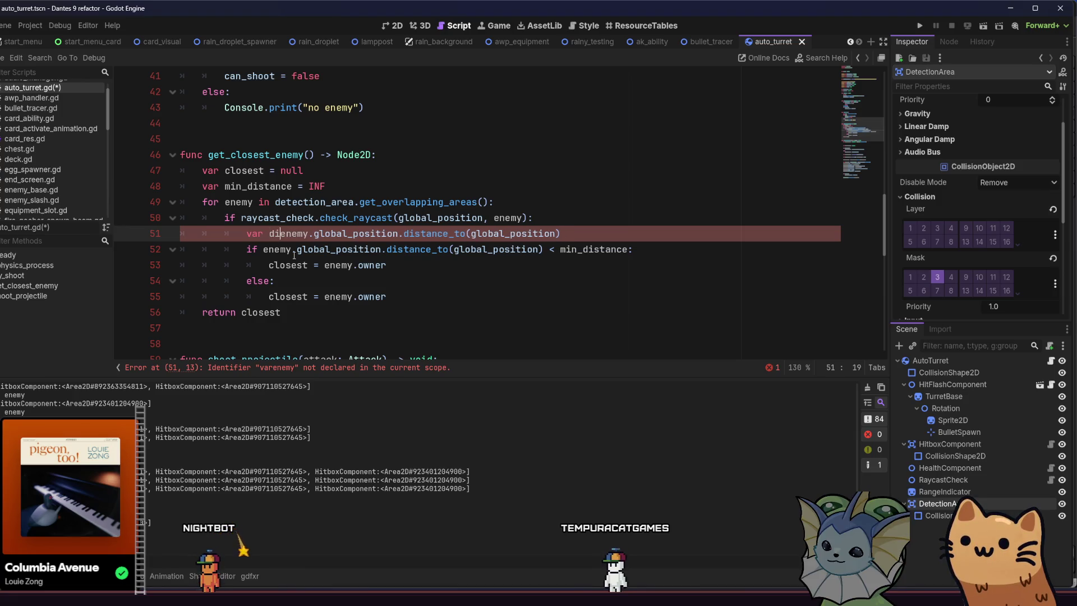
{"action": "left_click_drag", "start_coordinate": [266, 249], "coordinate": [541, 251]}
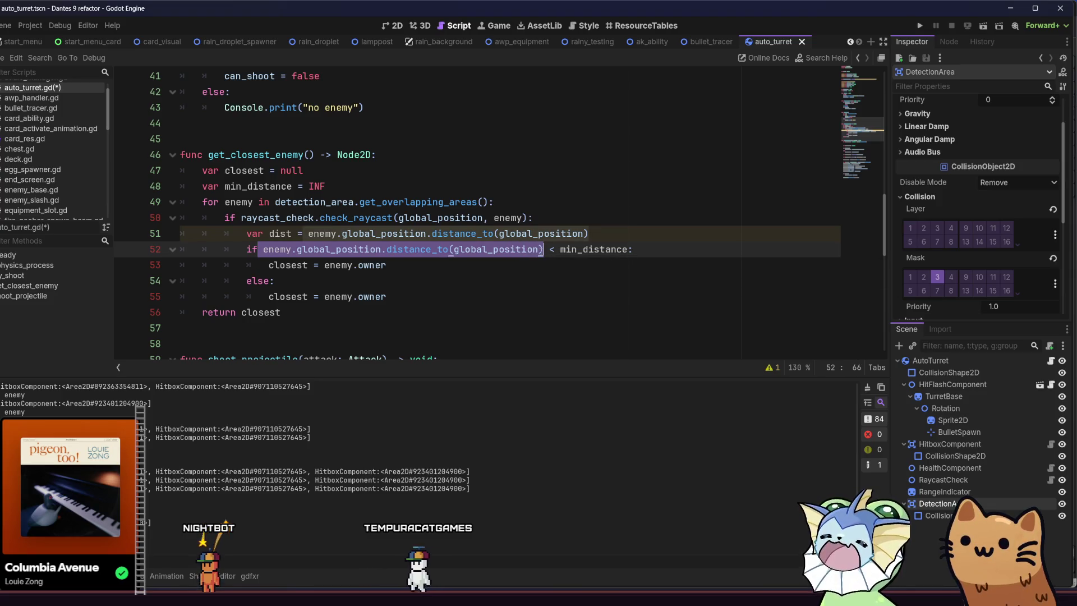
{"action": "type", "text": "dist"}
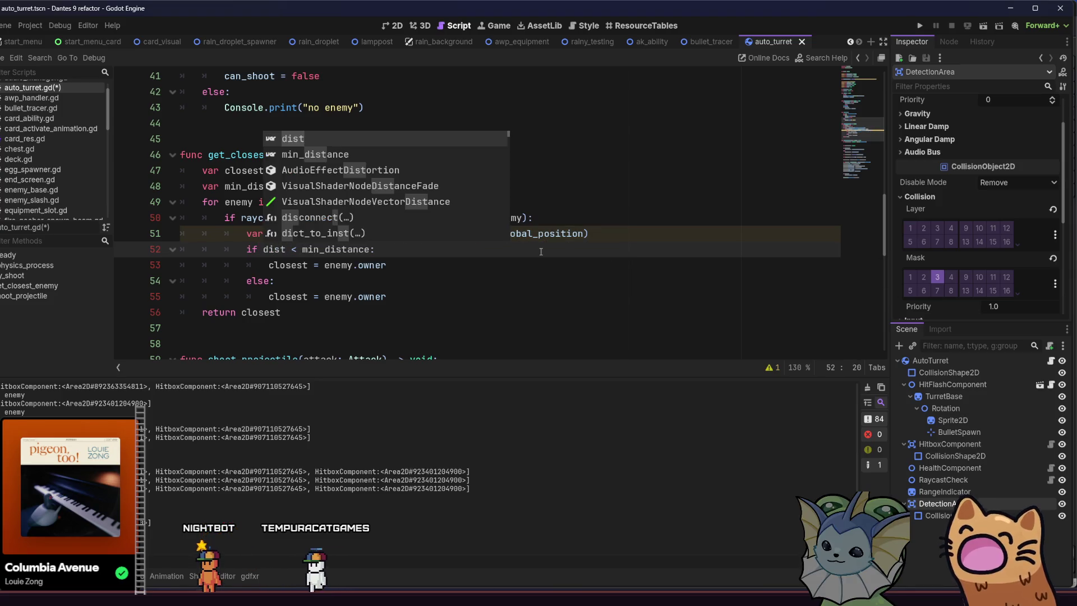
{"action": "left_click", "coordinate": [482, 269]}
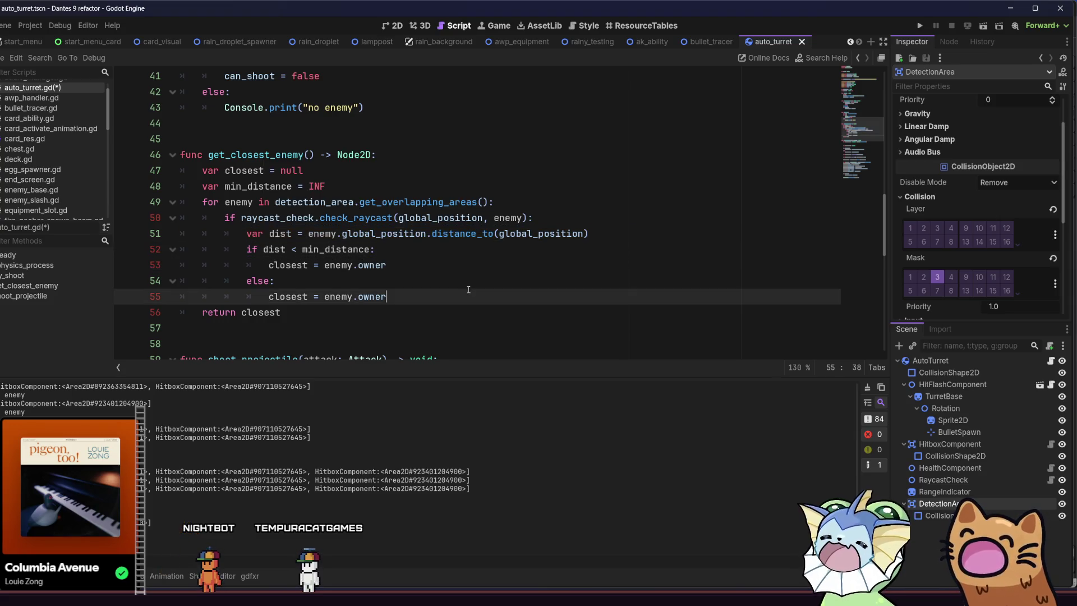
{"action": "left_click", "coordinate": [451, 292]}
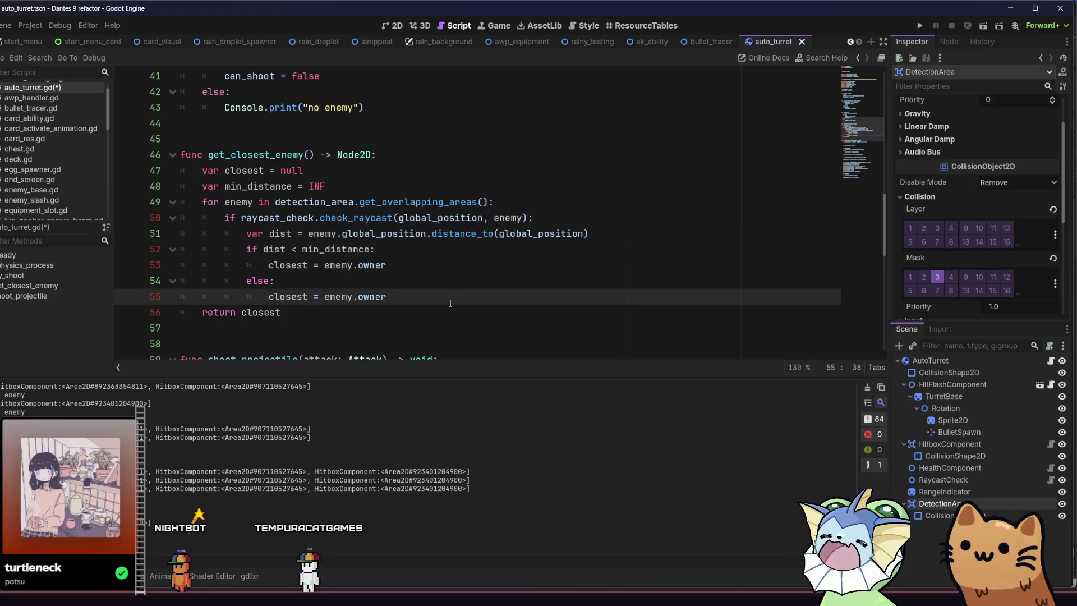
{"action": "left_click", "coordinate": [431, 270]}
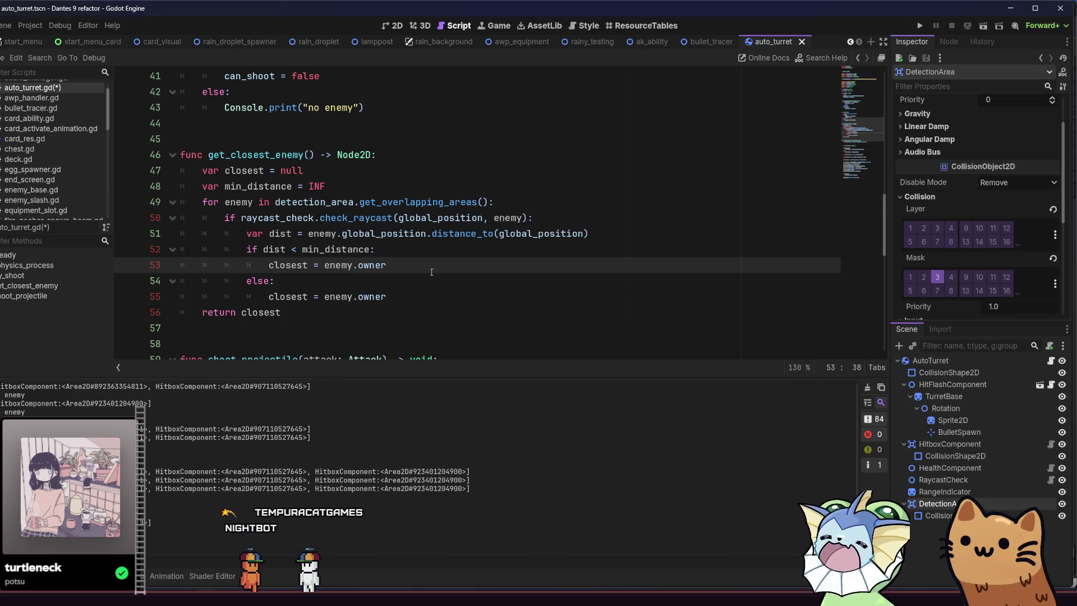
{"action": "left_click", "coordinate": [418, 303]}
Add min_distance = dist after the closest assignment and save the script.
{"action": "left_click", "coordinate": [418, 267]}
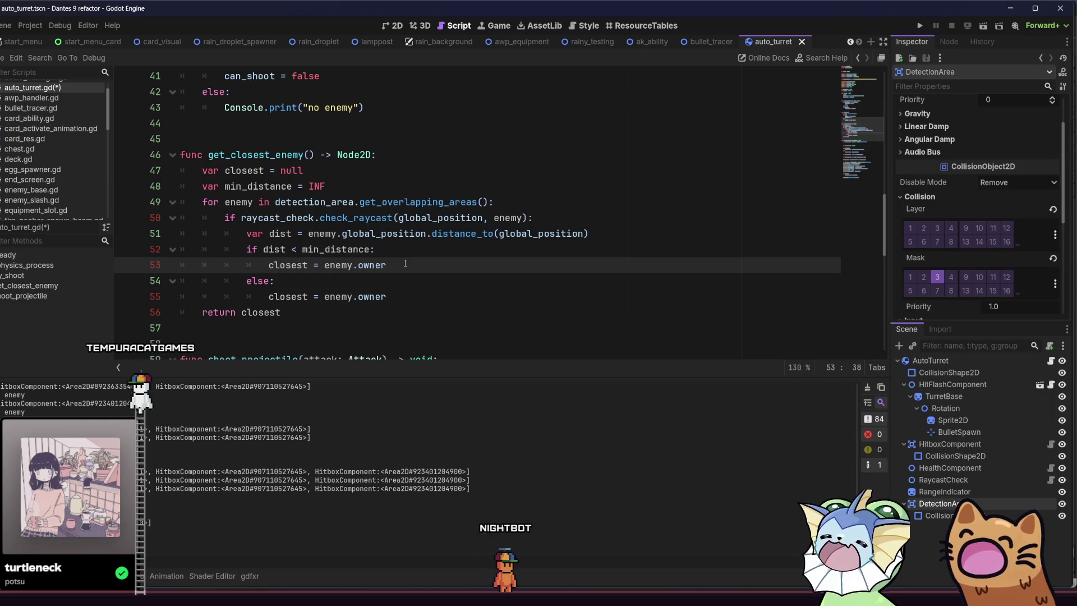
{"action": "key", "text": "Return"}
{"action": "type", "text": "min"}
{"action": "key", "text": "Return"}
{"action": "type", "text": "= "}
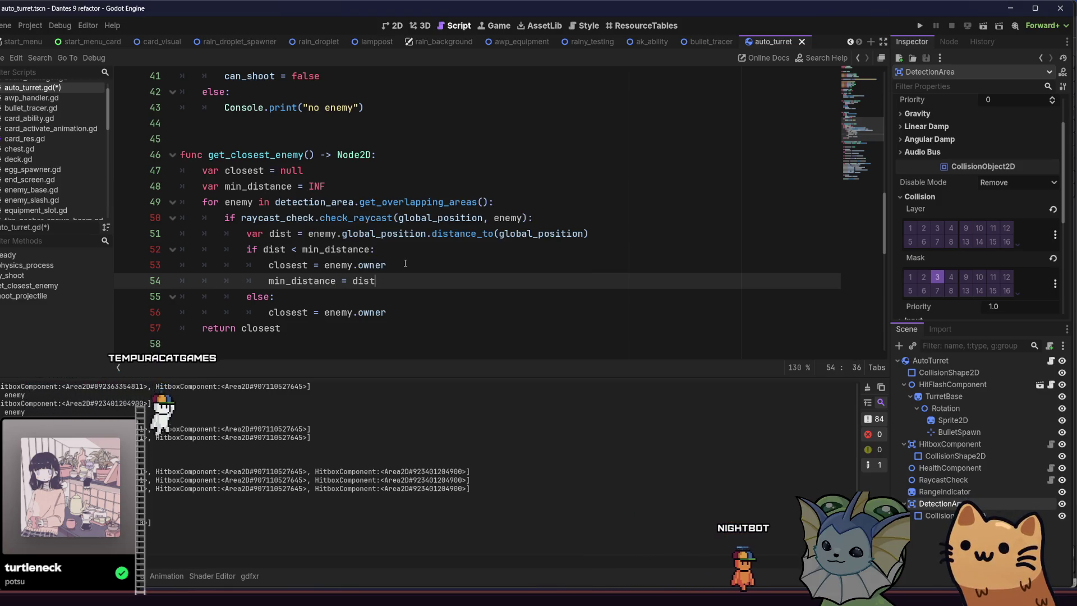
{"action": "type", "text": "dist"}
{"action": "key", "text": "Up"}
{"action": "key", "text": "ctrl+s"}
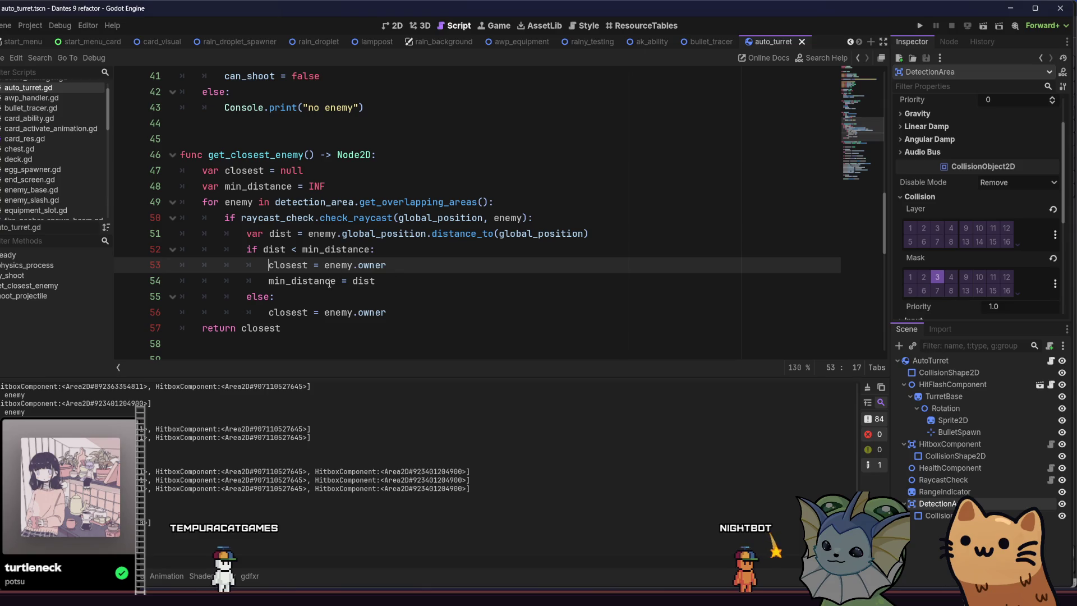
Delete the else branch and its blank line, then save auto_turret.gd.
{"action": "left_click_drag", "start_coordinate": [390, 312], "coordinate": [112, 303]}
{"action": "key", "text": "BackSpace"}
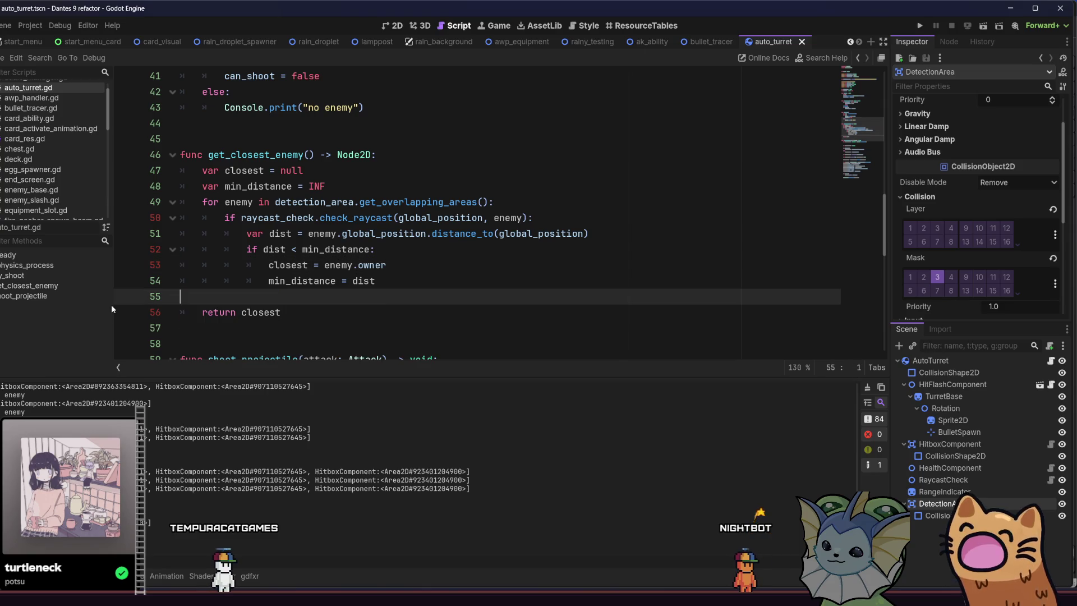
{"action": "key", "text": "BackSpace"}
{"action": "key", "text": "ctrl+s"}
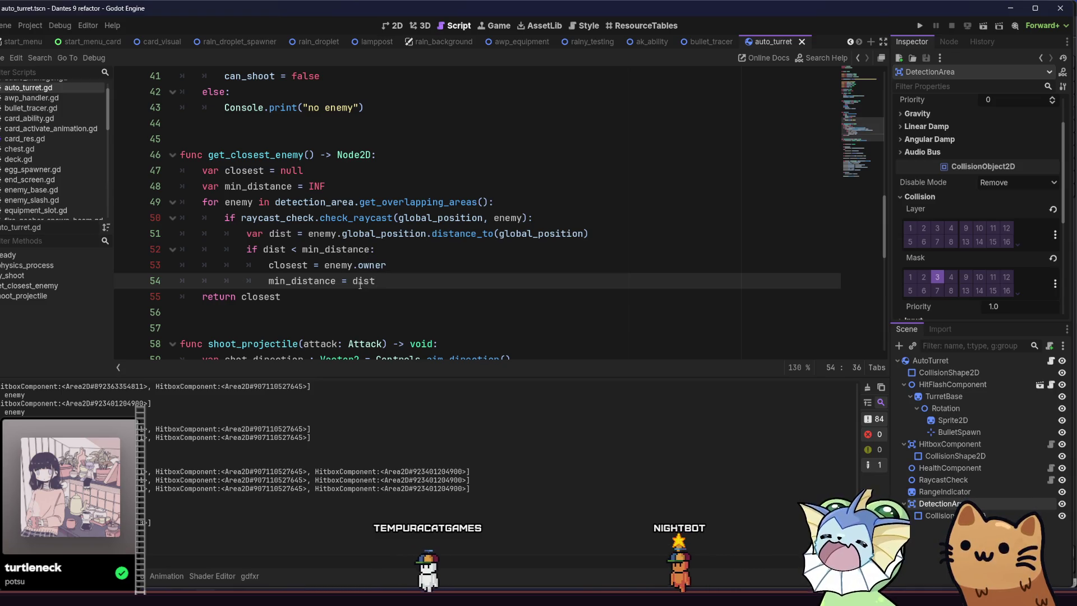
{"action": "mouse_move", "coordinate": [359, 262]}
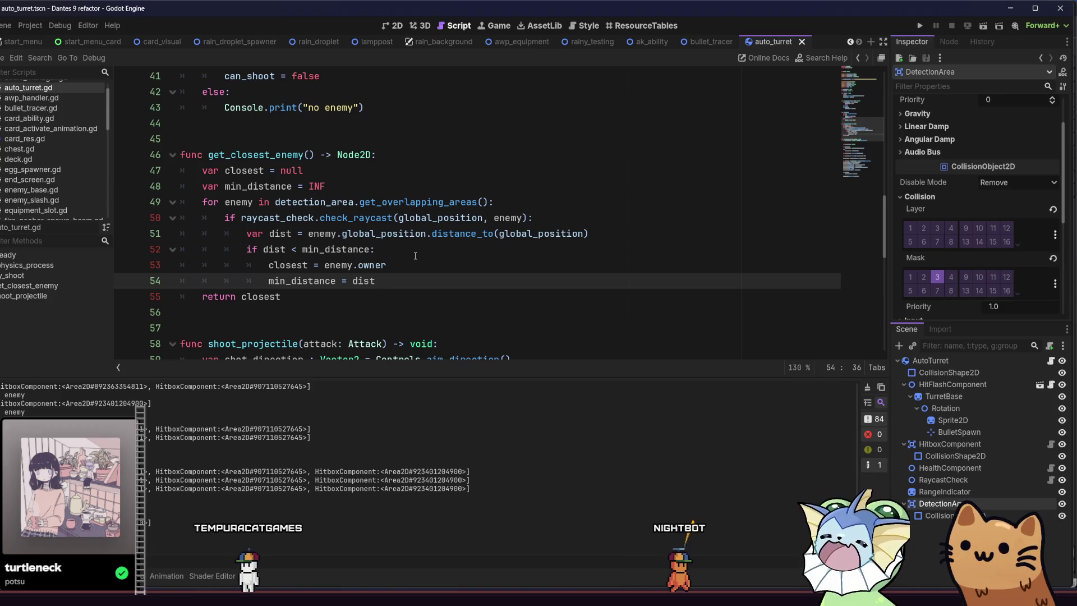
{"action": "left_click_drag", "start_coordinate": [532, 217], "coordinate": [225, 218]}
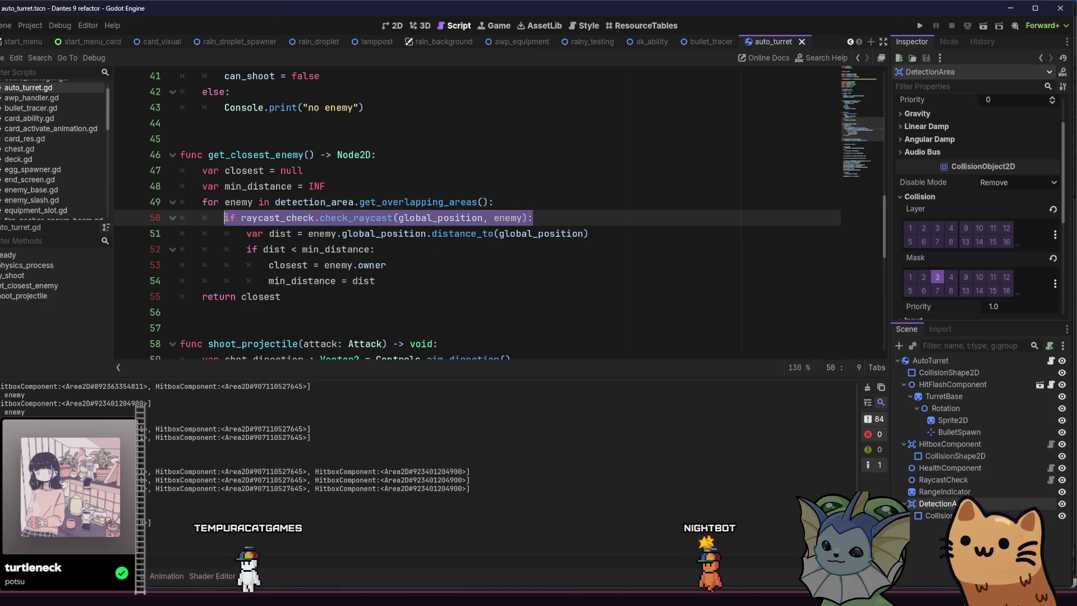
Delete the if raycast_check line and unindent the distance-check block in get_closest_enemy.
{"action": "key", "text": "BackSpace"}
{"action": "key", "text": "BackSpace"}
{"action": "key", "text": "BackSpace"}
{"action": "key", "text": "BackSpace"}
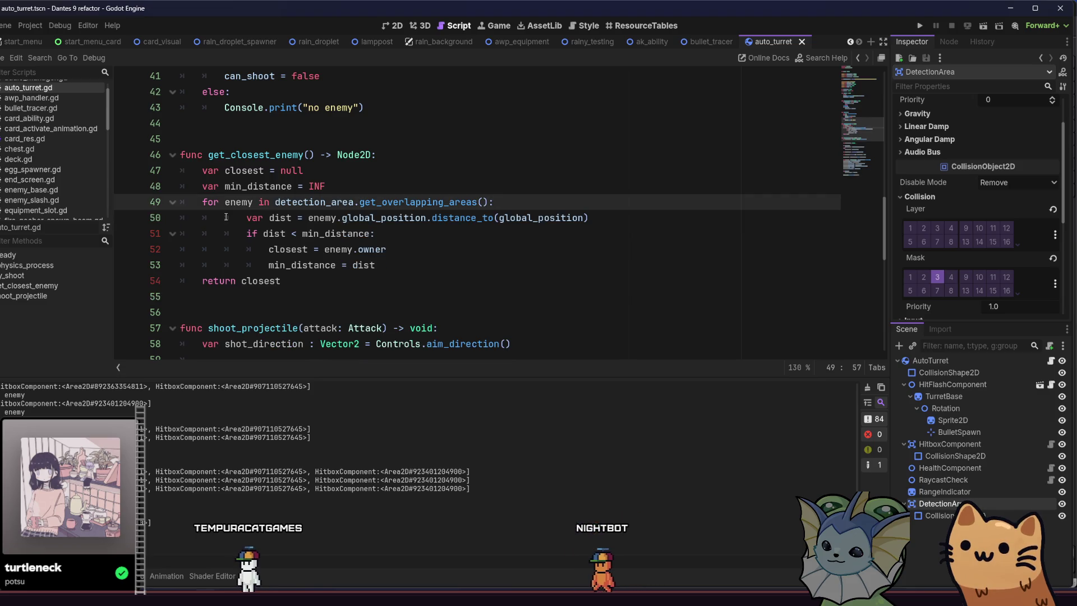
{"action": "left_click", "coordinate": [247, 219]}
{"action": "key", "text": "BackSpace"}
{"action": "left_click", "coordinate": [246, 233]}
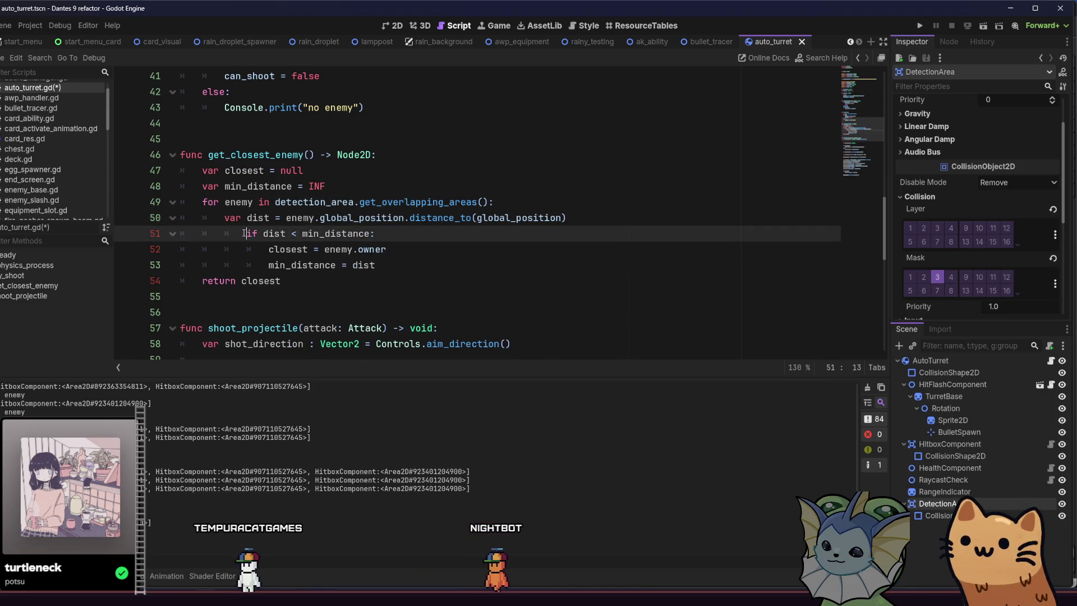
{"action": "key", "text": "BackSpace"}
{"action": "left_click", "coordinate": [266, 249]}
{"action": "left_click", "coordinate": [268, 265]}
{"action": "key", "text": "BackSpace"}
Add 'if raycast_check.check_raycast(global_position, enemy):' printing "raycast" below it, then run the project.
{"action": "left_click", "coordinate": [426, 275]}
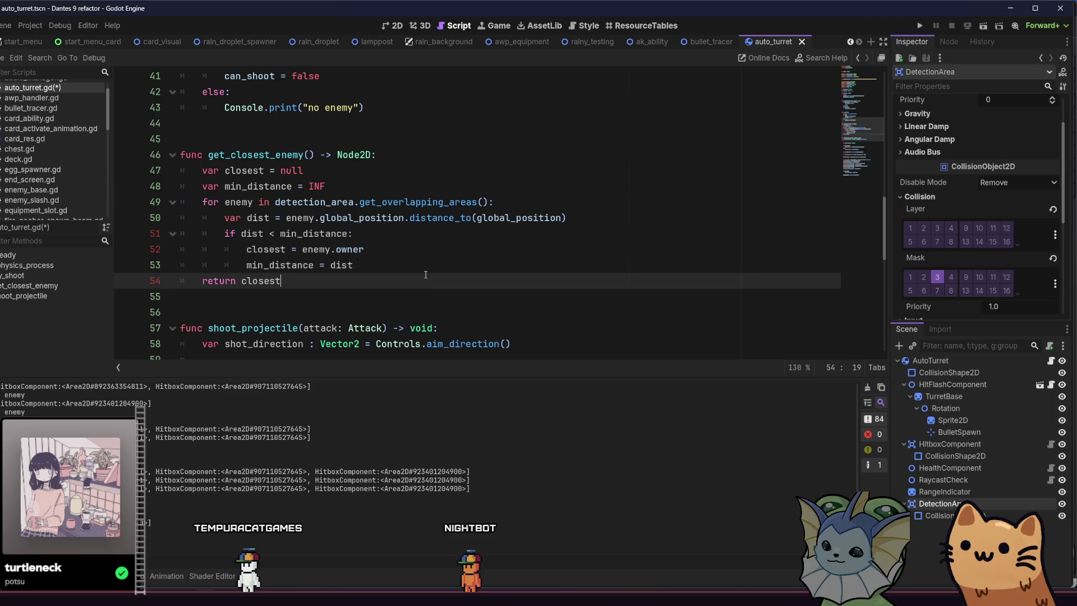
{"action": "left_click", "coordinate": [425, 268]}
{"action": "key", "text": "Return"}
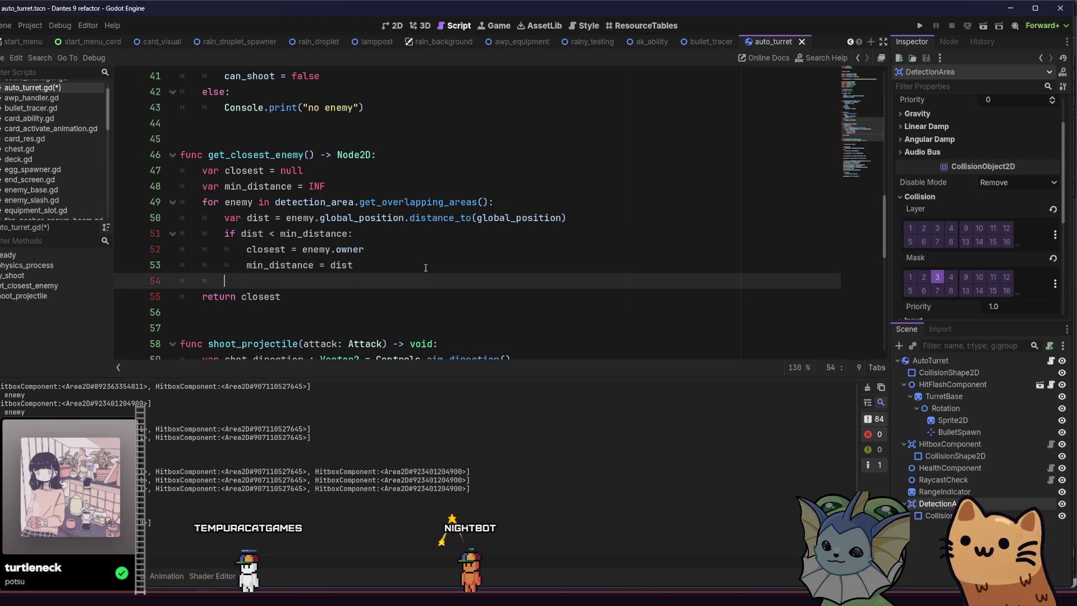
{"action": "type", "text": "if raycast_check.check_raycast(global_position, enemy):"}
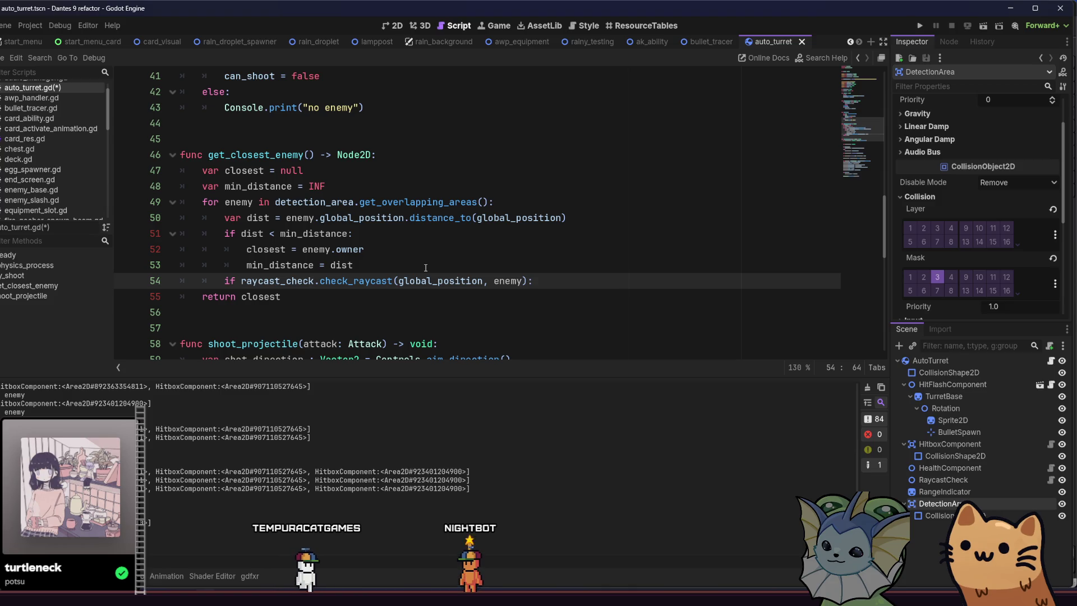
{"action": "left_click", "coordinate": [443, 279]}
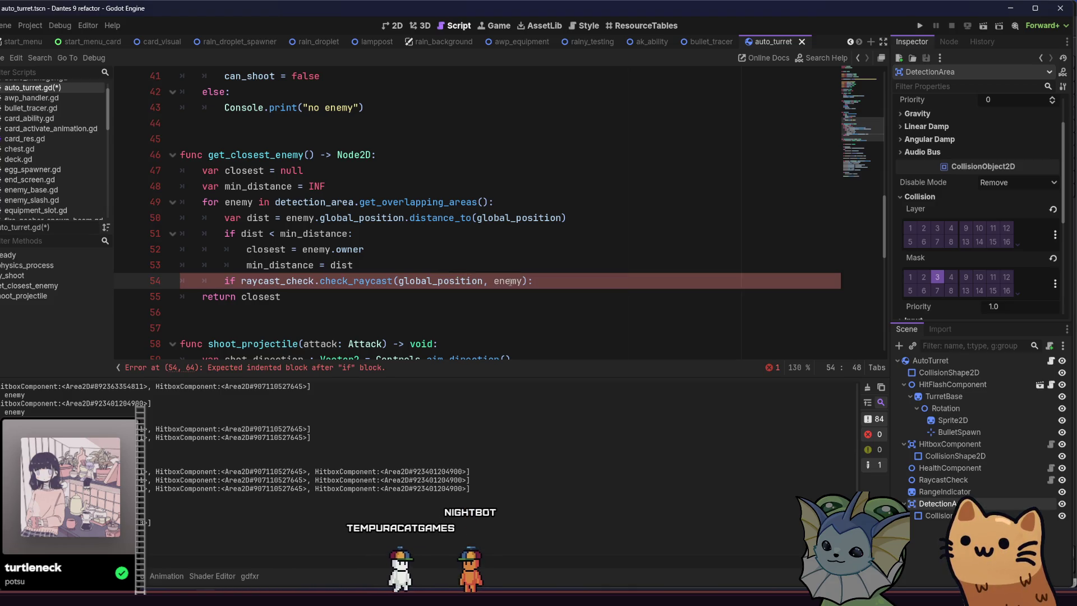
{"action": "key", "text": "Return"}
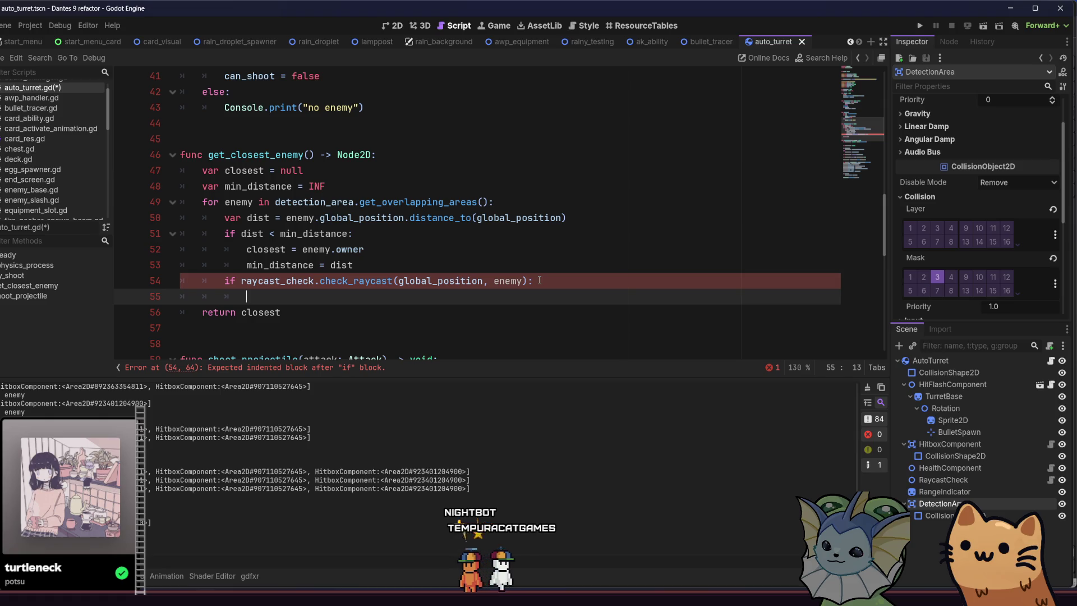
{"action": "type", "text": "s"}
{"action": "key", "text": "Return"}
{"action": "type", "text": "pr"}
{"action": "key", "text": "Return"}
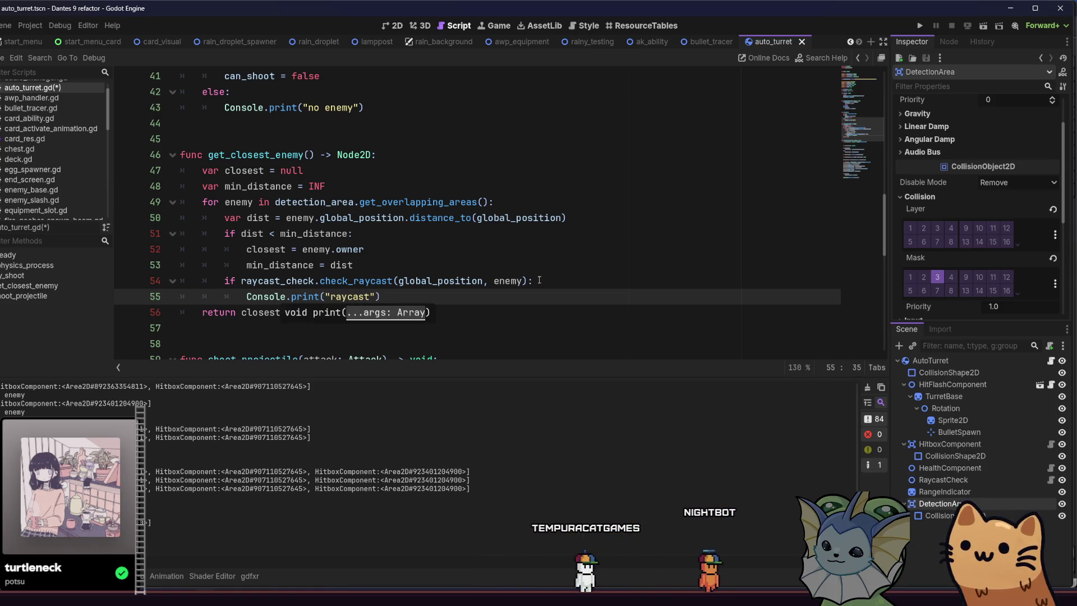
{"action": "left_click", "coordinate": [539, 279]}
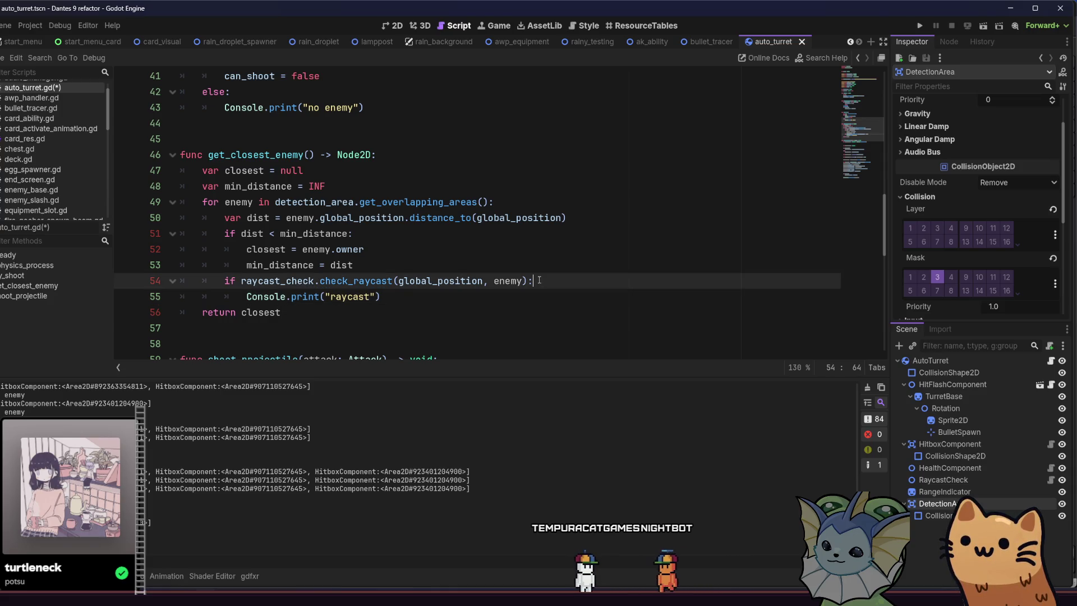
{"action": "left_click", "coordinate": [920, 28]}
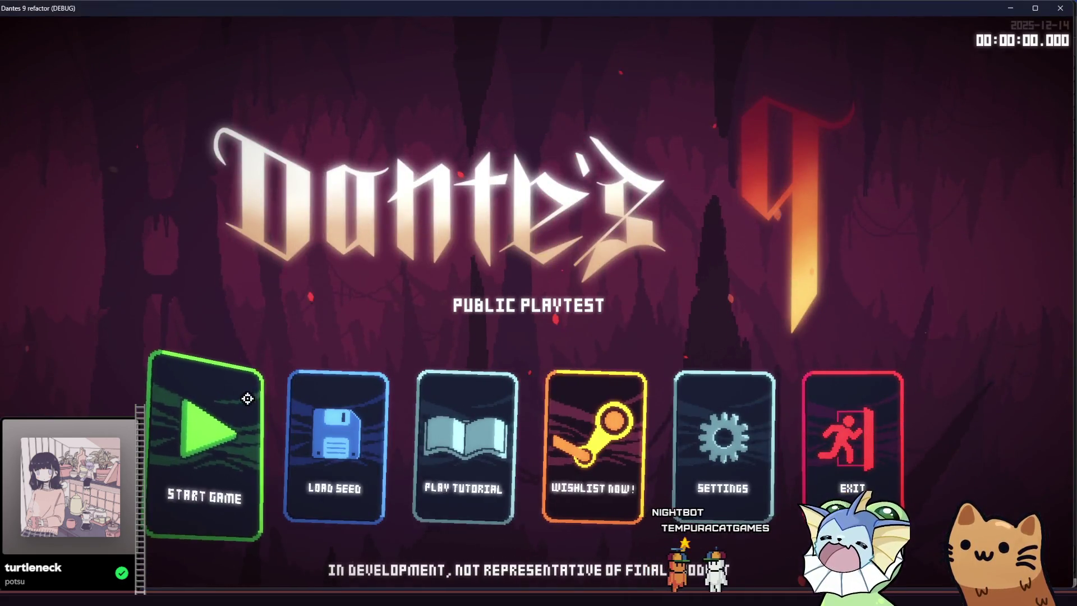
Start a new game, add an Auto Turret card from the debug menu, and place the turret.
{"action": "left_click", "coordinate": [251, 395]}
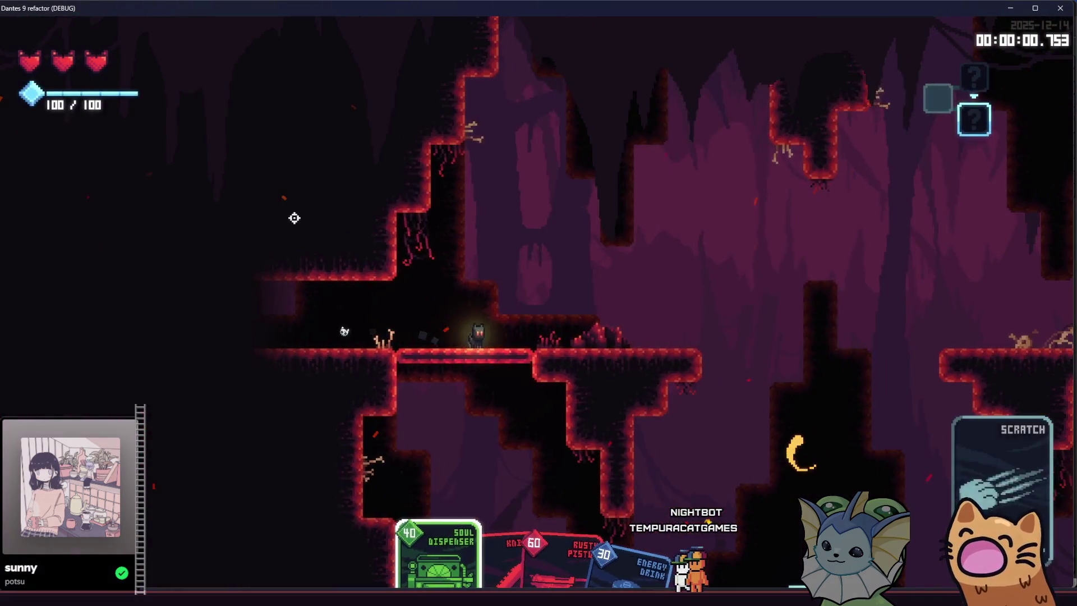
{"action": "key", "text": "grave"}
{"action": "left_click", "coordinate": [91, 144]}
{"action": "left_click", "coordinate": [764, 144]}
{"action": "key", "text": "grave"}
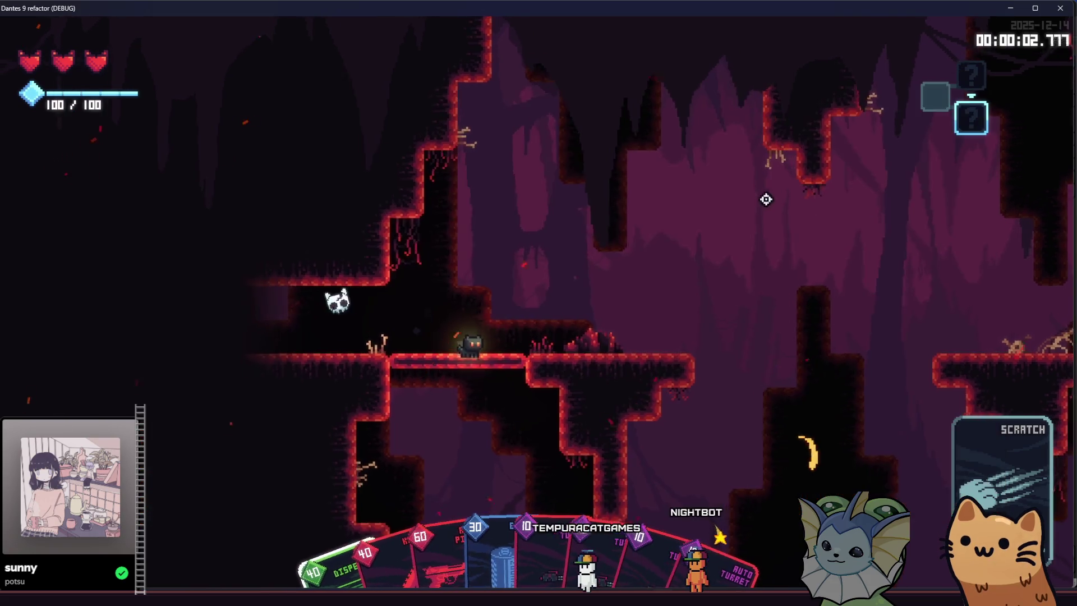
{"action": "key", "text": "s"}
{"action": "scroll", "coordinate": [760, 214], "scroll_direction": "down", "scroll_amount": 1}
{"action": "left_click", "coordinate": [704, 240]}
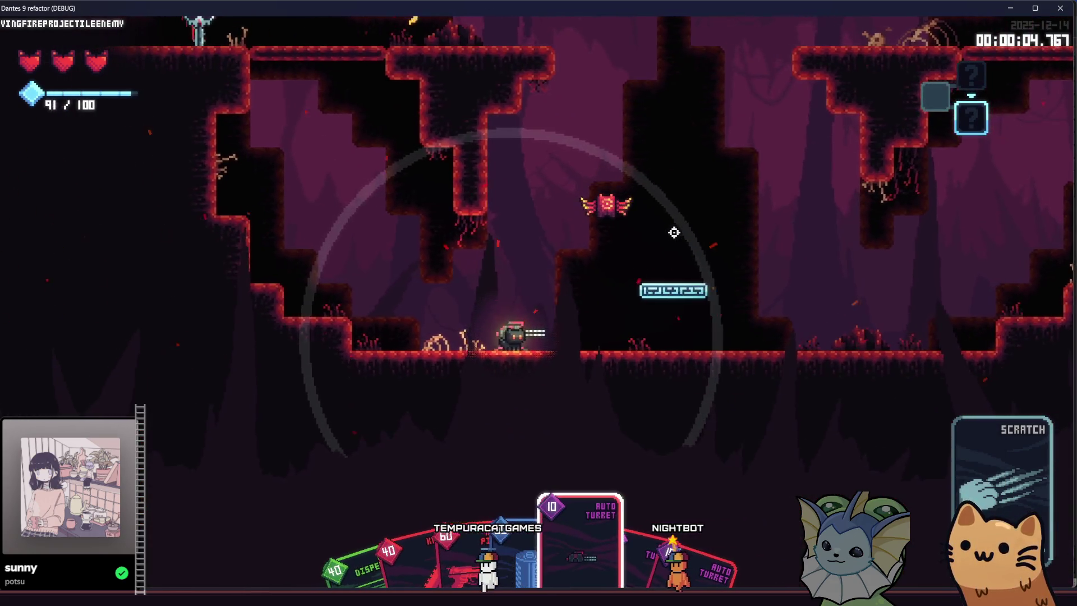
Walk the cat left and right through the cave to draw enemies toward the turret.
{"action": "key", "text": "a"}
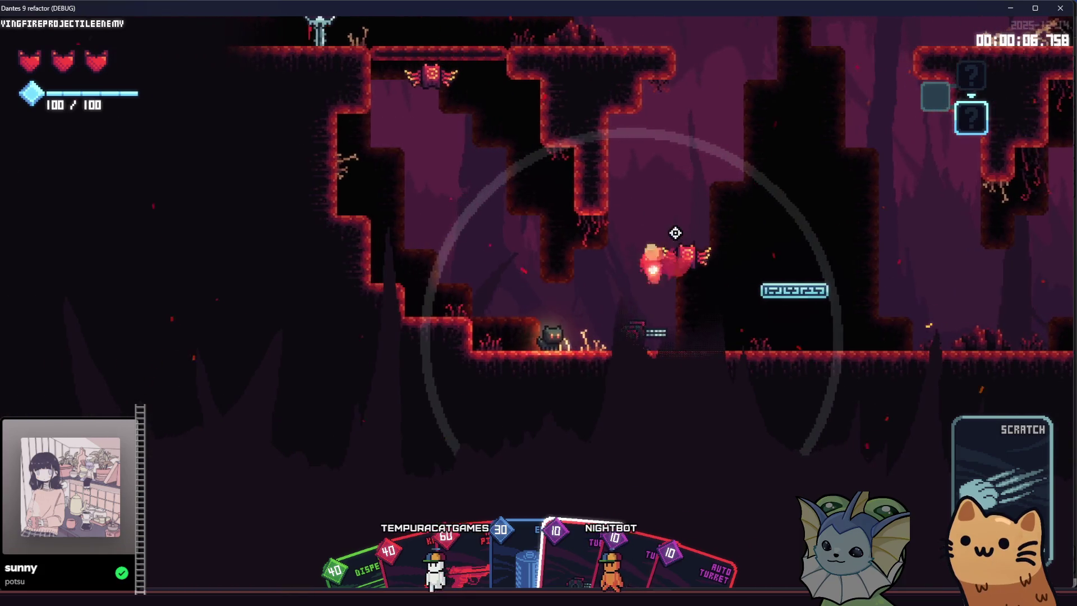
{"action": "key", "text": "a"}
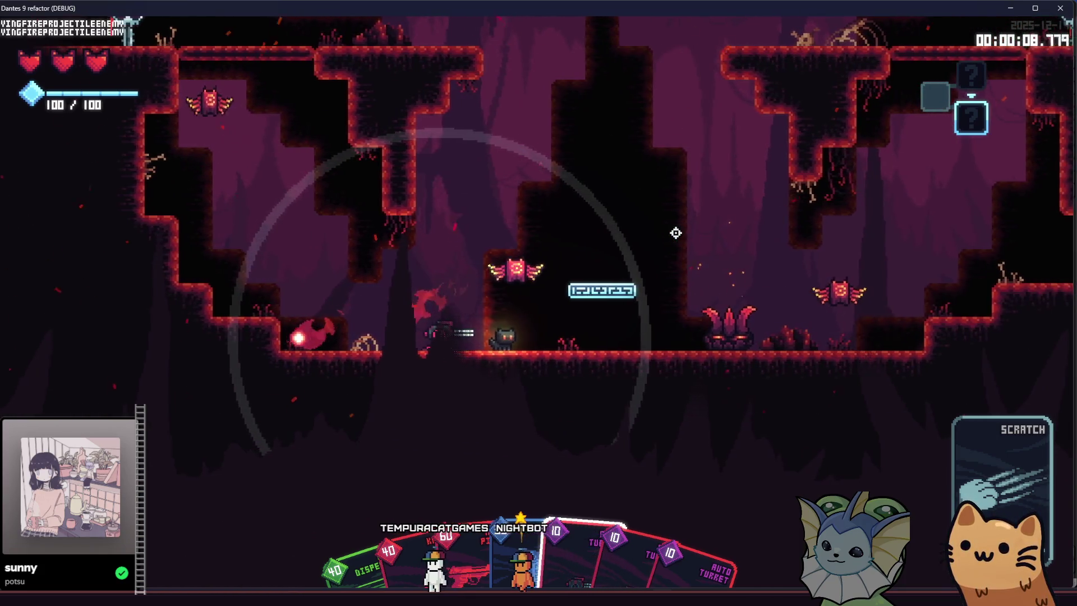
{"action": "key", "text": "d"}
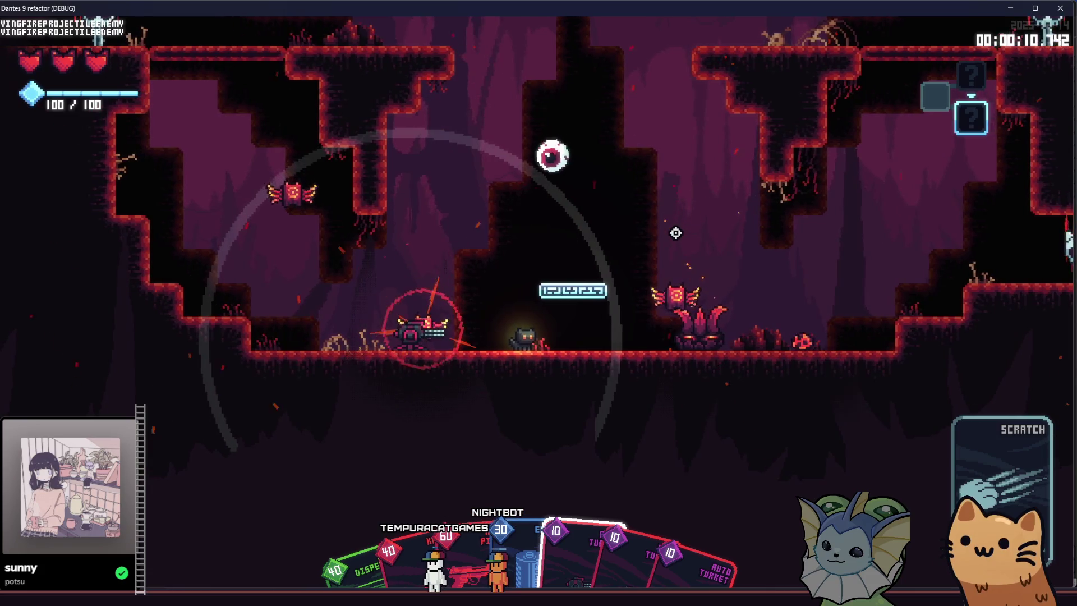
{"action": "key", "text": "a"}
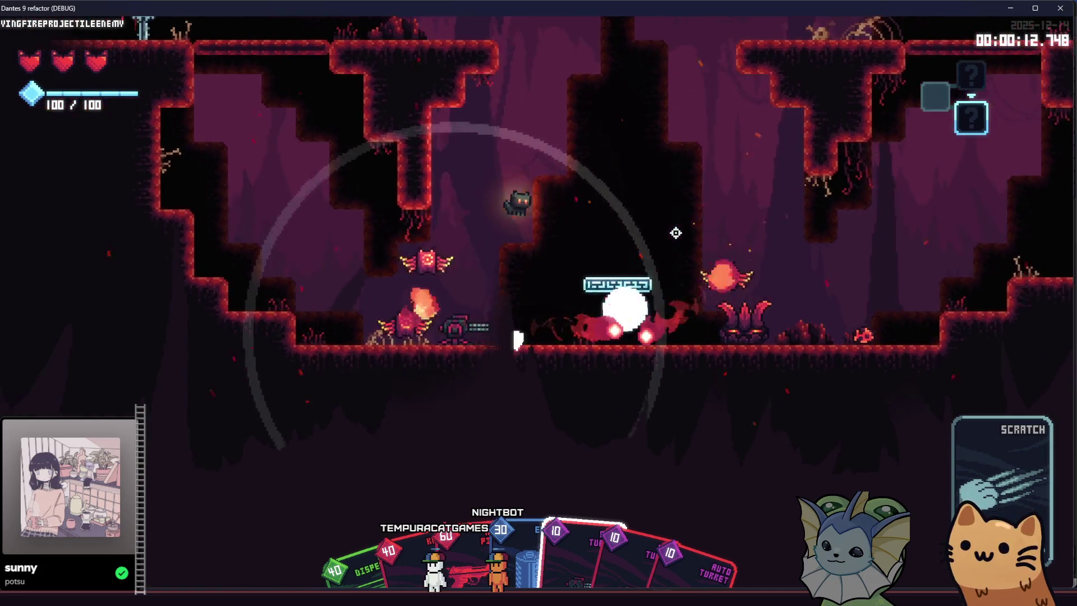
{"action": "key", "text": "a"}
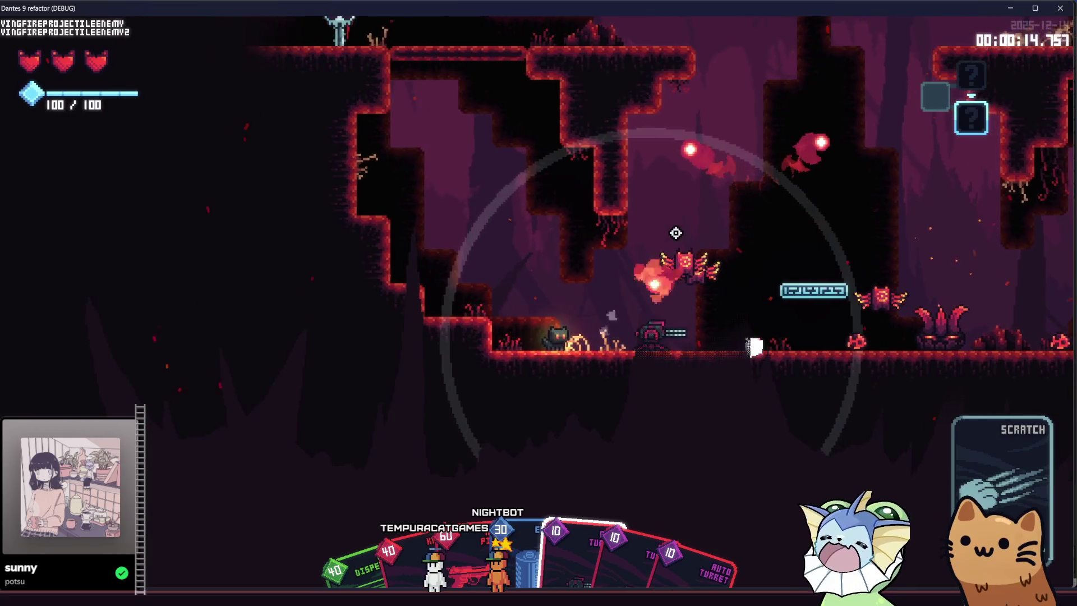
{"action": "key", "text": "a"}
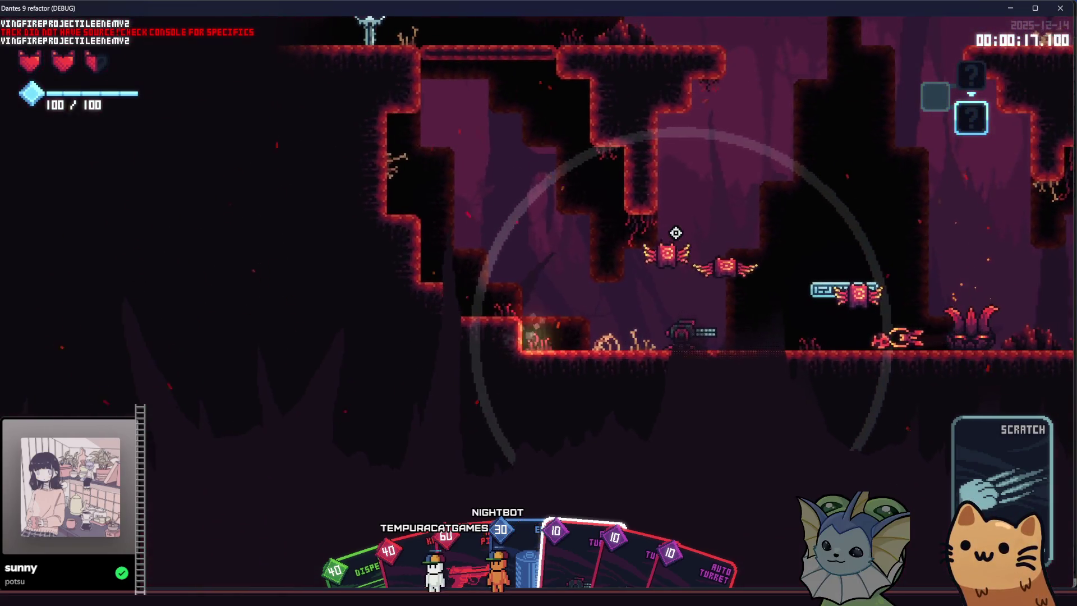
{"action": "key", "text": "a"}
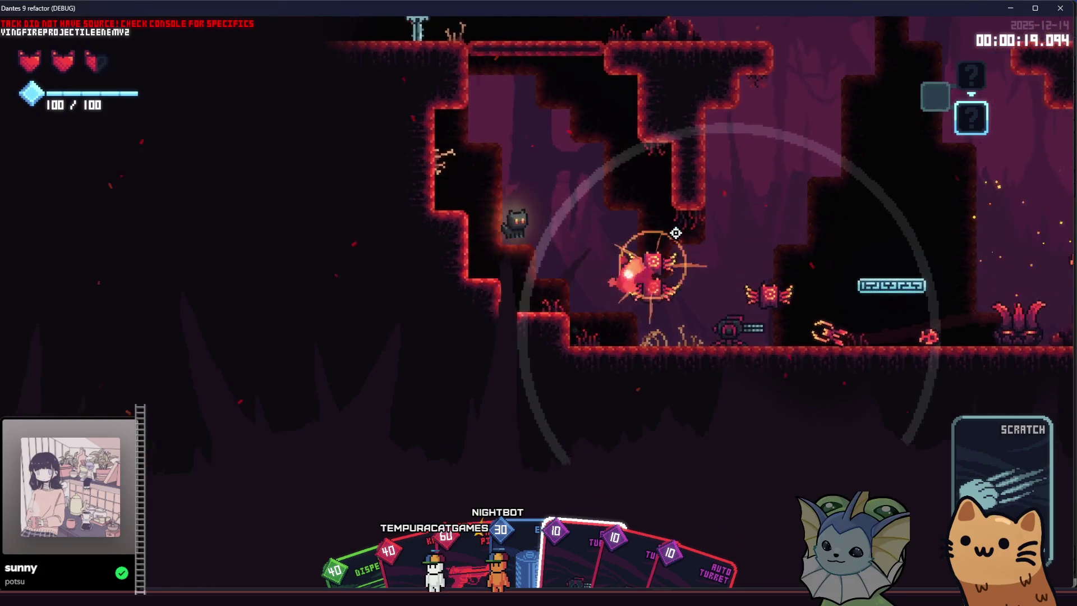
{"action": "key", "text": "d"}
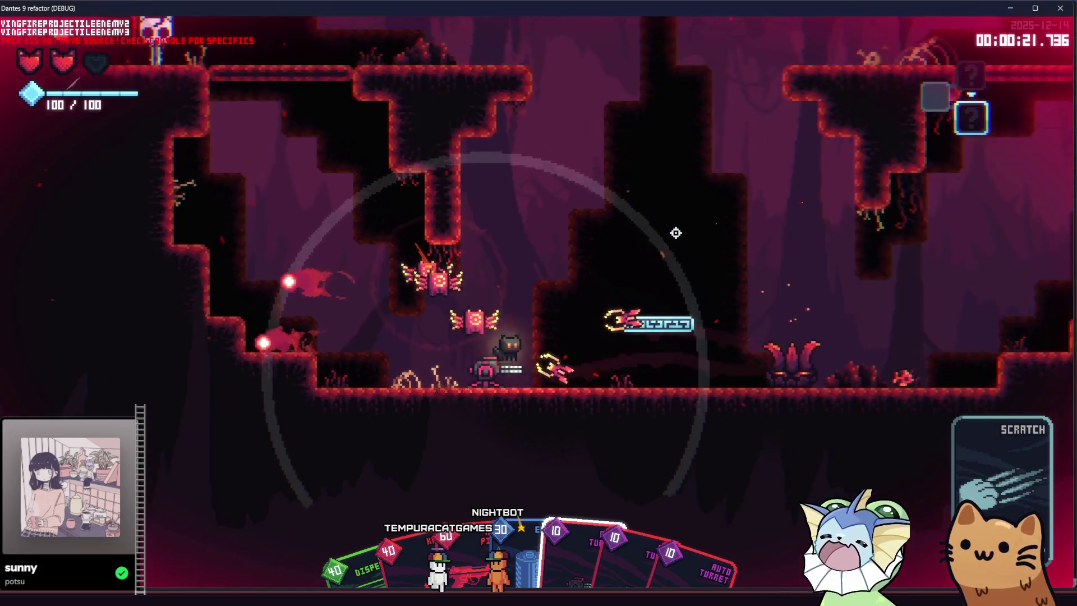
{"action": "key", "text": "d"}
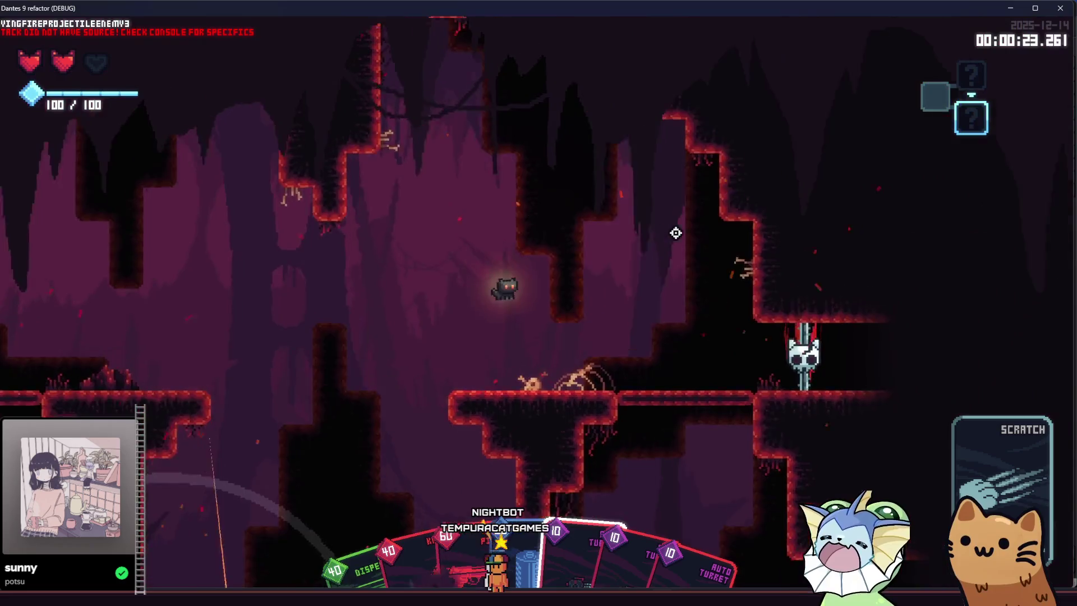
{"action": "key", "text": "s"}
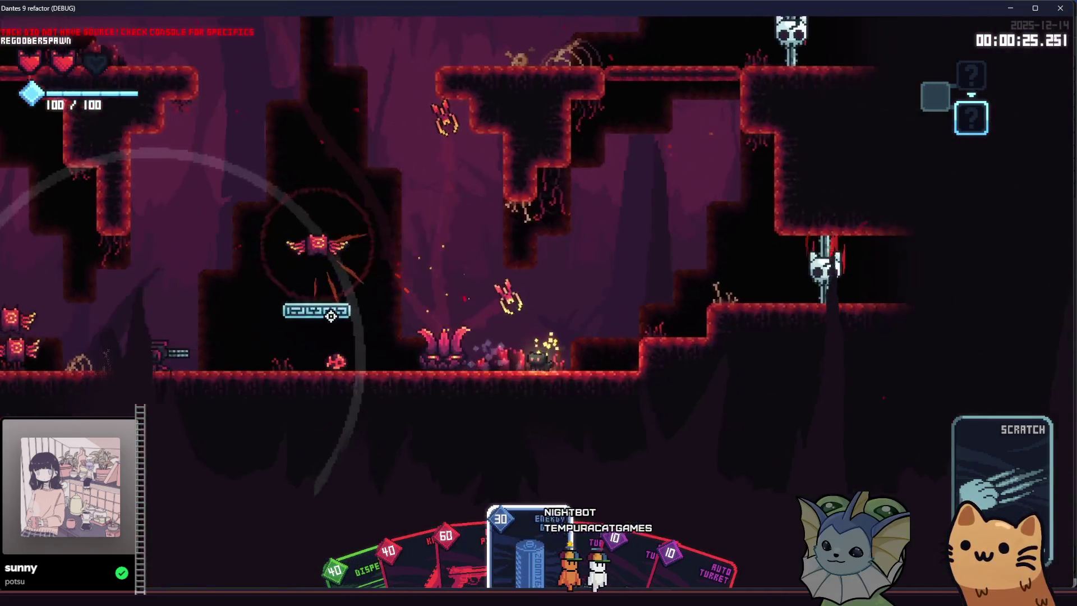
{"action": "key", "text": "F1"}
Close the debug menu, deploy another Auto Turret in the cave, and play the Soda Dispenser card.
{"action": "scroll", "coordinate": [250, 351], "scroll_direction": "down", "scroll_amount": 3}
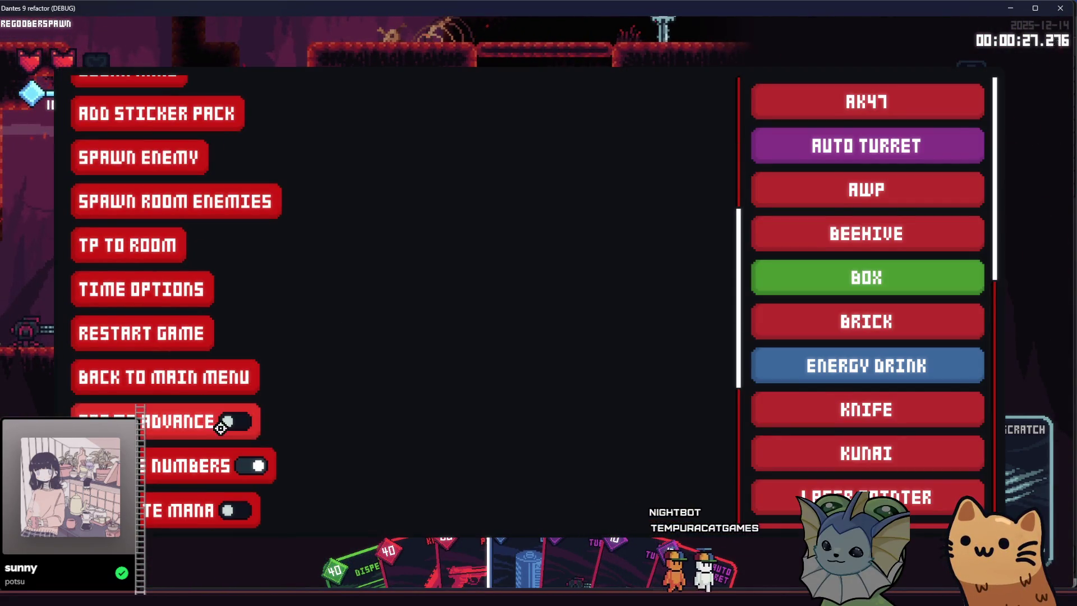
{"action": "scroll", "coordinate": [219, 431], "scroll_direction": "down", "scroll_amount": 5}
{"action": "scroll", "coordinate": [219, 431], "scroll_direction": "down", "scroll_amount": 1}
{"action": "key", "text": "F1"}
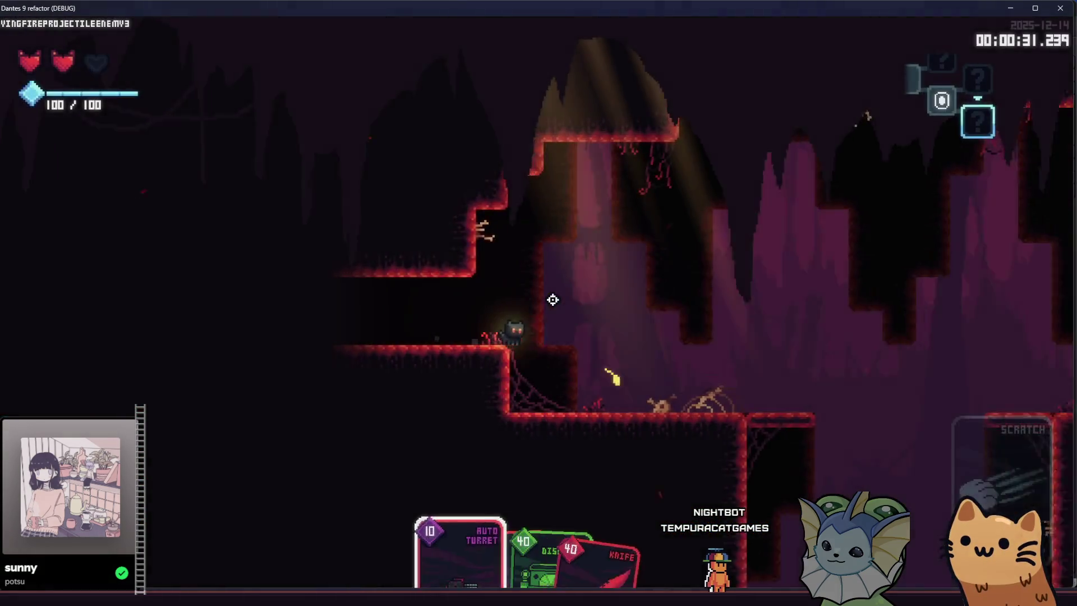
{"action": "key", "text": "a"}
{"action": "left_click", "coordinate": [553, 300]}
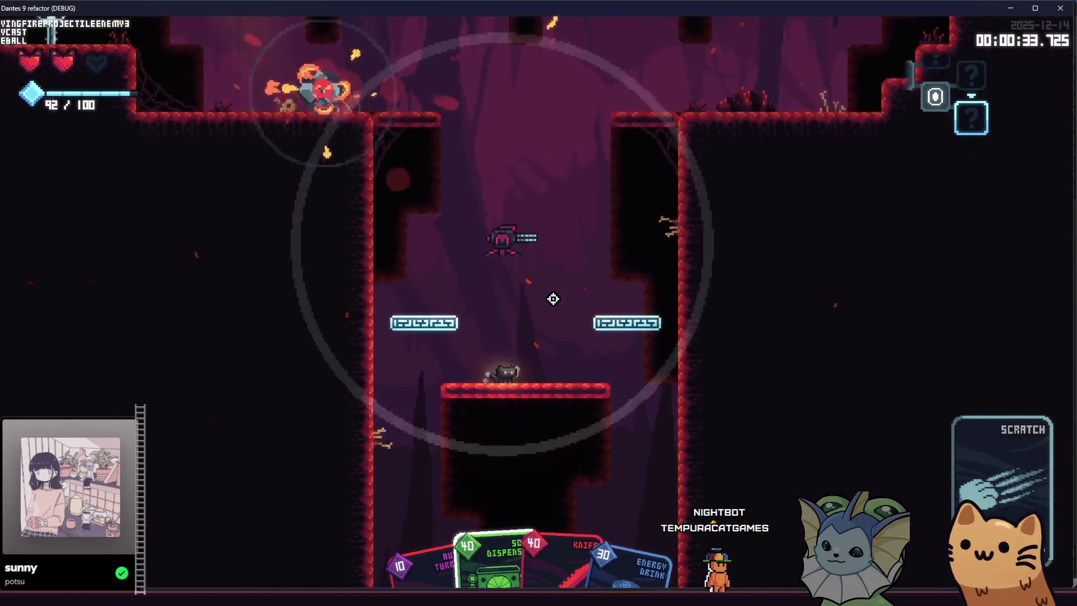
{"action": "key", "text": "a"}
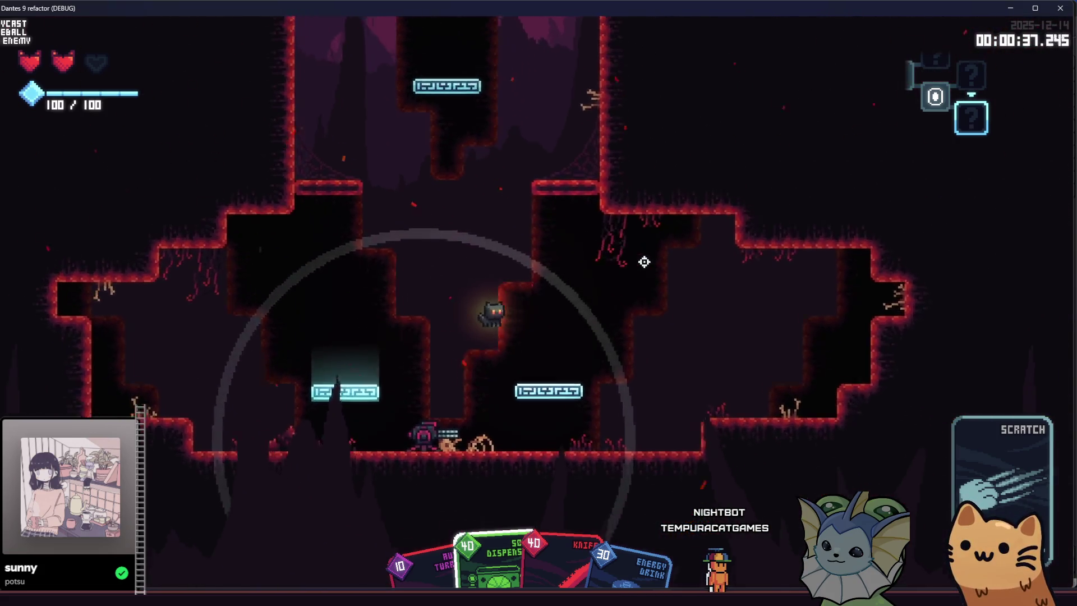
{"action": "left_click", "coordinate": [644, 263]}
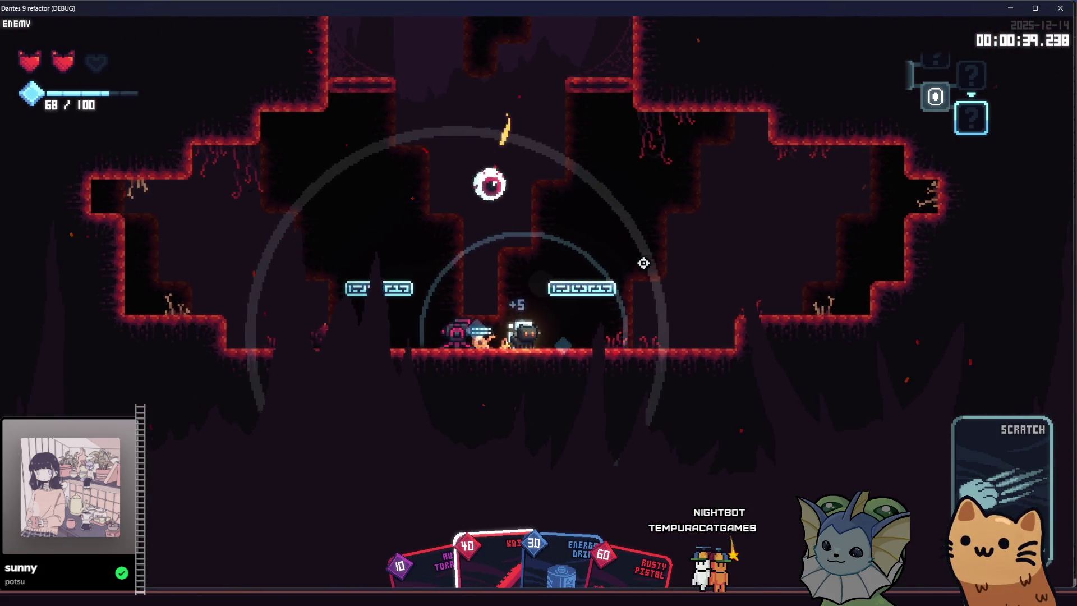
Run and jump the cat across the cave ledges and down the shaft to watch the turrets fire.
{"action": "key", "text": "a"}
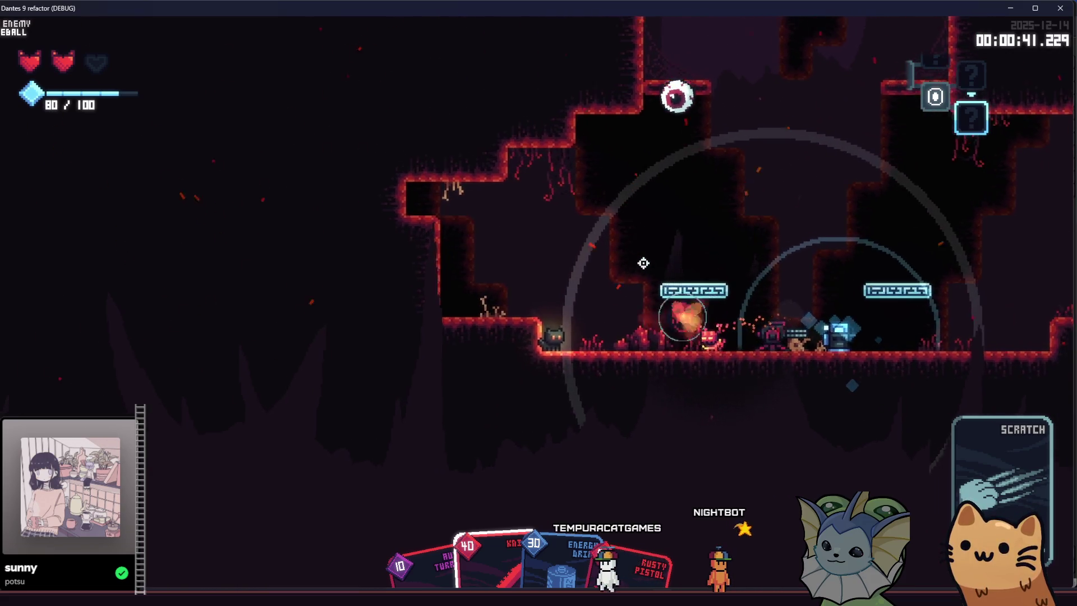
{"action": "key", "text": "space"}
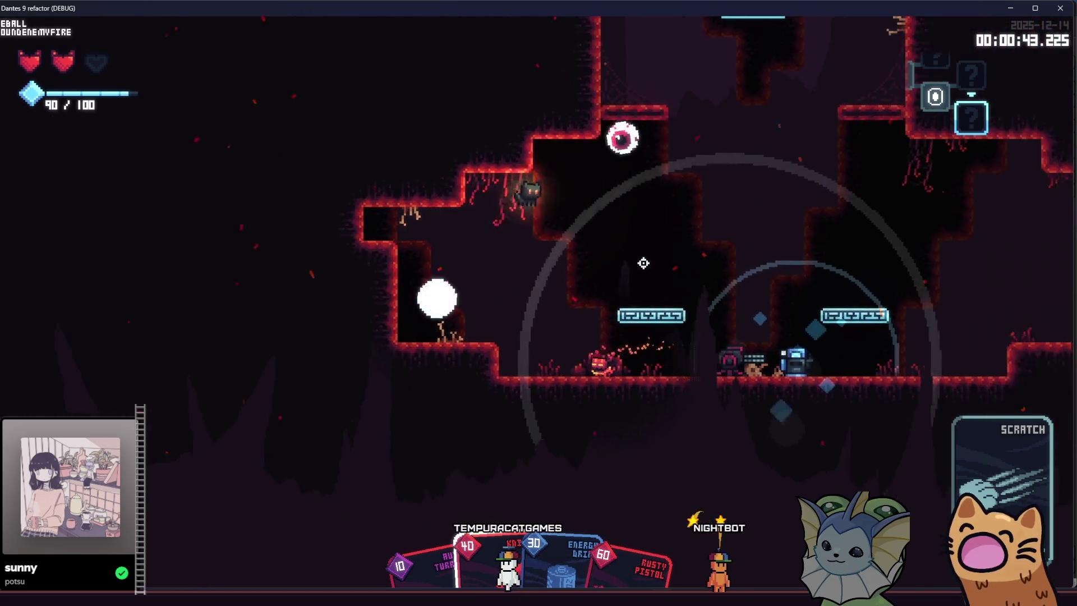
{"action": "key", "text": "d"}
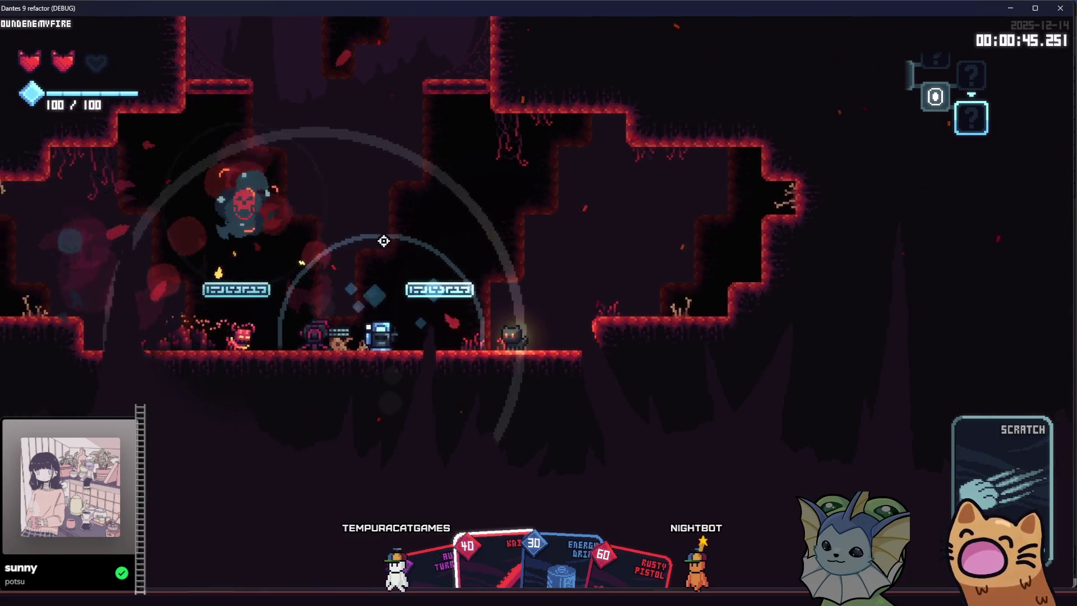
{"action": "key", "text": "a"}
{"action": "key", "text": "space"}
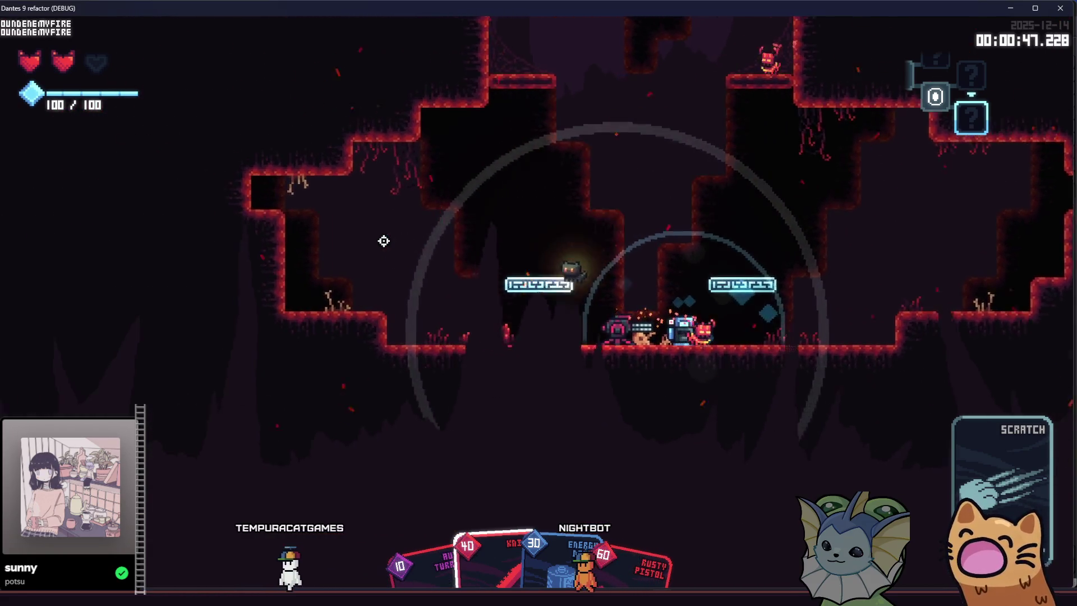
{"action": "key", "text": "a"}
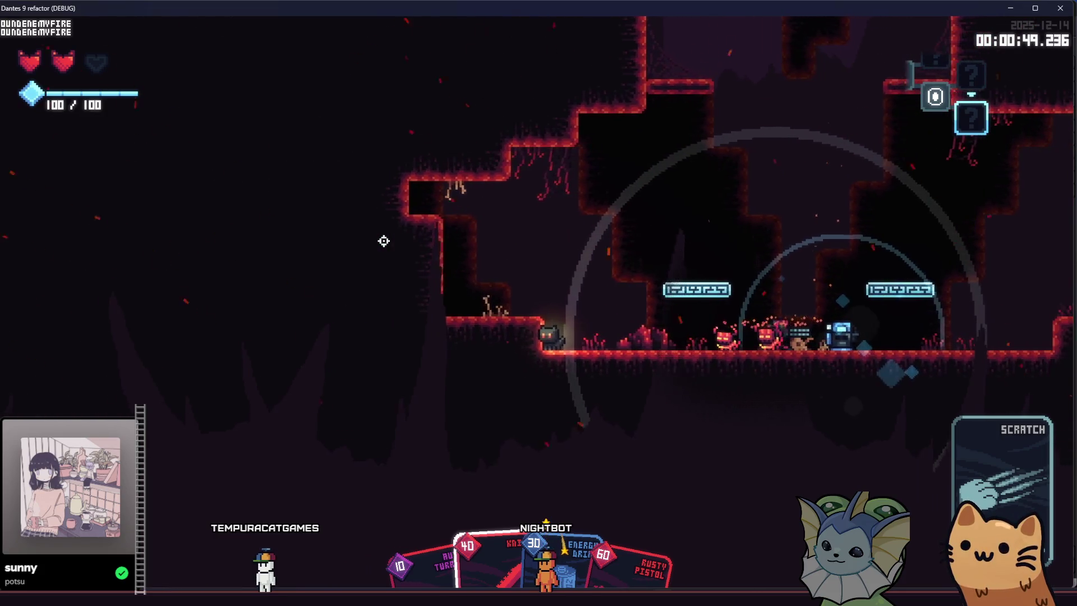
{"action": "key", "text": "d"}
{"action": "key", "text": "space"}
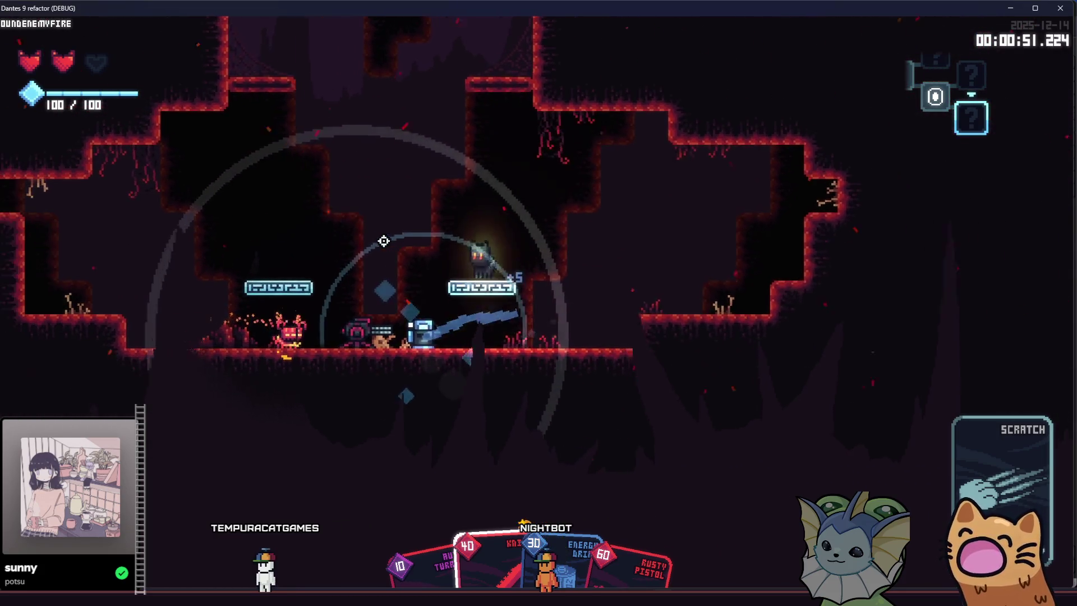
{"action": "key", "text": "d"}
{"action": "key", "text": "space"}
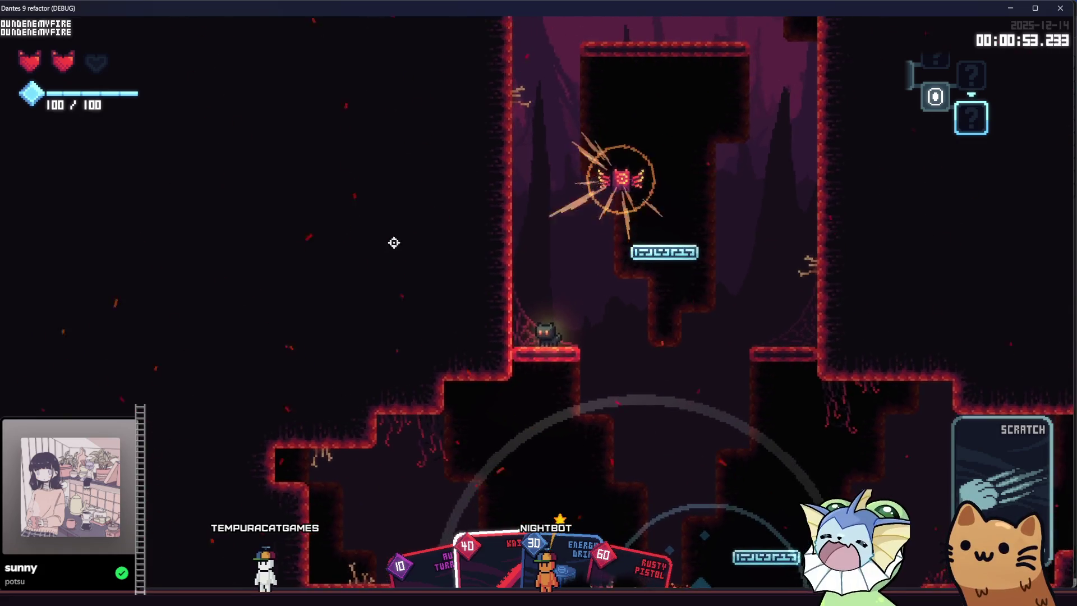
{"action": "key", "text": "d"}
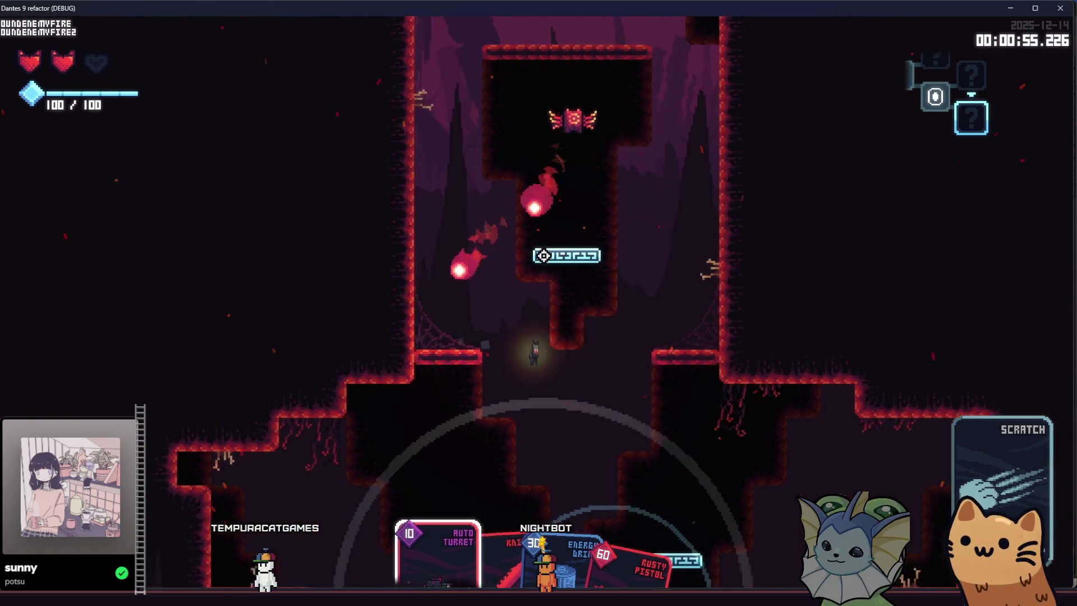
{"action": "key", "text": "d"}
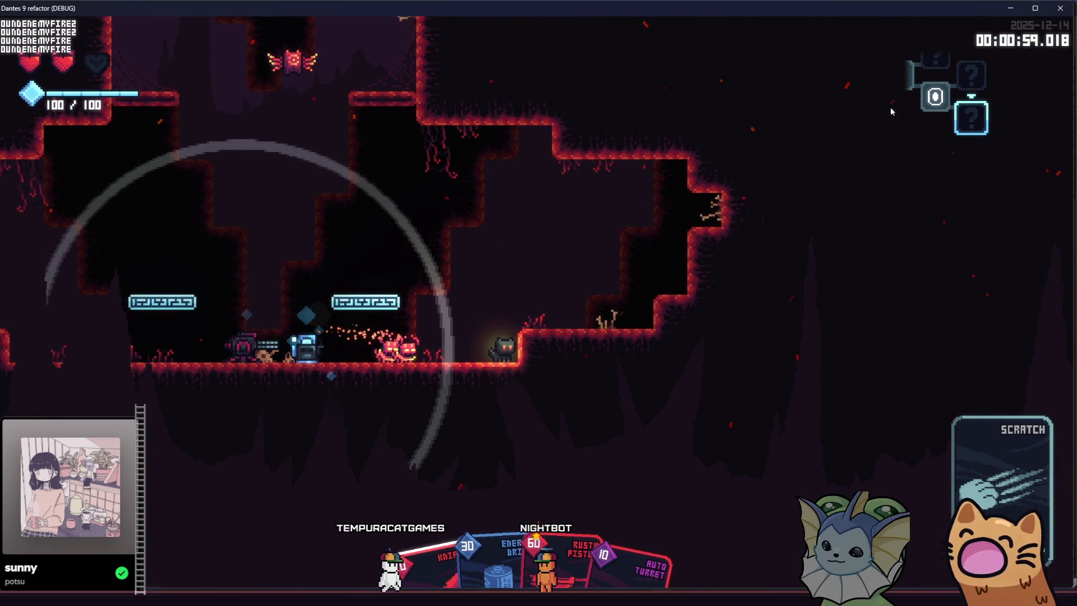
{"action": "key", "text": "alt+Tab"}
Delete the raycast debug print and the trailing raycast if-statement.
{"action": "left_click_drag", "start_coordinate": [380, 296], "coordinate": [246, 296]}
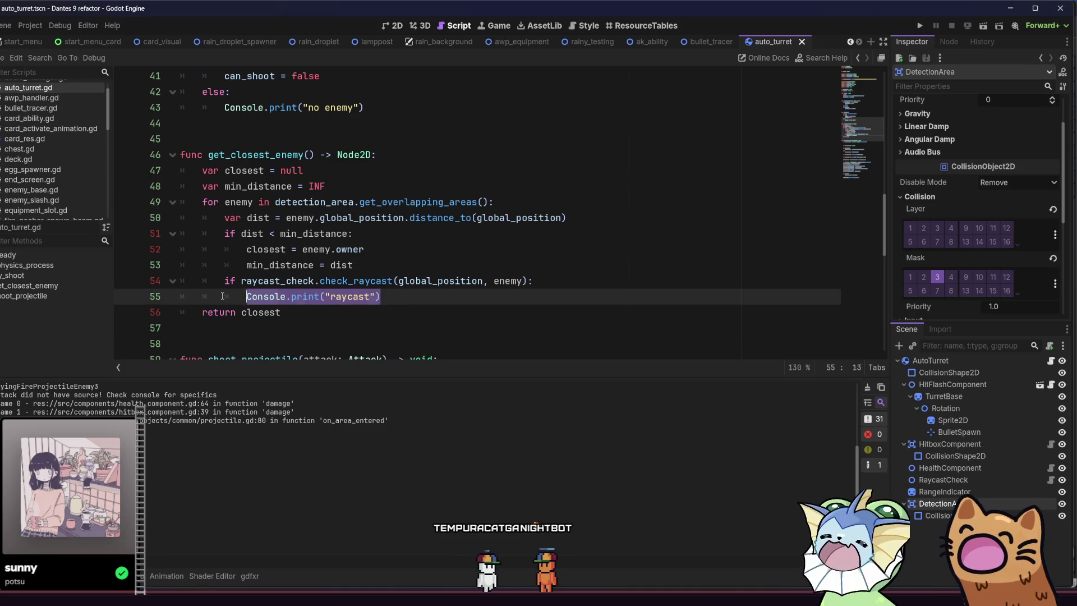
{"action": "key", "text": "BackSpace"}
{"action": "key", "text": "BackSpace"}
{"action": "key", "text": "BackSpace"}
{"action": "left_click_drag", "start_coordinate": [550, 281], "coordinate": [225, 284]}
{"action": "key", "text": "ctrl+c"}
{"action": "key", "text": "BackSpace"}
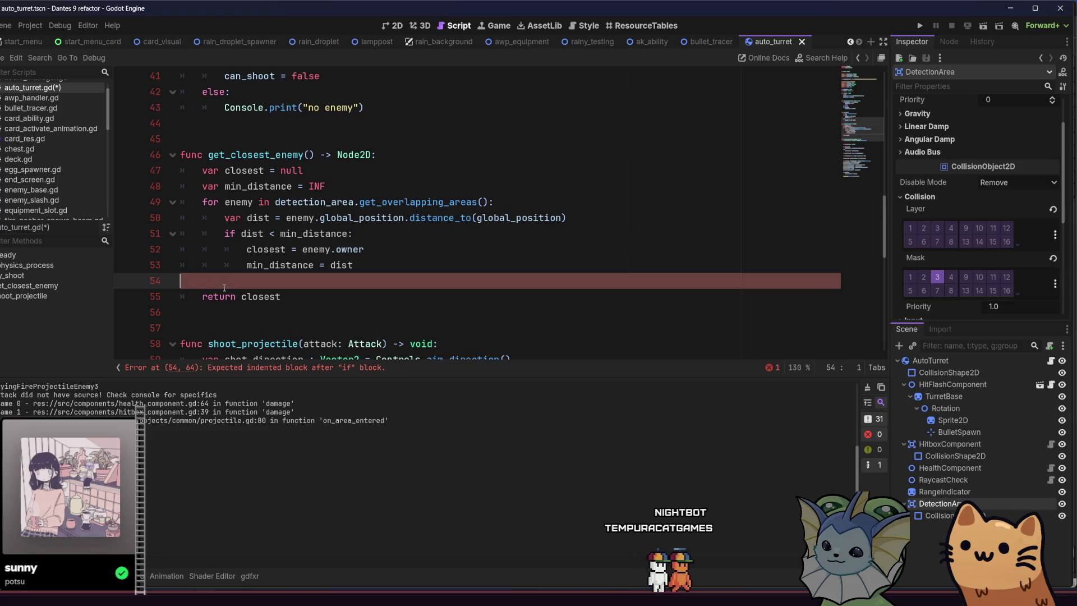
{"action": "key", "text": "BackSpace"}
Paste the raycast check as the for loop's first line, indent the distance check under it, and save.
{"action": "left_click", "coordinate": [332, 202]}
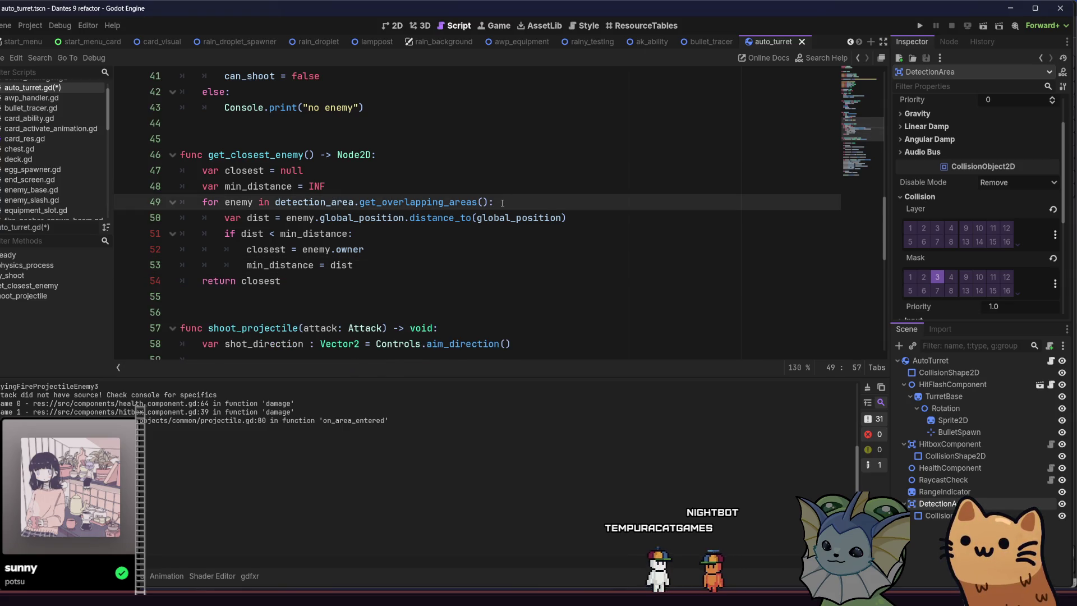
{"action": "key", "text": "Return"}
{"action": "key", "text": "ctrl+v"}
{"action": "left_click", "coordinate": [214, 227]}
{"action": "key", "text": "Tab"}
{"action": "key", "text": "Down"}
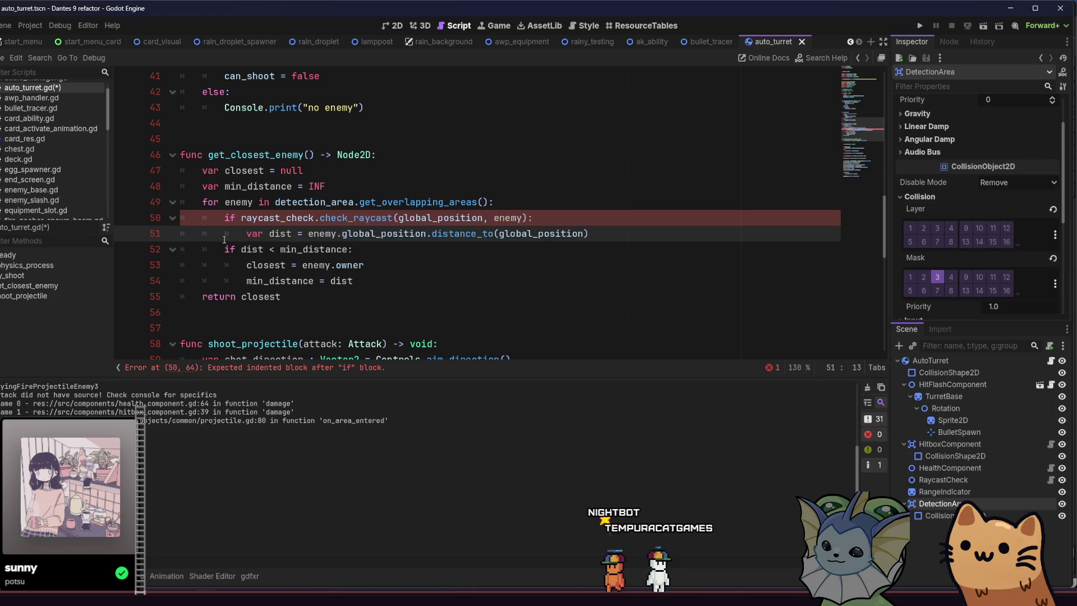
{"action": "key", "text": "Tab"}
{"action": "key", "text": "Down"}
{"action": "key", "text": "Tab"}
{"action": "key", "text": "Down"}
{"action": "key", "text": "Tab"}
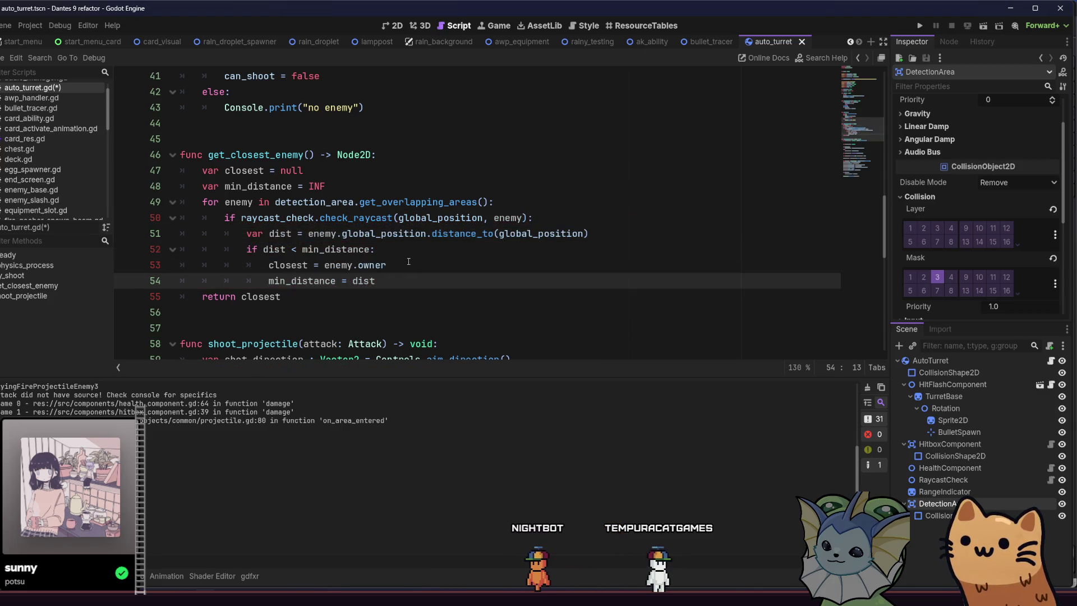
{"action": "left_click", "coordinate": [429, 268]}
{"action": "key", "text": "ctrl+s"}
Scroll up through auto_turret.gd to the try_shoot and shot_delay cooldown code.
{"action": "left_click", "coordinate": [433, 283]}
{"action": "scroll", "coordinate": [425, 252], "scroll_direction": "up", "scroll_amount": 1}
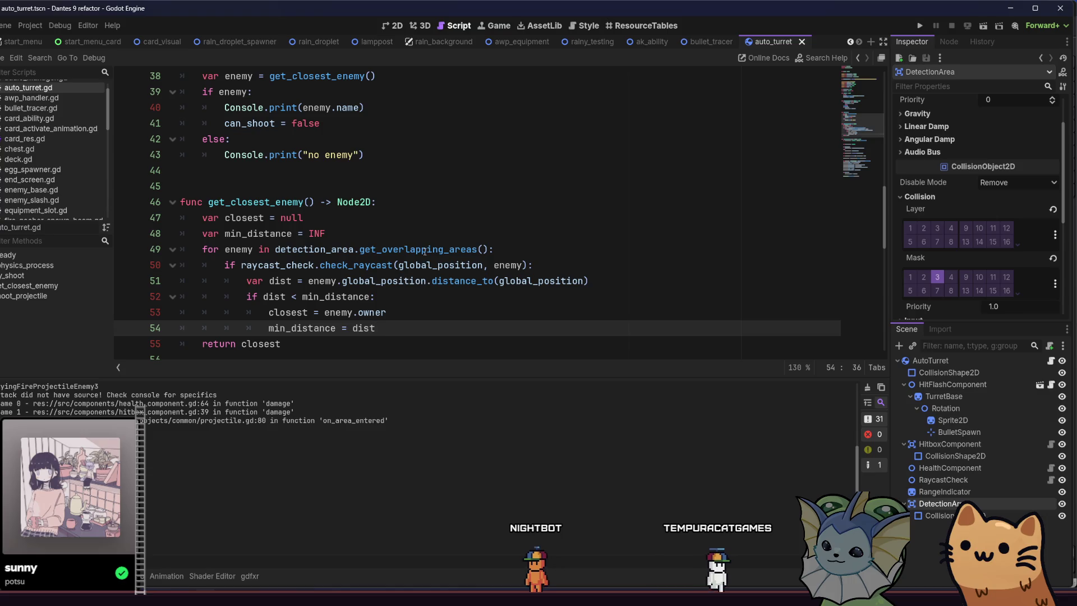
{"action": "scroll", "coordinate": [422, 251], "scroll_direction": "up", "scroll_amount": 1}
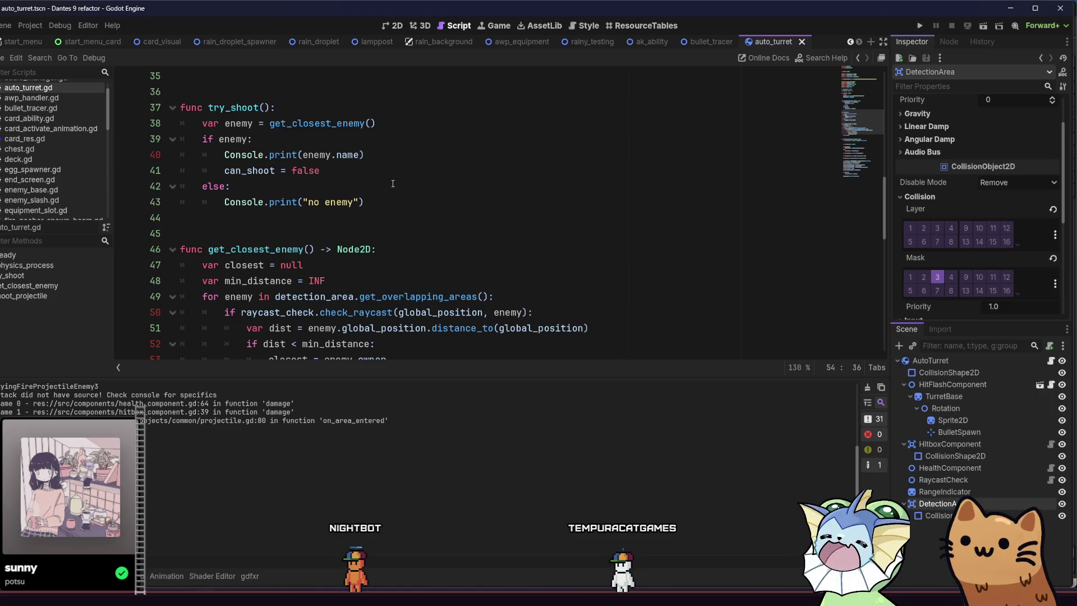
{"action": "scroll", "coordinate": [393, 184], "scroll_direction": "up", "scroll_amount": 1}
{"action": "scroll", "coordinate": [392, 183], "scroll_direction": "up", "scroll_amount": 1}
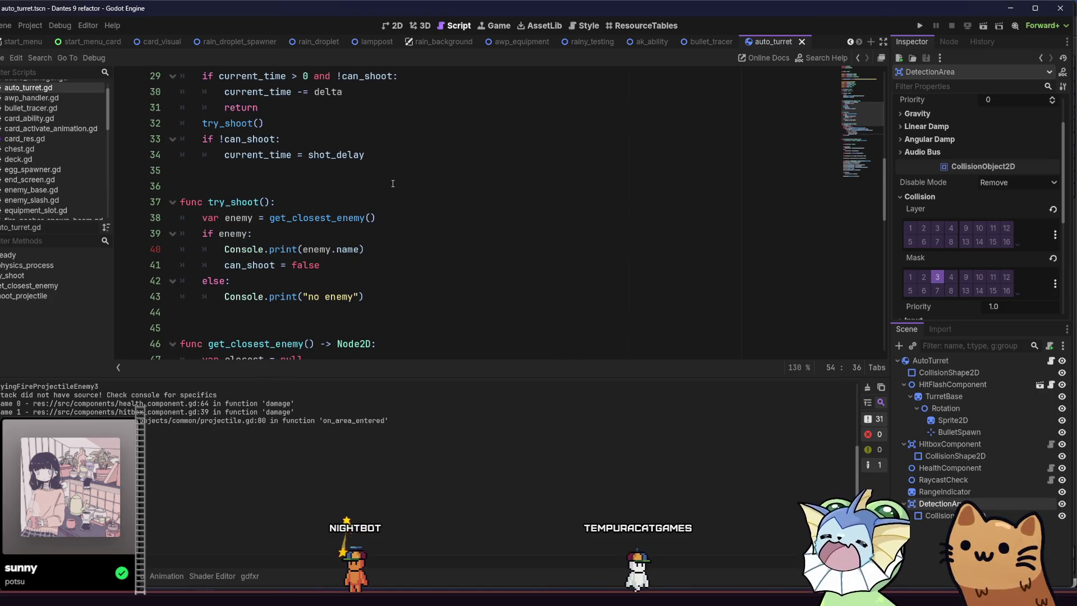
{"action": "scroll", "coordinate": [393, 184], "scroll_direction": "up", "scroll_amount": 1}
{"action": "scroll", "coordinate": [393, 183], "scroll_direction": "down", "scroll_amount": 7}
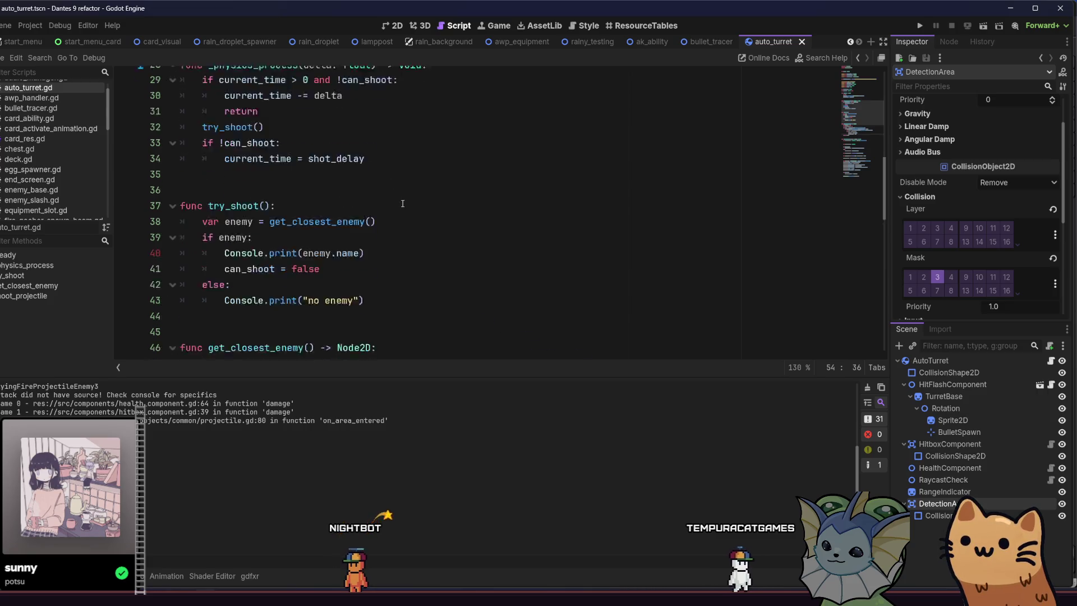
Add a func aim(): header below get_closest_enemy with an indented empty body line.
{"action": "left_click", "coordinate": [349, 240]}
{"action": "left_click", "coordinate": [348, 224]}
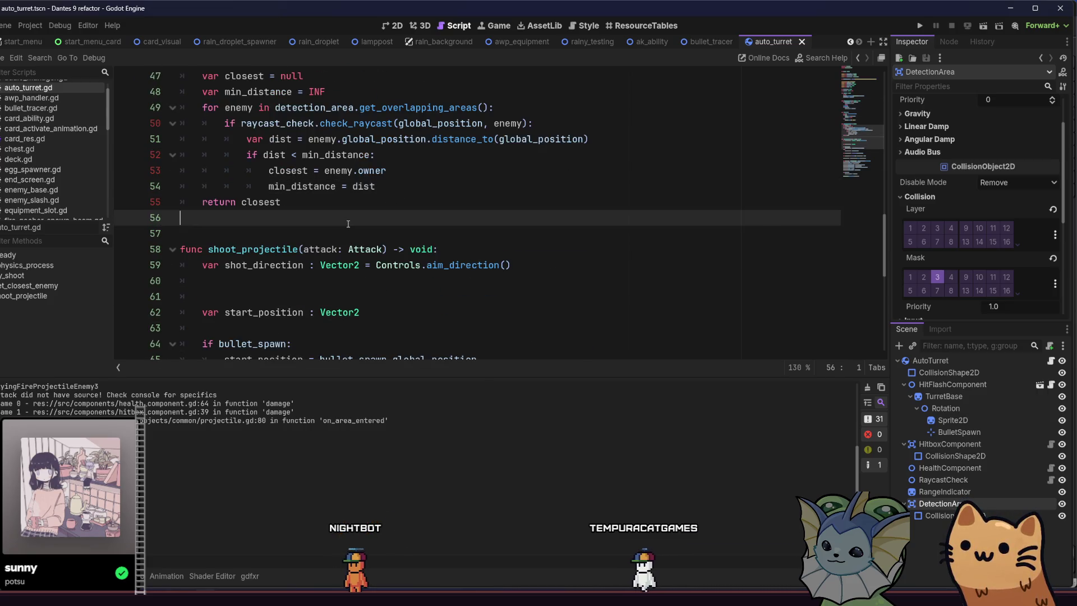
{"action": "key", "text": "Return"}
{"action": "key", "text": "Return"}
{"action": "key", "text": "Return"}
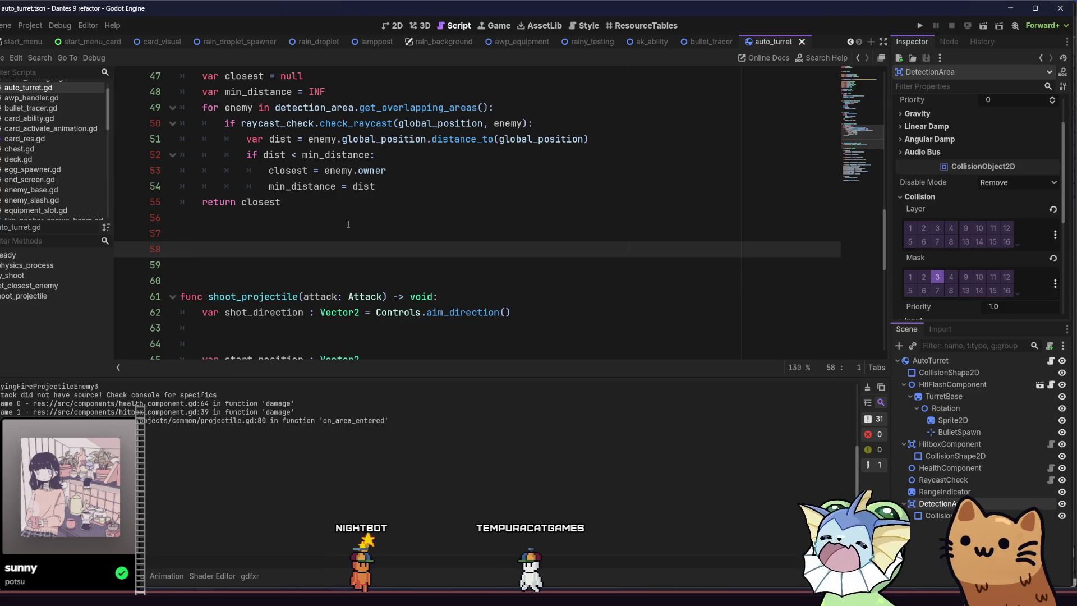
{"action": "type", "text": "aim"}
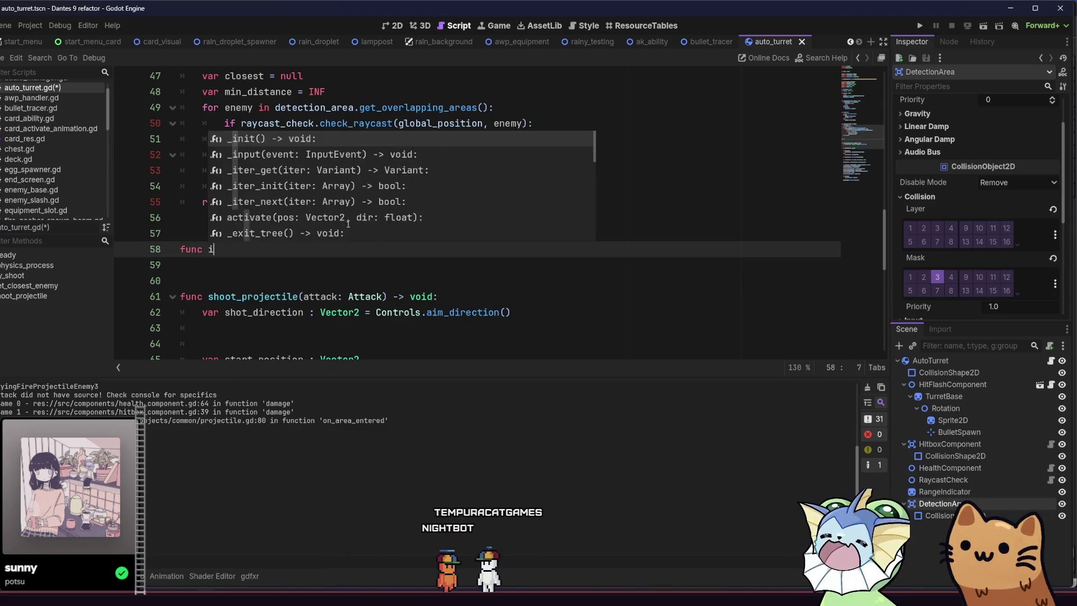
{"action": "type", "text": "("}
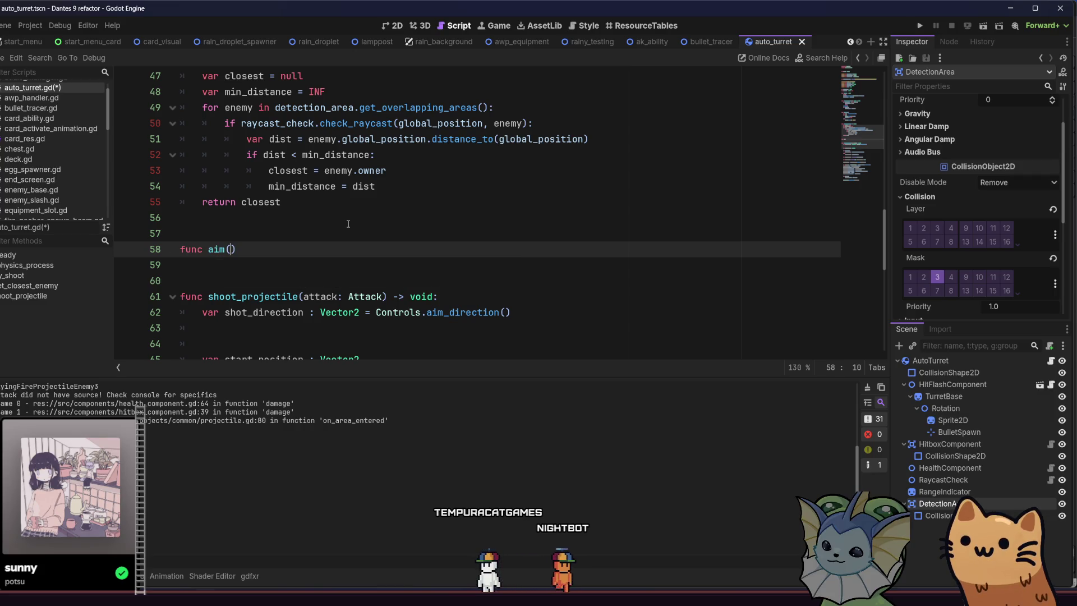
{"action": "key", "text": "Return"}
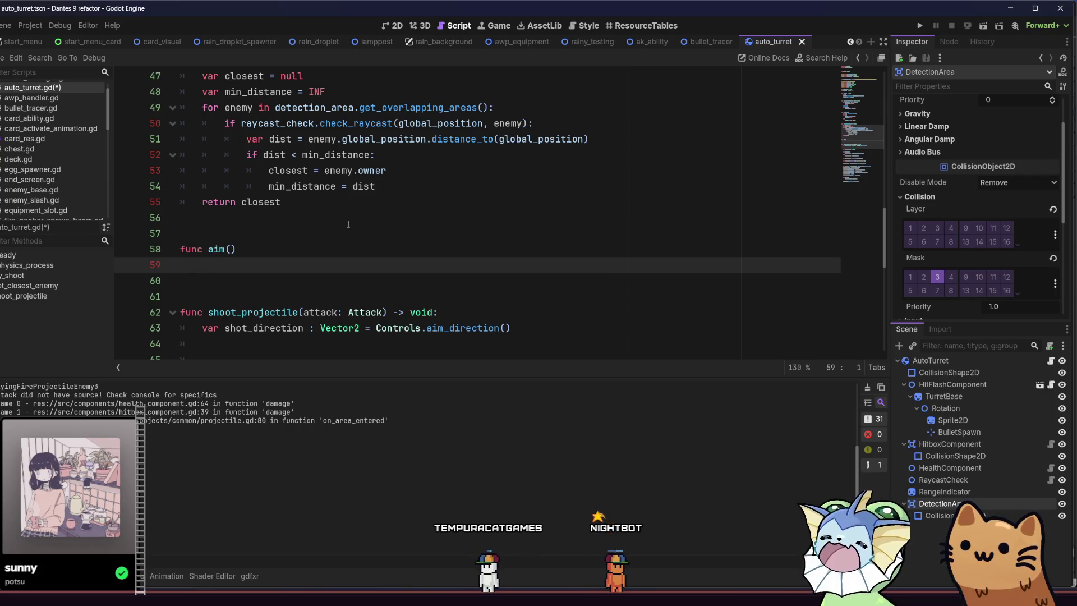
{"action": "key", "text": "BackSpace"}
{"action": "key", "text": "Return"}
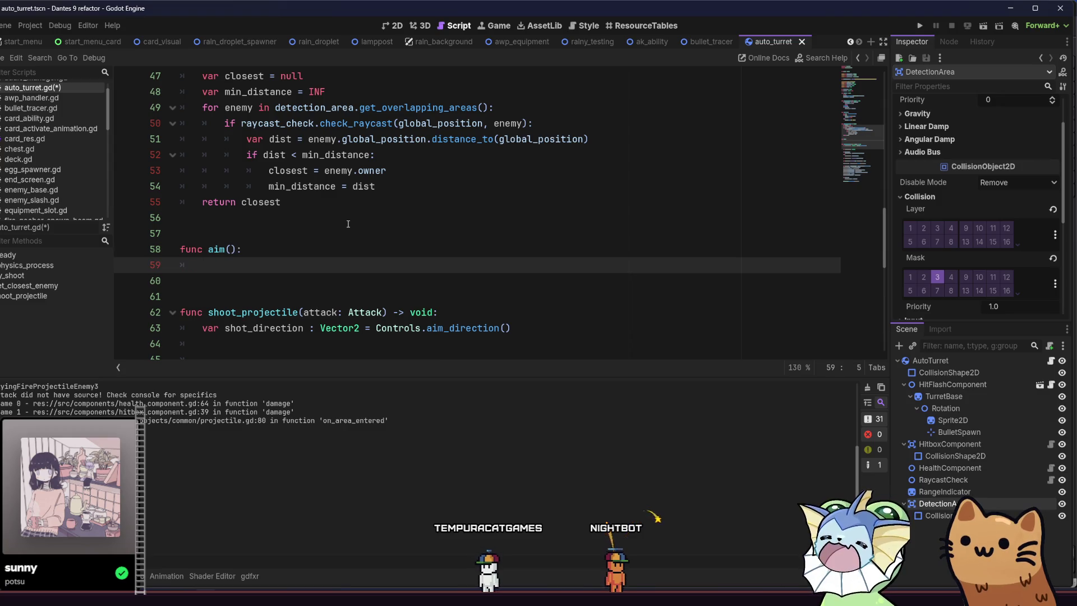
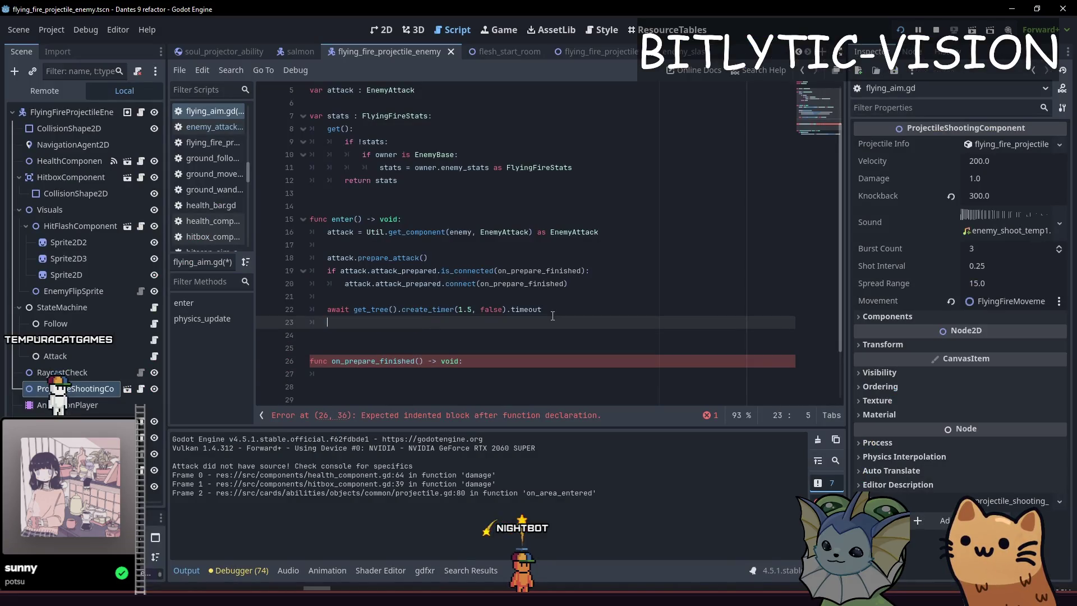
Undo the last three edits to restore the working on_prepare_finished code in flying_aim.gd.
{"action": "key", "text": "ctrl+z"}
{"action": "key", "text": "ctrl+z"}
{"action": "key", "text": "ctrl+z"}
{"action": "key", "text": "ctrl+z"}
{"action": "key", "text": "ctrl+z"}
{"action": "key", "text": "ctrl+z"}
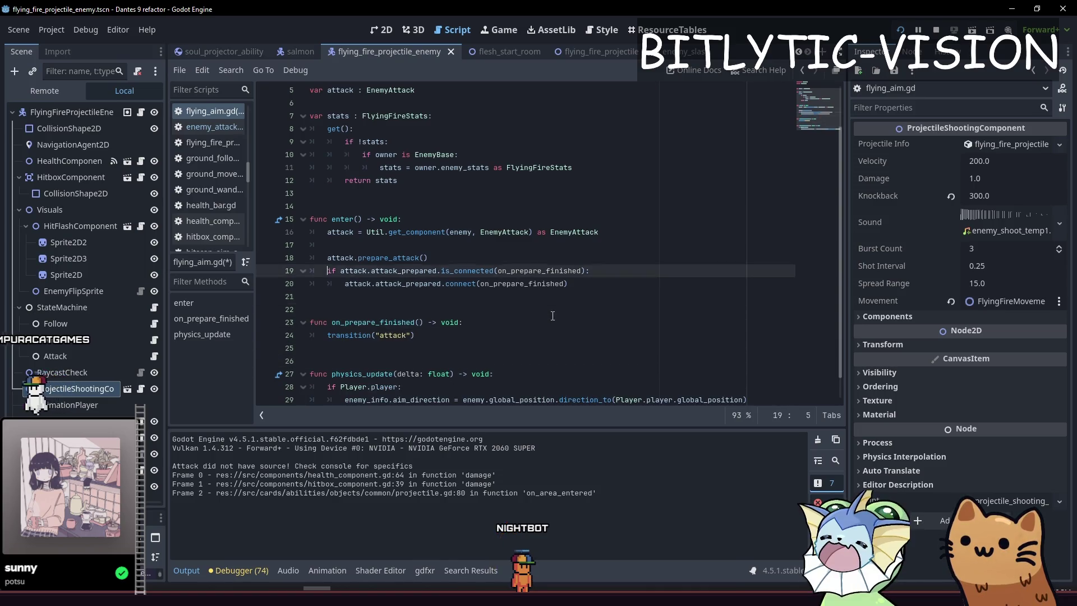
{"action": "key", "text": "ctrl+z"}
{"action": "key", "text": "ctrl+z"}
{"action": "key", "text": "ctrl+z"}
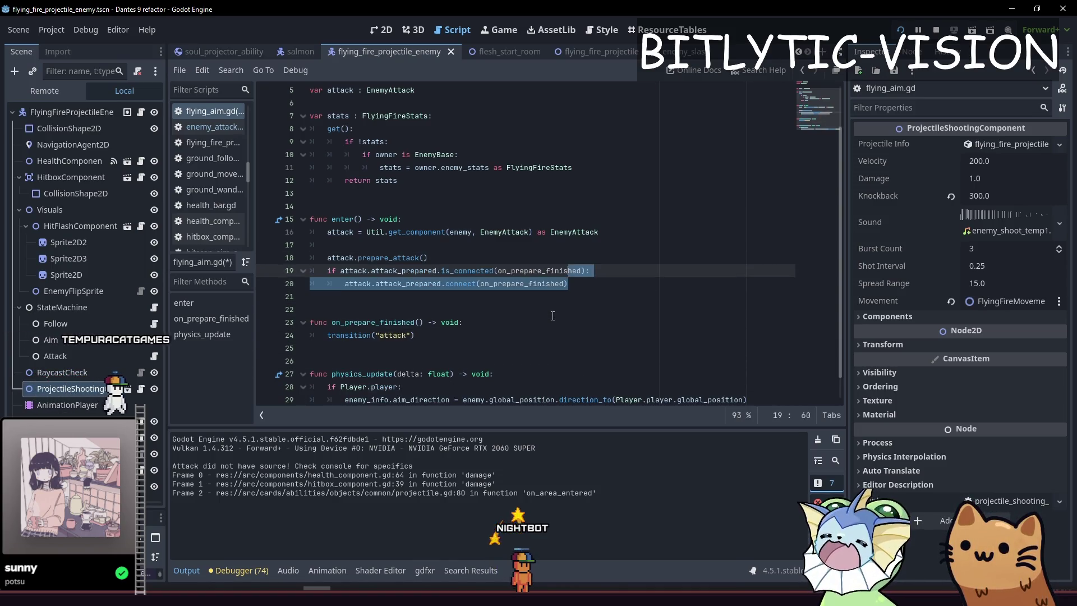
{"action": "key", "text": "ctrl+z"}
{"action": "key", "text": "ctrl+z"}
{"action": "key", "text": "ctrl+z"}
{"action": "key", "text": "ctrl+z"}
{"action": "key", "text": "ctrl+z"}
{"action": "key", "text": "ctrl+z"}
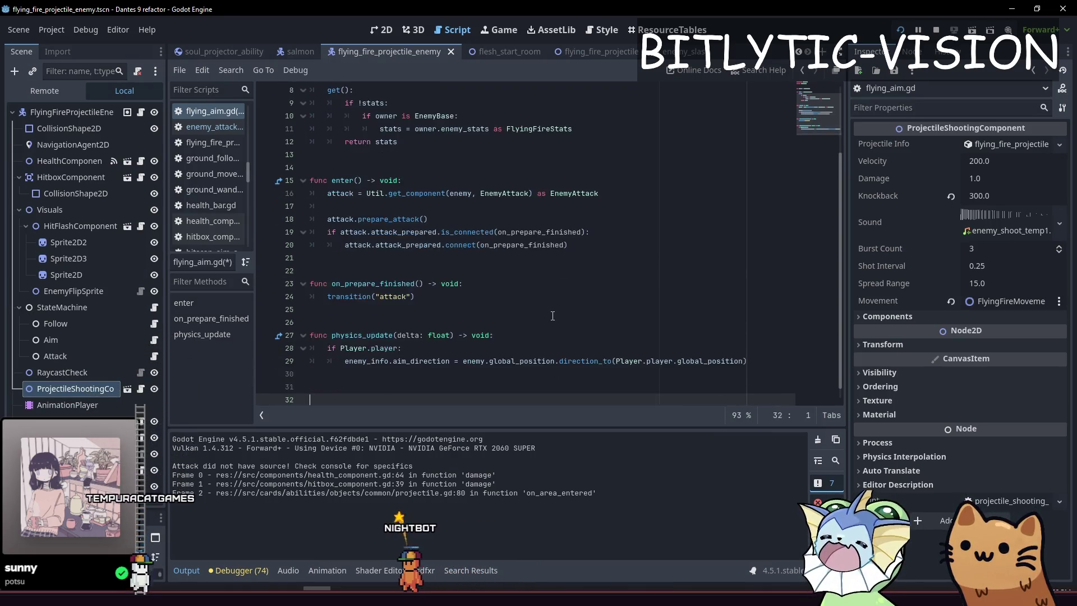
Add an exit() function that disconnects the pasted signal connection.
{"action": "type", "text": "func exi"}
{"action": "key", "text": "Return"}
{"action": "key", "text": "Return"}
{"action": "key", "text": "ctrl+v"}
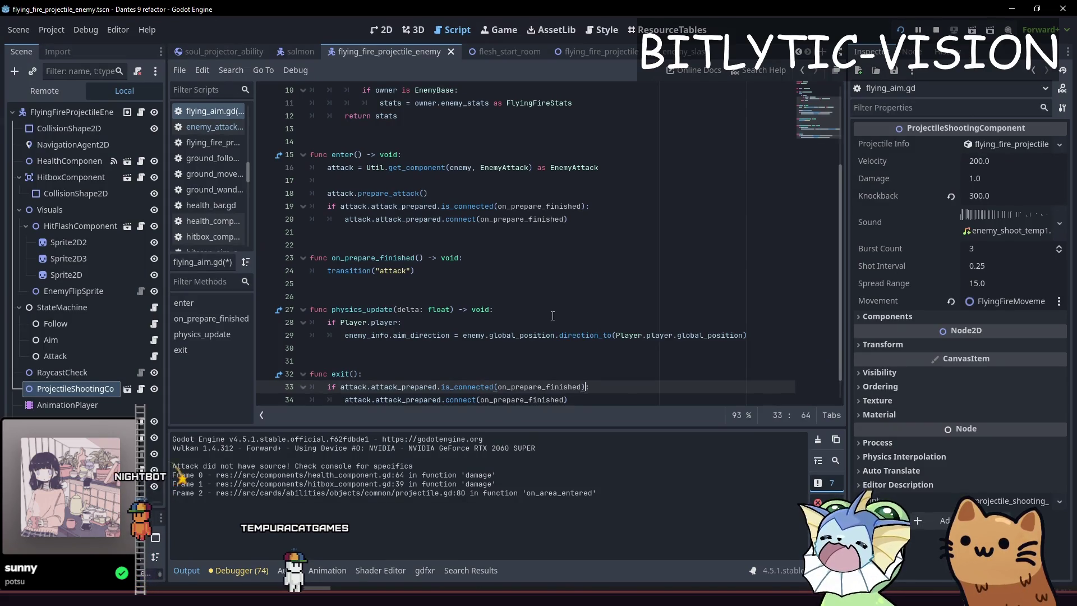
{"action": "key", "text": "Down"}
{"action": "key", "text": "Home"}
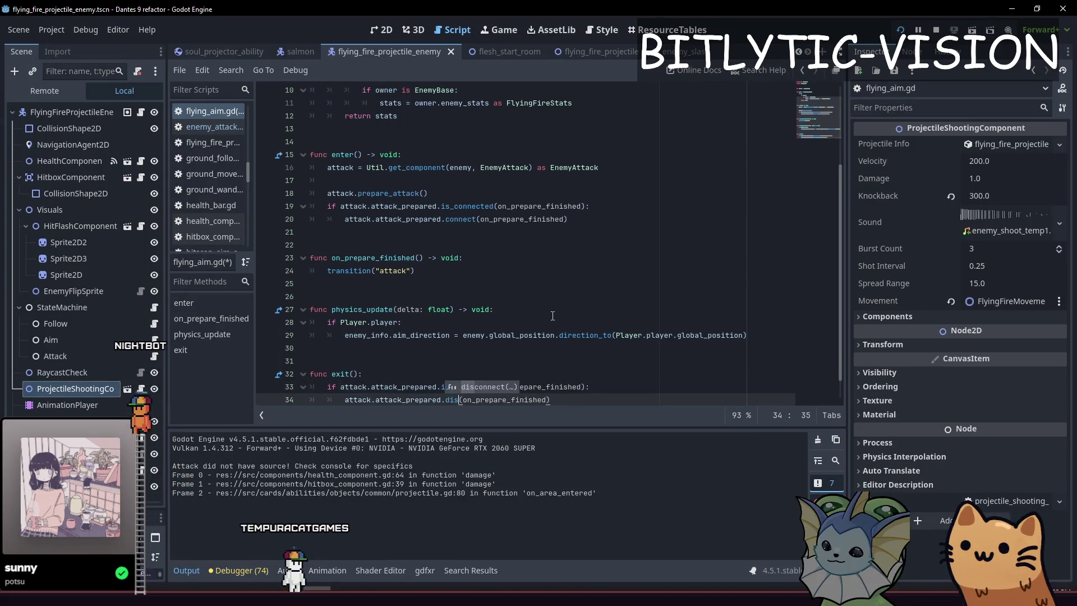
{"action": "key", "text": "Return"}
Invert the is_connected check in enter with ! and save flying_aim.gd.
{"action": "key", "text": "Page_Up"}
{"action": "key", "text": "Down"}
{"action": "key", "text": "Down"}
{"action": "key", "text": "Down"}
{"action": "key", "text": "Down"}
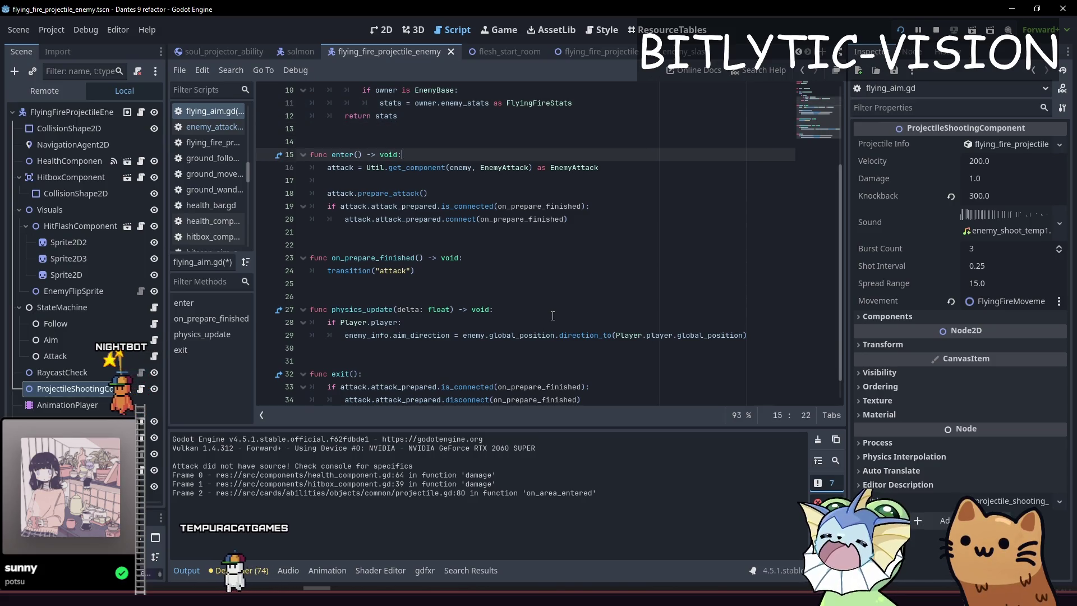
{"action": "key", "text": "Home"}
{"action": "key", "text": "Right"}
{"action": "key", "text": "Right"}
{"action": "key", "text": "Right"}
{"action": "type", "text": "!"}
{"action": "key", "text": "End"}
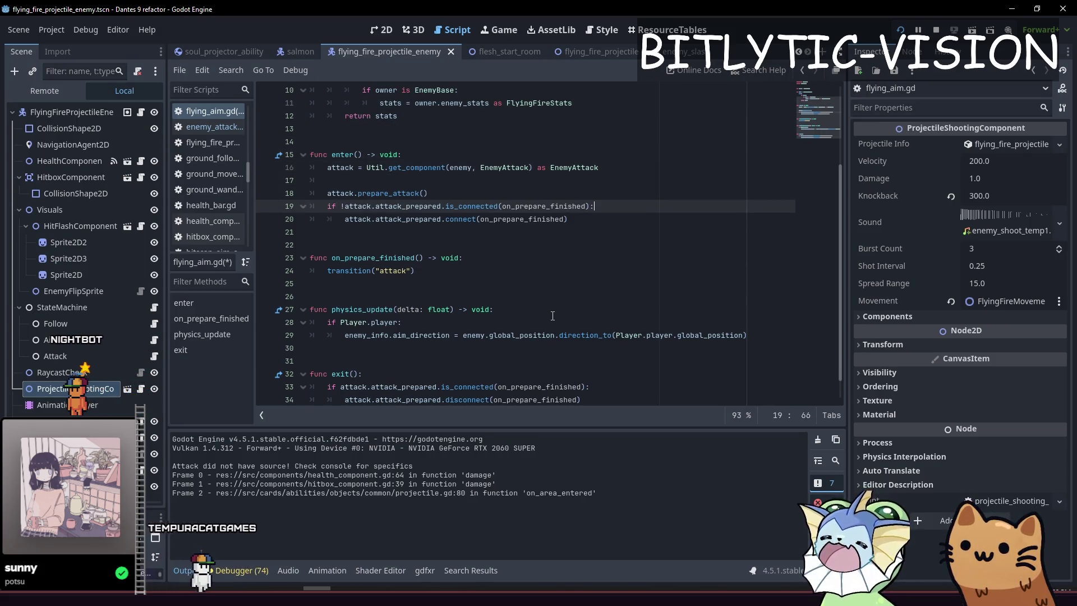
{"action": "key", "text": "ctrl+s"}
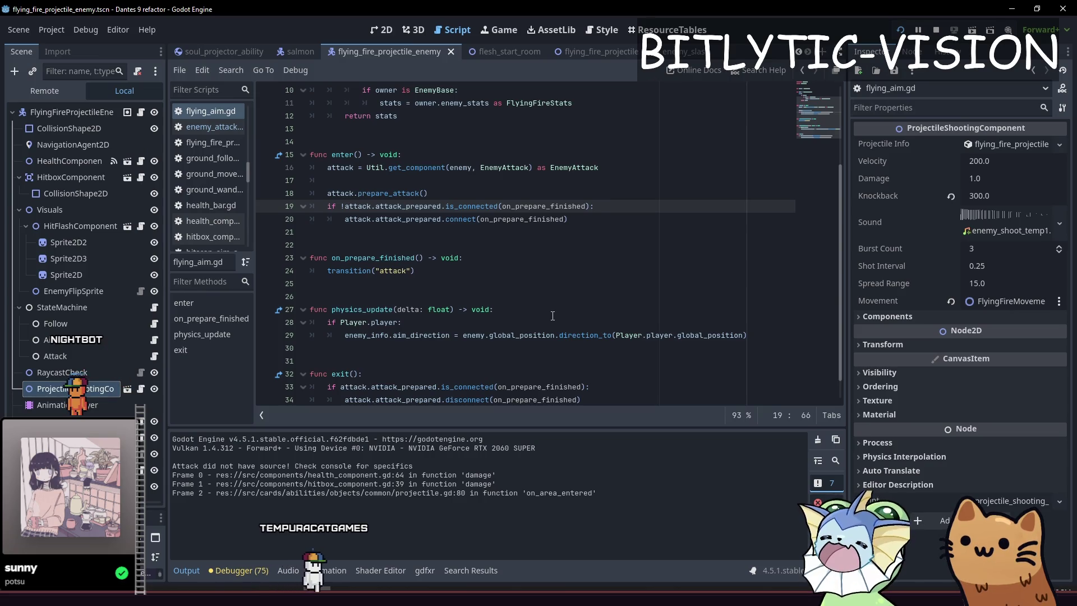
Add a 'Attack prepared!' print in on_prepare_finished and run the game.
{"action": "key", "text": "Down"}
{"action": "key", "text": "Down"}
{"action": "key", "text": "Down"}
{"action": "key", "text": "Return"}
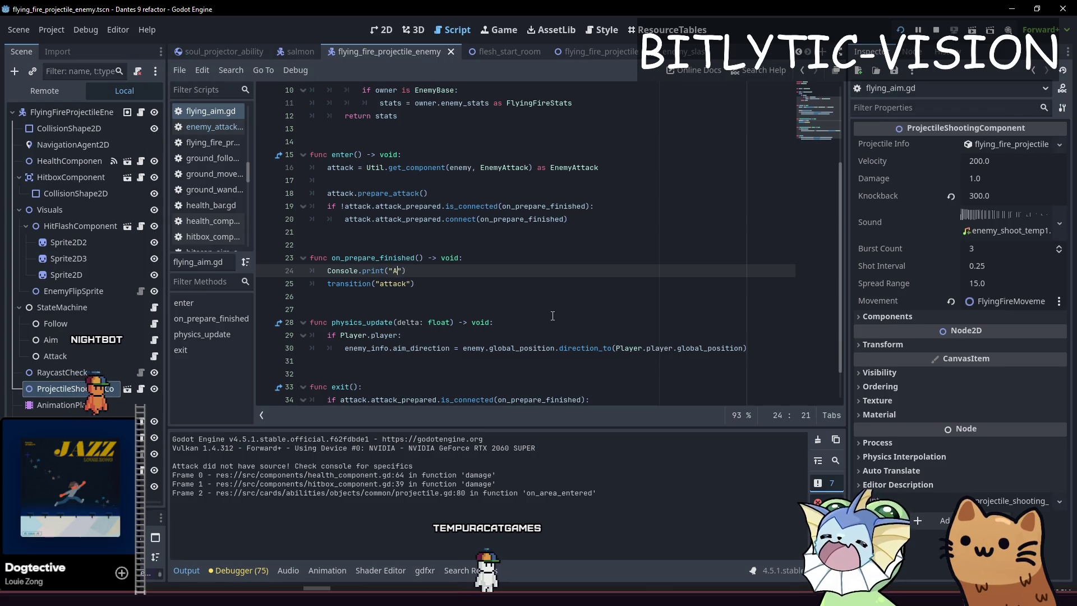
{"action": "key", "text": "F5"}
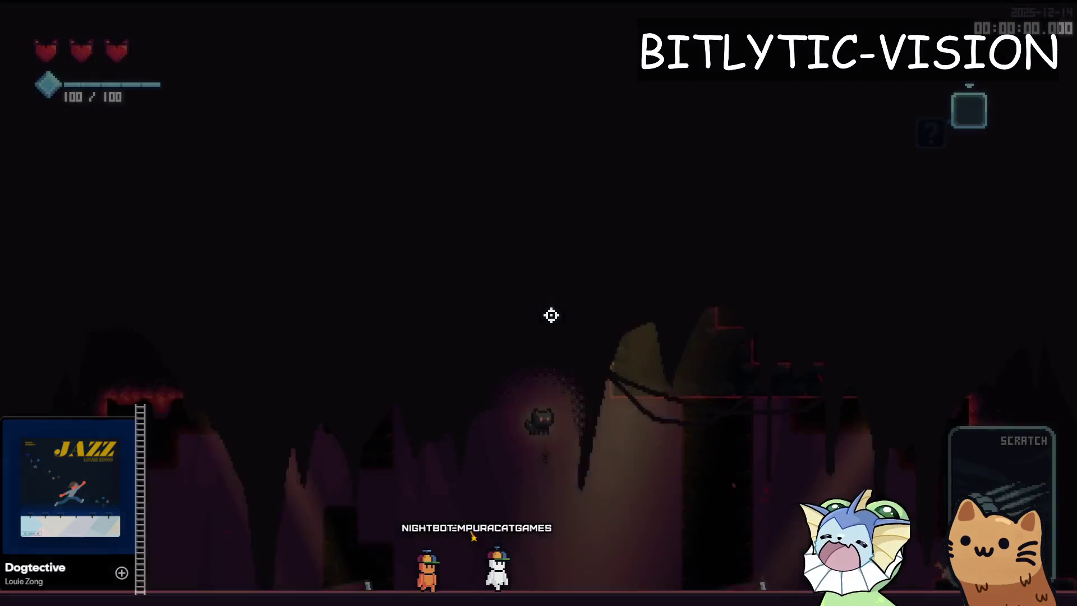
From the debug menu, add a sticker pack and spawn a winged FlyingFireProjectileEnemy.
{"action": "key", "text": "grave"}
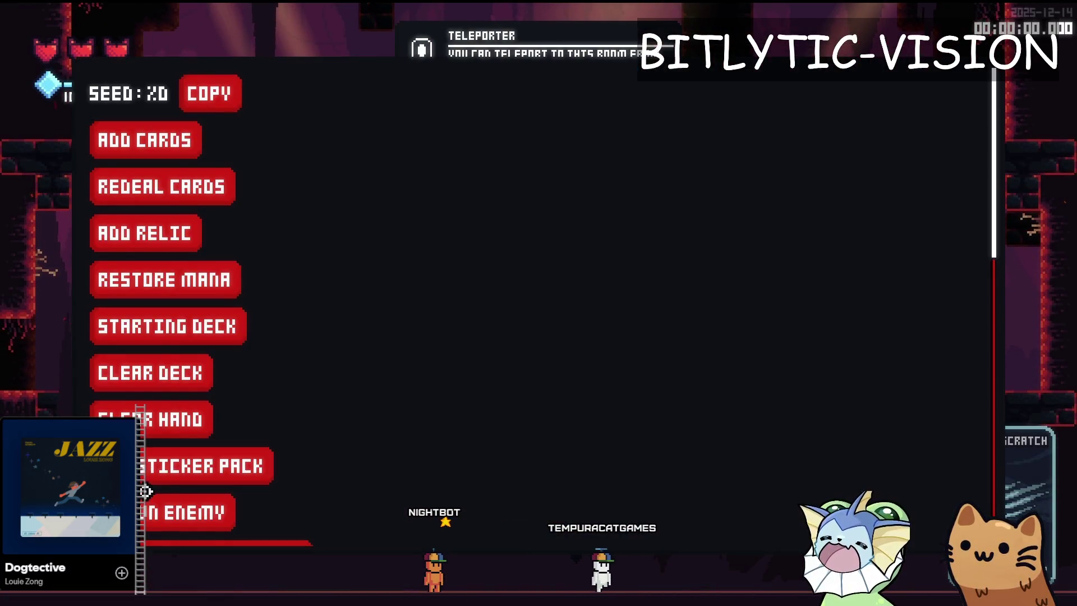
{"action": "left_click", "coordinate": [149, 468]}
{"action": "left_click", "coordinate": [149, 510]}
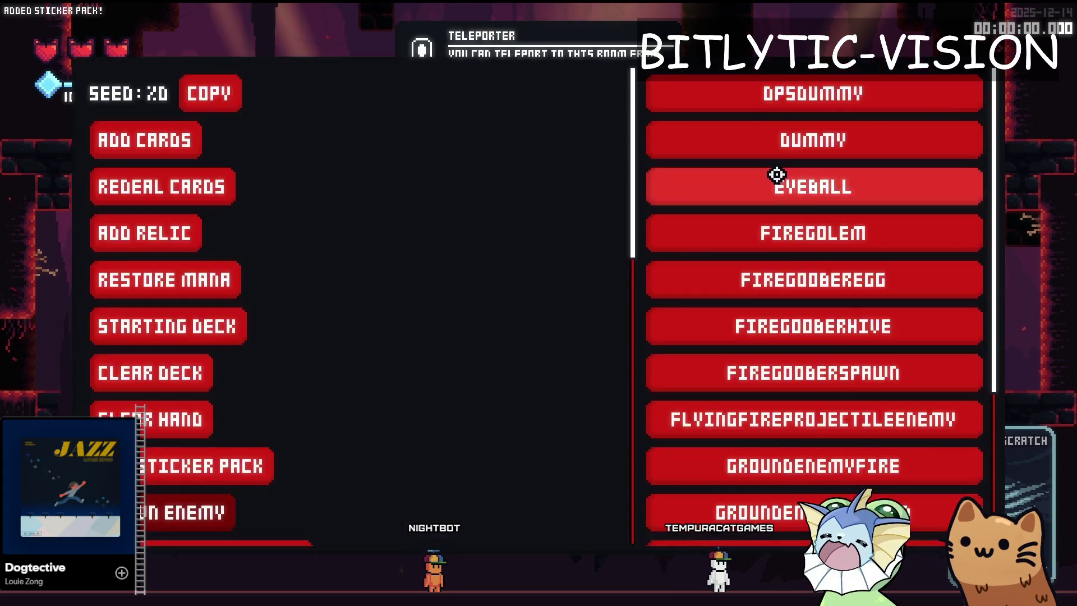
{"action": "left_click", "coordinate": [776, 173]}
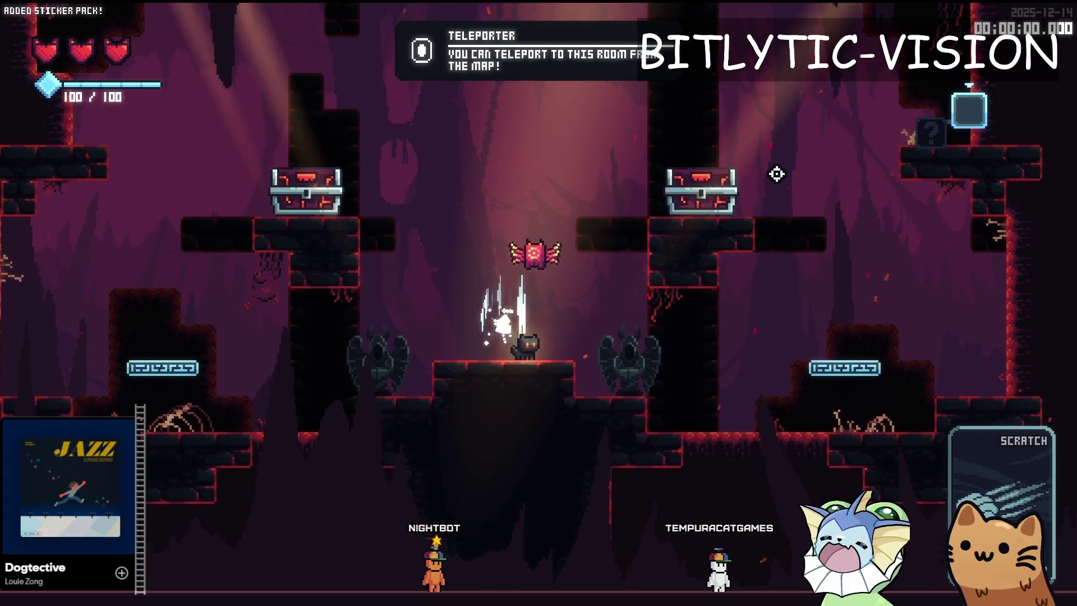
Move the cat to attack the winged enemy, then stop the game.
{"action": "key", "text": "a"}
{"action": "left_click", "coordinate": [777, 174]}
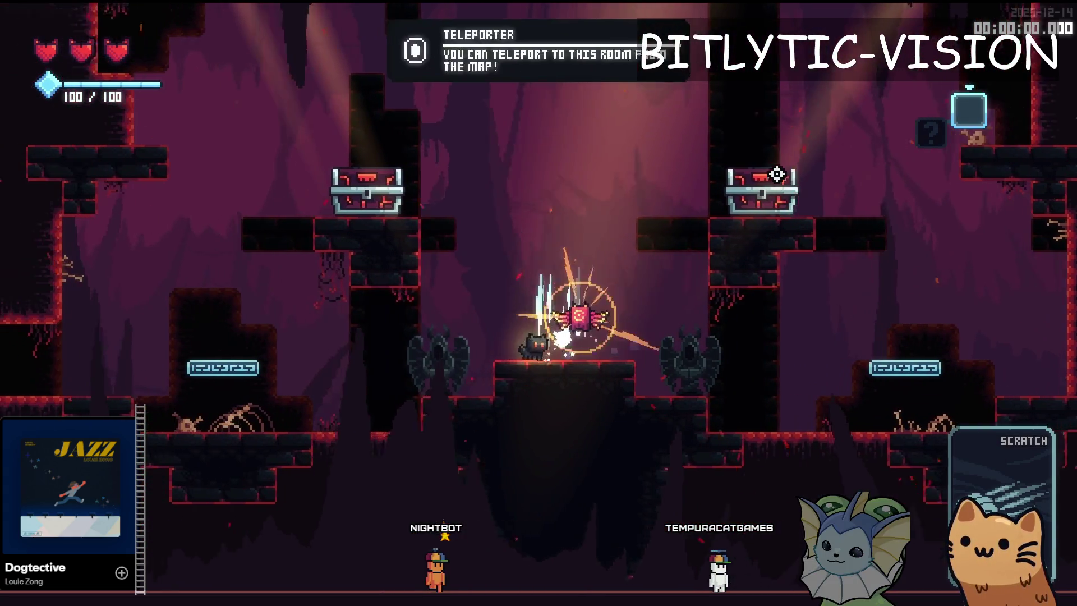
{"action": "key", "text": "a"}
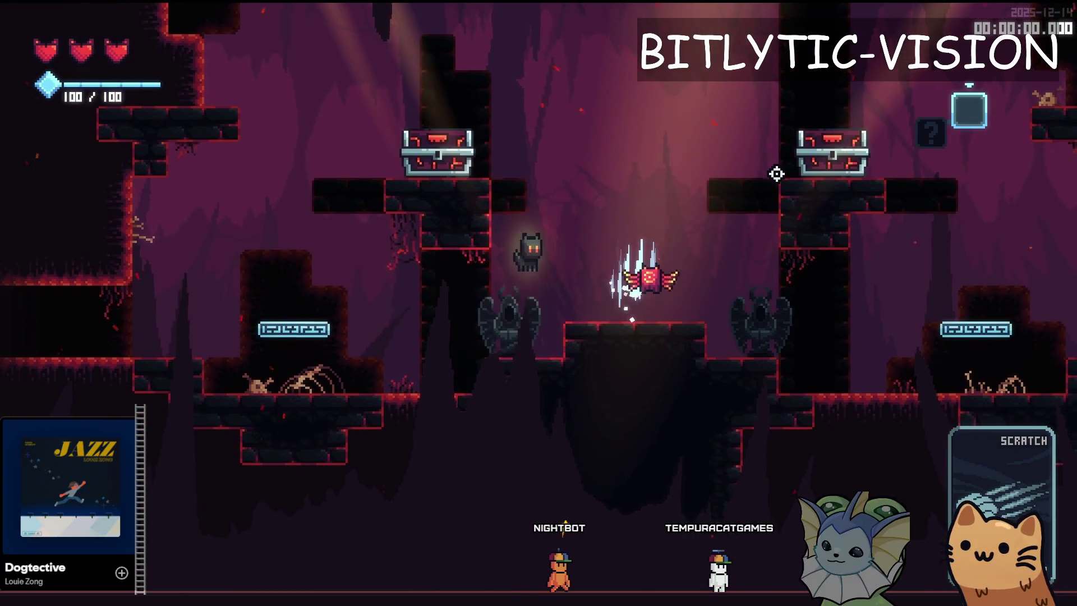
{"action": "key", "text": "F8"}
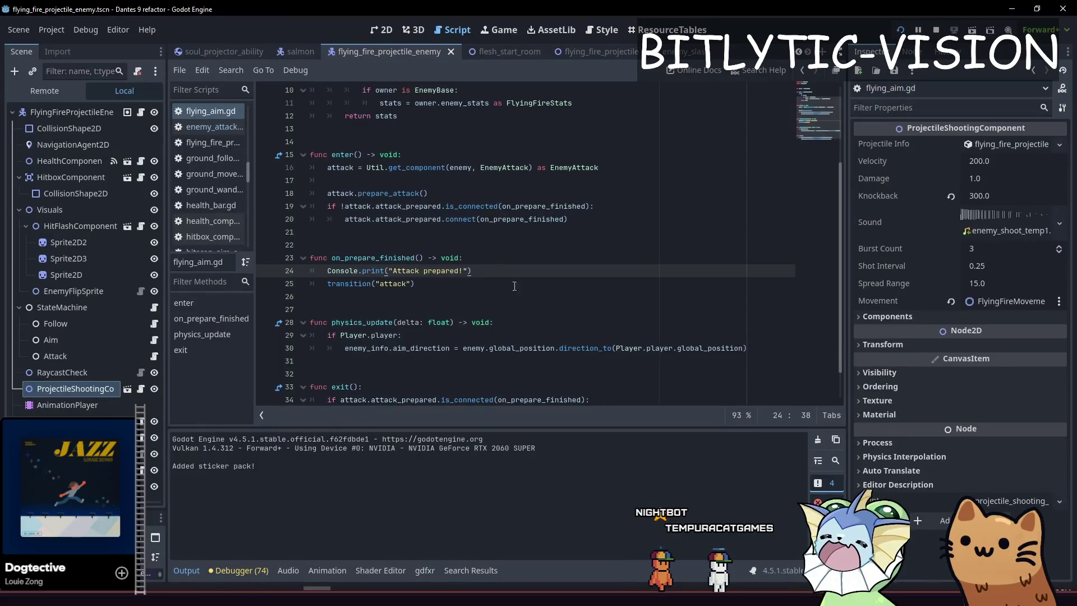
Delete the 'Attack prepared!' print from flying_aim.gd and open projectile_shooting_component.gd.
{"action": "key", "text": "ctrl+shift+k"}
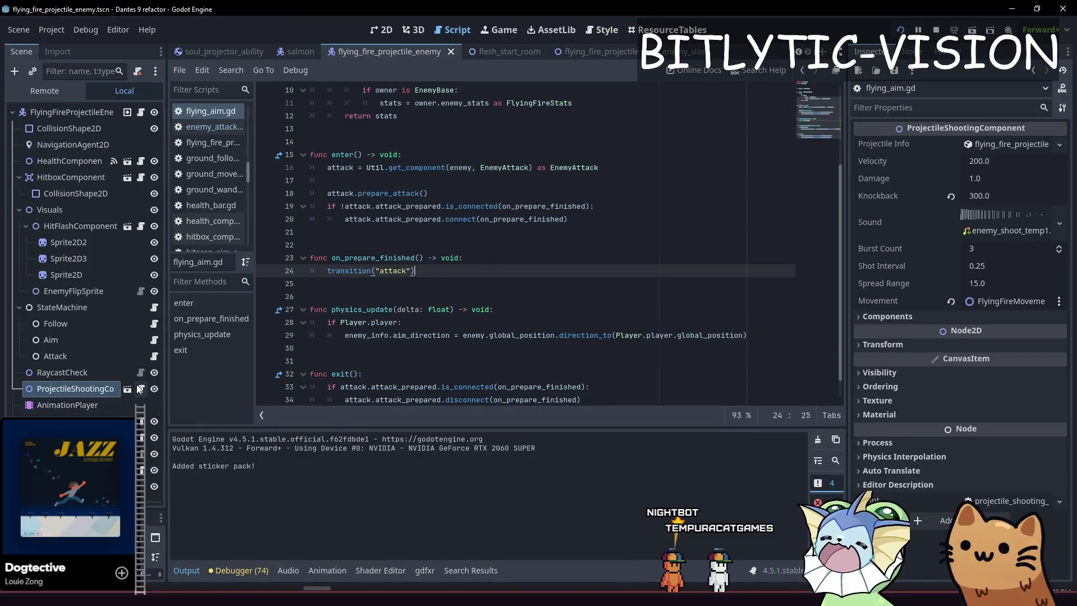
{"action": "left_click", "coordinate": [142, 389]}
{"action": "left_click", "coordinate": [443, 257]}
Review prepare_attack and its aim animation call, then open the flying_fire_projectile scene.
{"action": "scroll", "coordinate": [460, 224], "scroll_direction": "down", "scroll_amount": 5}
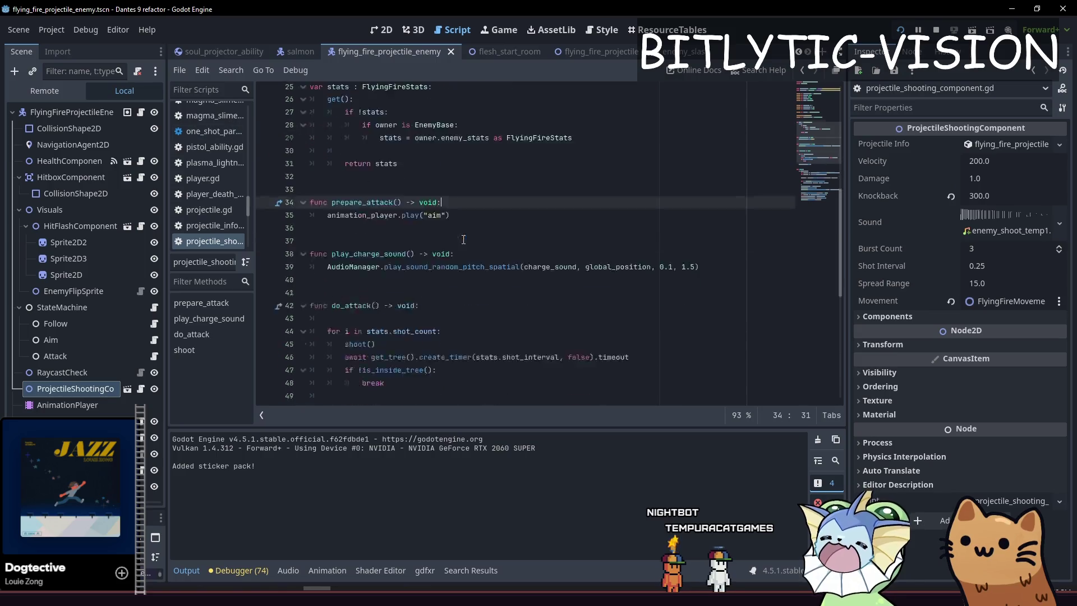
{"action": "scroll", "coordinate": [482, 177], "scroll_direction": "down", "scroll_amount": 4}
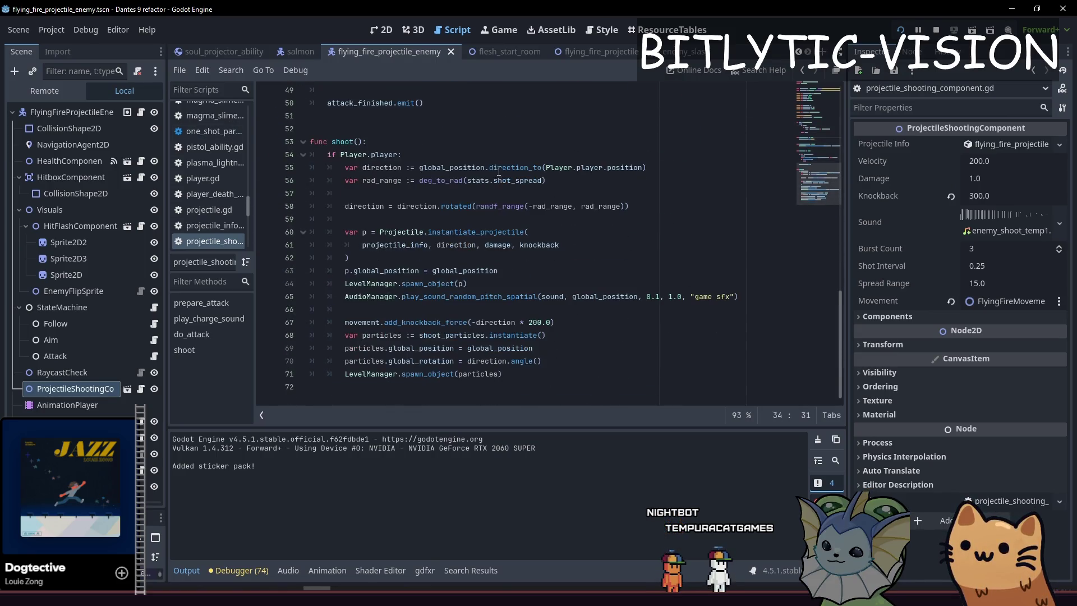
{"action": "scroll", "coordinate": [488, 236], "scroll_direction": "up", "scroll_amount": 6}
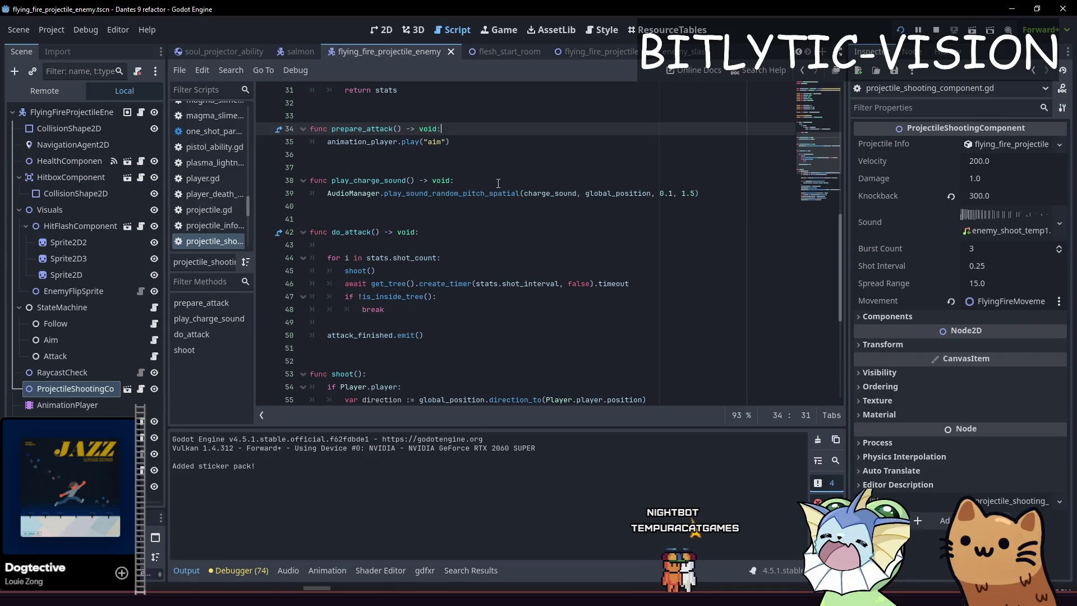
{"action": "scroll", "coordinate": [493, 224], "scroll_direction": "up", "scroll_amount": 5}
{"action": "left_click", "coordinate": [483, 335]}
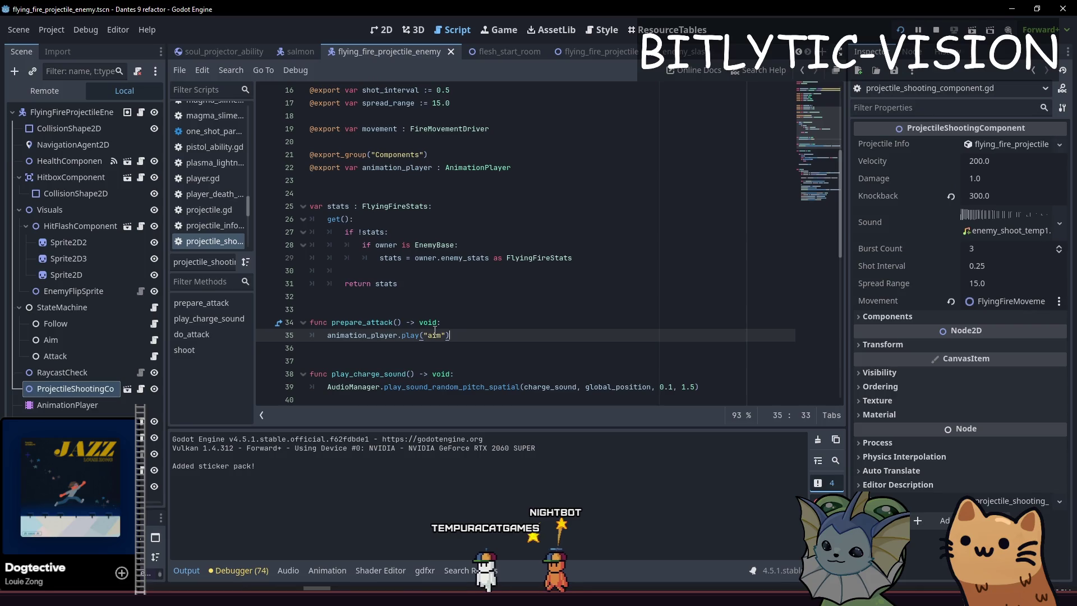
{"action": "left_click", "coordinate": [559, 310]}
{"action": "left_click", "coordinate": [127, 389]}
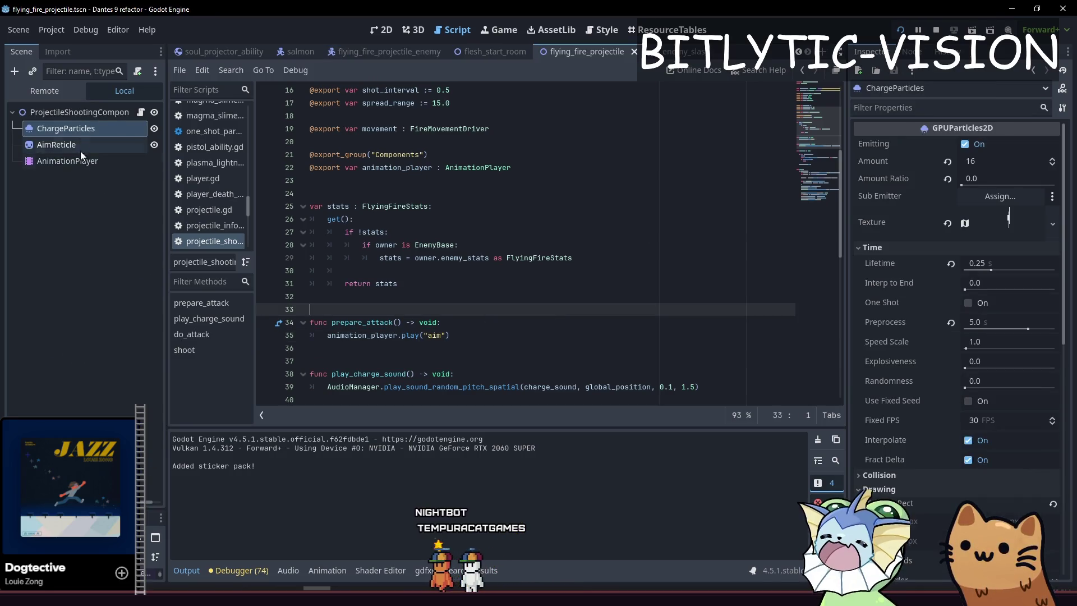
Select the AnimationPlayer, enlarge the animation panel, and check the aim animation in the animation list.
{"action": "left_click", "coordinate": [67, 161]}
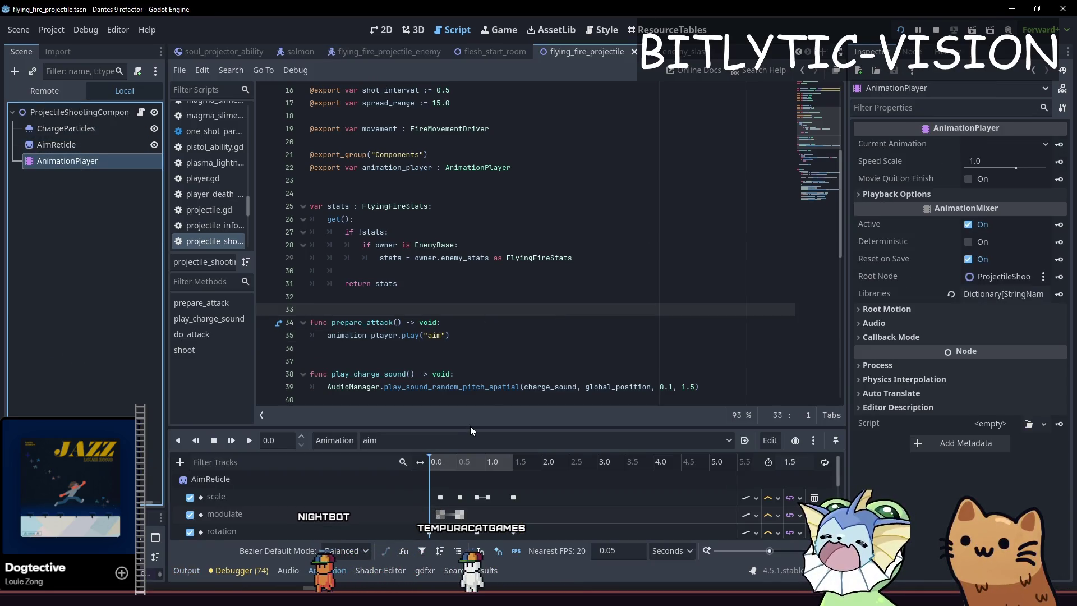
{"action": "left_click_drag", "start_coordinate": [470, 426], "coordinate": [503, 167]}
{"action": "left_click", "coordinate": [591, 241]}
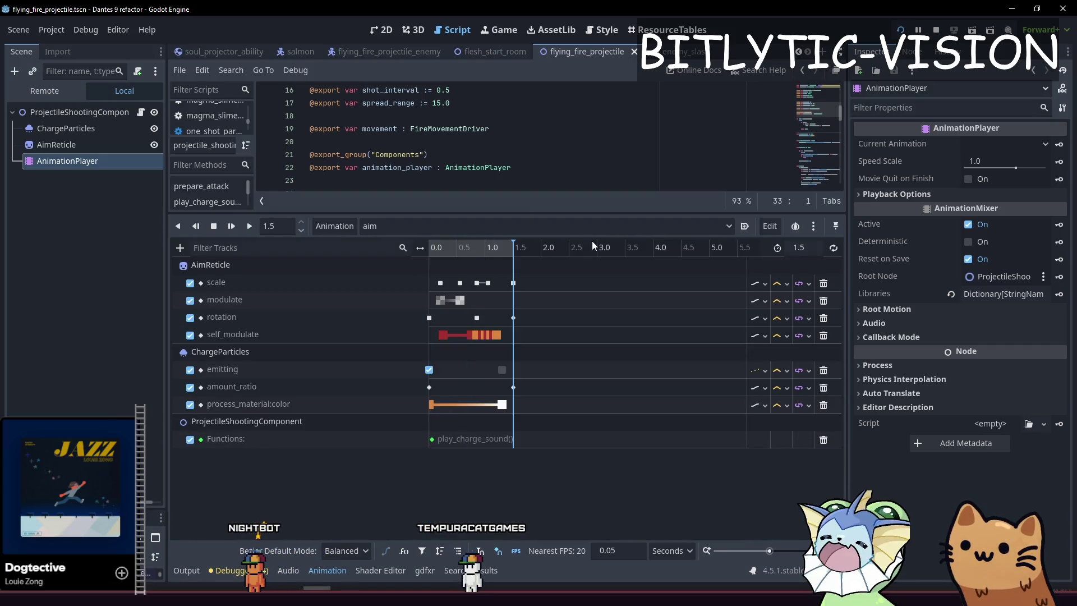
{"action": "left_click", "coordinate": [456, 224]}
{"action": "left_click", "coordinate": [456, 224]}
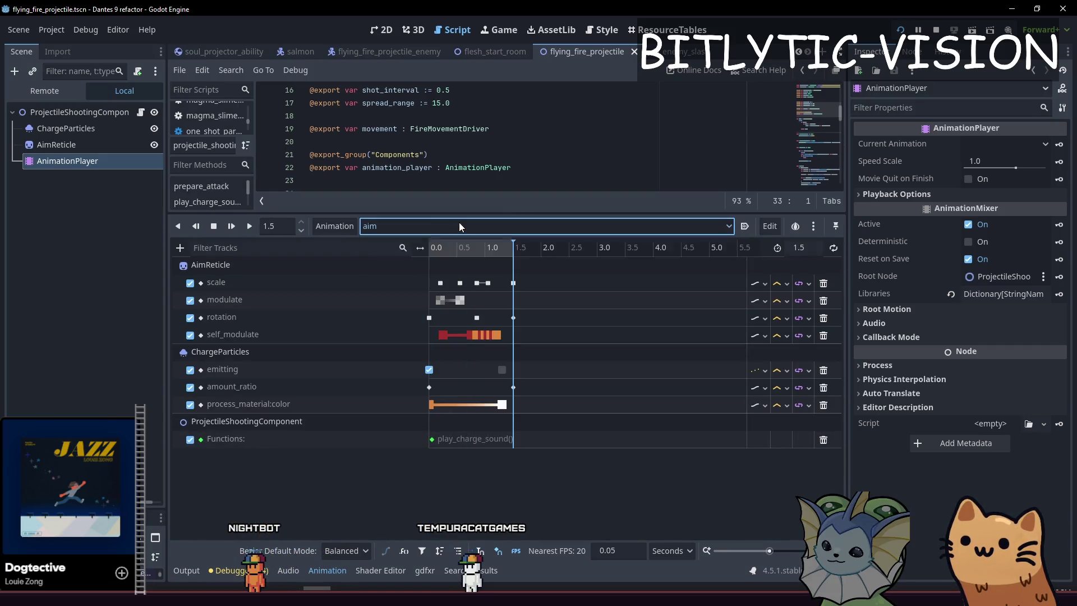
Inspect the Functions track's play_charge_sound method key.
{"action": "left_click", "coordinate": [551, 442]}
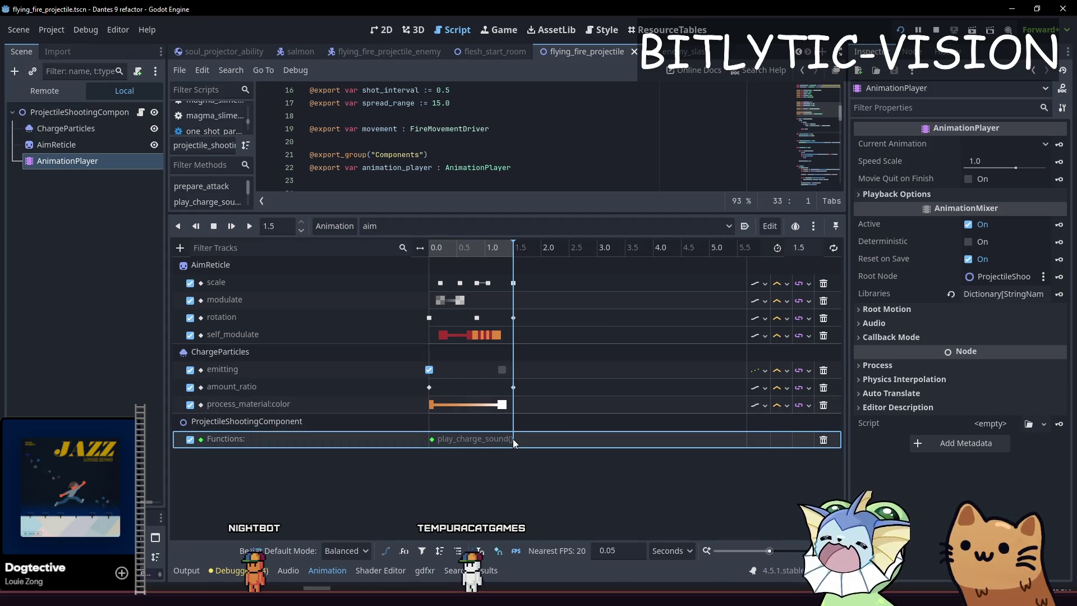
{"action": "right_click", "coordinate": [533, 443]}
{"action": "left_click", "coordinate": [552, 451]}
{"action": "key", "text": "Escape"}
{"action": "scroll", "coordinate": [479, 189], "scroll_direction": "up", "scroll_amount": 2}
{"action": "scroll", "coordinate": [479, 189], "scroll_direction": "down", "scroll_amount": 6}
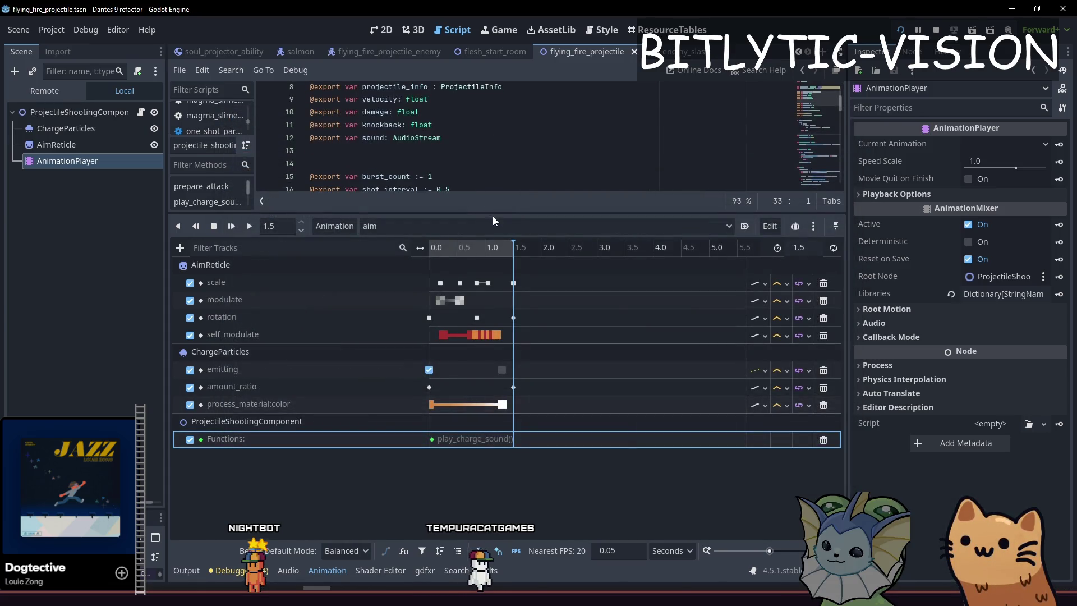
{"action": "mouse_move", "coordinate": [506, 212]}
{"action": "left_mouse_down"}
{"action": "mouse_move", "coordinate": [504, 393]}
{"action": "mouse_move", "coordinate": [493, 224]}
{"action": "left_mouse_up"}
{"action": "left_click", "coordinate": [469, 193]}
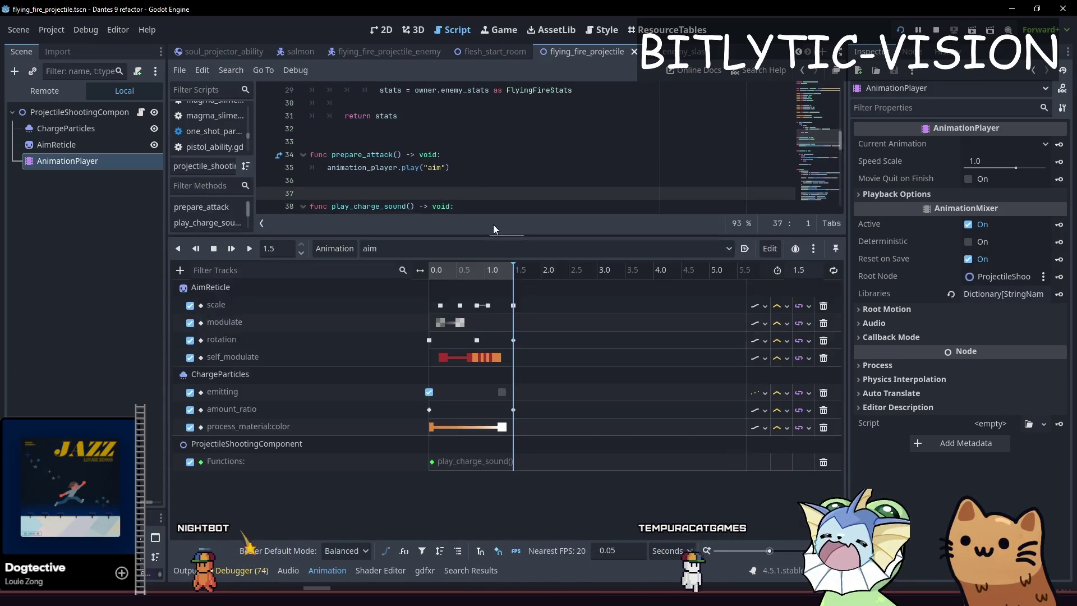
Browse the Add Track type list and shrink the animation panel again.
{"action": "left_click", "coordinate": [180, 264]}
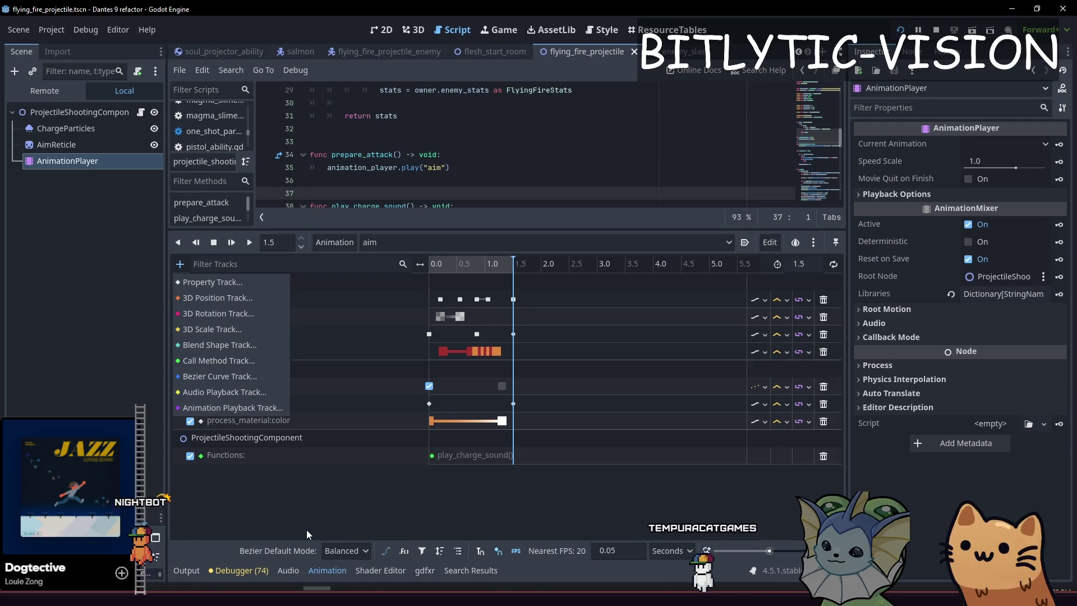
{"action": "left_click", "coordinate": [319, 478]}
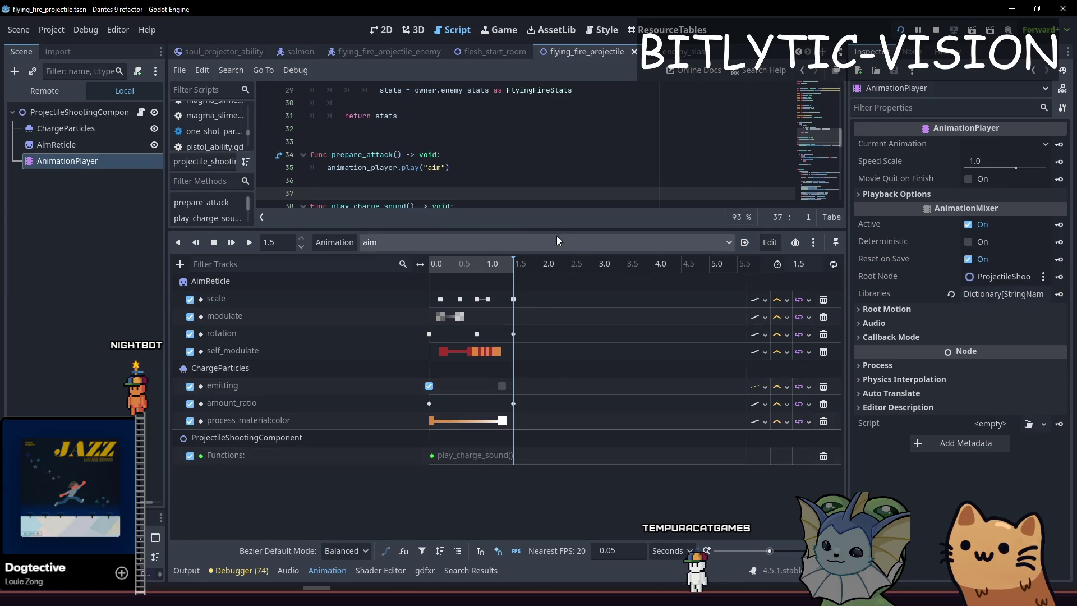
{"action": "left_click_drag", "start_coordinate": [560, 231], "coordinate": [561, 427]}
{"action": "scroll", "coordinate": [449, 225], "scroll_direction": "up", "scroll_amount": 10}
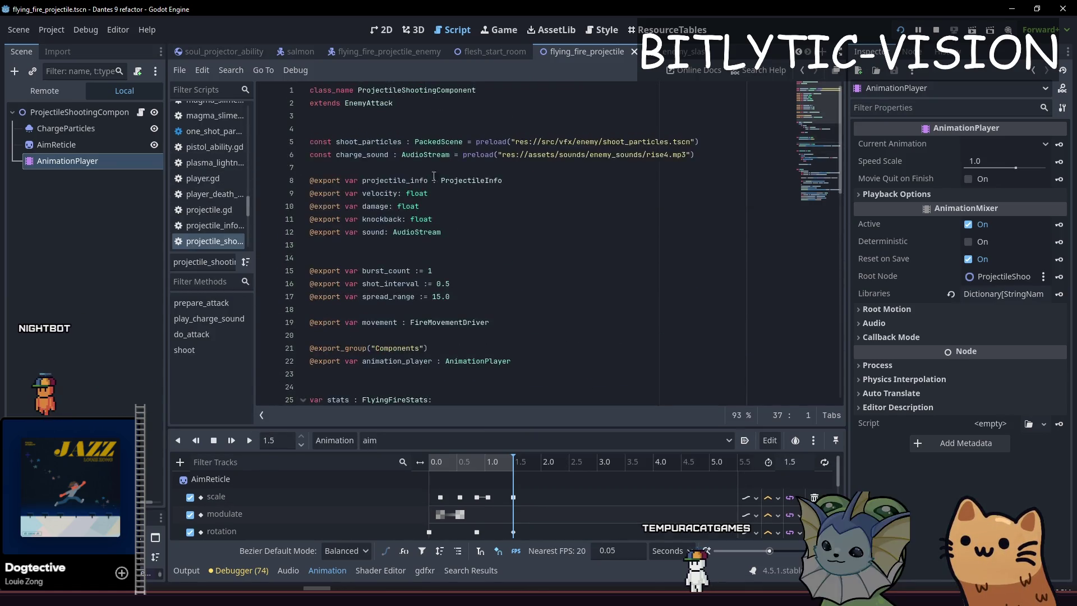
In enemy_attack.gd, add a new finish_prepare function below prepare_attack with a pass body.
{"action": "left_click", "coordinate": [364, 103], "text": "ctrl"}
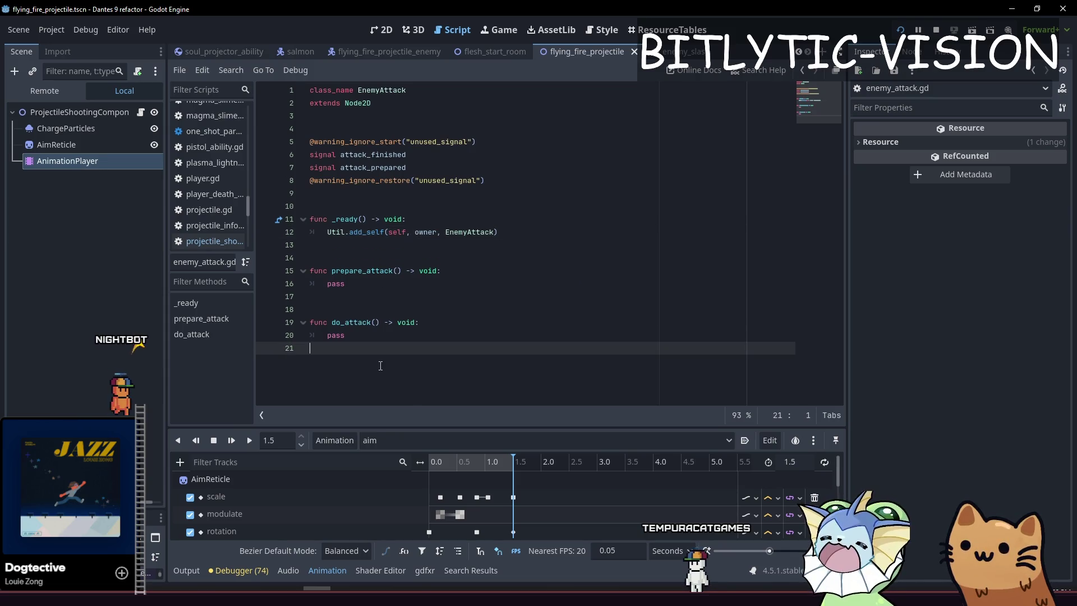
{"action": "left_click", "coordinate": [348, 297]}
{"action": "key", "text": "Return"}
{"action": "key", "text": "Return"}
{"action": "key", "text": "Return"}
{"action": "left_click", "coordinate": [349, 315]}
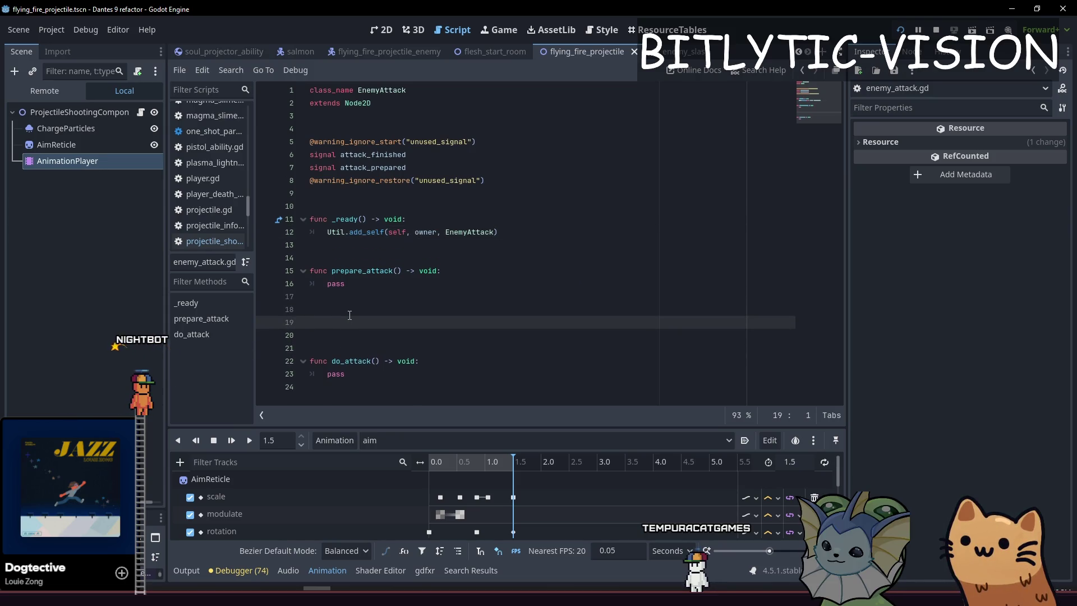
{"action": "key", "text": "BackSpace"}
{"action": "key", "text": "BackSpace"}
{"action": "key", "text": "BackSpace"}
{"action": "type", "text": "unc fin"}
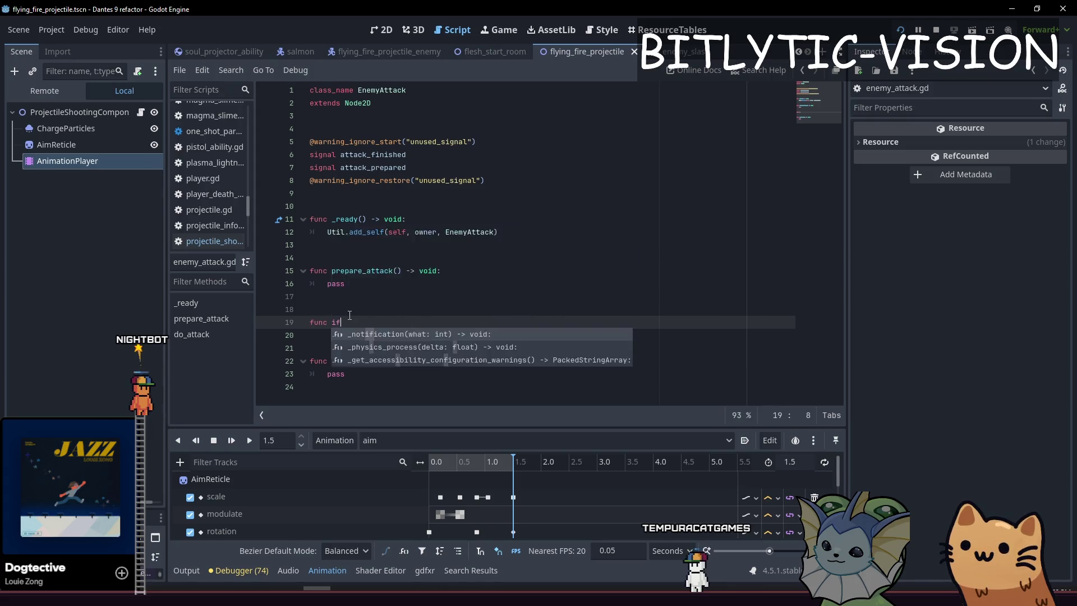
{"action": "type", "text": "ish_prepare() -> void:"}
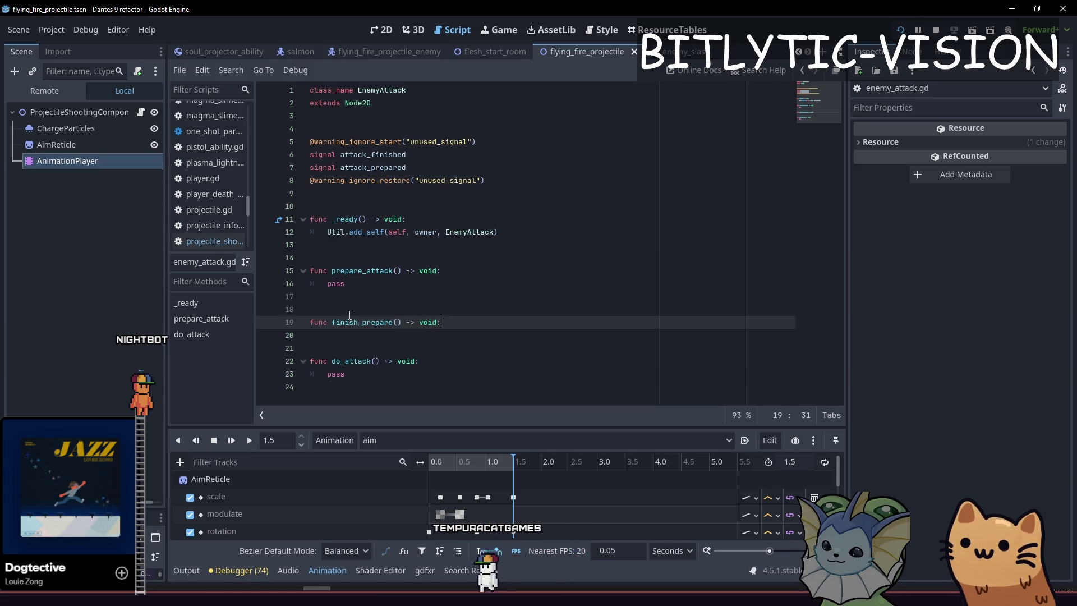
{"action": "key", "text": "Return"}
{"action": "type", "text": "pass"}
Rename it finish_preparation, make it emit attack_prepared, and save the script.
{"action": "double_click", "coordinate": [350, 319]}
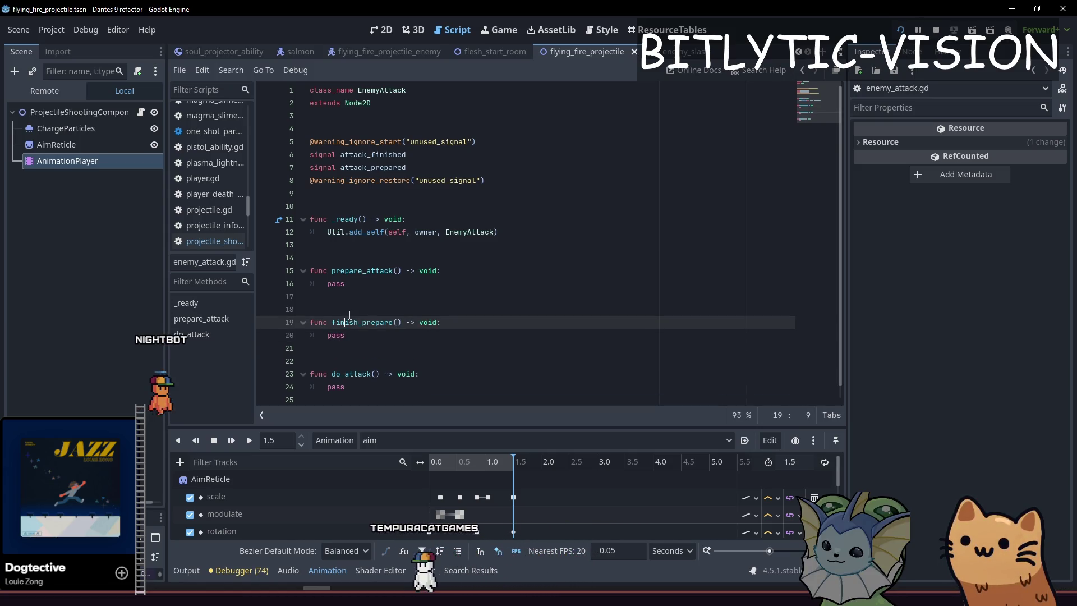
{"action": "key", "text": "Down"}
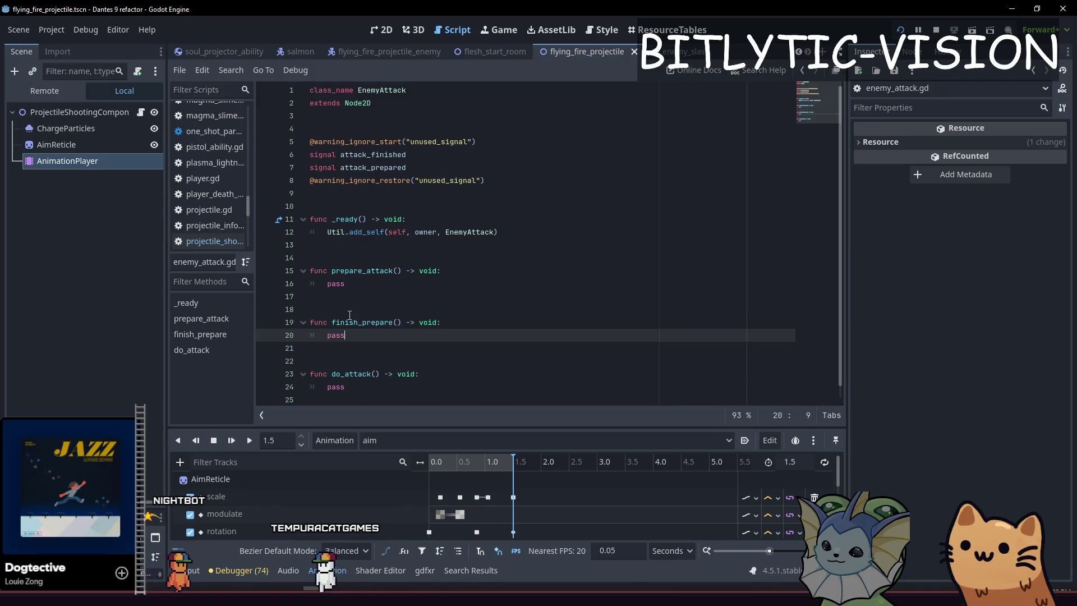
{"action": "key", "text": "Up"}
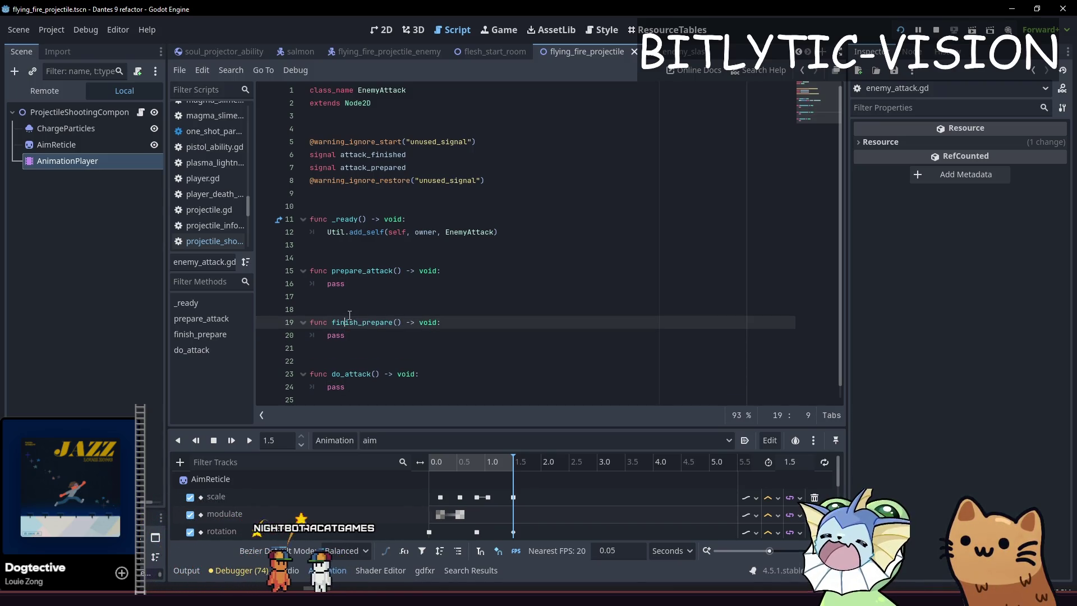
{"action": "key", "text": "Down"}
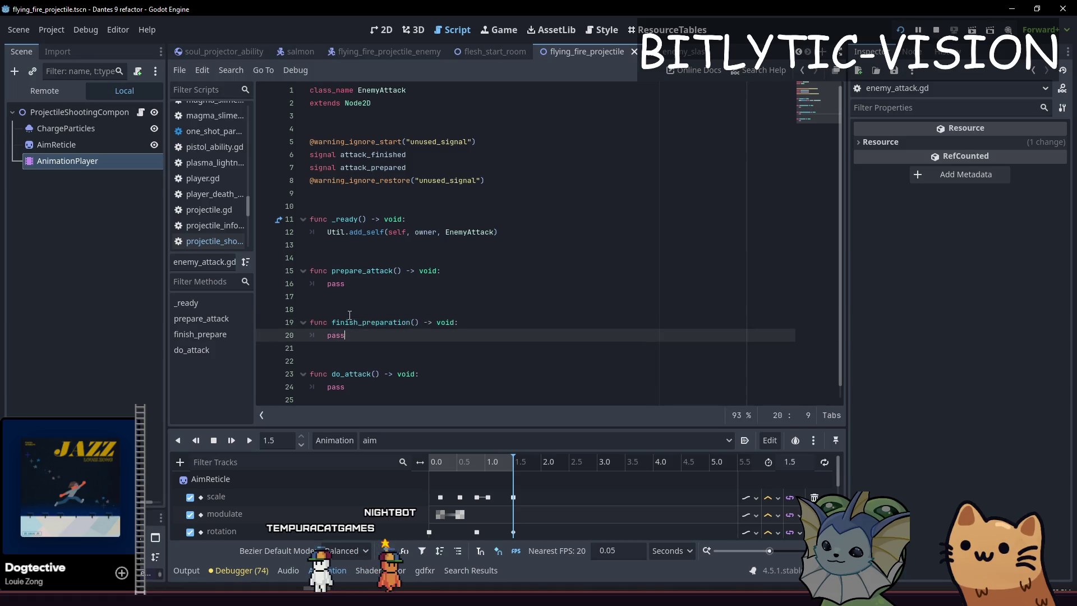
{"action": "key", "text": "Up"}
{"action": "key", "text": "BackSpace"}
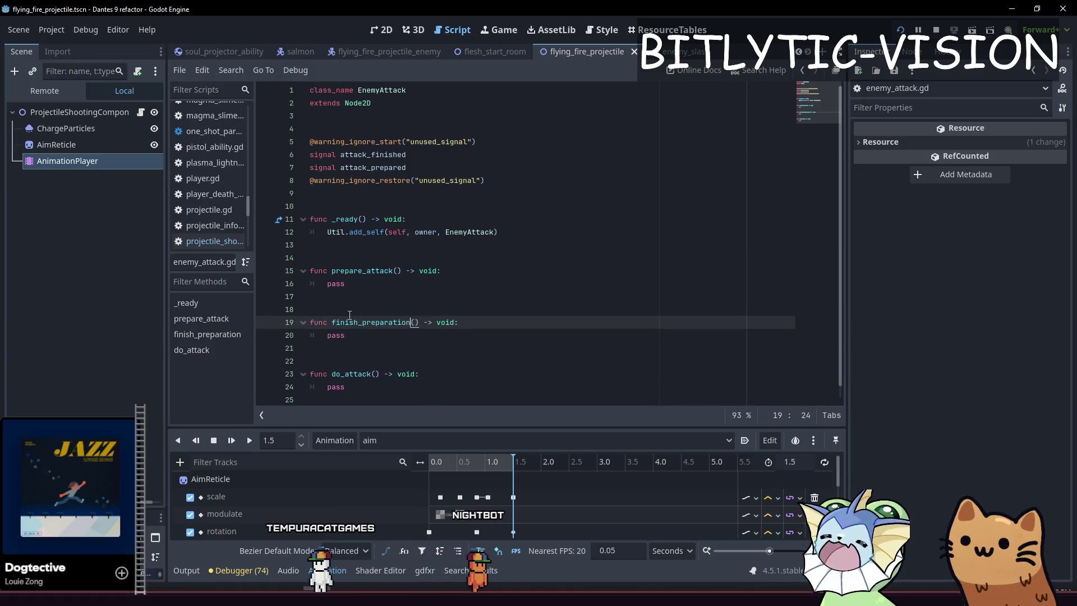
{"action": "key", "text": "Down"}
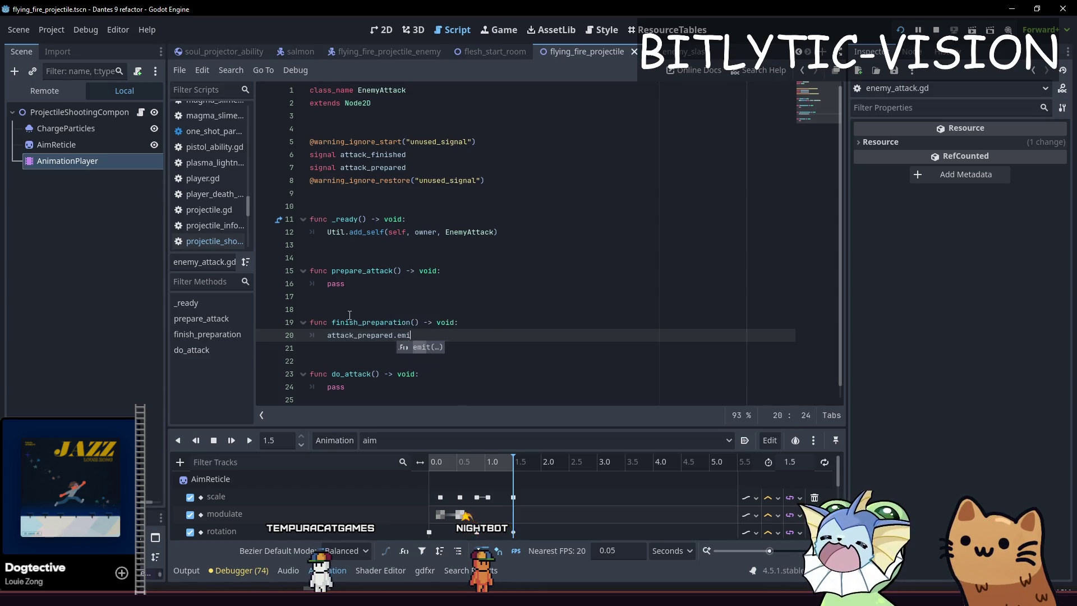
{"action": "key", "text": "ctrl+s"}
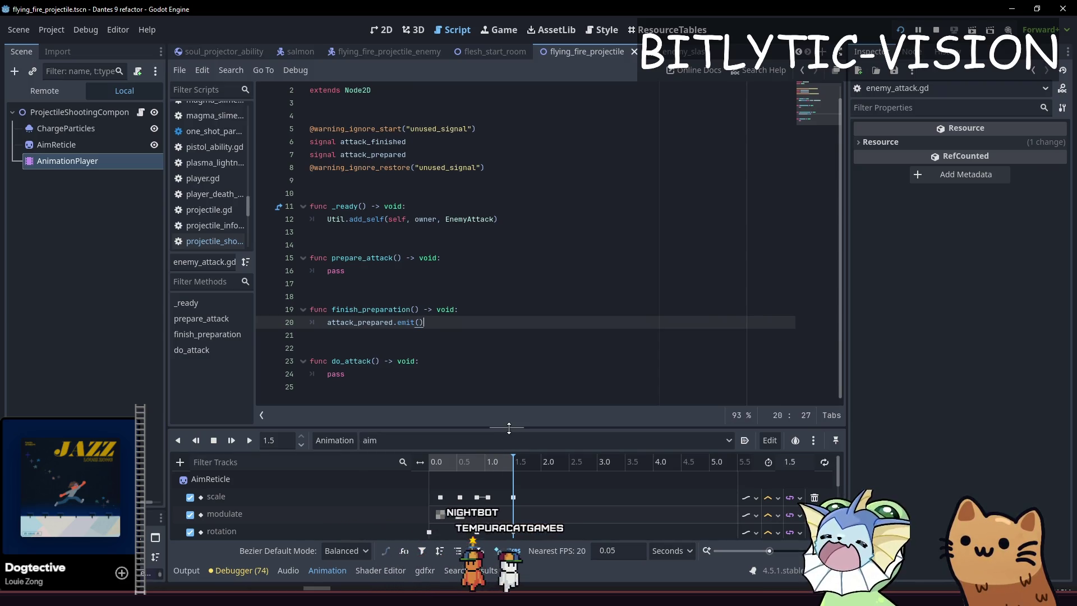
{"action": "left_click_drag", "start_coordinate": [511, 424], "coordinate": [513, 213]}
Insert a finish_preparation() call key on the aim animation's Functions track at 1.5 s, then run the game.
{"action": "right_click", "coordinate": [513, 439]}
{"action": "left_click", "coordinate": [519, 449]}
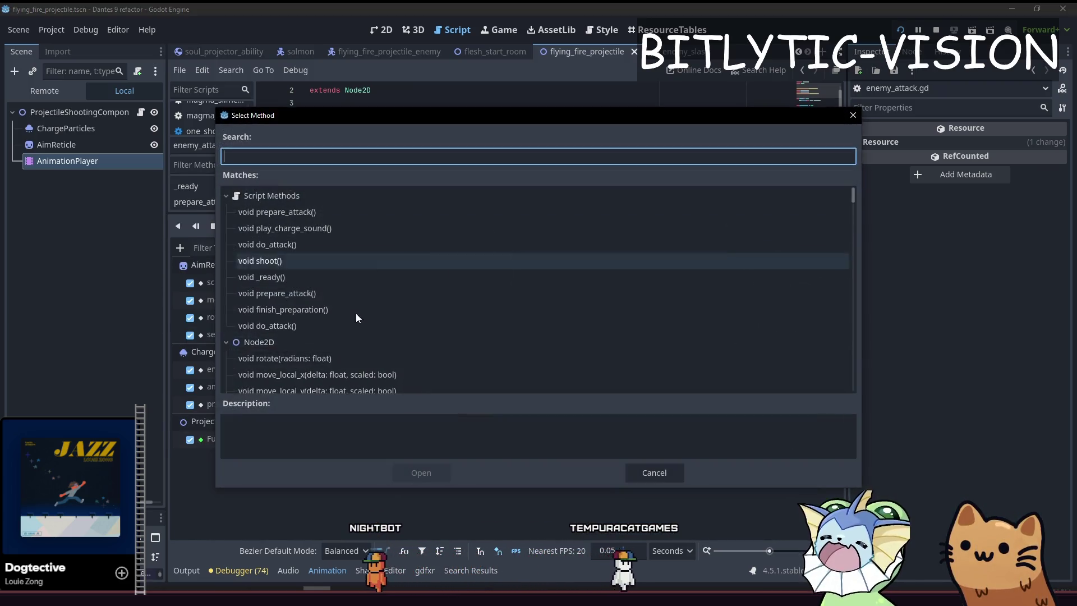
{"action": "double_click", "coordinate": [283, 310]}
{"action": "left_click_drag", "start_coordinate": [511, 439], "coordinate": [516, 439]}
{"action": "left_click", "coordinate": [491, 247]}
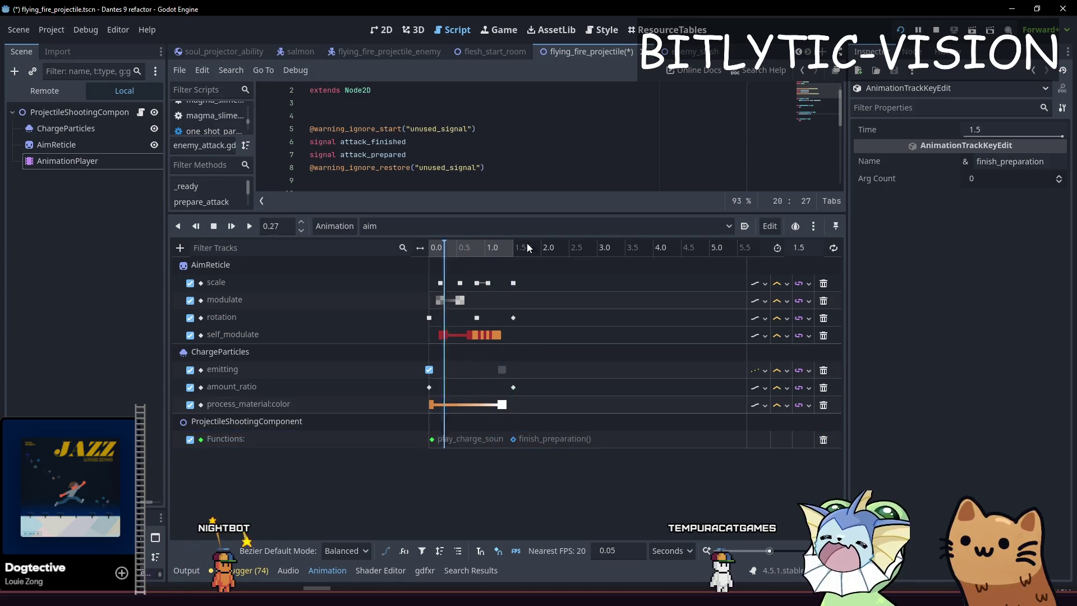
{"action": "key", "text": "F5"}
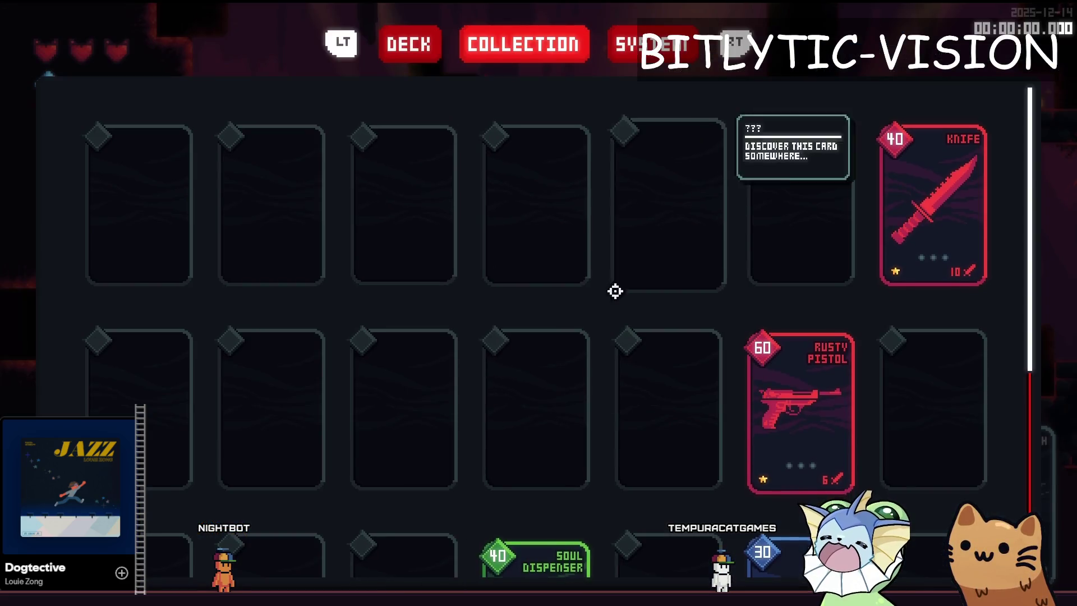
Restart the game and spawn a FIREGOOBERSPAWN fire enemy from the debug menu.
{"action": "key", "text": "F8"}
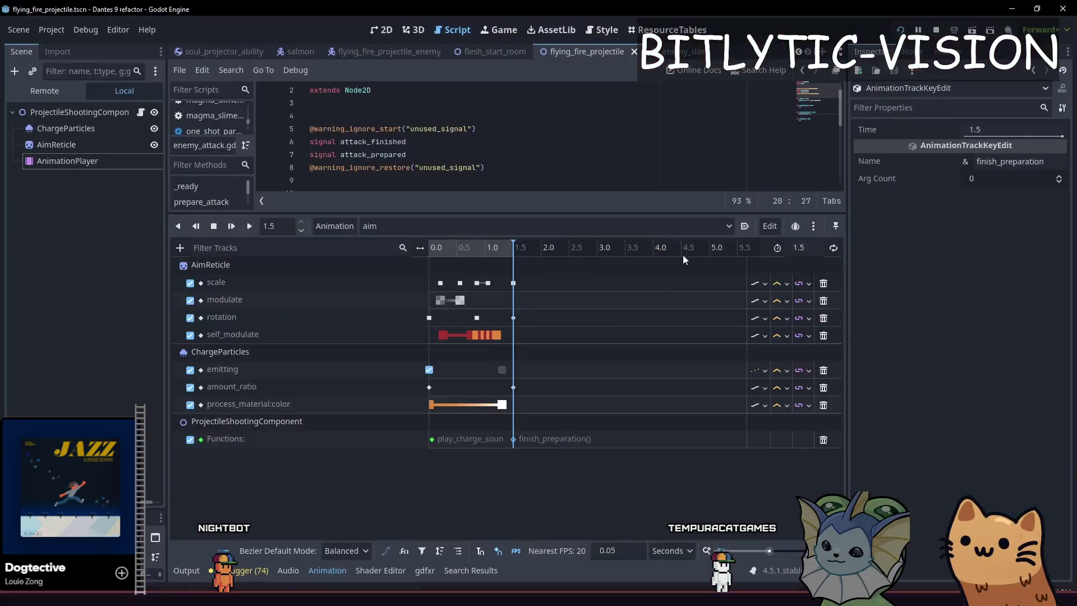
{"action": "key", "text": "F5"}
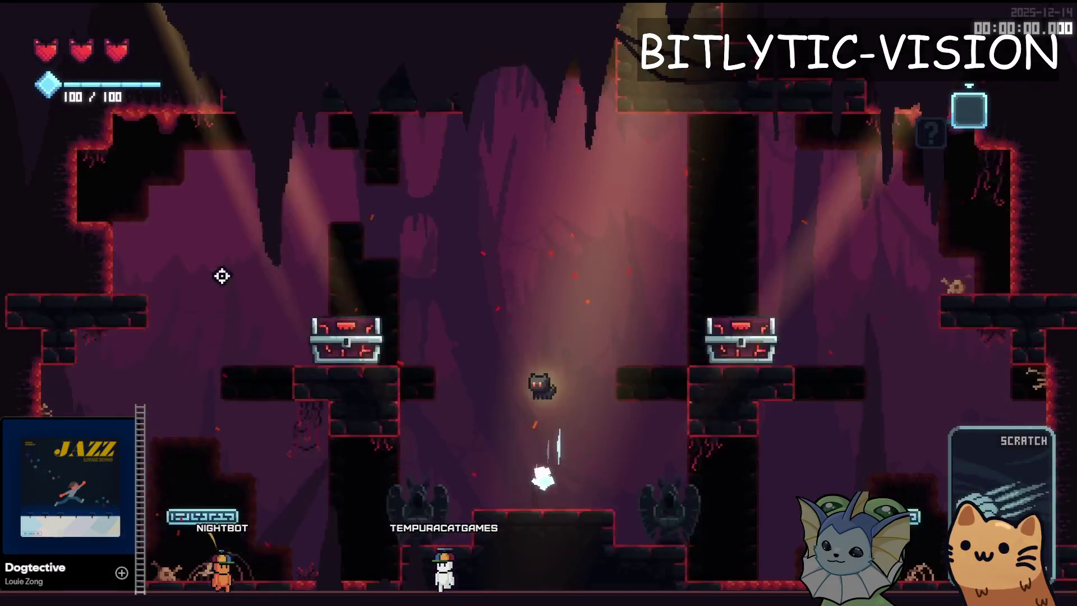
{"action": "key", "text": "grave"}
{"action": "left_click", "coordinate": [791, 356]}
{"action": "key", "text": "grave"}
{"action": "key", "text": "grave"}
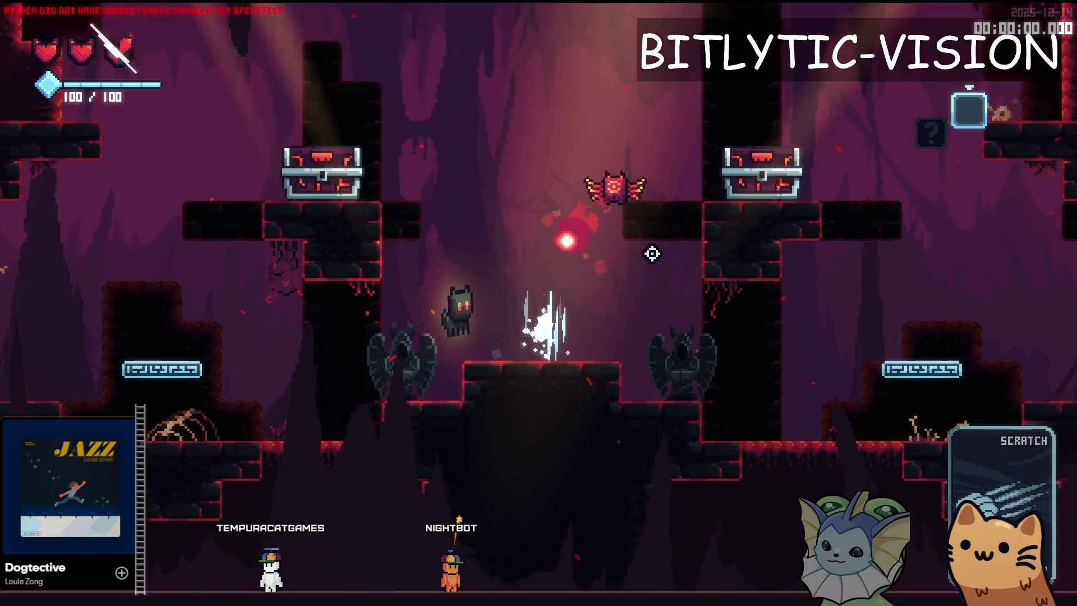
Jump between the chest ledges while the enemy fires, then stop the game.
{"action": "key", "text": "space"}
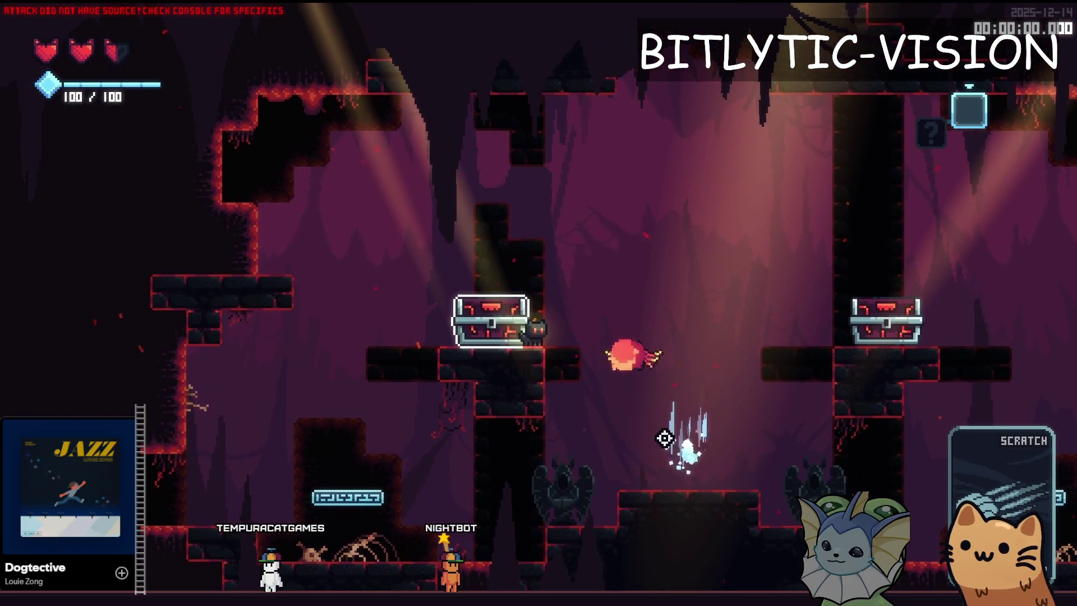
{"action": "key", "text": "space"}
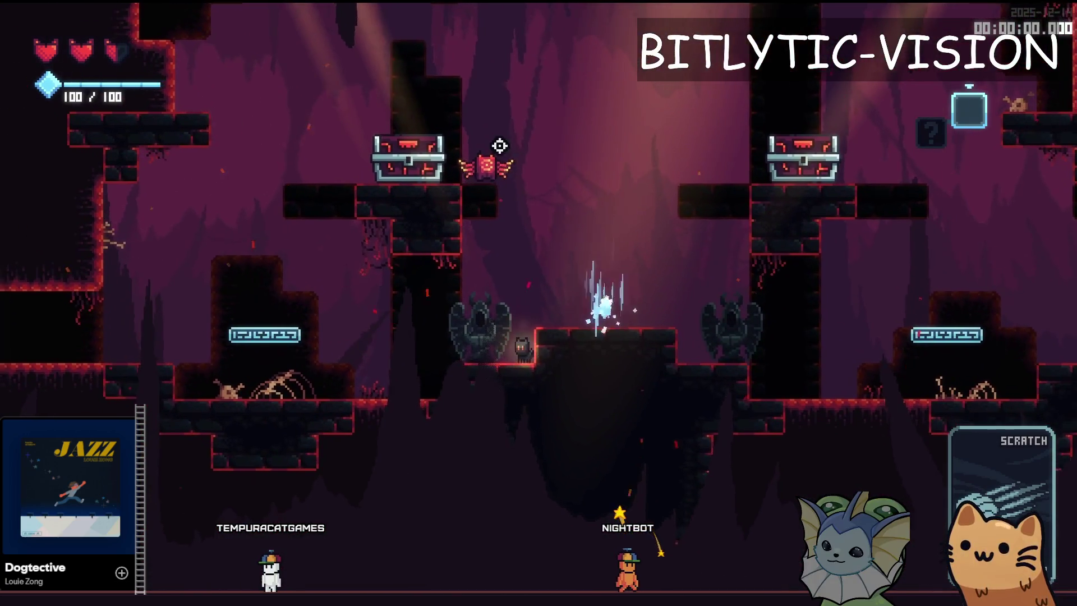
{"action": "key", "text": "d"}
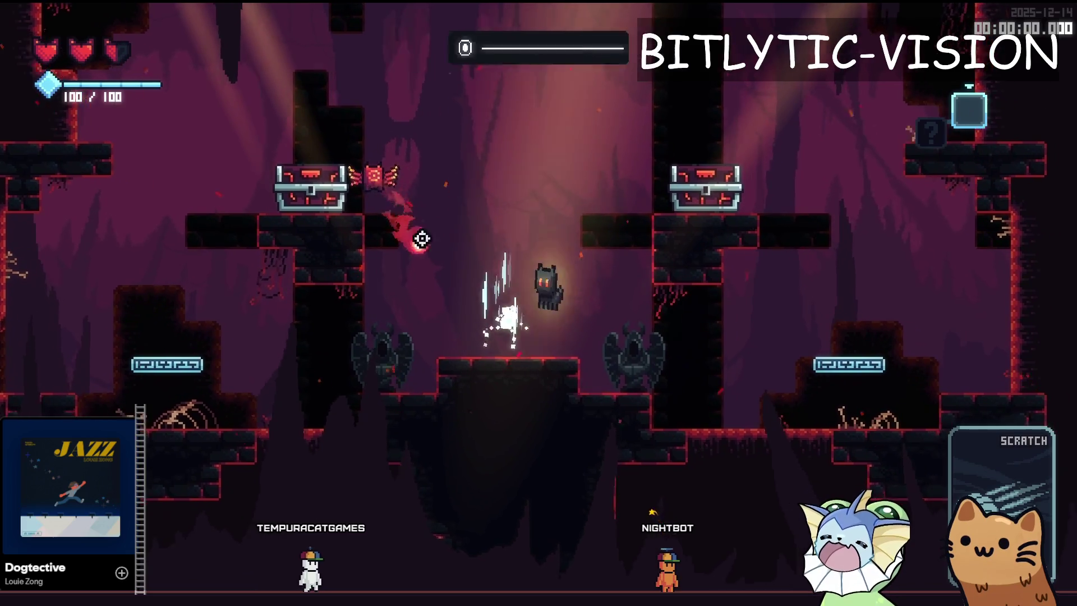
{"action": "key", "text": "space"}
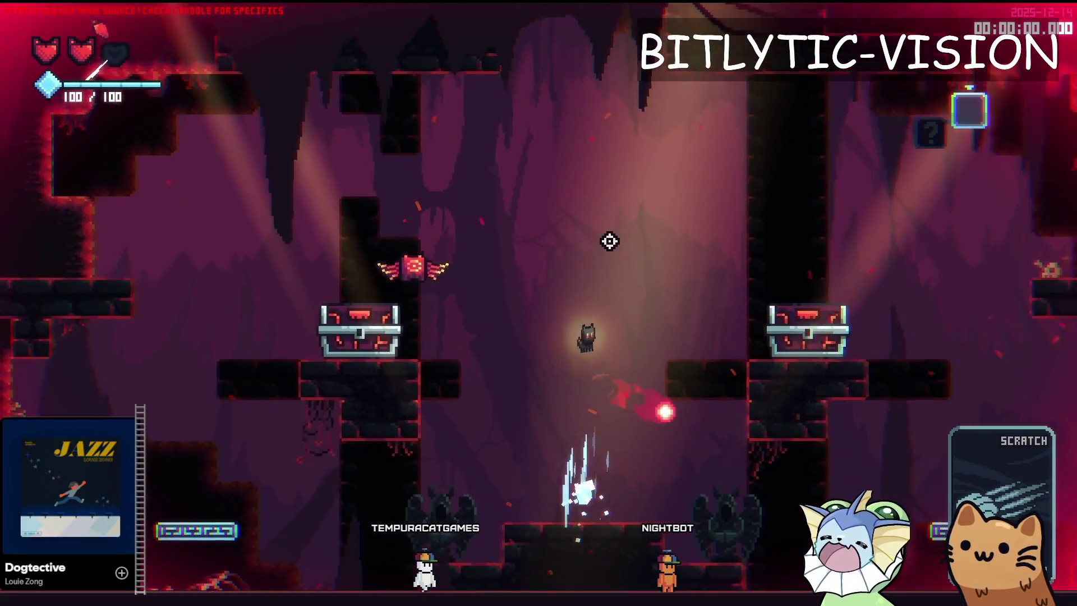
{"action": "key", "text": "F8"}
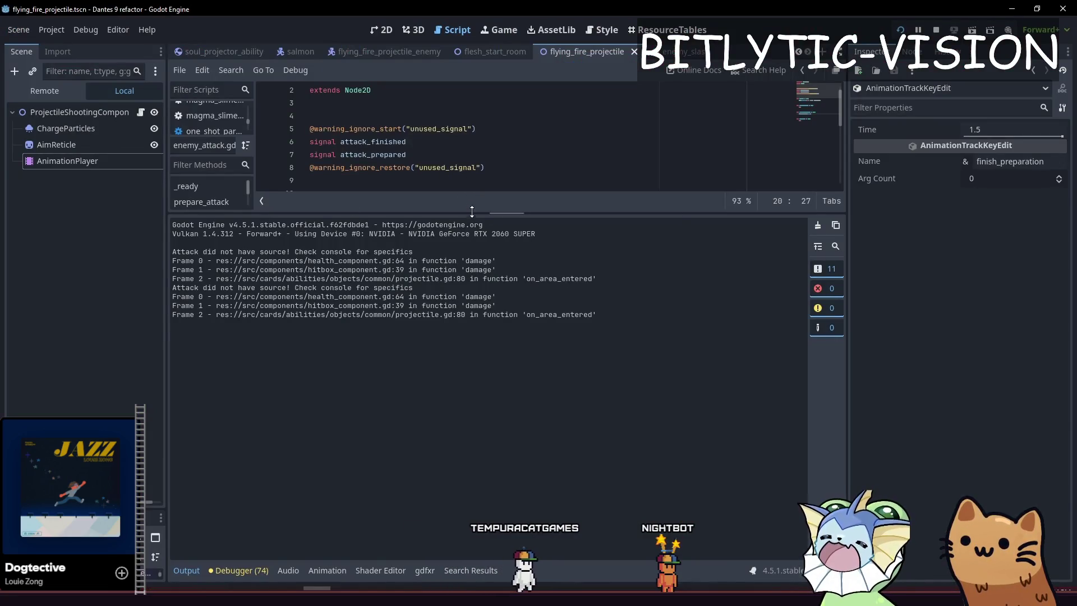
Switch to the flying_fire_projectile_enemy scene and open the Aim and Attack state scripts.
{"action": "left_click_drag", "start_coordinate": [483, 213], "coordinate": [483, 436]}
{"action": "left_click", "coordinate": [482, 141]}
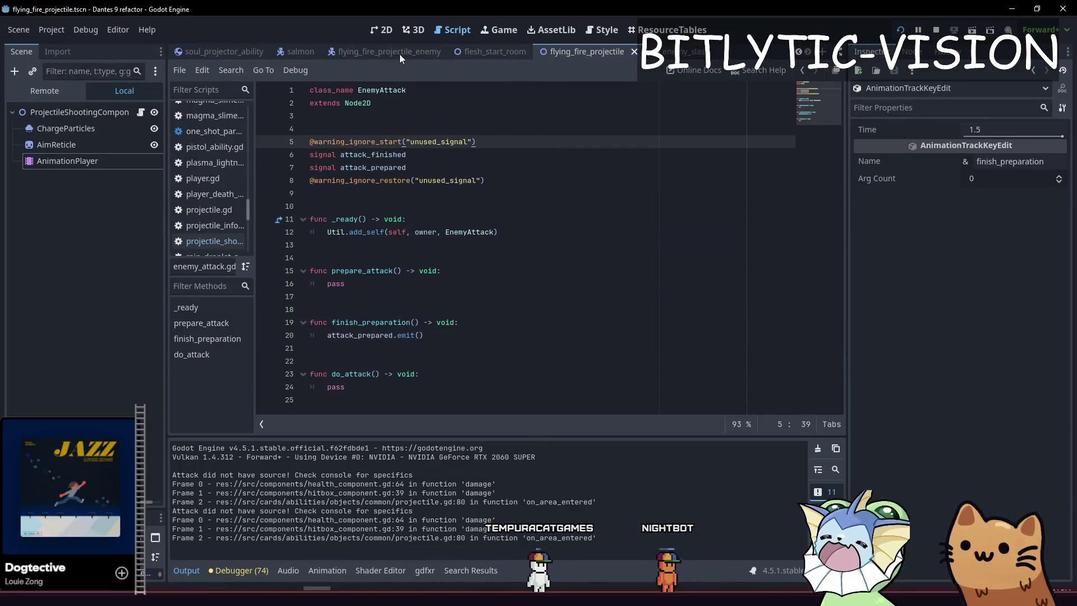
{"action": "left_click", "coordinate": [367, 53]}
{"action": "left_click", "coordinate": [88, 341]}
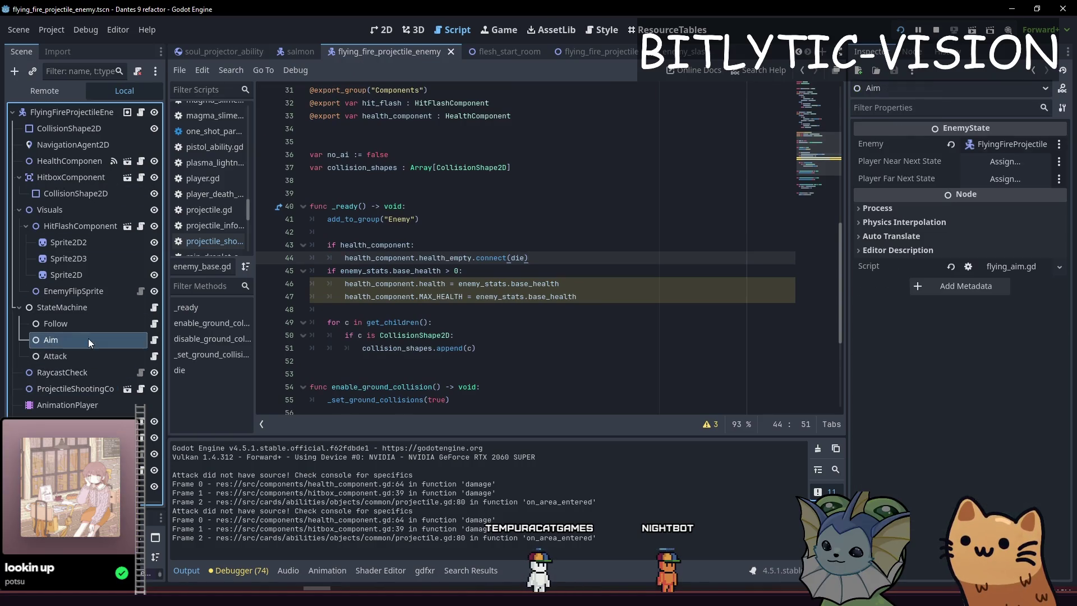
{"action": "left_click", "coordinate": [154, 340]}
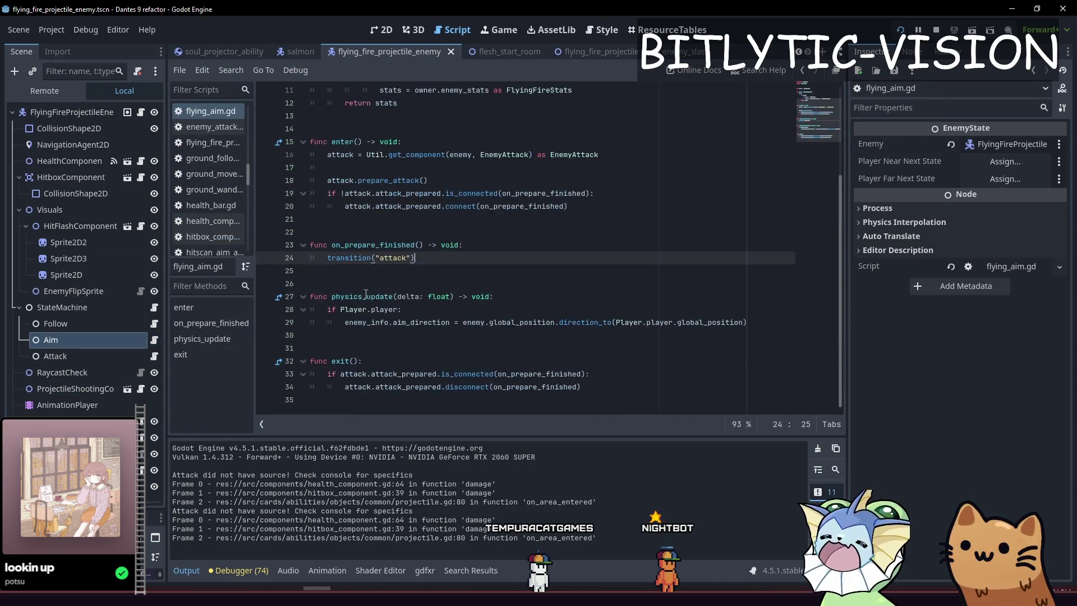
{"action": "left_click", "coordinate": [156, 355]}
{"action": "scroll", "coordinate": [591, 259], "scroll_direction": "down", "scroll_amount": 1}
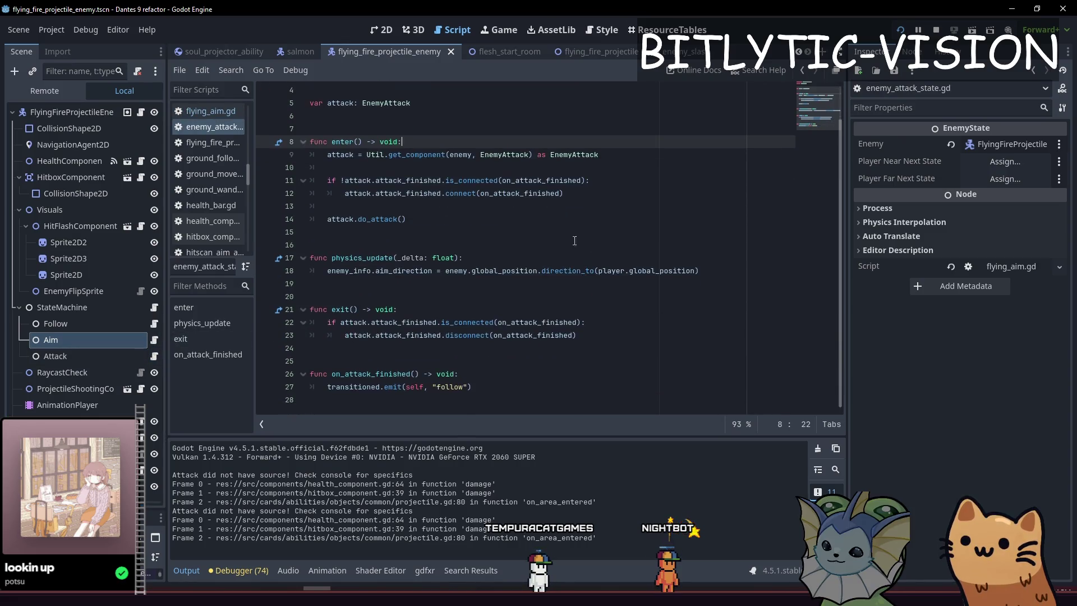
{"action": "left_click", "coordinate": [548, 262]}
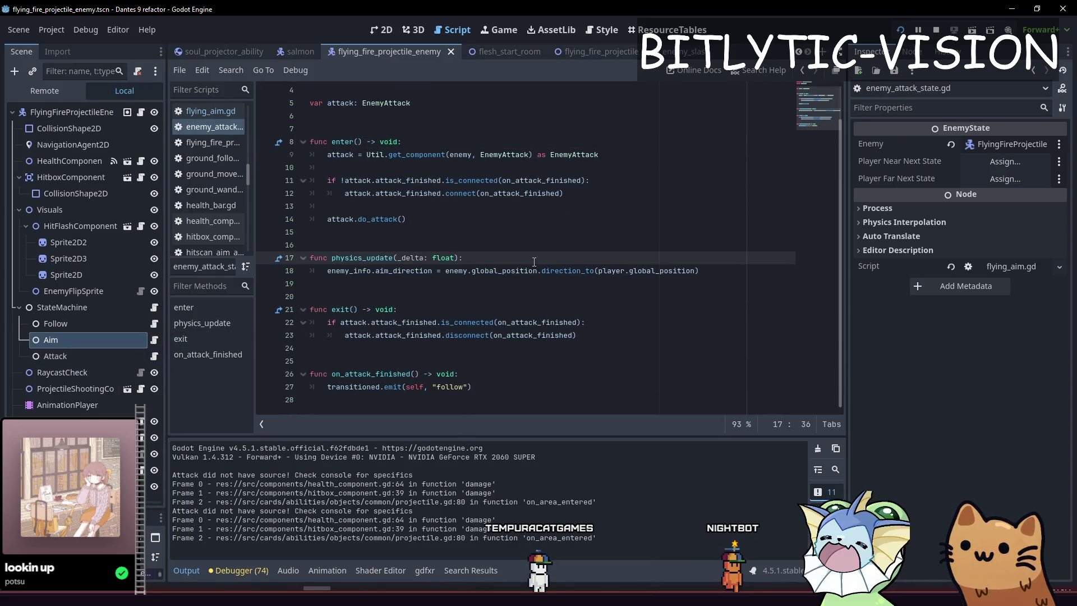
Compare the Follow, Aim and Attack state scripts in turn.
{"action": "left_click", "coordinate": [155, 324]}
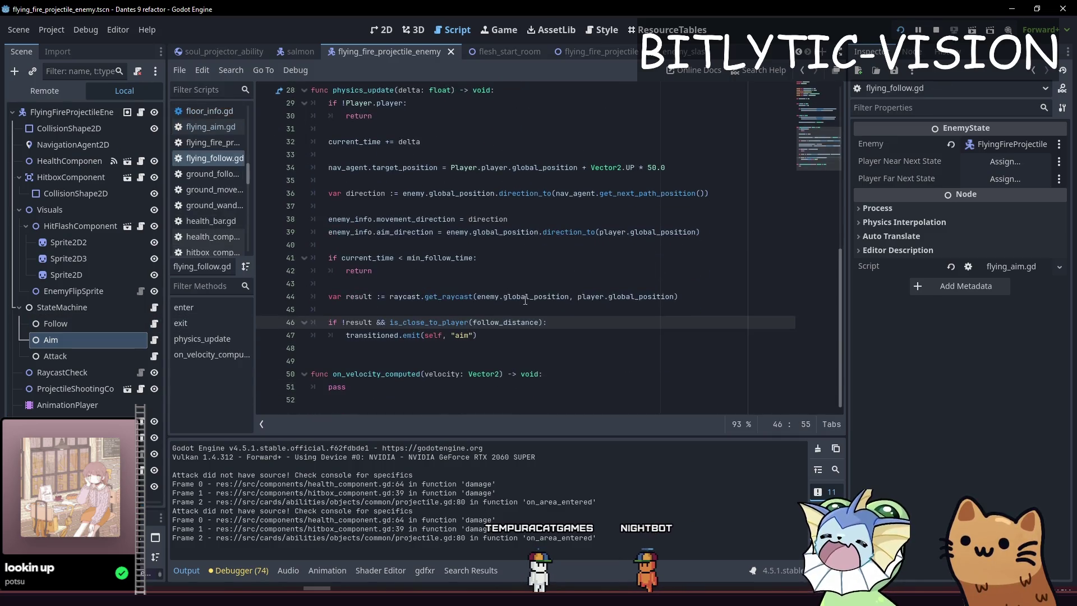
{"action": "left_click", "coordinate": [156, 356]}
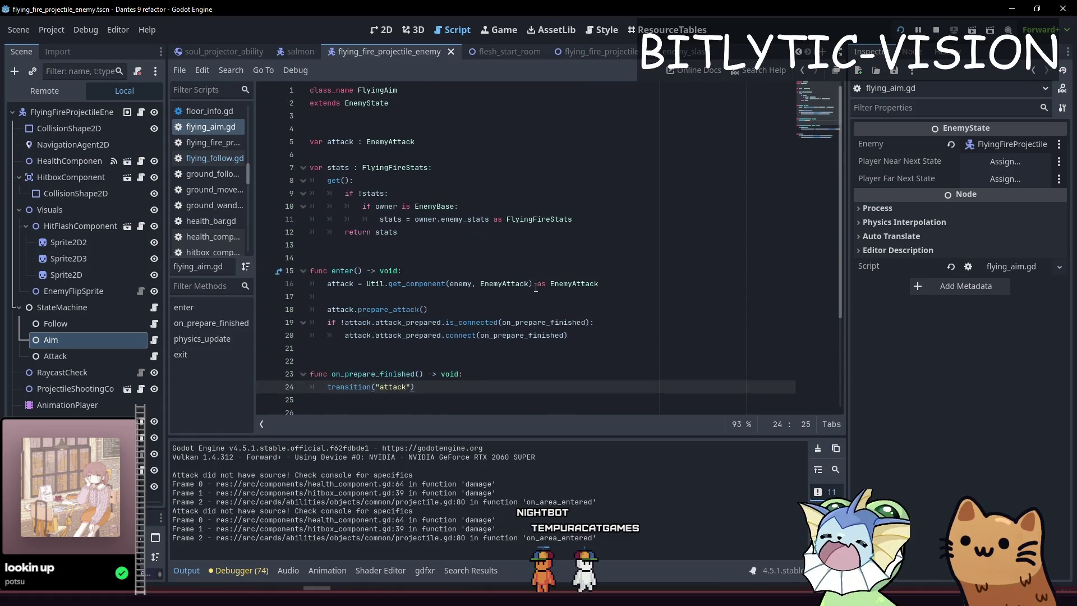
{"action": "left_click", "coordinate": [153, 357]}
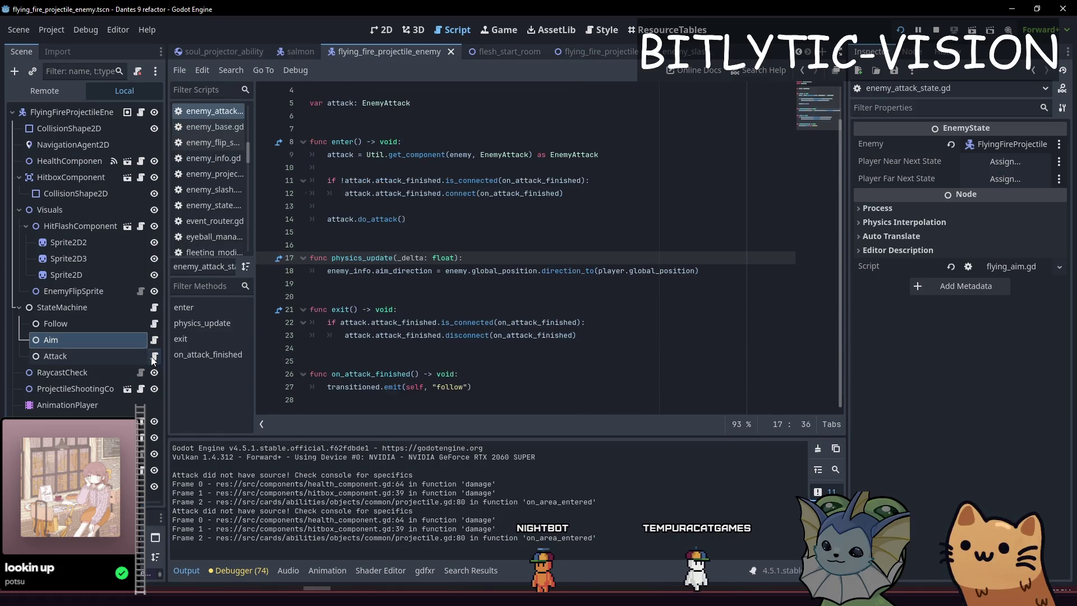
{"action": "left_click", "coordinate": [153, 347]}
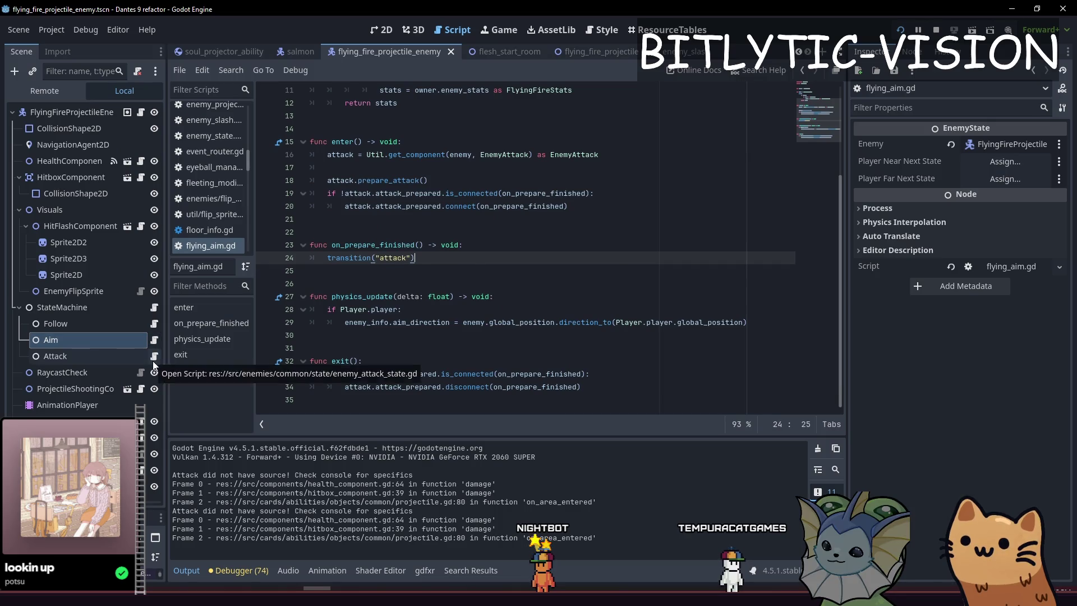
{"action": "left_click", "coordinate": [155, 358]}
Make on_attack_finished call transition("follow") instead of emitting transitioned, then revisit the Follow and Aim scripts.
{"action": "left_click_drag", "start_coordinate": [327, 386], "coordinate": [465, 387]}
{"action": "key", "text": "shift+Left"}
{"action": "key", "text": "shift+Left"}
{"action": "key", "text": "shift+Left"}
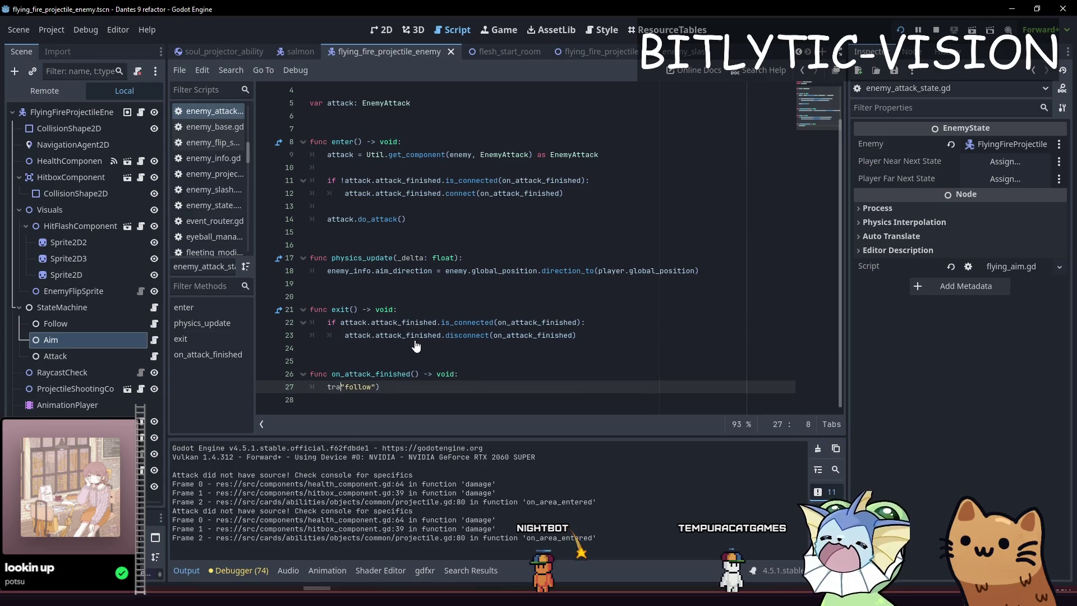
{"action": "key", "text": "Return"}
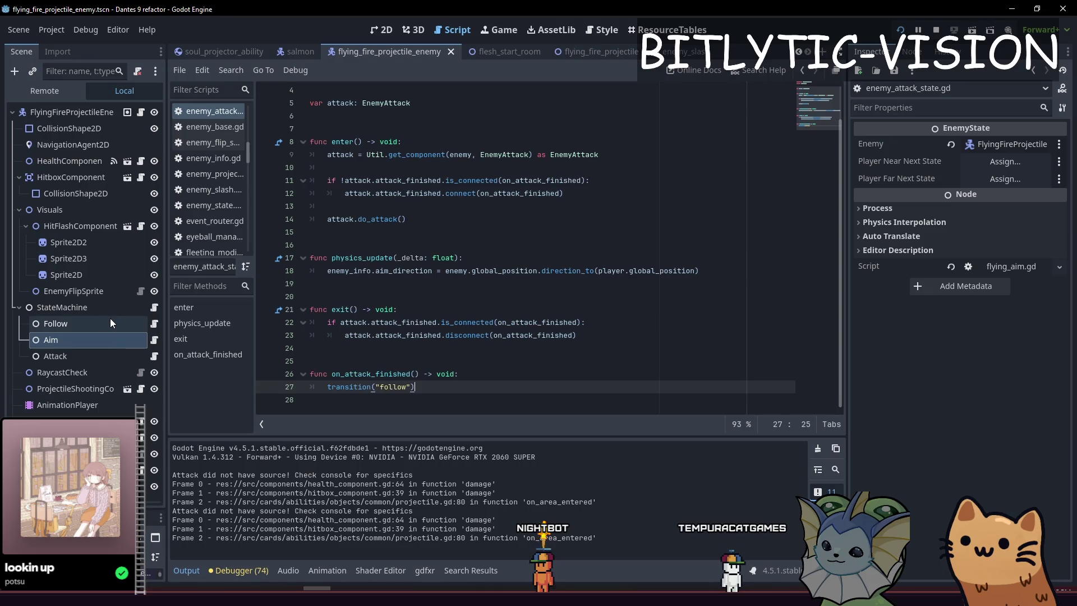
{"action": "left_click", "coordinate": [154, 324]}
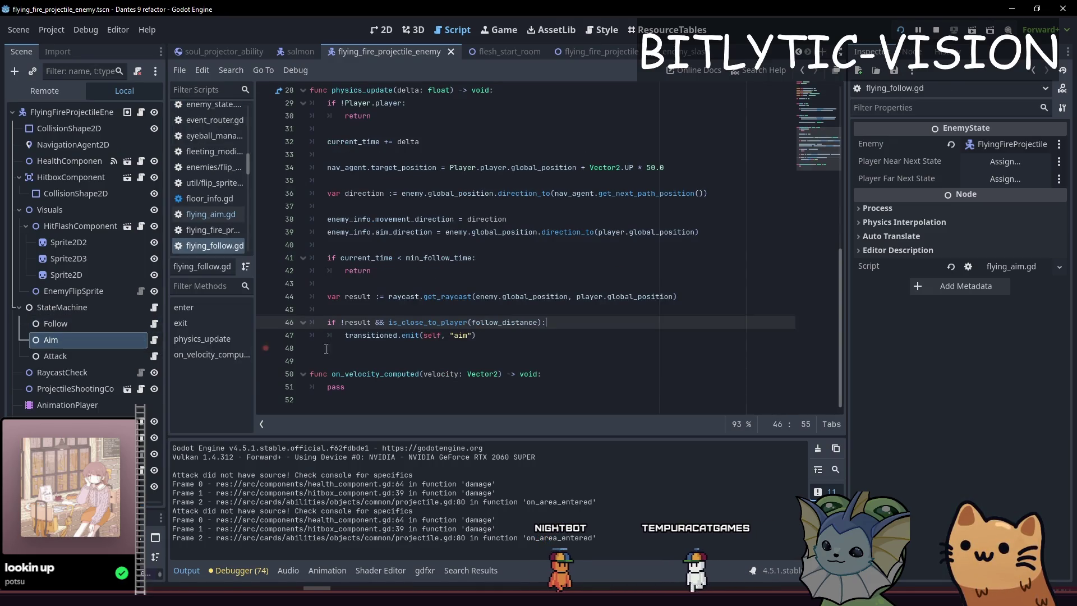
{"action": "left_click", "coordinate": [154, 341]}
{"action": "left_click", "coordinate": [153, 356]}
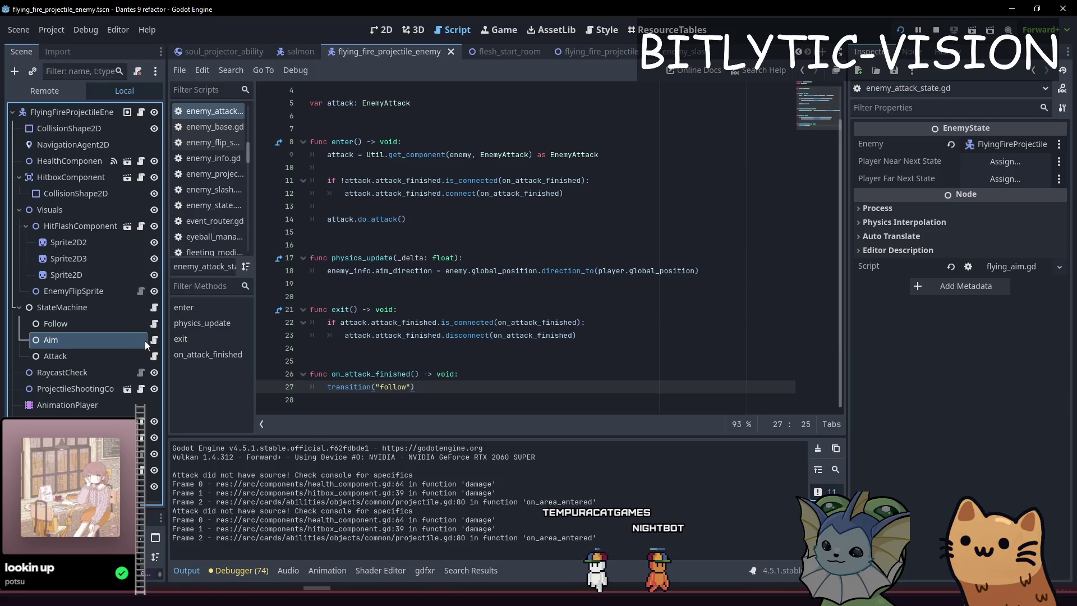
{"action": "left_click", "coordinate": [155, 340]}
Move the on_prepare_finished function to the end of flying_aim.gd and tidy the blank lines.
{"action": "key", "text": "shift+Up"}
{"action": "key", "text": "shift+Up"}
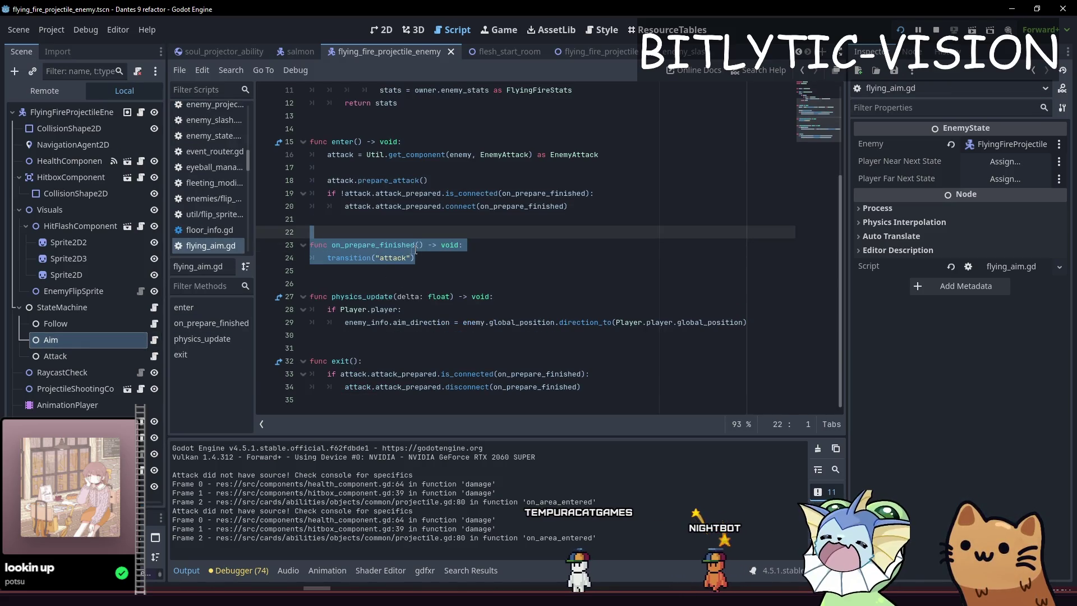
{"action": "key", "text": "BackSpace"}
{"action": "key", "text": "Down"}
{"action": "key", "text": "Down"}
{"action": "key", "text": "Down"}
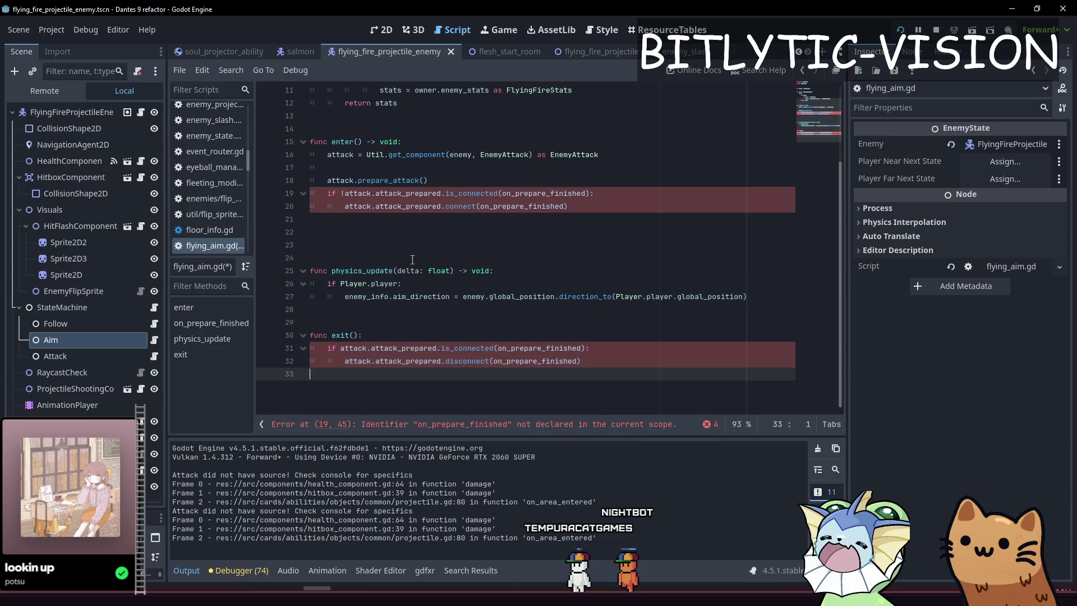
{"action": "key", "text": "ctrl+v"}
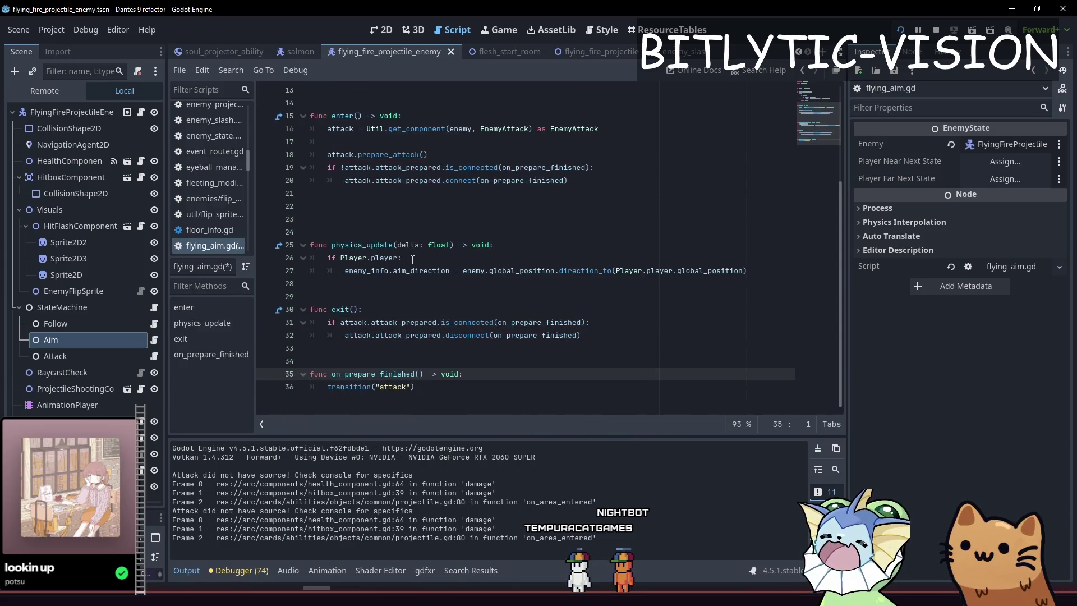
{"action": "key", "text": "ctrl+End"}
{"action": "key", "text": "Return"}
{"action": "key", "text": "Up"}
{"action": "key", "text": "Up"}
{"action": "key", "text": "Up"}
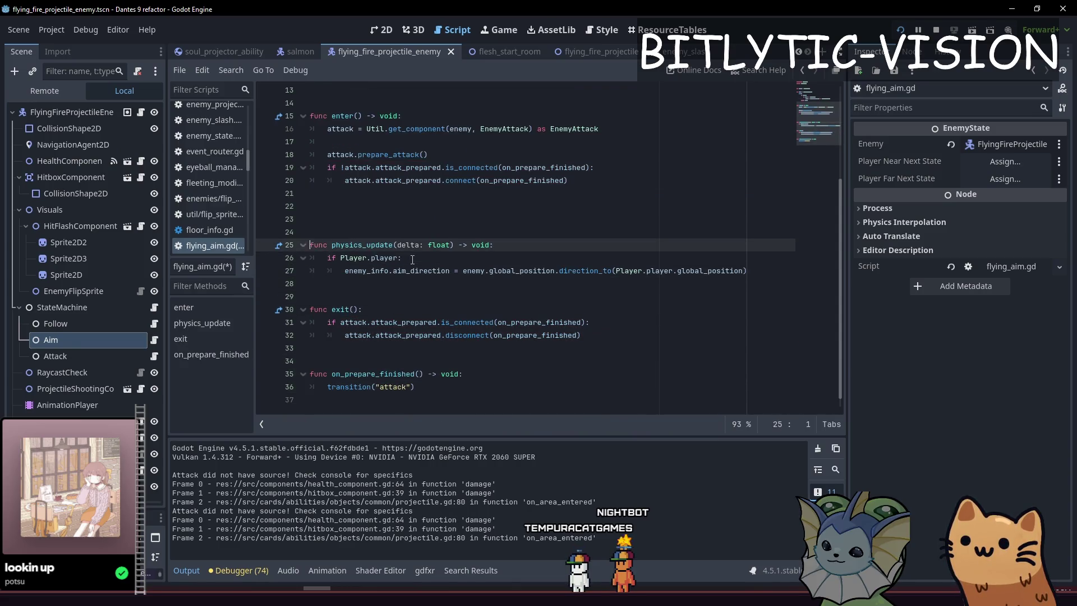
{"action": "key", "text": "BackSpace"}
{"action": "key", "text": "BackSpace"}
{"action": "key", "text": "Up"}
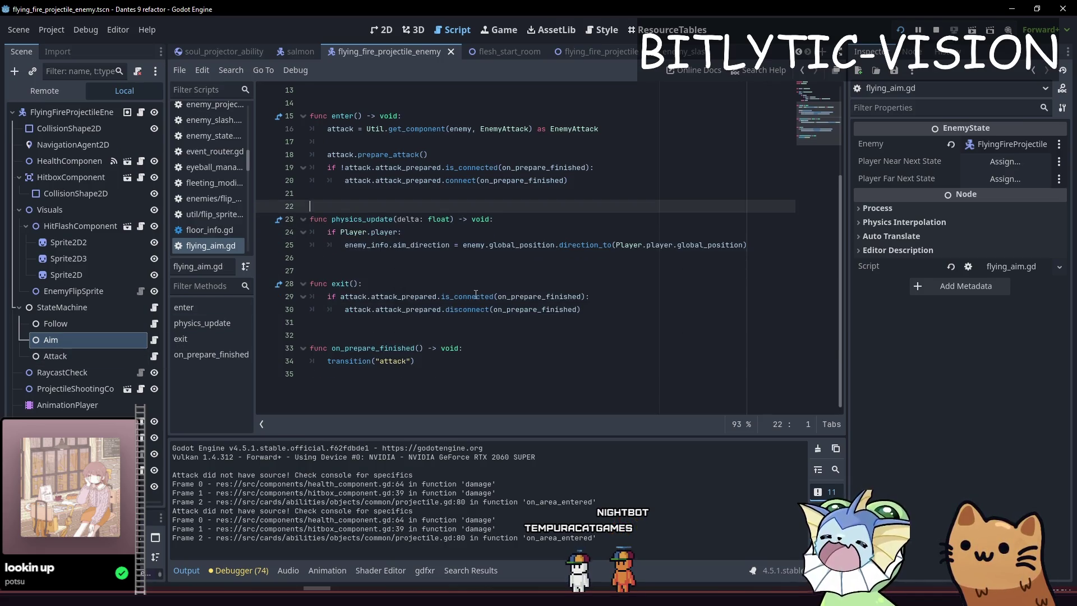
Hide the output log and review the Attack state script's enter function and aim_direction line.
{"action": "scroll", "coordinate": [475, 294], "scroll_direction": "up", "scroll_amount": 4}
{"action": "left_click", "coordinate": [186, 569]}
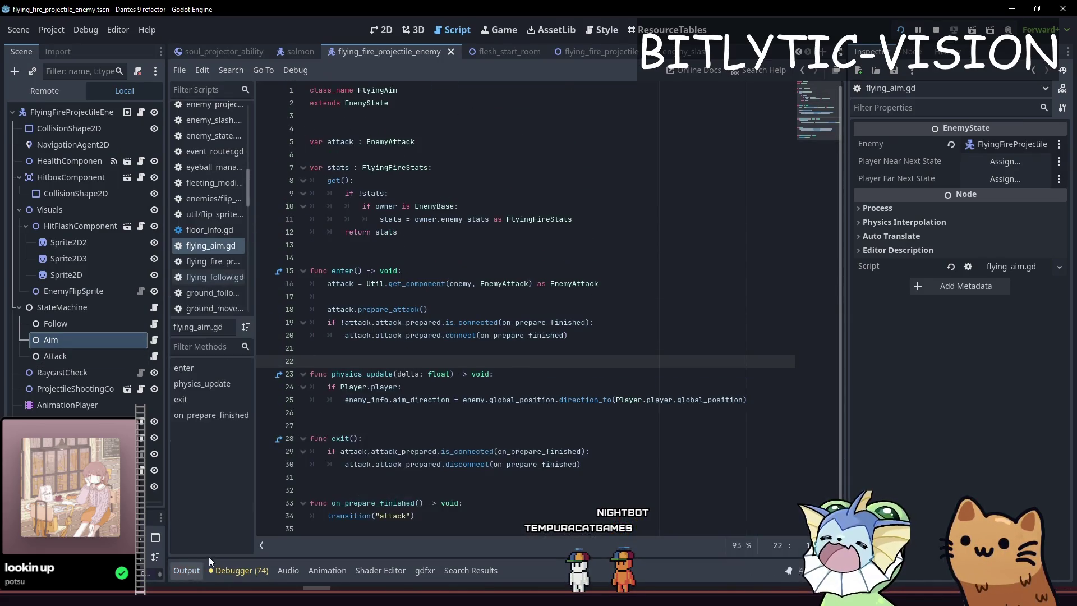
{"action": "scroll", "coordinate": [516, 328], "scroll_direction": "down", "scroll_amount": 1}
{"action": "left_click", "coordinate": [155, 357]}
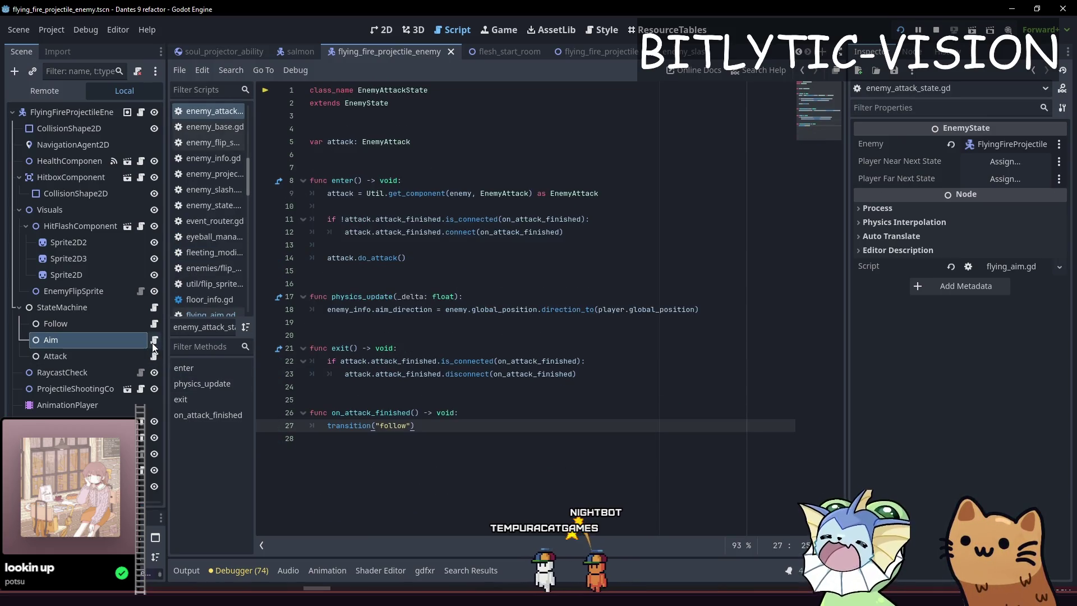
{"action": "left_click", "coordinate": [159, 372]}
{"action": "left_click", "coordinate": [155, 356]}
{"action": "key", "text": "ctrl+a"}
{"action": "left_click", "coordinate": [518, 438]}
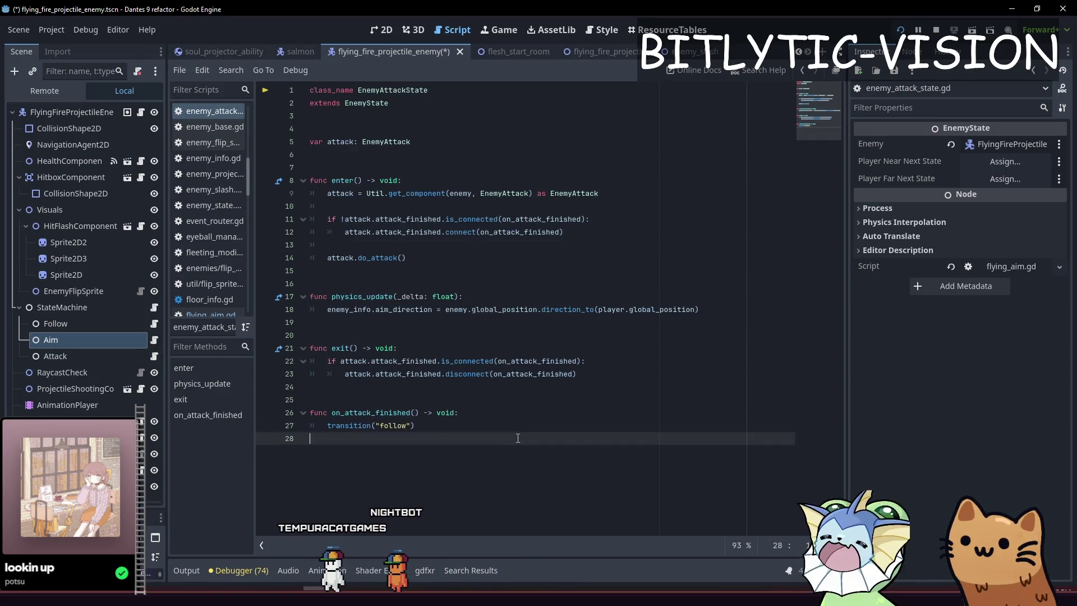
{"action": "triple_click", "coordinate": [338, 193]}
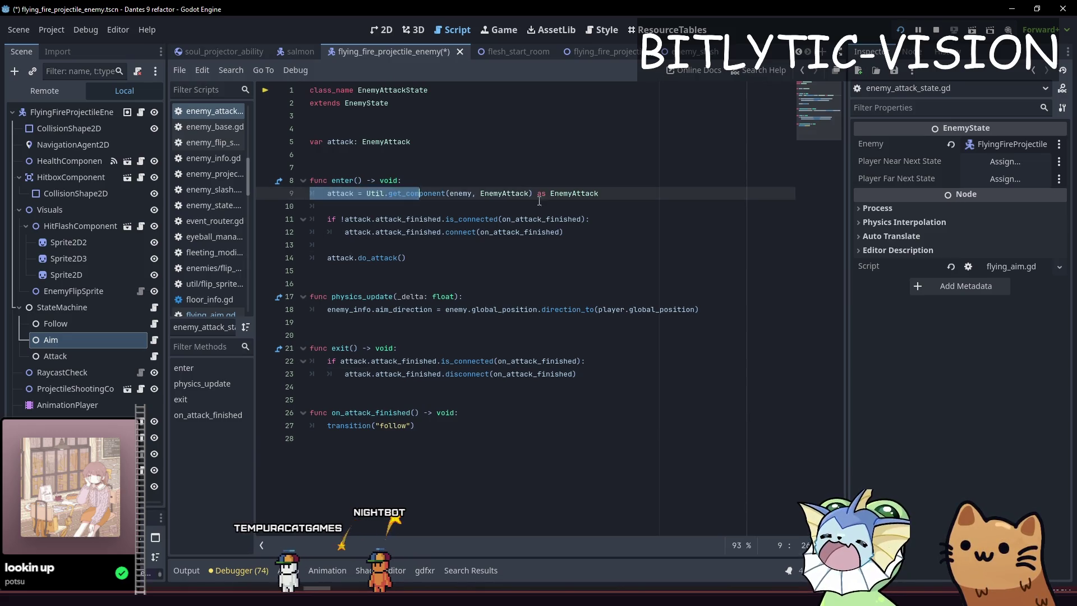
{"action": "left_click", "coordinate": [560, 256]}
{"action": "mouse_move", "coordinate": [560, 256]}
{"action": "left_mouse_down"}
{"action": "mouse_move", "coordinate": [315, 180]}
{"action": "mouse_move", "coordinate": [336, 231]}
{"action": "mouse_move", "coordinate": [423, 257]}
{"action": "left_mouse_up"}
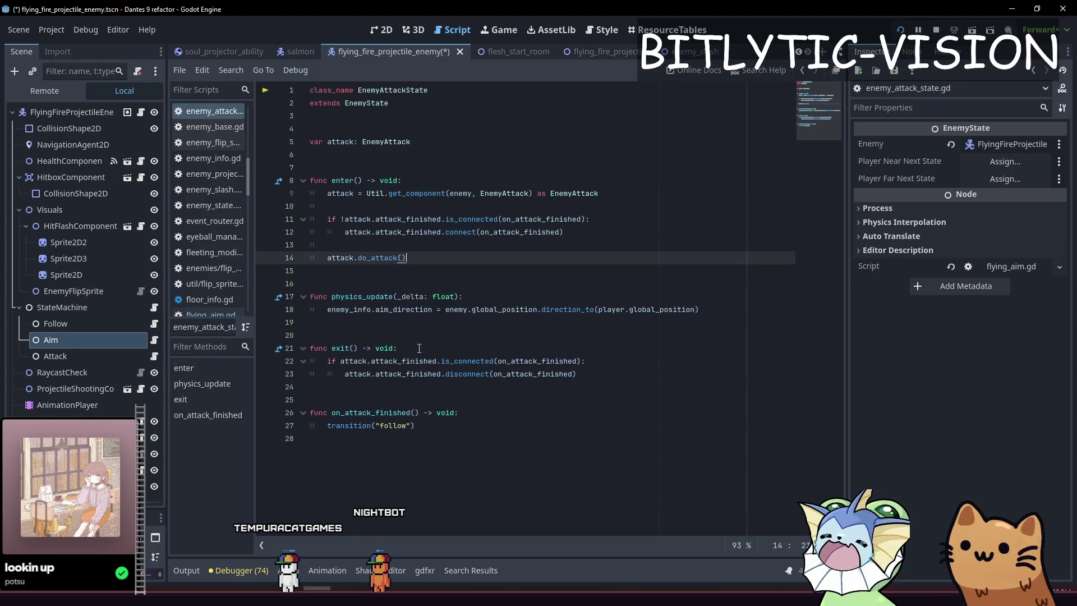
{"action": "left_click", "coordinate": [343, 311]}
{"action": "triple_click", "coordinate": [342, 312]}
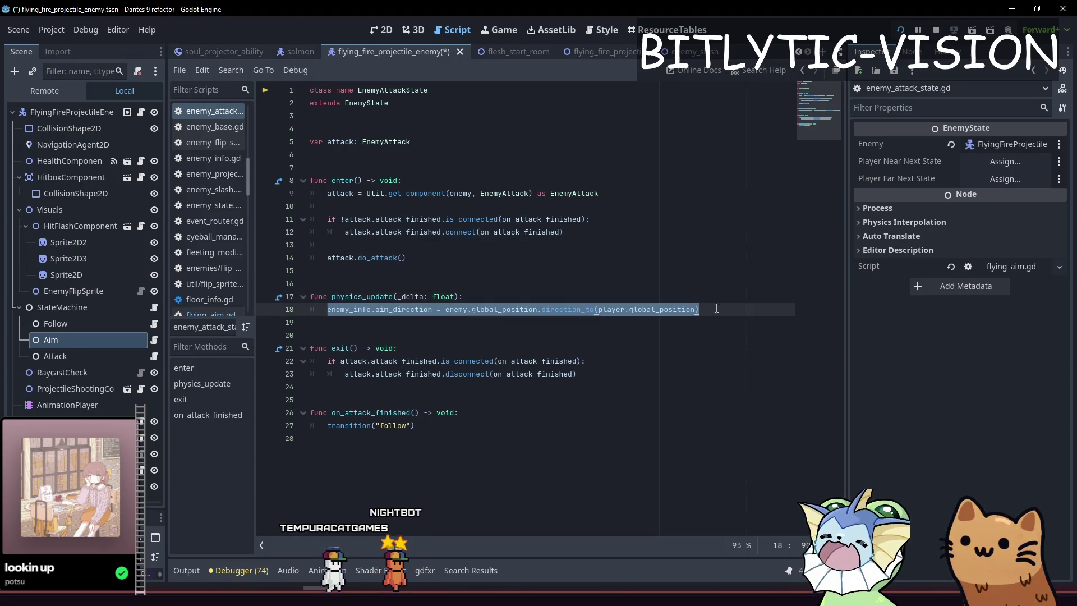
{"action": "left_click", "coordinate": [700, 309]}
{"action": "left_click", "coordinate": [154, 340]}
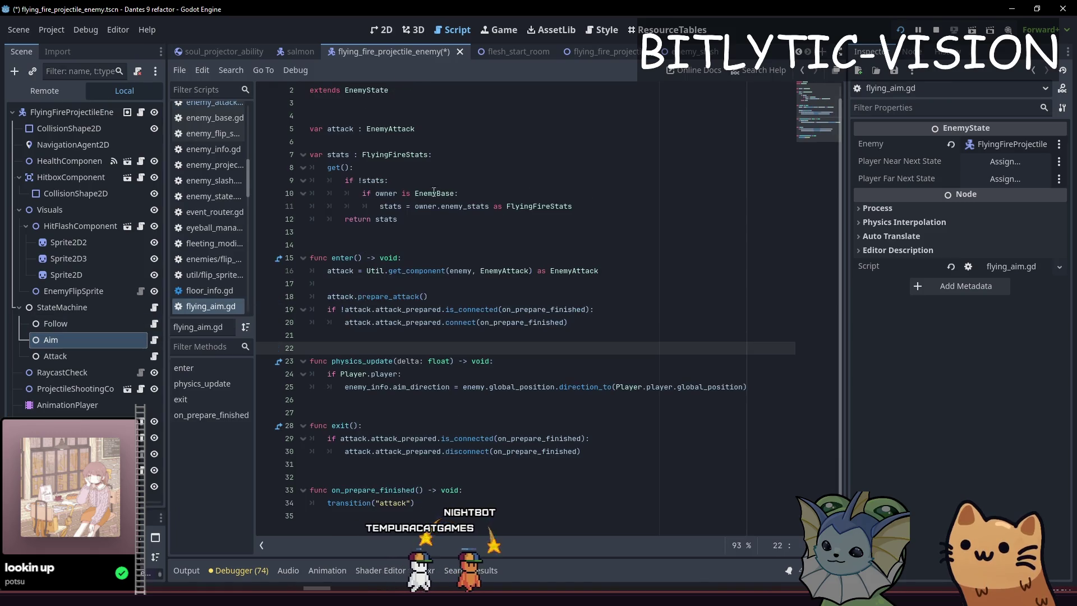
Delete the stats getter on lines 7–12 of flying_aim.gd.
{"action": "left_click", "coordinate": [338, 154]}
{"action": "left_click_drag", "start_coordinate": [399, 219], "coordinate": [294, 153]}
{"action": "key", "text": "BackSpace"}
{"action": "key", "text": "BackSpace"}
{"action": "key", "text": "BackSpace"}
Remove the if Player.player check line from physics_update and save.
{"action": "left_click", "coordinate": [408, 185]}
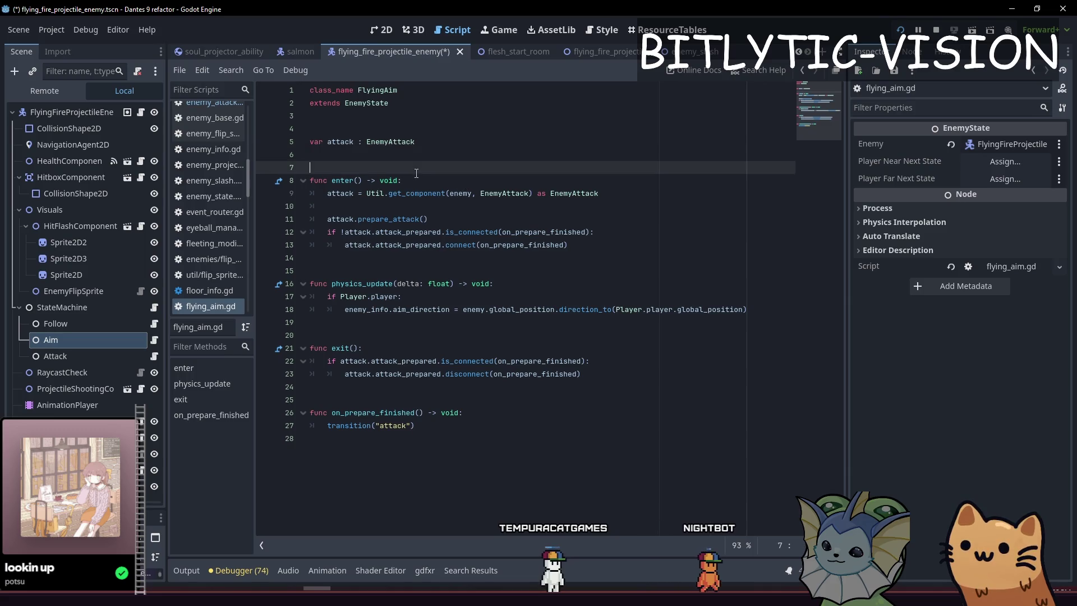
{"action": "left_click_drag", "start_coordinate": [407, 186], "coordinate": [569, 246]}
{"action": "left_click", "coordinate": [348, 223]}
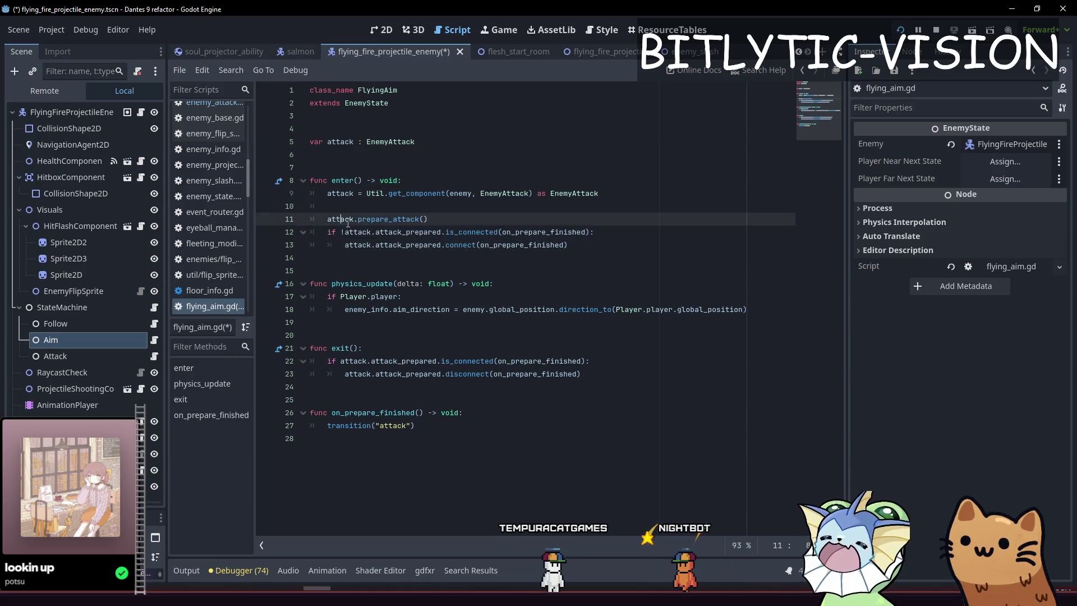
{"action": "mouse_move", "coordinate": [453, 216]}
{"action": "left_mouse_down"}
{"action": "mouse_move", "coordinate": [561, 232]}
{"action": "mouse_move", "coordinate": [568, 245]}
{"action": "left_mouse_up"}
{"action": "left_click", "coordinate": [569, 246]}
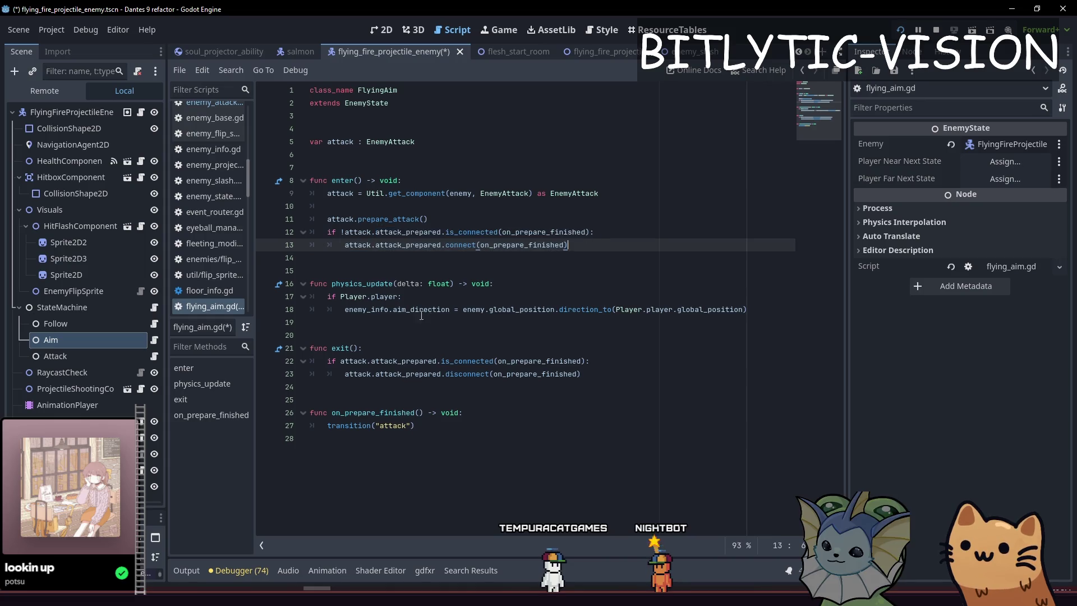
{"action": "mouse_move", "coordinate": [330, 288]}
{"action": "left_mouse_down"}
{"action": "mouse_move", "coordinate": [402, 298]}
{"action": "mouse_move", "coordinate": [340, 297]}
{"action": "mouse_move", "coordinate": [541, 284]}
{"action": "left_mouse_up"}
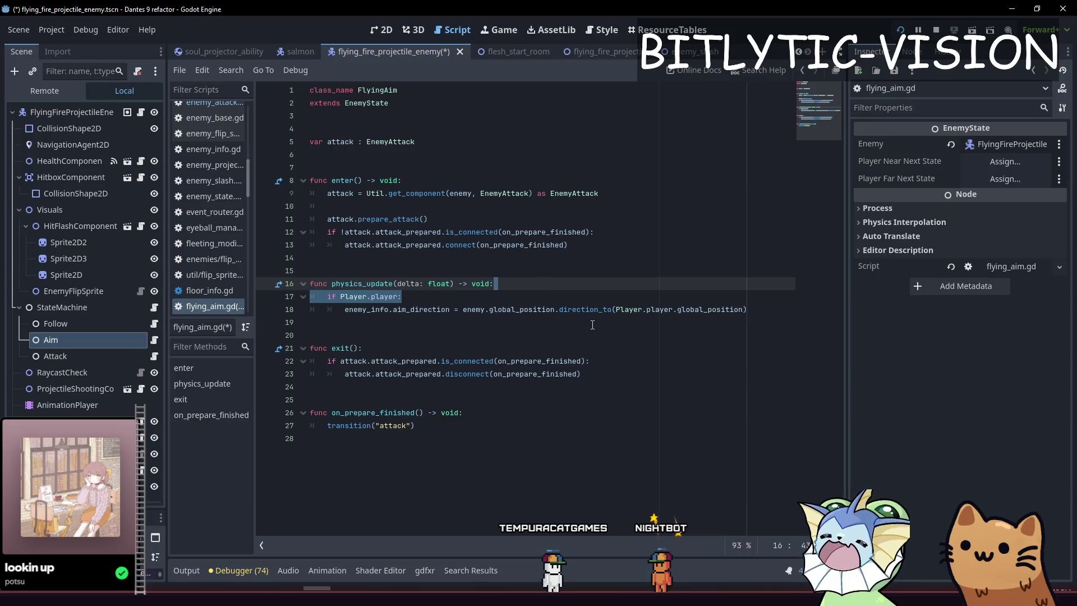
{"action": "key", "text": "BackSpace"}
{"action": "key", "text": "Down"}
{"action": "key", "text": "ctrl+s"}
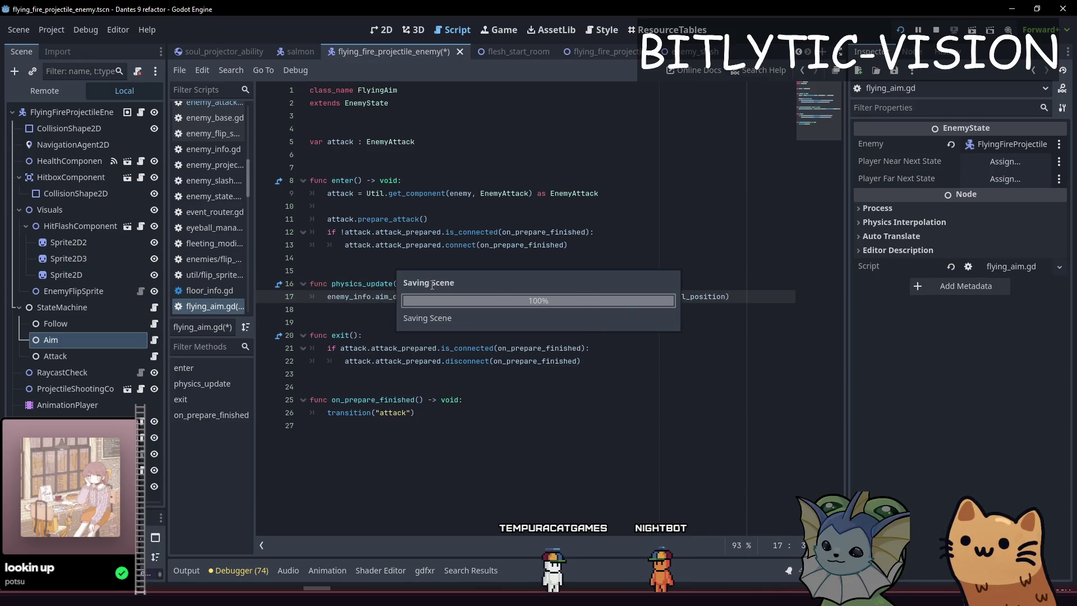
Move attack.prepare_attack() below the signal connection block, add a blank line, and save.
{"action": "left_click_drag", "start_coordinate": [616, 296], "coordinate": [565, 287]}
{"action": "left_click", "coordinate": [154, 356]}
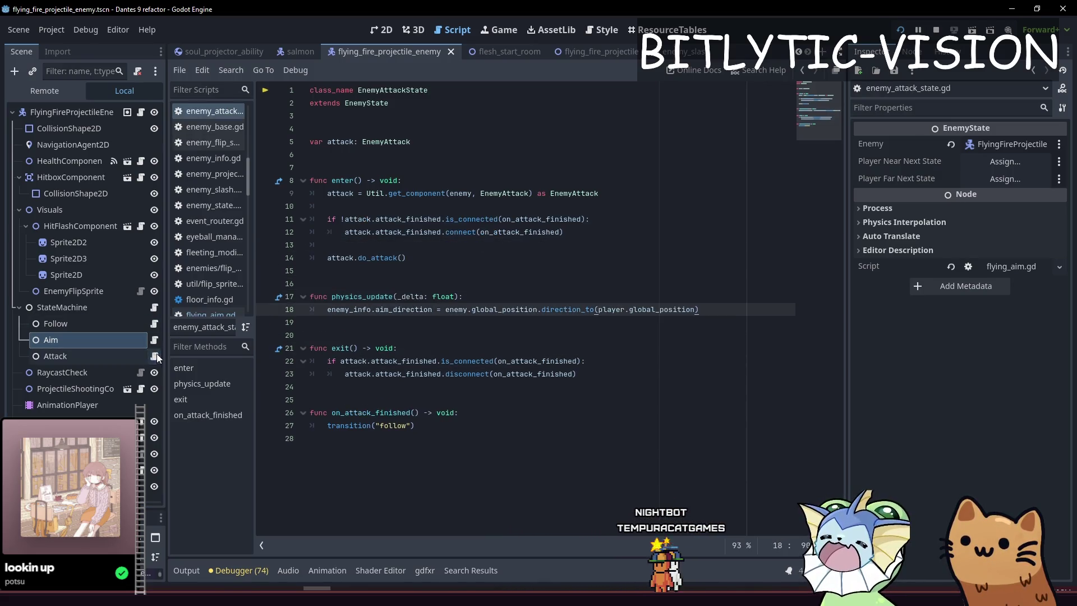
{"action": "left_click", "coordinate": [154, 339]}
{"action": "left_click", "coordinate": [154, 355]}
{"action": "left_click", "coordinate": [154, 339]}
{"action": "left_click", "coordinate": [456, 209]}
{"action": "key", "text": "alt+Down"}
{"action": "key", "text": "alt+Down"}
{"action": "key", "text": "alt+Down"}
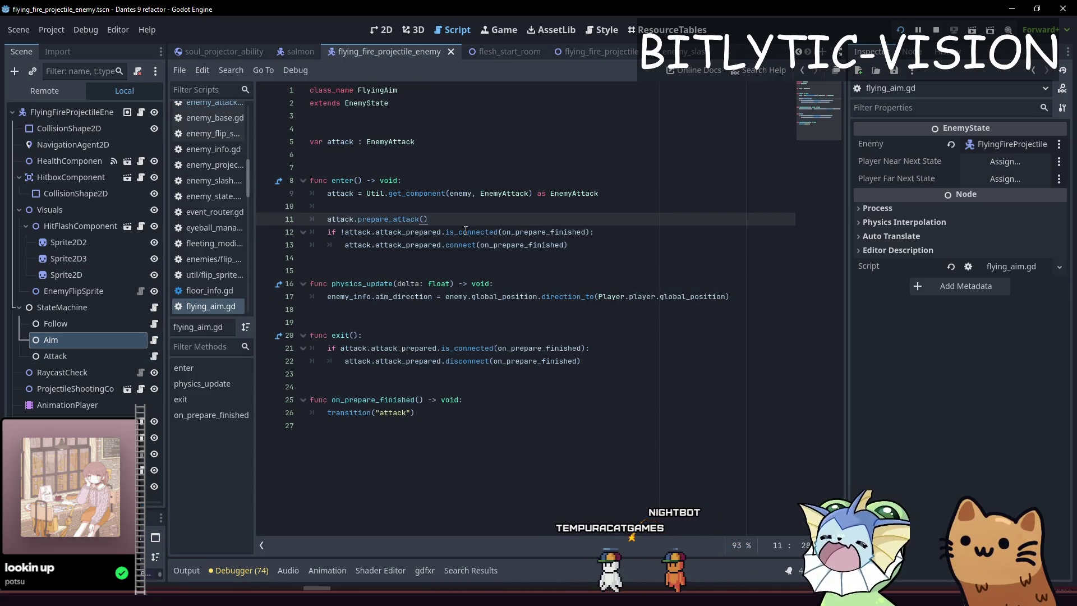
{"action": "key", "text": "alt+Up"}
{"action": "key", "text": "Home"}
{"action": "key", "text": "Return"}
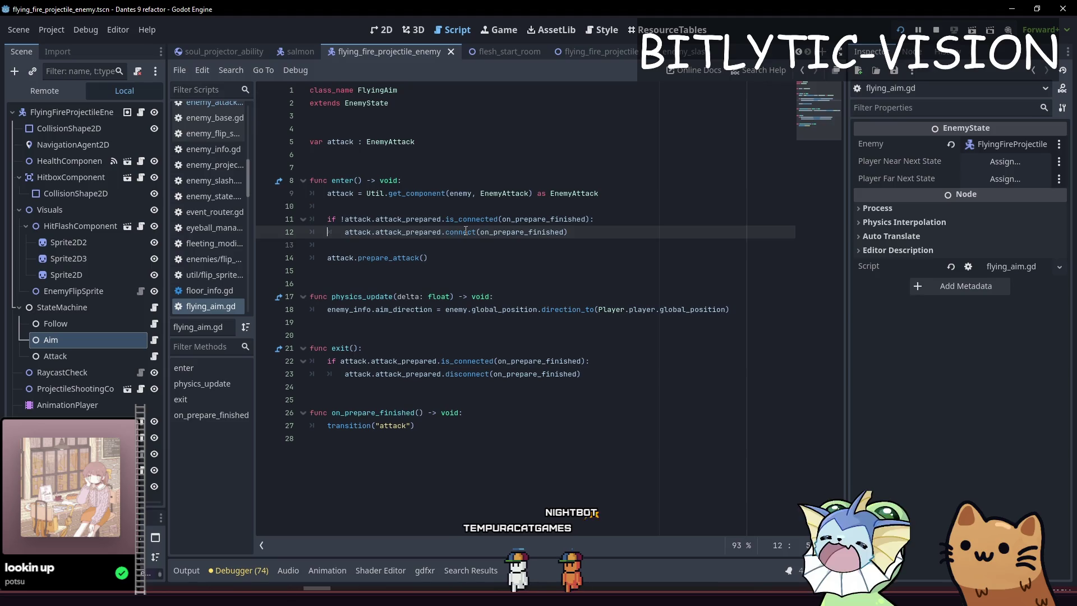
{"action": "key", "text": "Up"}
{"action": "key", "text": "Up"}
{"action": "key", "text": "Up"}
{"action": "key", "text": "ctrl+s"}
Rename physics_update's delta parameter to _delta, then highlight the attack_prepared uses.
{"action": "left_click", "coordinate": [154, 356]}
{"action": "left_click", "coordinate": [154, 339]}
{"action": "left_click", "coordinate": [154, 356]}
{"action": "left_click", "coordinate": [154, 340]}
{"action": "left_click", "coordinate": [155, 357]}
{"action": "left_click", "coordinate": [156, 341]}
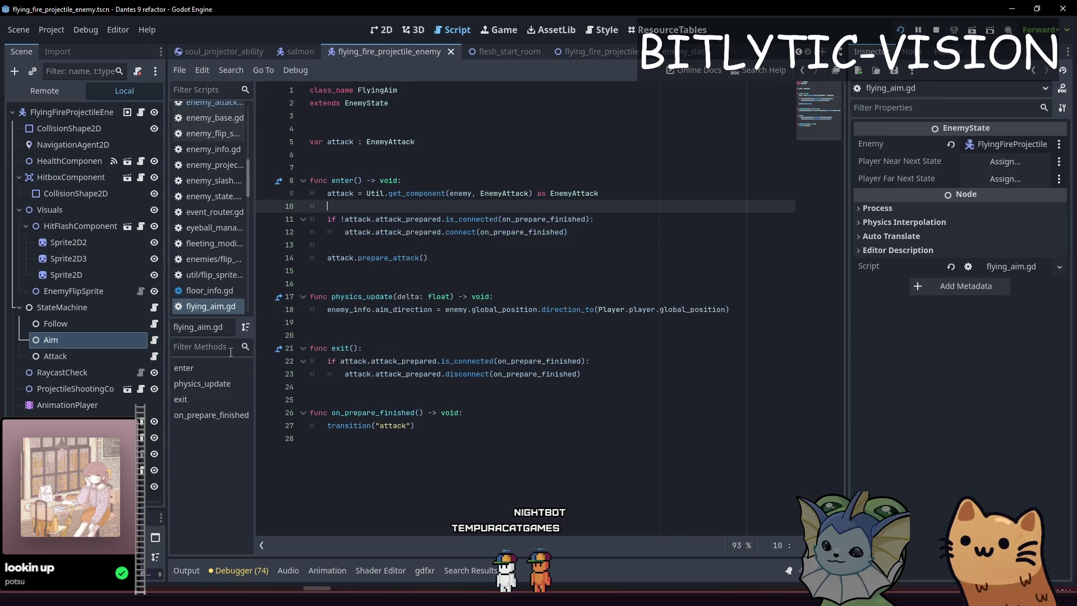
{"action": "left_click", "coordinate": [355, 349]}
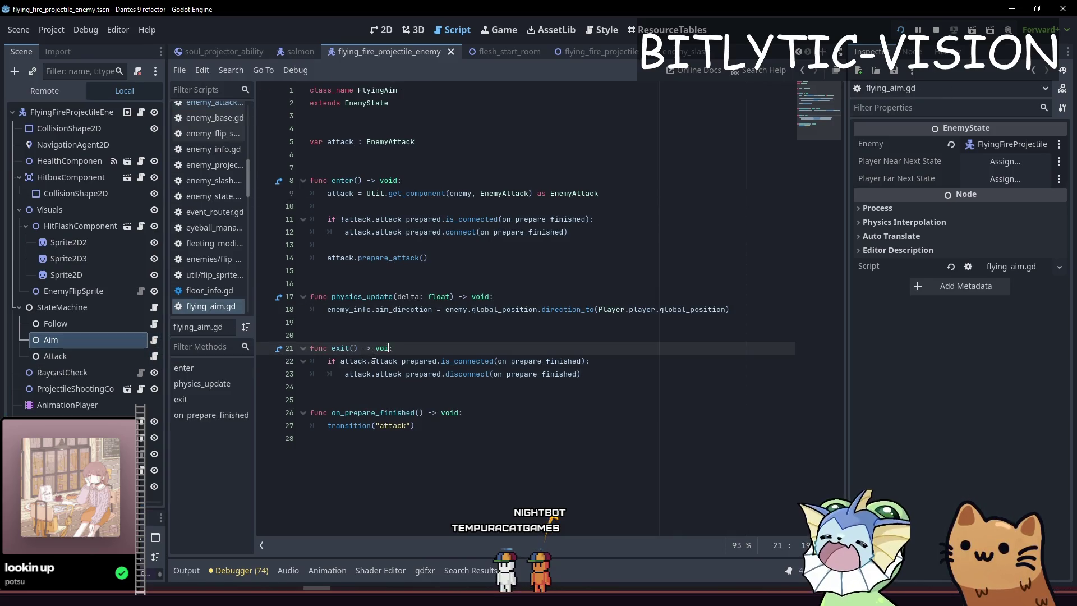
{"action": "key", "text": "Up"}
{"action": "key", "text": "Up"}
{"action": "key", "text": "Up"}
{"action": "type", "text": "_"}
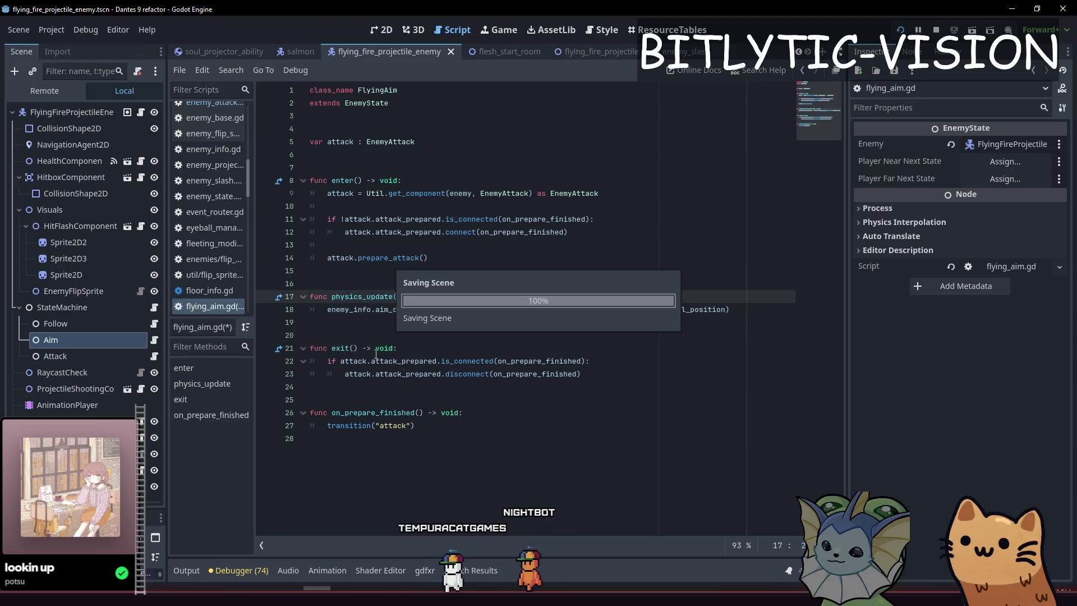
{"action": "key", "text": "Escape"}
{"action": "double_click", "coordinate": [407, 218]}
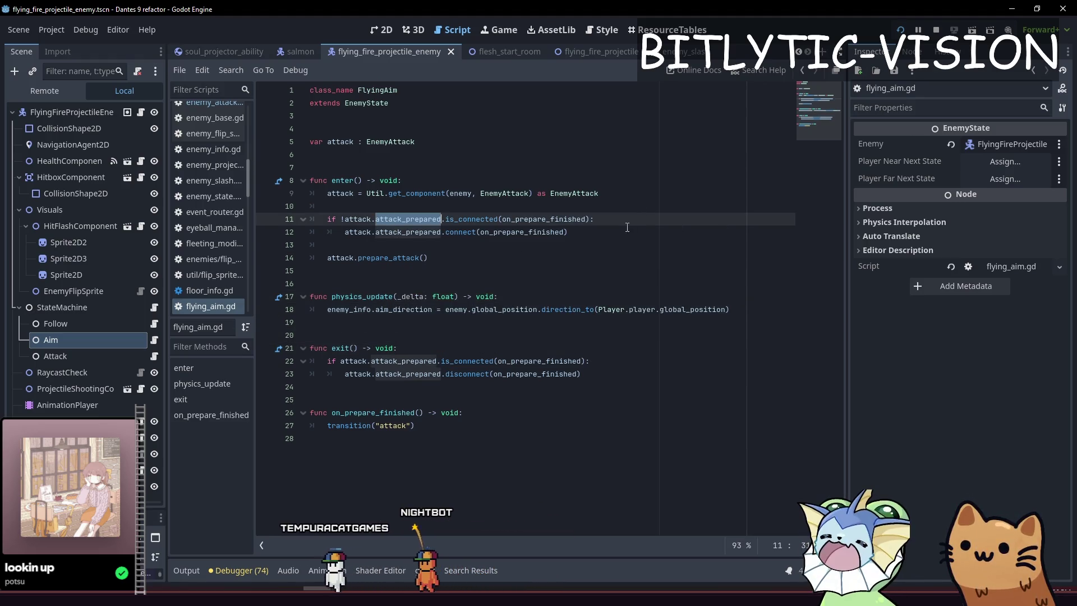
{"action": "left_click", "coordinate": [596, 231]}
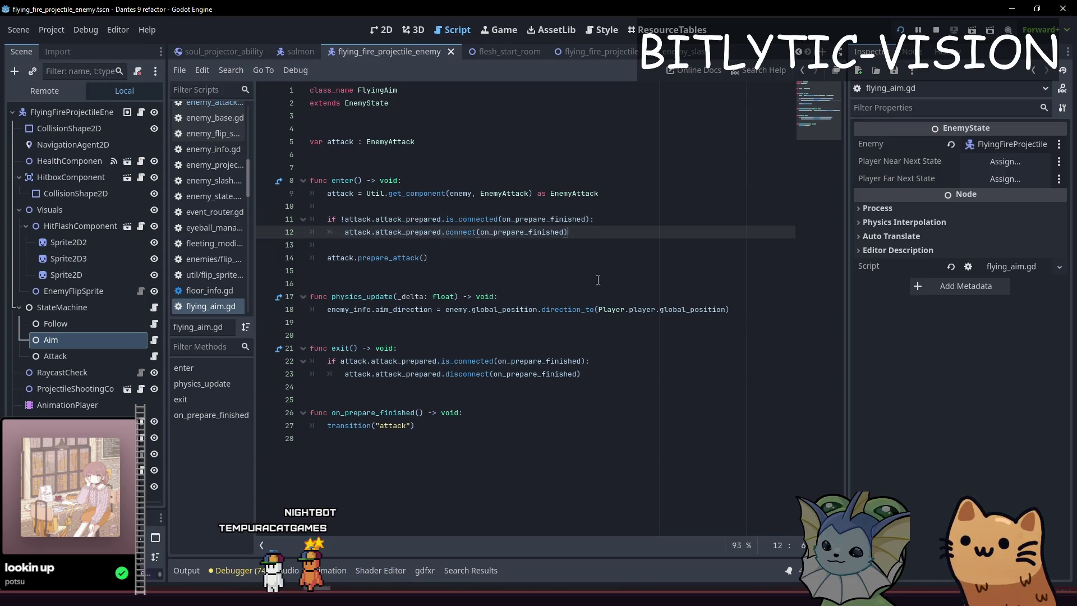
{"action": "left_click", "coordinate": [540, 427]}
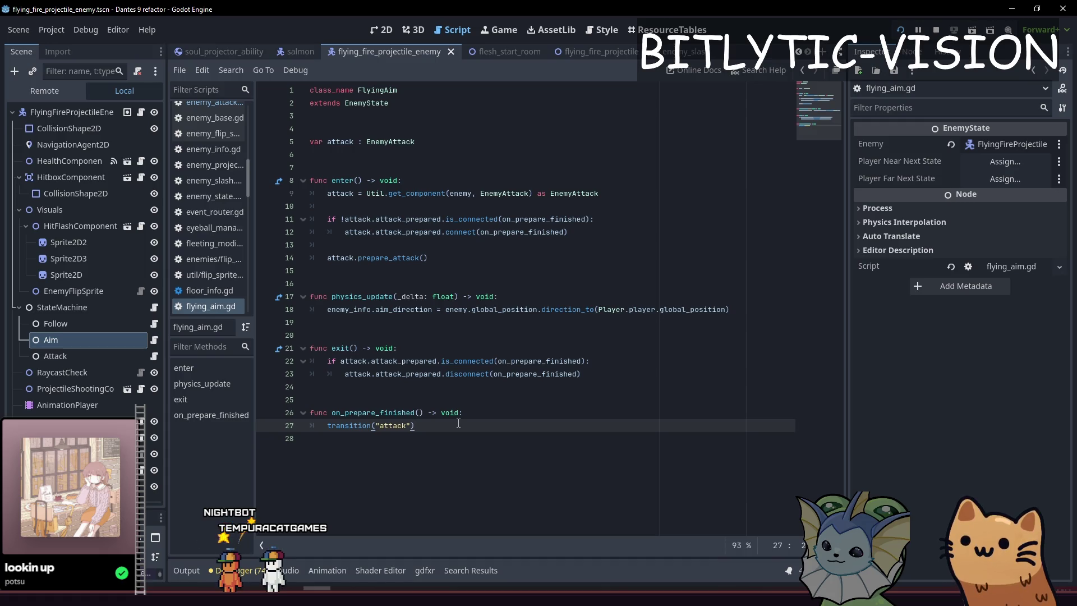
{"action": "key", "text": "ctrl+a"}
{"action": "left_click", "coordinate": [458, 428]}
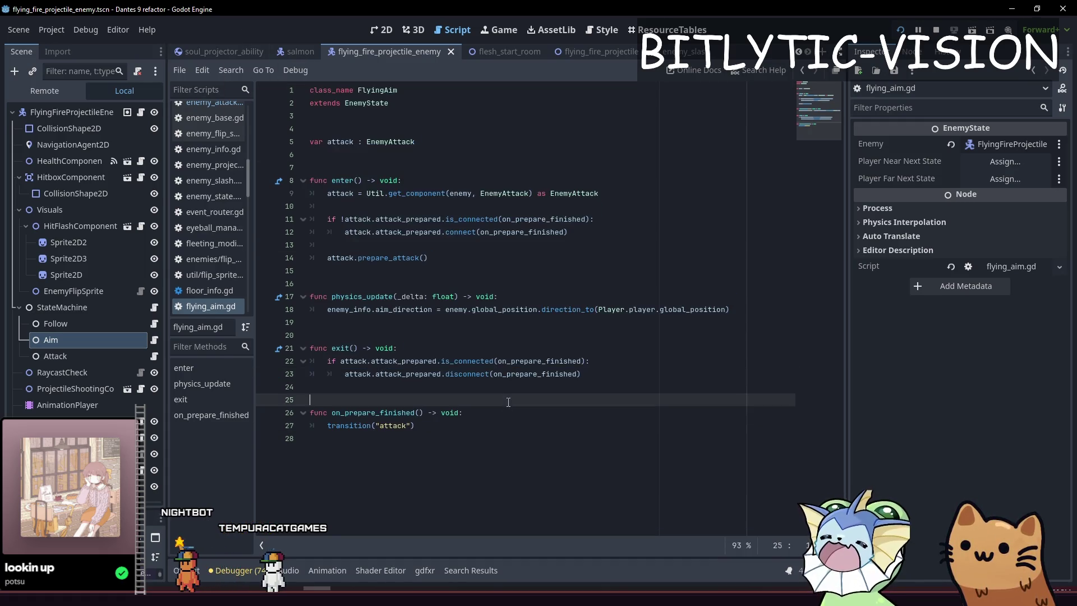
{"action": "key", "text": "ctrl+a"}
{"action": "left_click", "coordinate": [454, 413]}
{"action": "key", "text": "ctrl+a"}
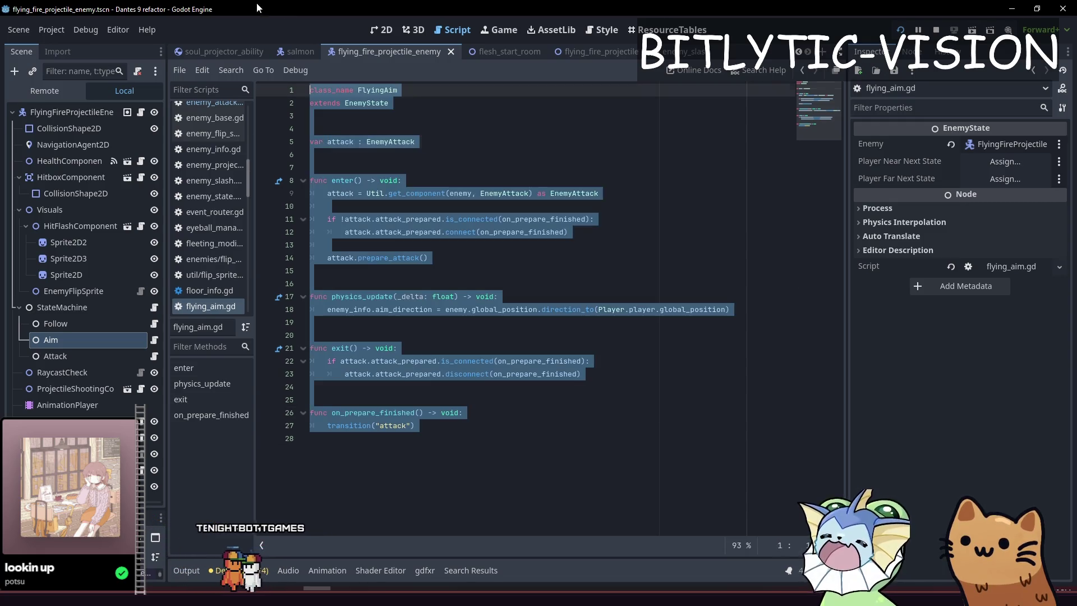
{"action": "left_click", "coordinate": [471, 443]}
{"action": "key", "text": "ctrl+a"}
{"action": "left_click", "coordinate": [446, 337]}
{"action": "key", "text": "ctrl+a"}
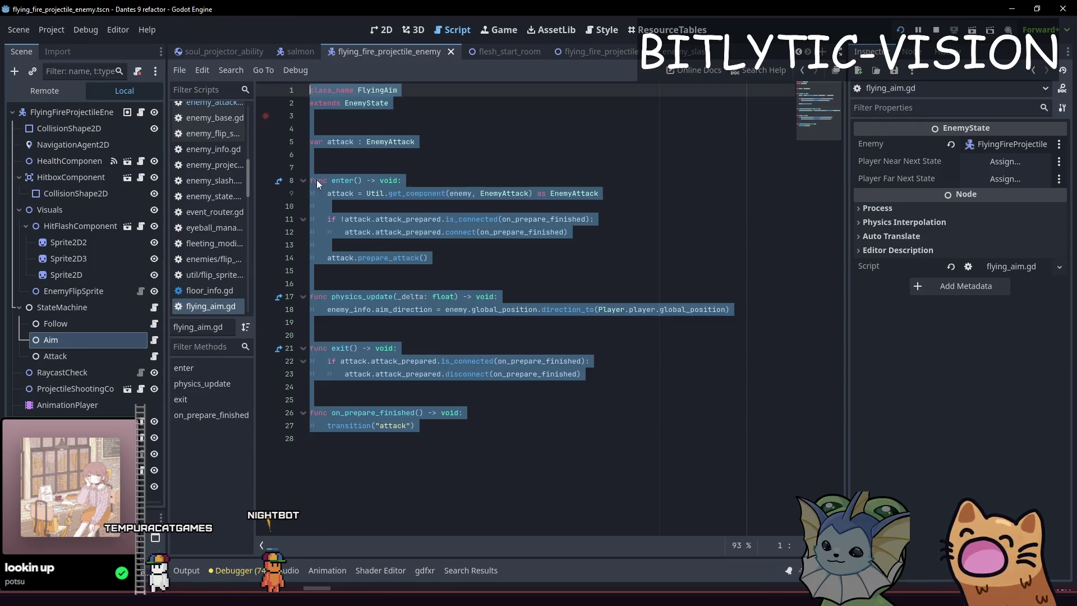
{"action": "left_click", "coordinate": [451, 428]}
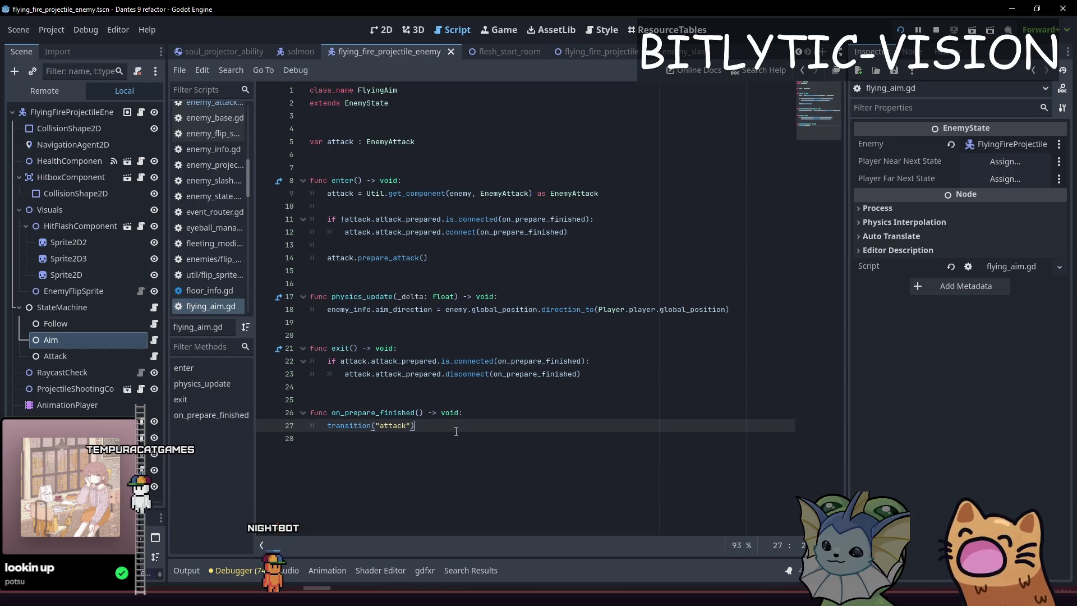
{"action": "key", "text": "ctrl+a"}
{"action": "left_click", "coordinate": [474, 432]}
{"action": "key", "text": "ctrl+a"}
{"action": "left_click", "coordinate": [497, 399]}
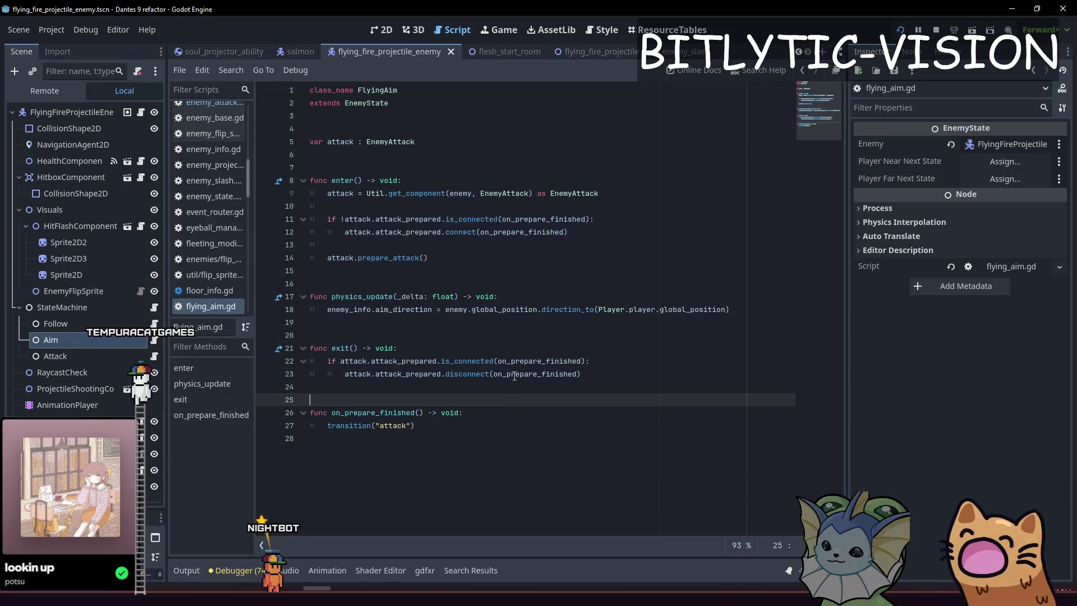
Change the class_name from FlyingAim to EnemyAimState.
{"action": "left_click", "coordinate": [531, 296]}
{"action": "left_click", "coordinate": [463, 92]}
{"action": "left_click", "coordinate": [460, 98]}
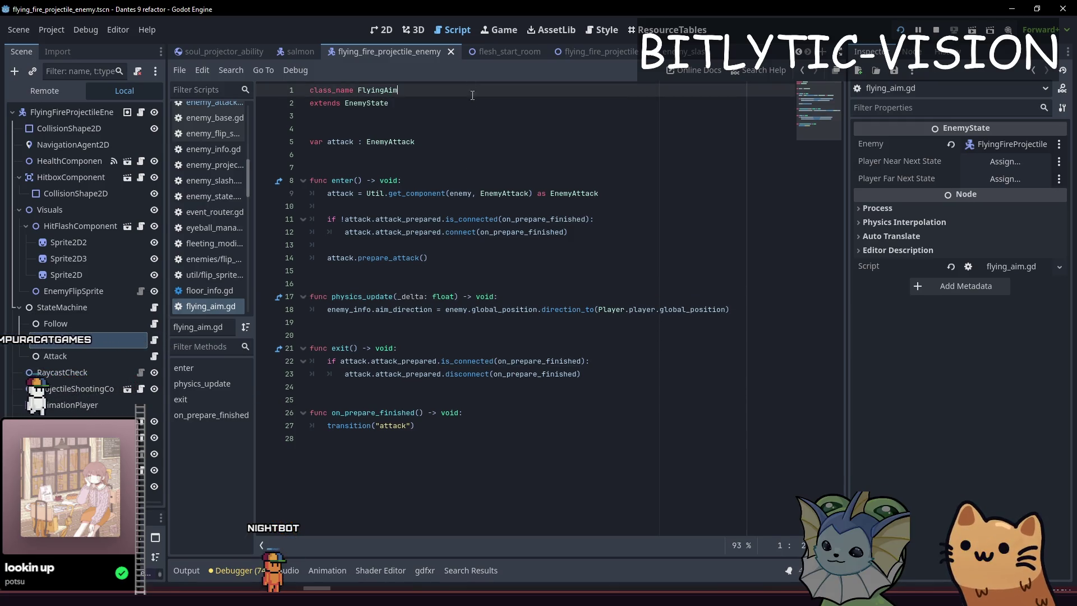
{"action": "double_click", "coordinate": [456, 89]}
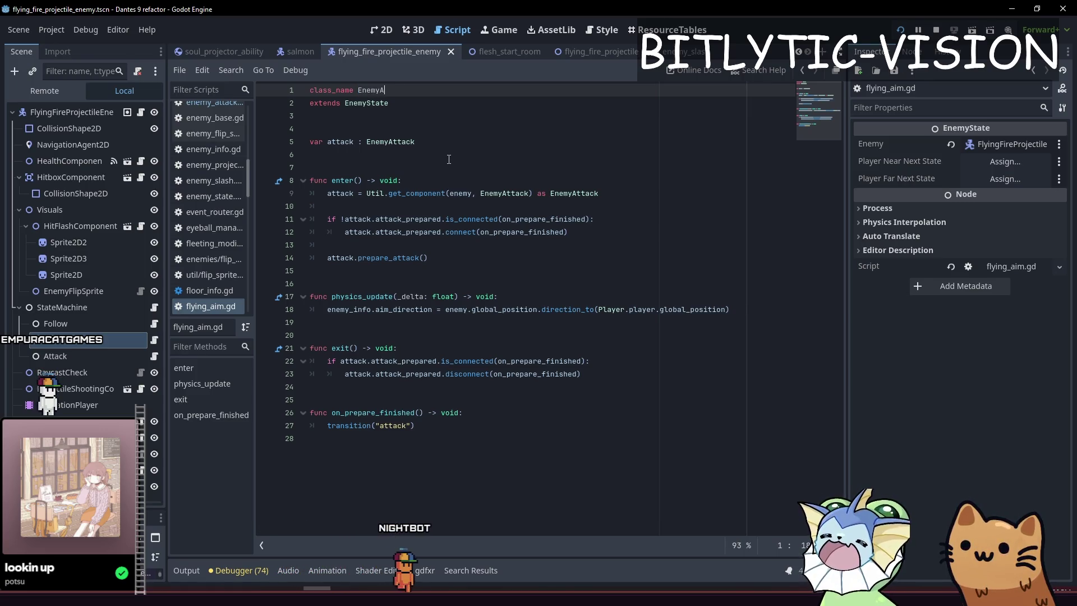
{"action": "key", "text": "Down"}
{"action": "key", "text": "Down"}
{"action": "key", "text": "Down"}
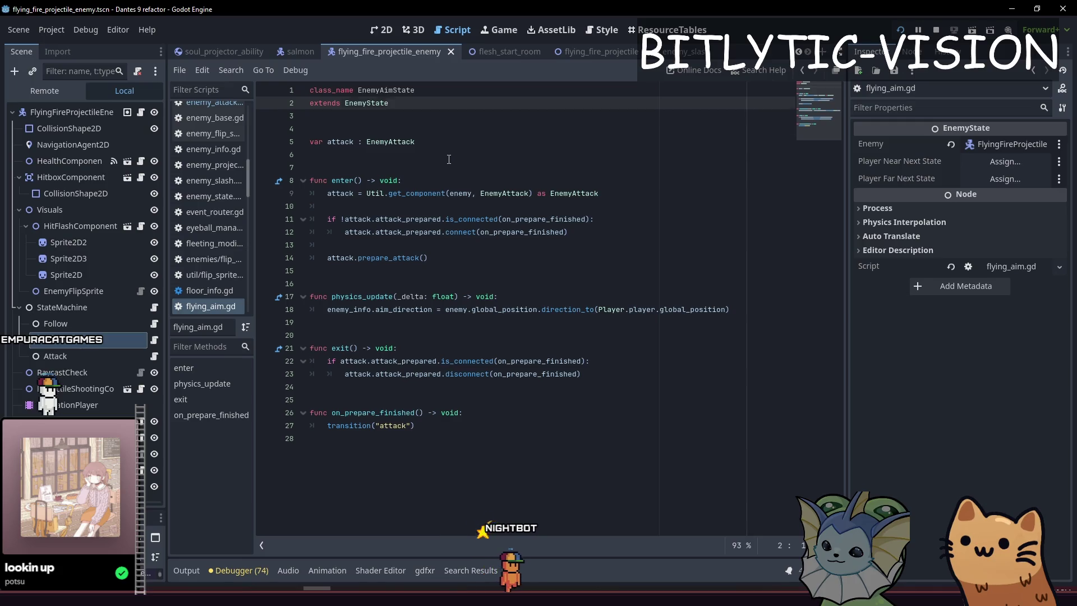
Add an exported variable lock_aim := false above the attack variable.
{"action": "key", "text": "End"}
{"action": "key", "text": "Up"}
{"action": "key", "text": "Up"}
{"action": "key", "text": "Up"}
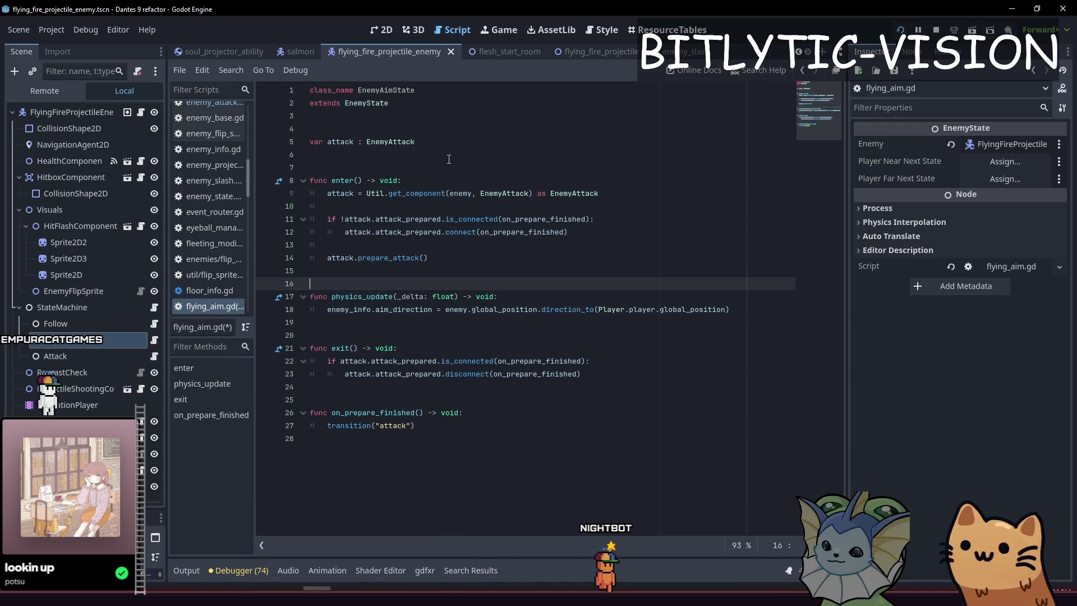
{"action": "key", "text": "Return"}
{"action": "key", "text": "Return"}
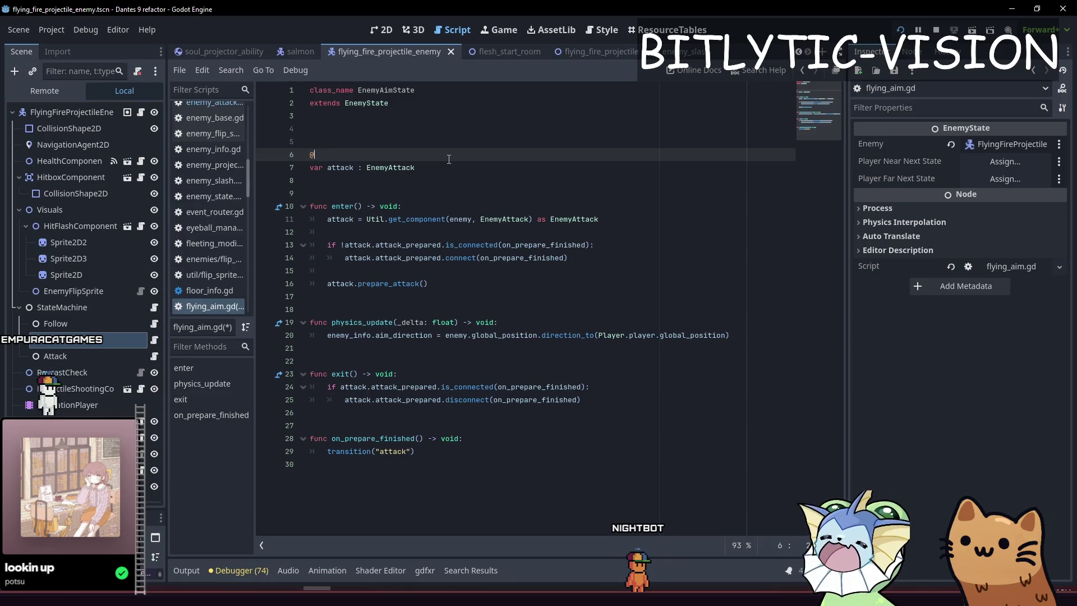
{"action": "key", "text": "Up"}
{"action": "key", "text": "ctrl+shift+k"}
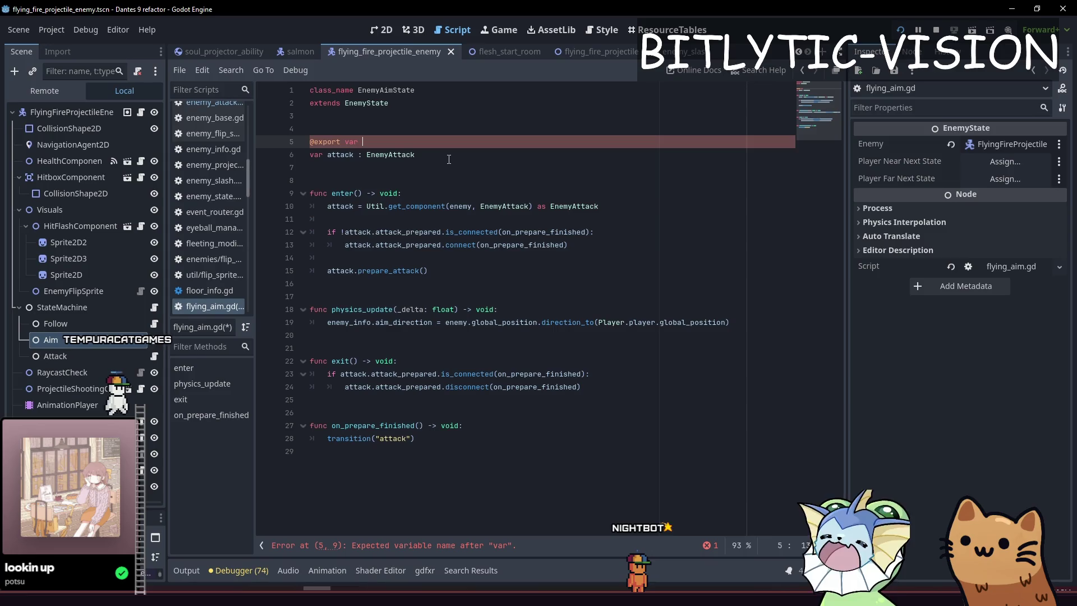
{"action": "type", "text": "loc"}
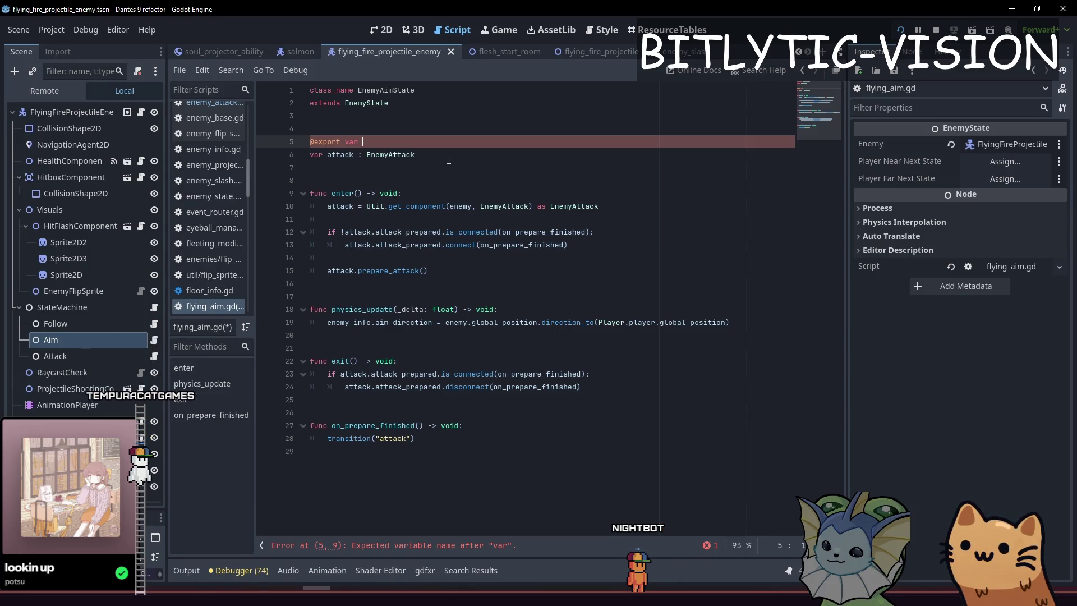
{"action": "type", "text": "k_aim := false"}
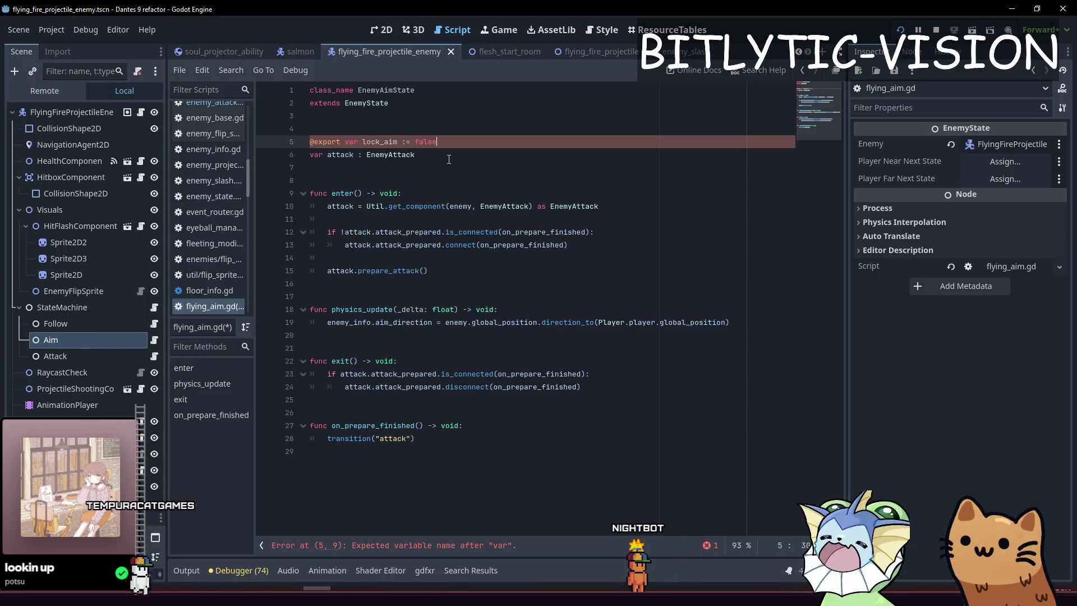
{"action": "key", "text": "Down"}
Guard the aim_direction update with 'if !lock_aim:', save, and open the Attack state's script.
{"action": "key", "text": "Down"}
{"action": "key", "text": "Down"}
{"action": "key", "text": "Down"}
{"action": "key", "text": "End"}
{"action": "key", "text": "Return"}
{"action": "type", "text": "if !lock_aim:"}
{"action": "key", "text": "Down"}
{"action": "key", "text": "Home"}
{"action": "key", "text": "Tab"}
{"action": "key", "text": "Right"}
{"action": "key", "text": "Right"}
{"action": "key", "text": "Right"}
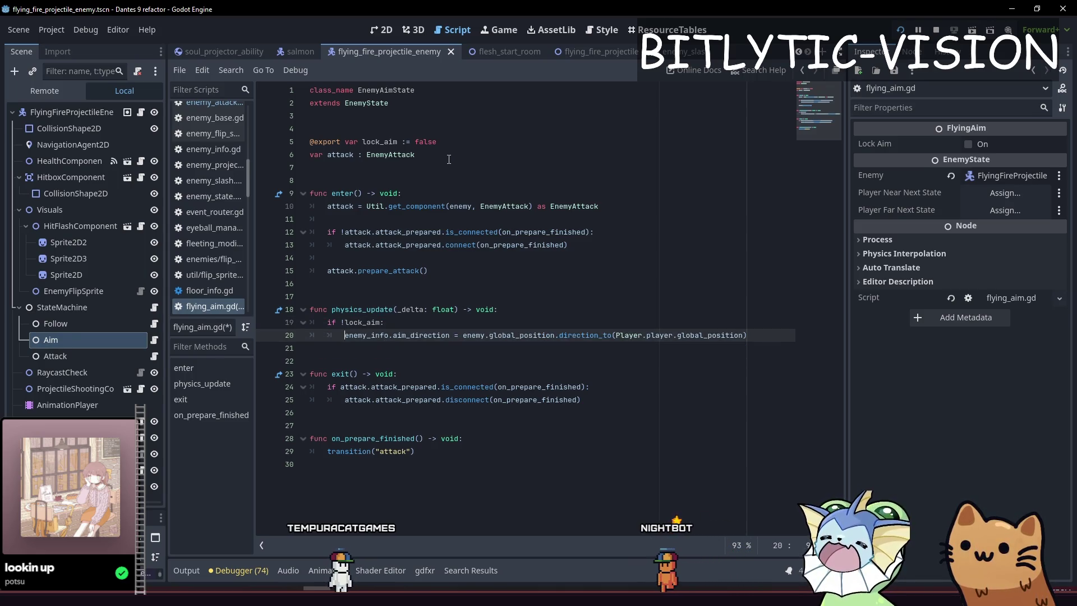
{"action": "key", "text": "shift+End"}
{"action": "key", "text": "End"}
{"action": "key", "text": "shift+Up"}
{"action": "key", "text": "Down"}
{"action": "key", "text": "ctrl+s"}
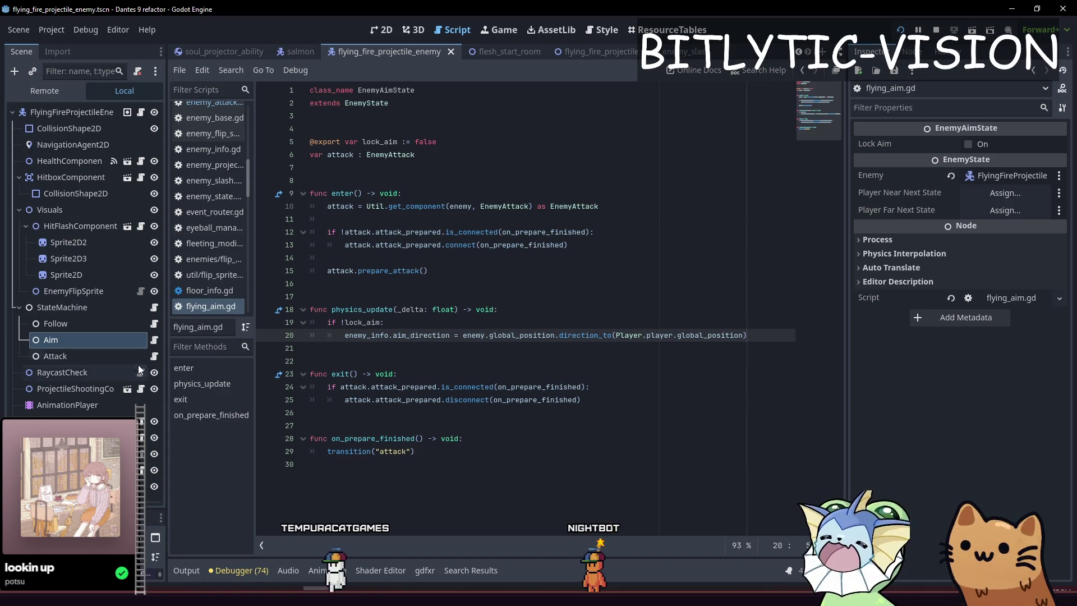
{"action": "left_click", "coordinate": [138, 359]}
{"action": "left_click", "coordinate": [429, 138]}
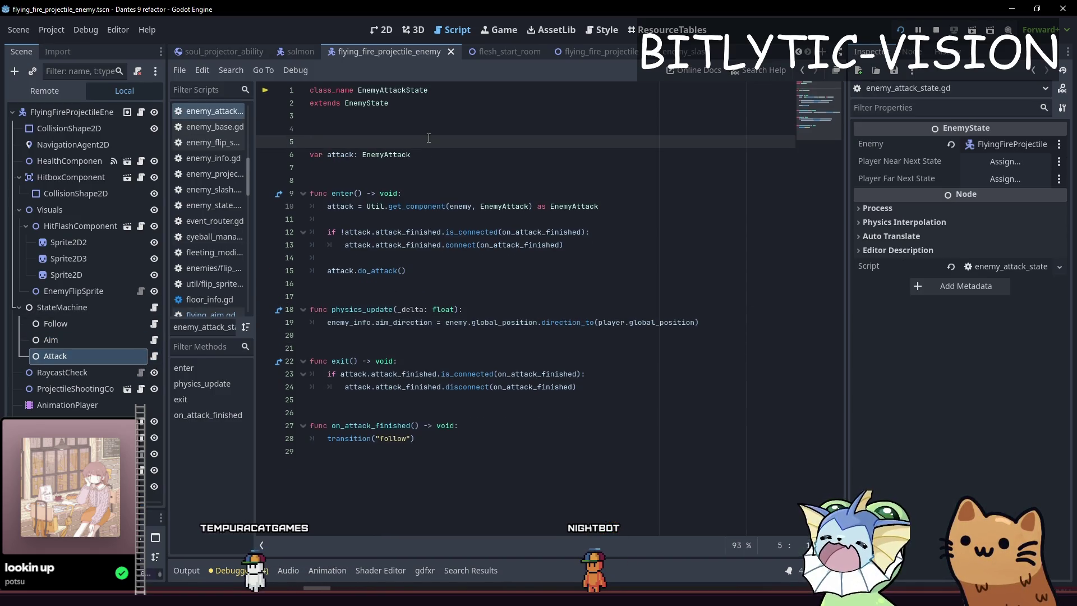
Declare the lock_aim export in enemy_attack_state.gd, matching the aim script's declaration.
{"action": "type", "text": "ck_aim := false"}
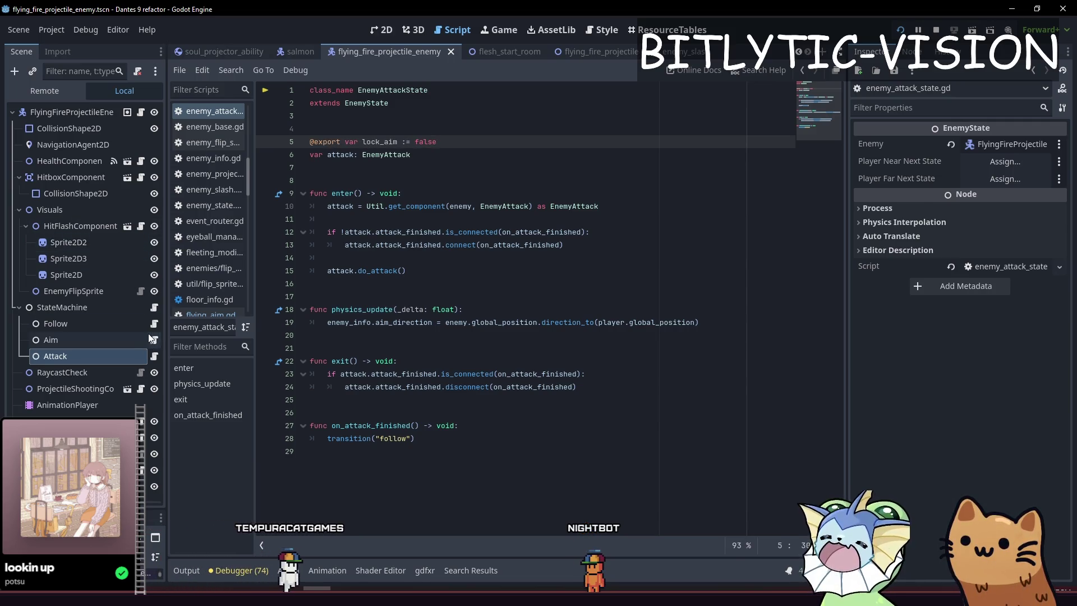
{"action": "left_click", "coordinate": [154, 340]}
{"action": "left_click", "coordinate": [439, 153]}
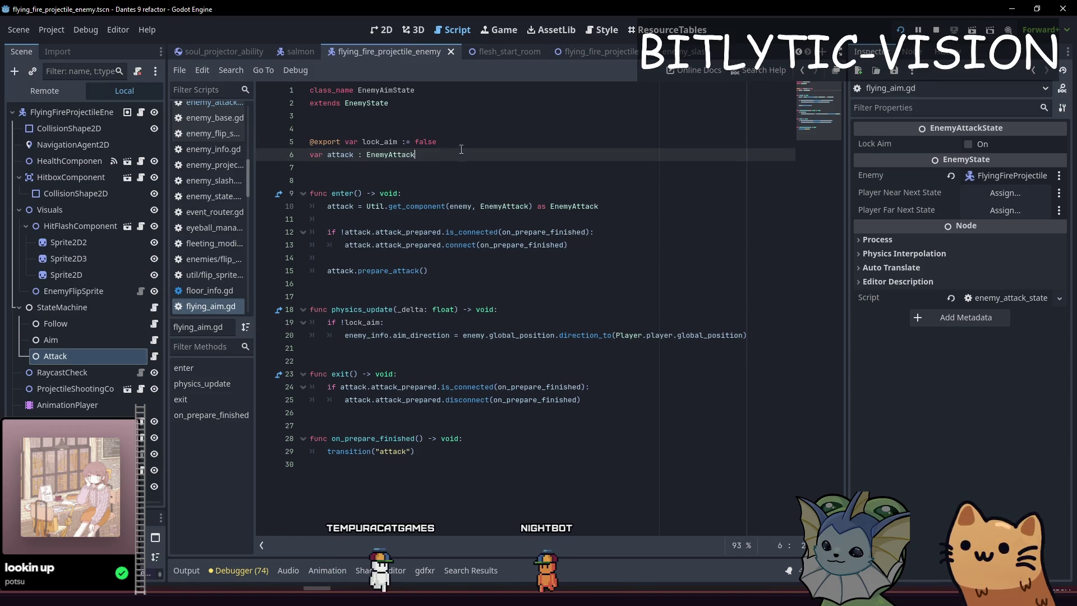
{"action": "left_click", "coordinate": [154, 356]}
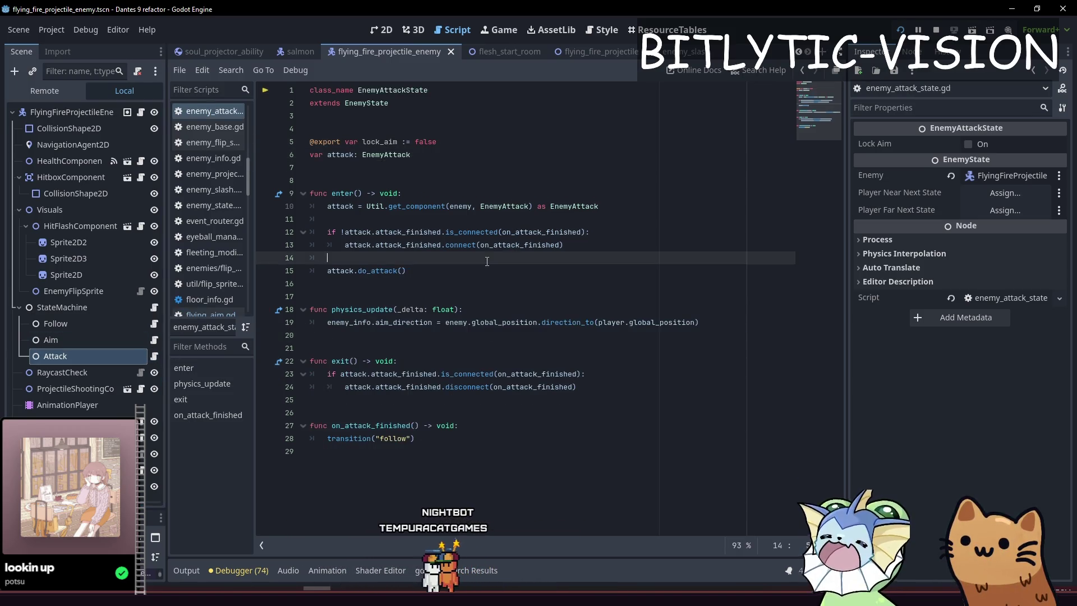
{"action": "left_click", "coordinate": [497, 291]}
{"action": "left_click", "coordinate": [498, 309]}
Wrap the attack state's aim_direction update in an 'if !lock_aim:' guard and save.
{"action": "key", "text": "Return"}
{"action": "type", "text": "if !lock_aim:"}
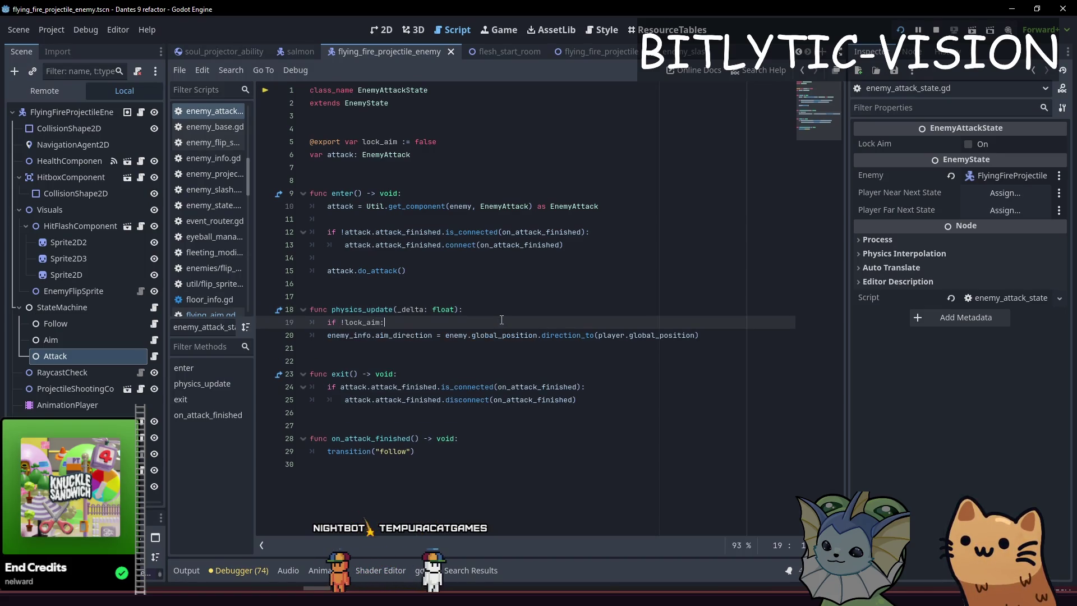
{"action": "key", "text": "Return"}
{"action": "key", "text": "Delete"}
{"action": "key", "text": "End"}
{"action": "key", "text": "ctrl+s"}
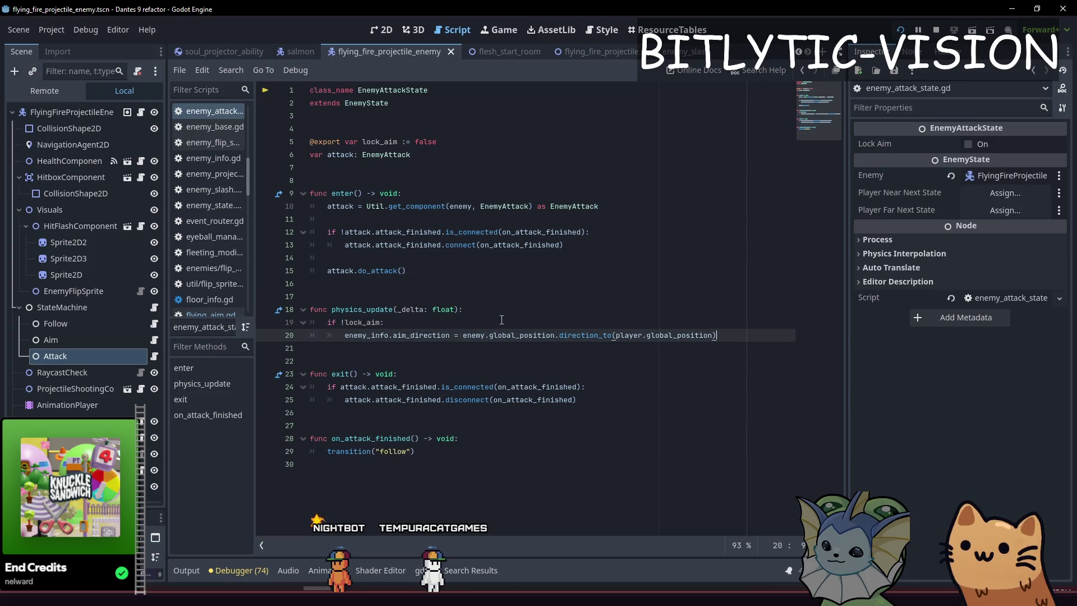
{"action": "key", "text": "shift+Up"}
{"action": "key", "text": "shift+Home"}
{"action": "key", "text": "Down"}
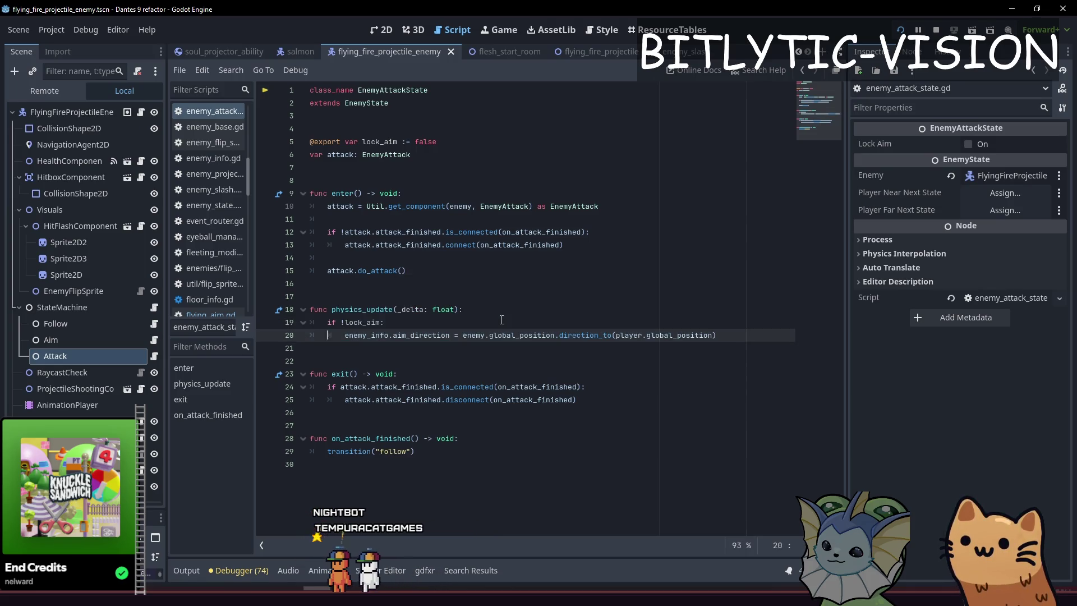
{"action": "key", "text": "shift+Up"}
{"action": "key", "text": "shift+Home"}
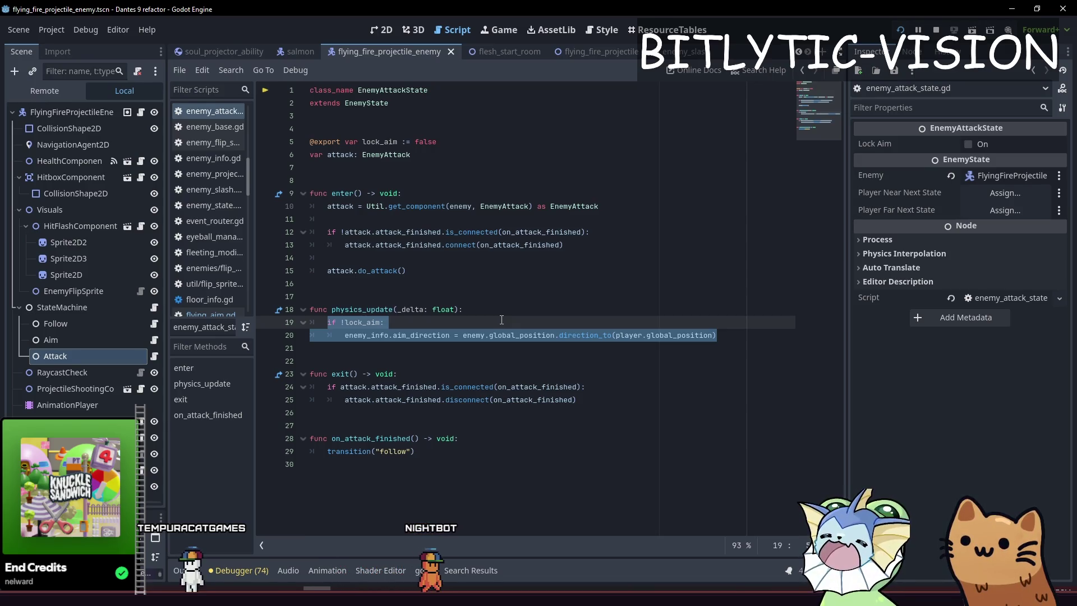
Select the Aim state node and reveal its script in the FileSystem.
{"action": "left_click", "coordinate": [86, 339]}
{"action": "left_click", "coordinate": [89, 351]}
{"action": "left_click", "coordinate": [90, 339]}
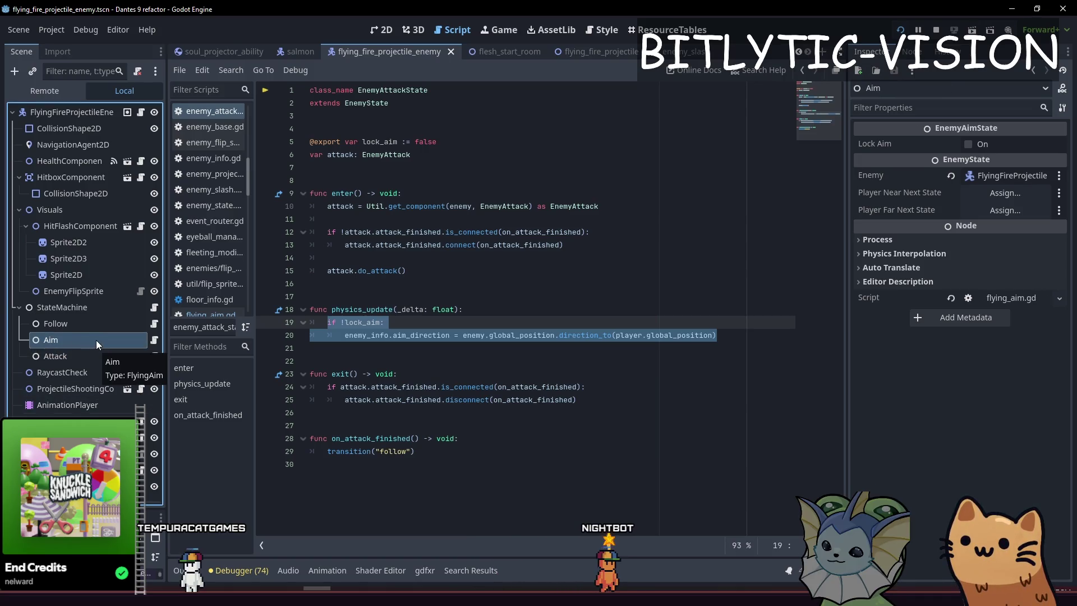
{"action": "left_click", "coordinate": [1059, 297]}
{"action": "key", "text": "Escape"}
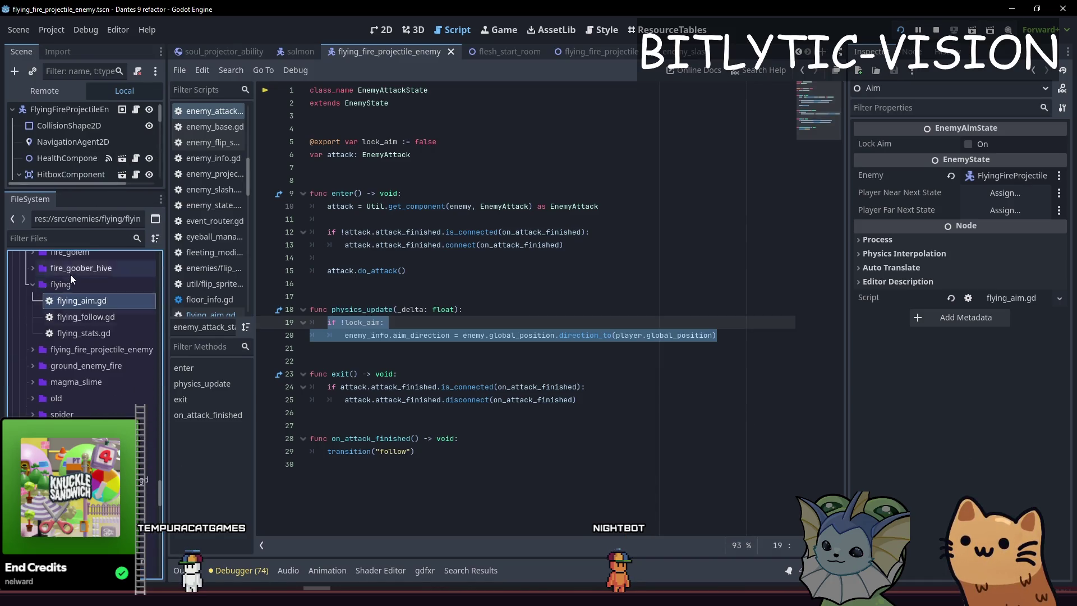
Rename flying_aim.gd to enemy_aim_state.gd and move it into src/enemies/common/state.
{"action": "key", "text": "F2"}
{"action": "type", "text": "emy"}
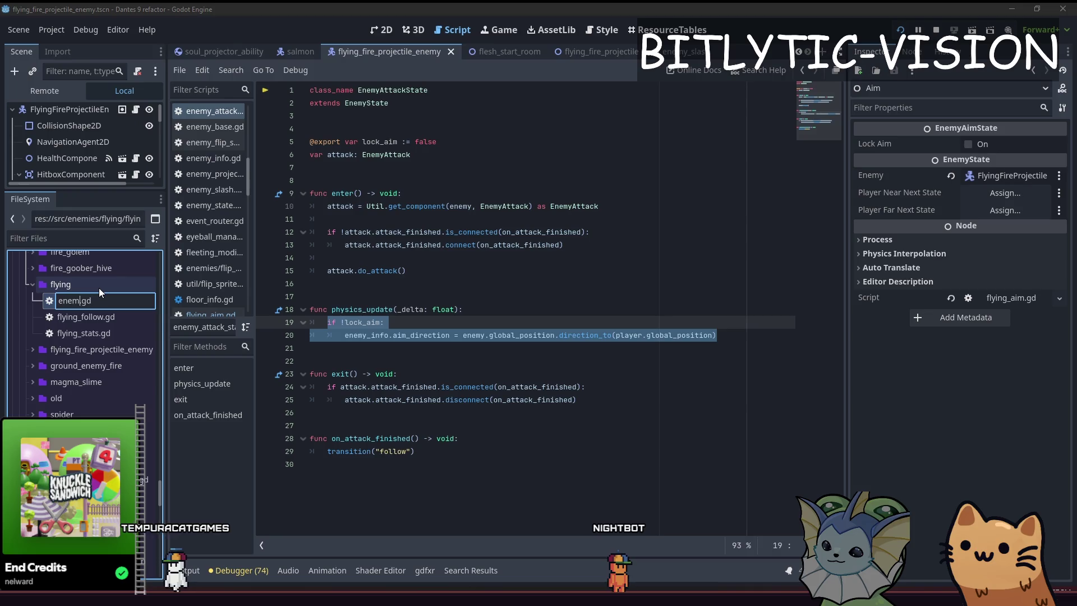
{"action": "type", "text": "_aim_state"}
{"action": "key", "text": "Return"}
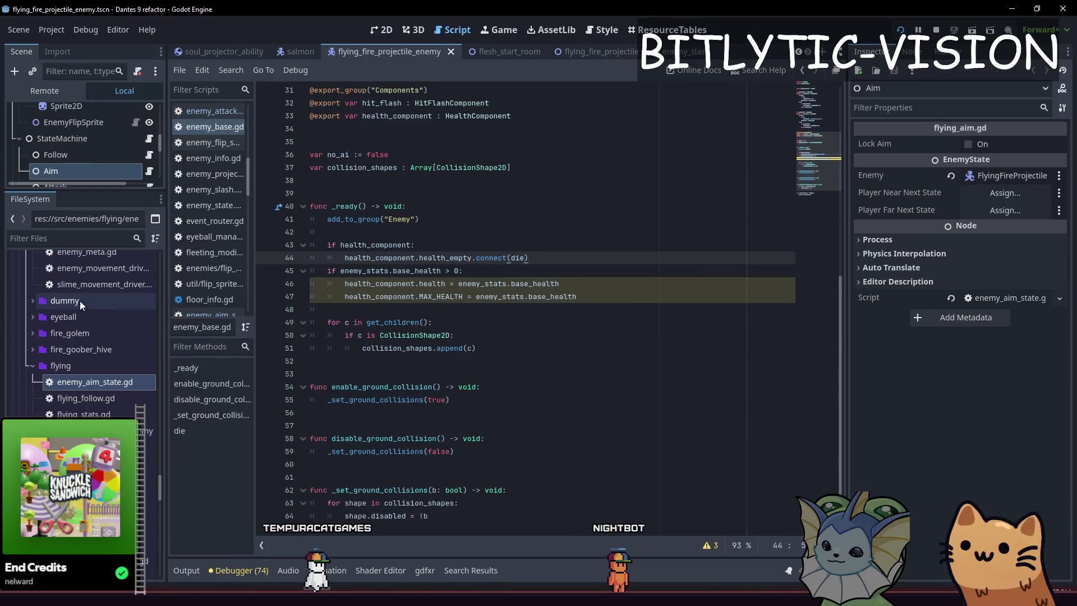
{"action": "mouse_move", "coordinate": [76, 378]}
{"action": "left_mouse_down"}
{"action": "mouse_move", "coordinate": [58, 304]}
{"action": "mouse_move", "coordinate": [90, 311]}
{"action": "left_mouse_up"}
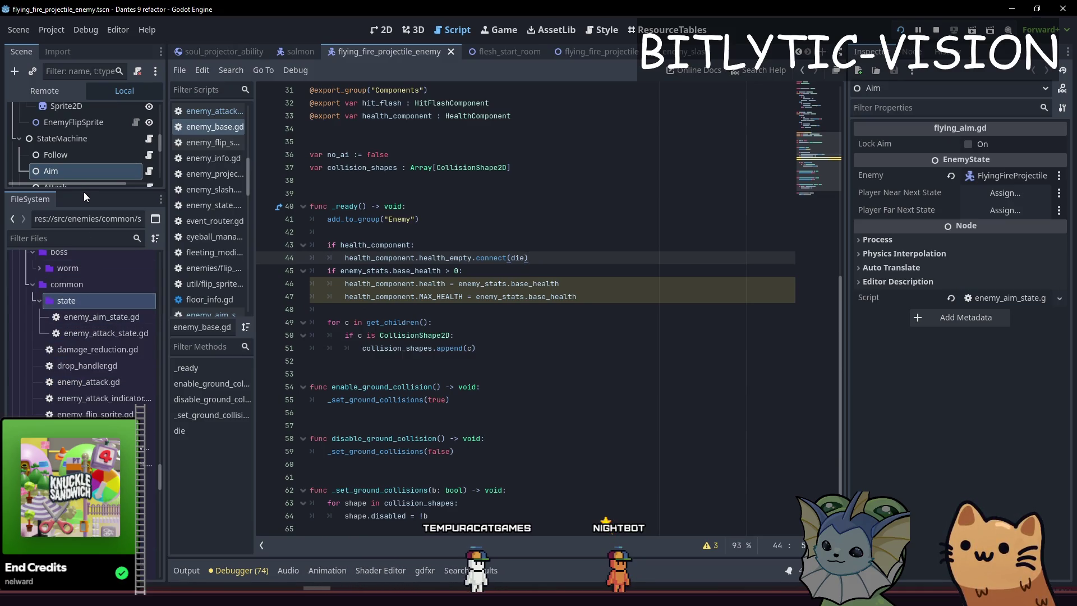
Enlarge the scene tree, select the Aim state node, and open the quick-open resource search.
{"action": "left_click_drag", "start_coordinate": [81, 188], "coordinate": [80, 494]}
{"action": "left_click", "coordinate": [79, 341]}
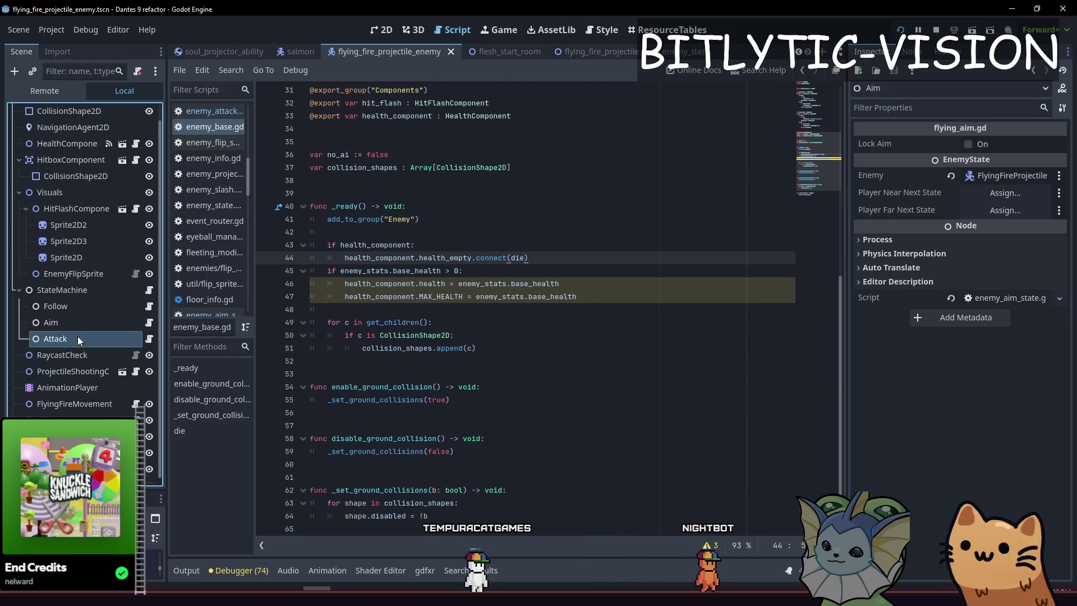
{"action": "key", "text": "Up"}
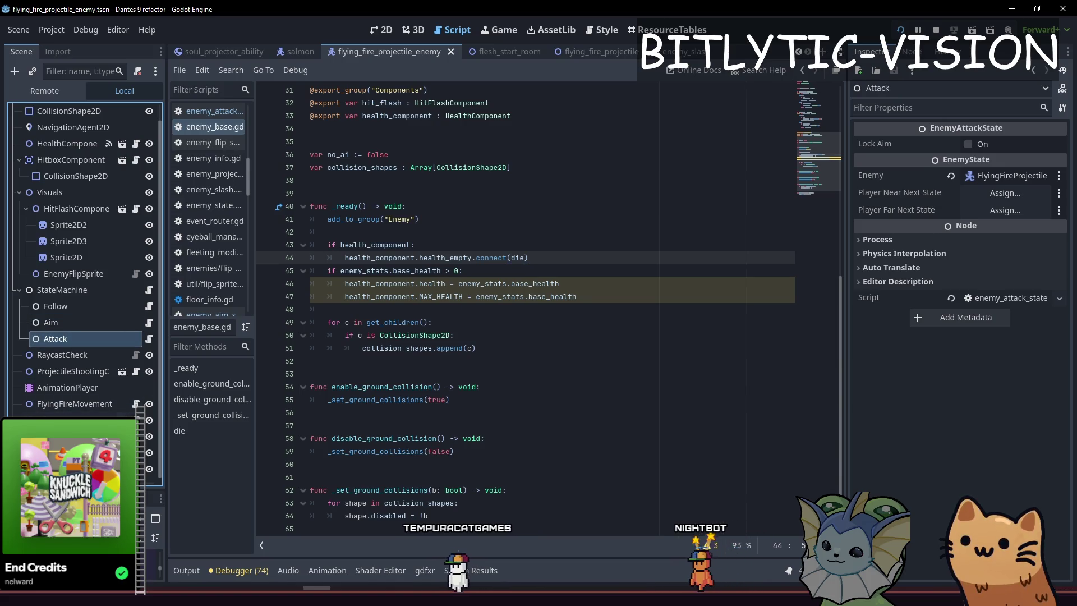
{"action": "left_click", "coordinate": [609, 270]}
{"action": "key", "text": "shift+alt+o"}
Open the enemy_slash.gd script and the enemy_slash attack scene.
{"action": "type", "text": "slash"}
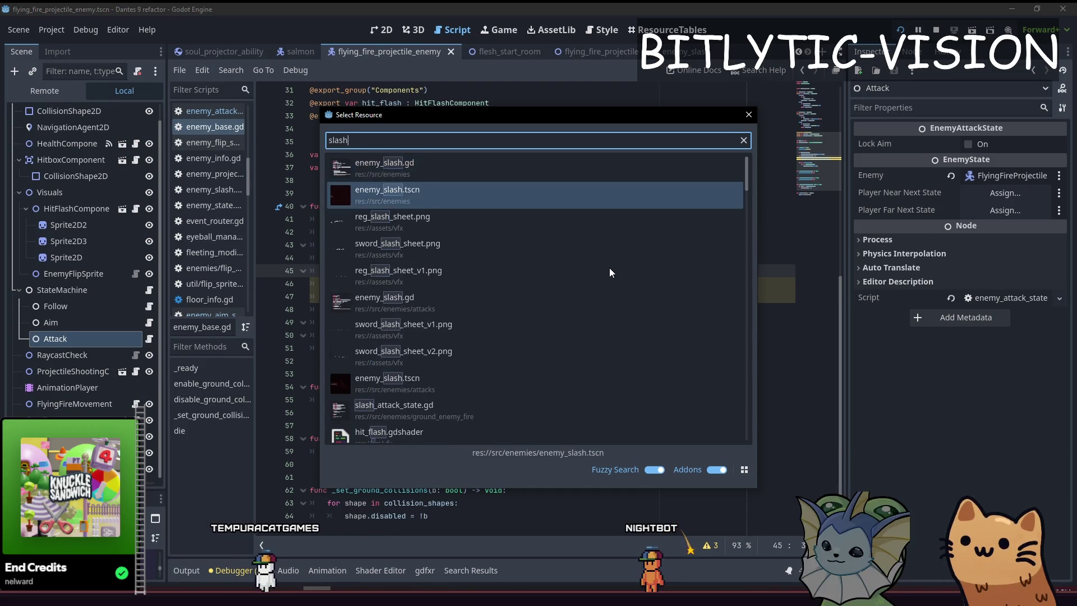
{"action": "key", "text": "Return"}
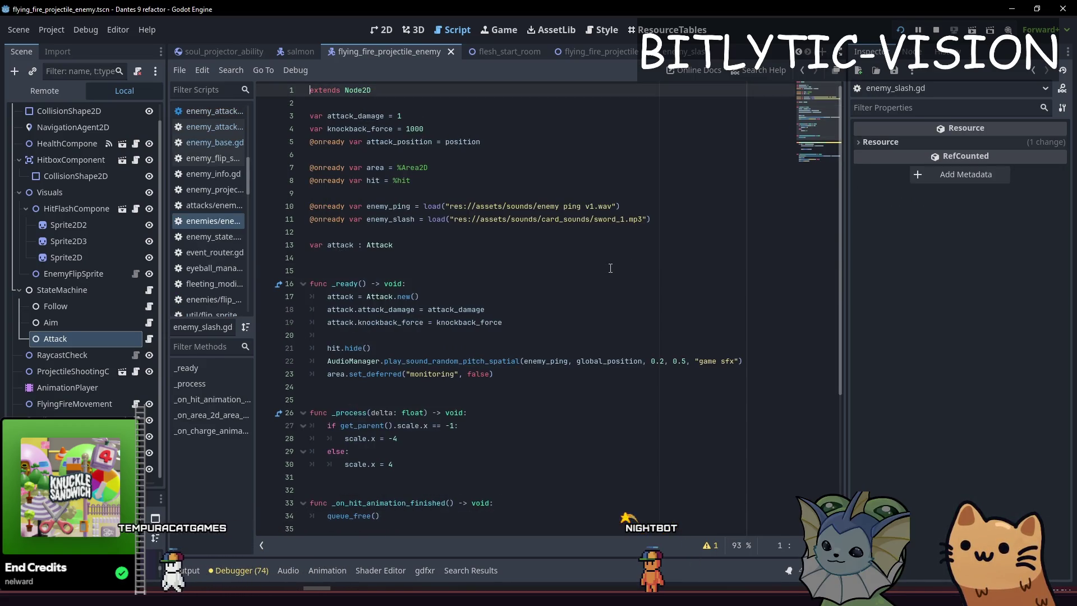
{"action": "key", "text": "shift+alt+o"}
{"action": "type", "text": "enemy_slash"}
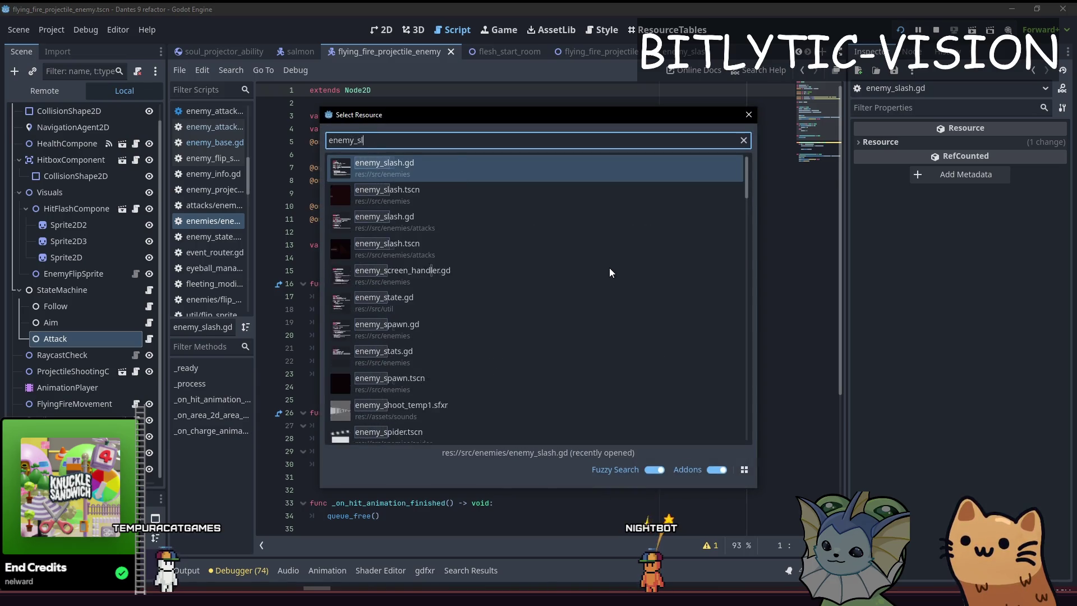
{"action": "key", "text": "Down"}
{"action": "key", "text": "Down"}
{"action": "key", "text": "Down"}
{"action": "key", "text": "Return"}
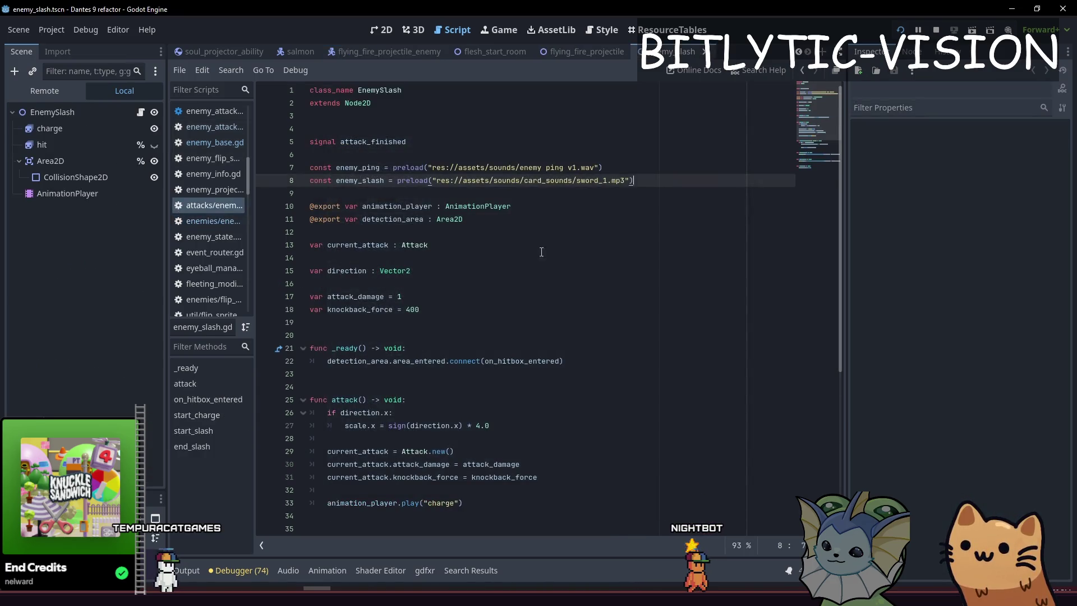
Make enemy_slash.gd extend EnemyAttack, delete the duplicate attack_finished signal, and add a line in _ready.
{"action": "double_click", "coordinate": [382, 101]}
{"action": "type", "text": "EnemyAttak"}
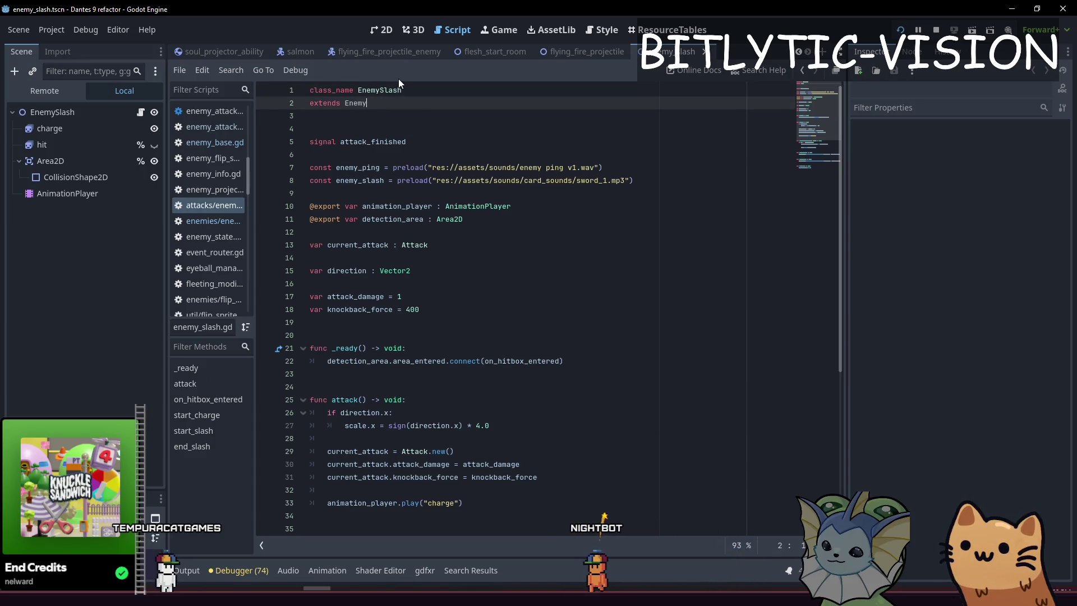
{"action": "key", "text": "Return"}
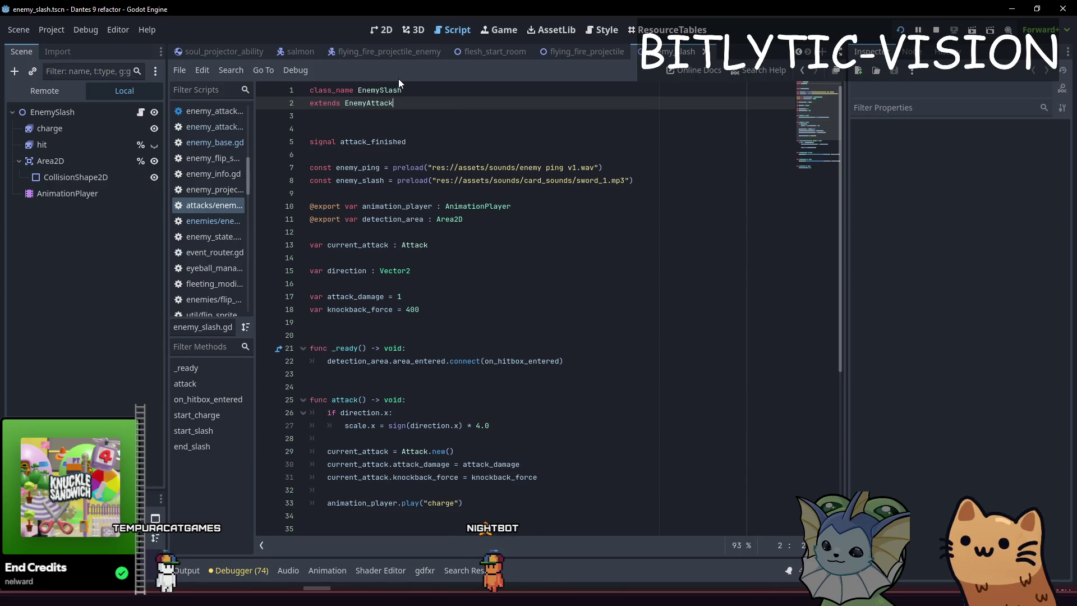
{"action": "key", "text": "Page_Down"}
{"action": "key", "text": "Up"}
{"action": "key", "text": "Up"}
{"action": "key", "text": "Up"}
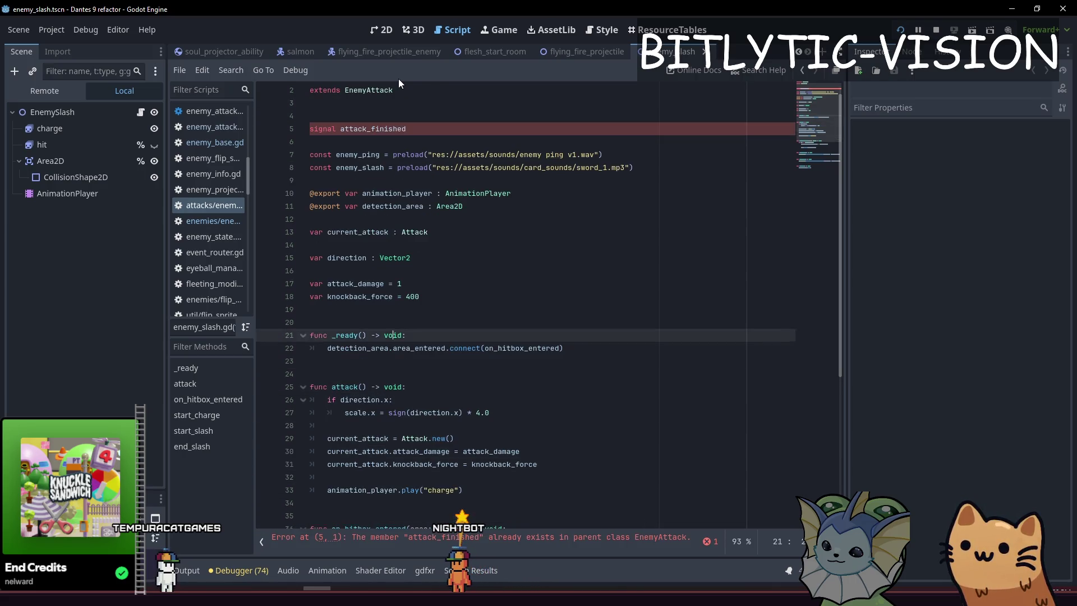
{"action": "key", "text": "ctrl+shift+k"}
{"action": "key", "text": "ctrl+shift+k"}
{"action": "key", "text": "Down"}
{"action": "key", "text": "Down"}
{"action": "key", "text": "Down"}
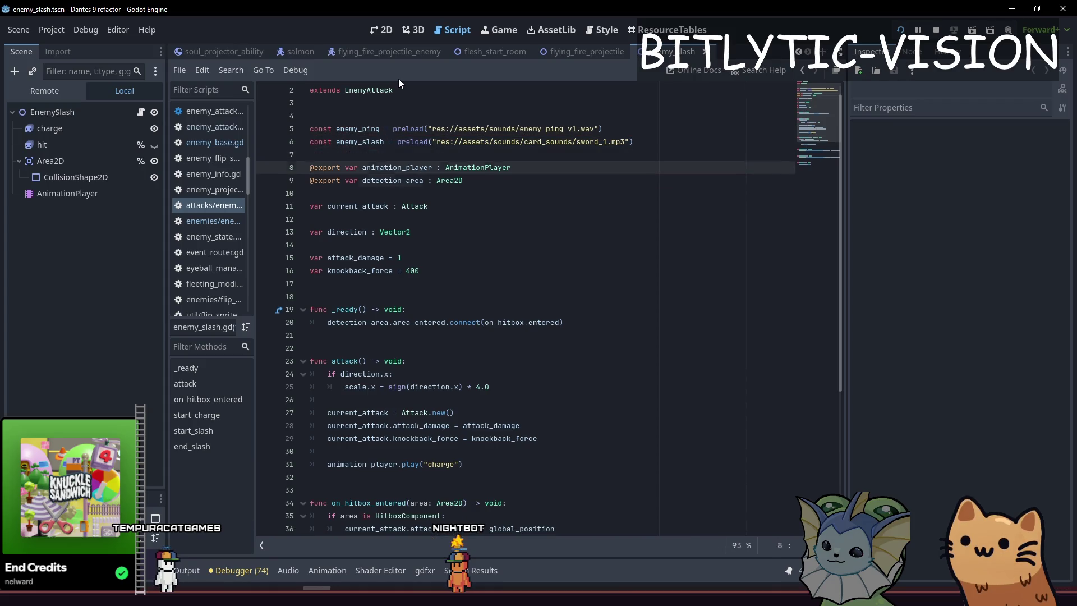
{"action": "key", "text": "Down"}
{"action": "key", "text": "Down"}
{"action": "key", "text": "Down"}
{"action": "key", "text": "End"}
{"action": "key", "text": "Return"}
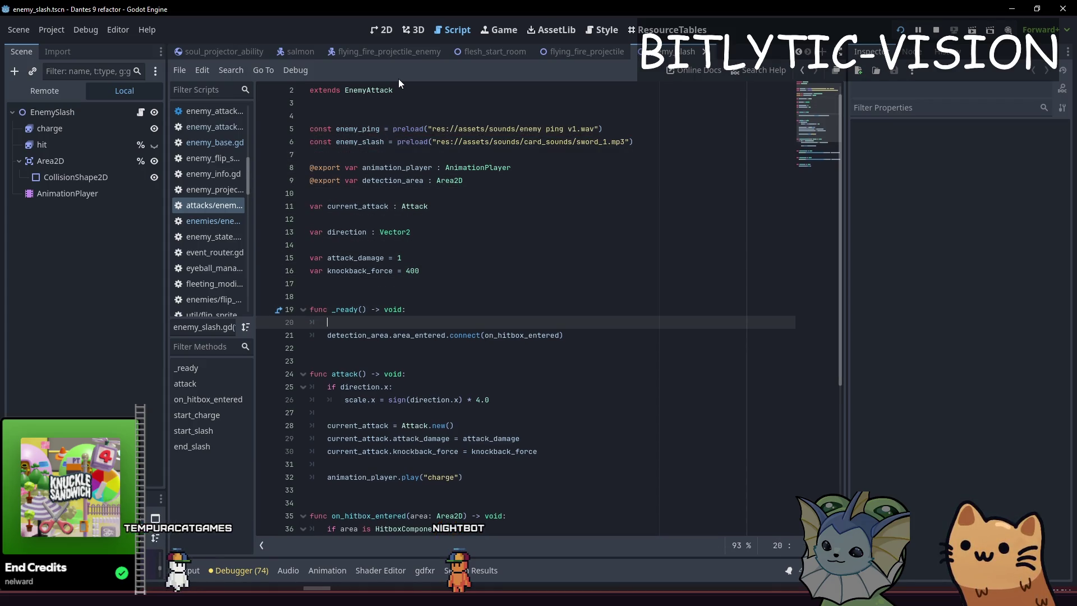
Check the parent enemy_attack.gd, then review the attack function's Attack.new() and charge animation lines.
{"action": "left_click", "coordinate": [346, 309], "text": "ctrl"}
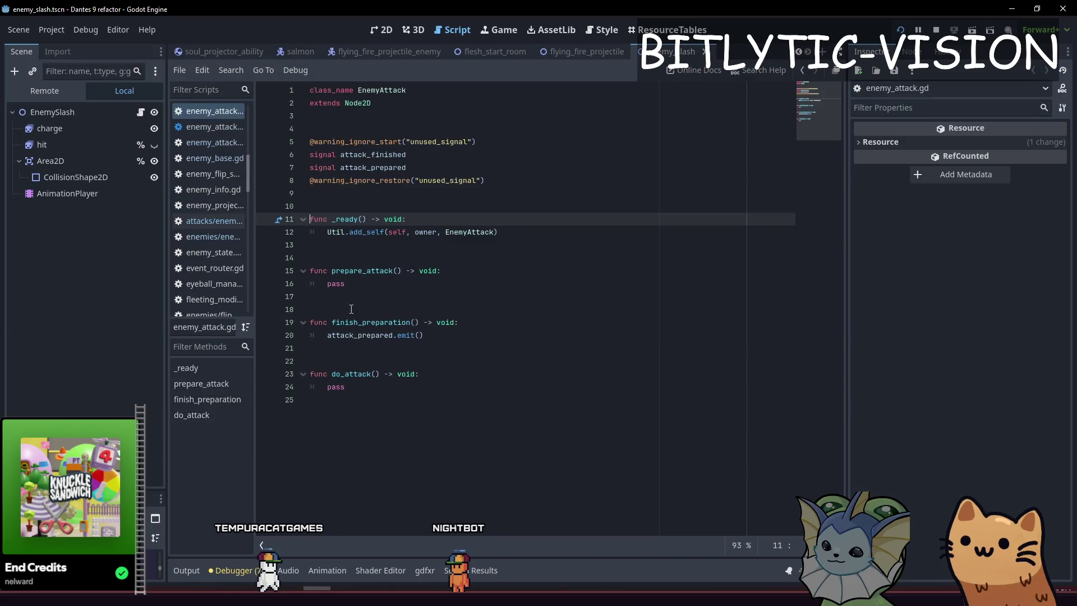
{"action": "key", "text": "alt+Left"}
{"action": "scroll", "coordinate": [442, 317], "scroll_direction": "down", "scroll_amount": 3}
{"action": "left_click", "coordinate": [563, 308]}
{"action": "scroll", "coordinate": [563, 308], "scroll_direction": "up", "scroll_amount": 2}
{"action": "scroll", "coordinate": [563, 308], "scroll_direction": "down", "scroll_amount": 5}
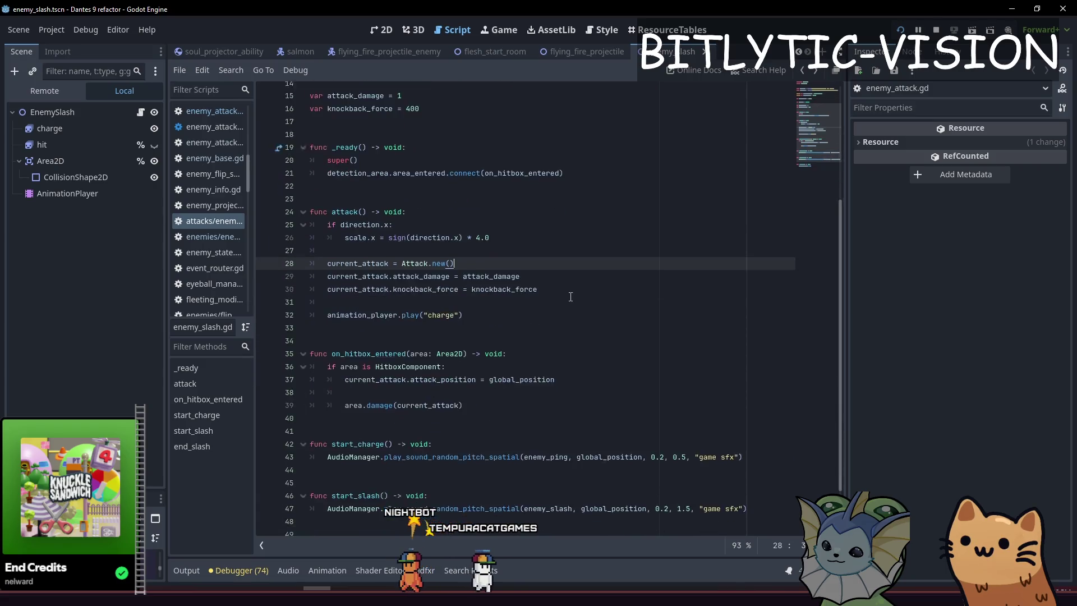
{"action": "left_click", "coordinate": [463, 258]}
{"action": "mouse_move", "coordinate": [310, 154]}
{"action": "left_mouse_down"}
{"action": "mouse_move", "coordinate": [320, 247]}
{"action": "mouse_move", "coordinate": [515, 252]}
{"action": "left_mouse_up"}
{"action": "left_click", "coordinate": [464, 257]}
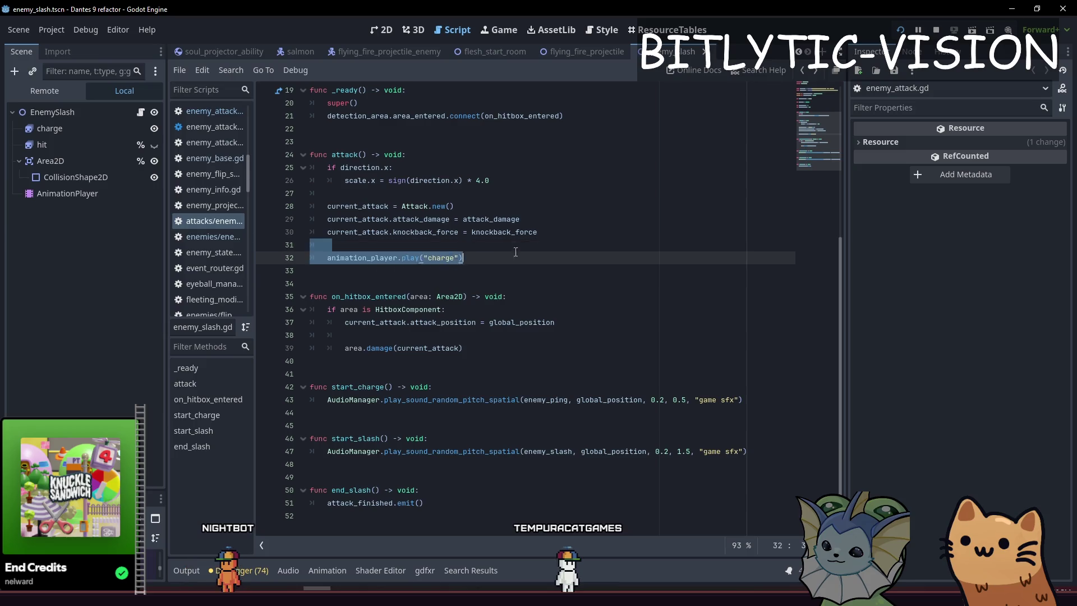
Review the start_slash, end_slash and start_charge functions, then select the AnimationPlayer node.
{"action": "left_click", "coordinate": [432, 439]}
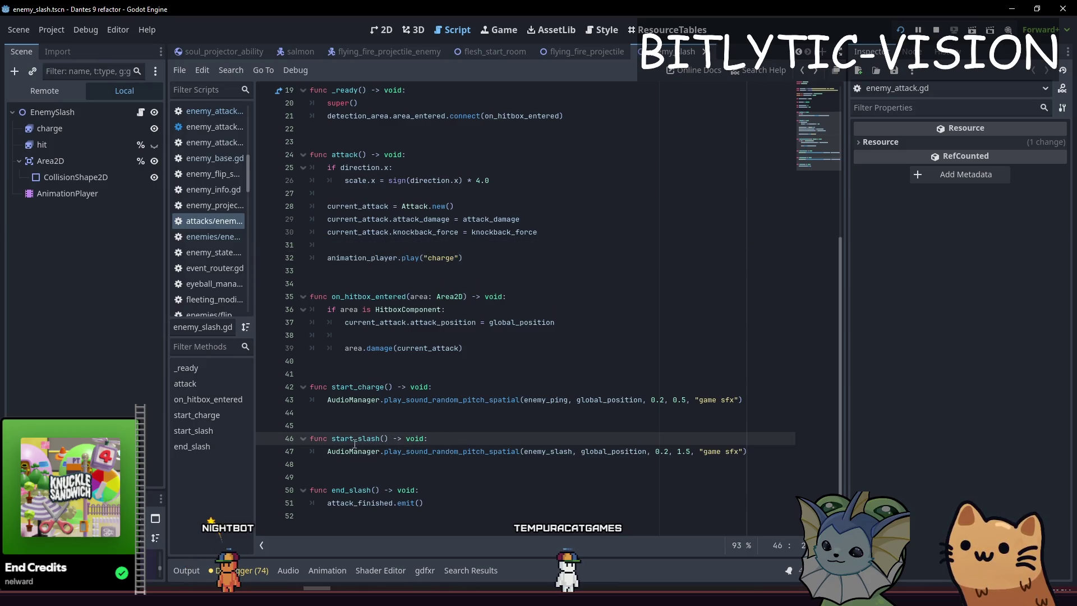
{"action": "left_click", "coordinate": [424, 503]}
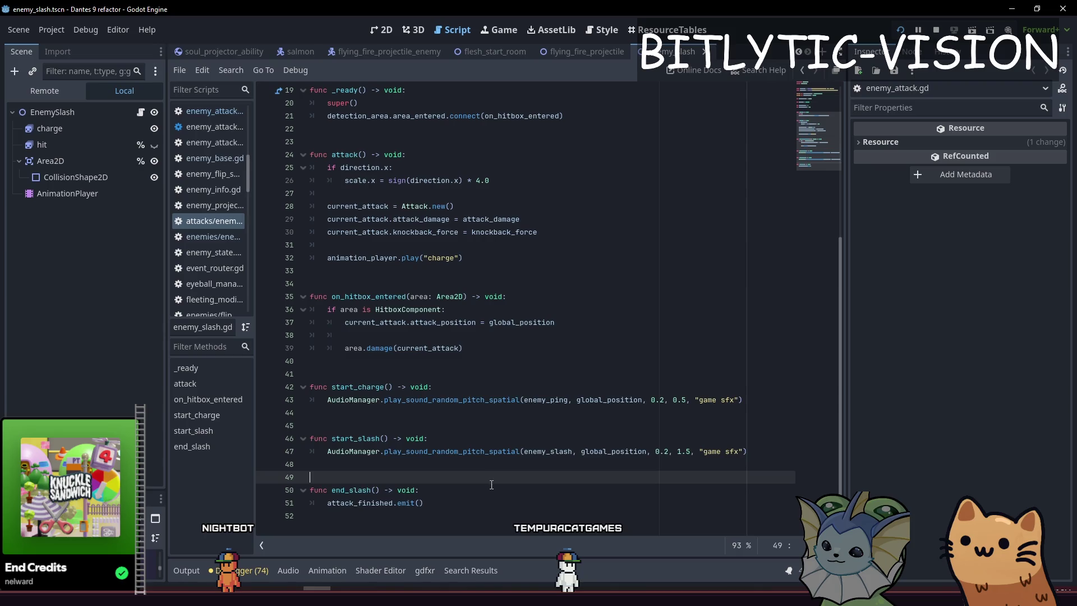
{"action": "left_click", "coordinate": [290, 414], "text": "shift"}
{"action": "left_click", "coordinate": [450, 496]}
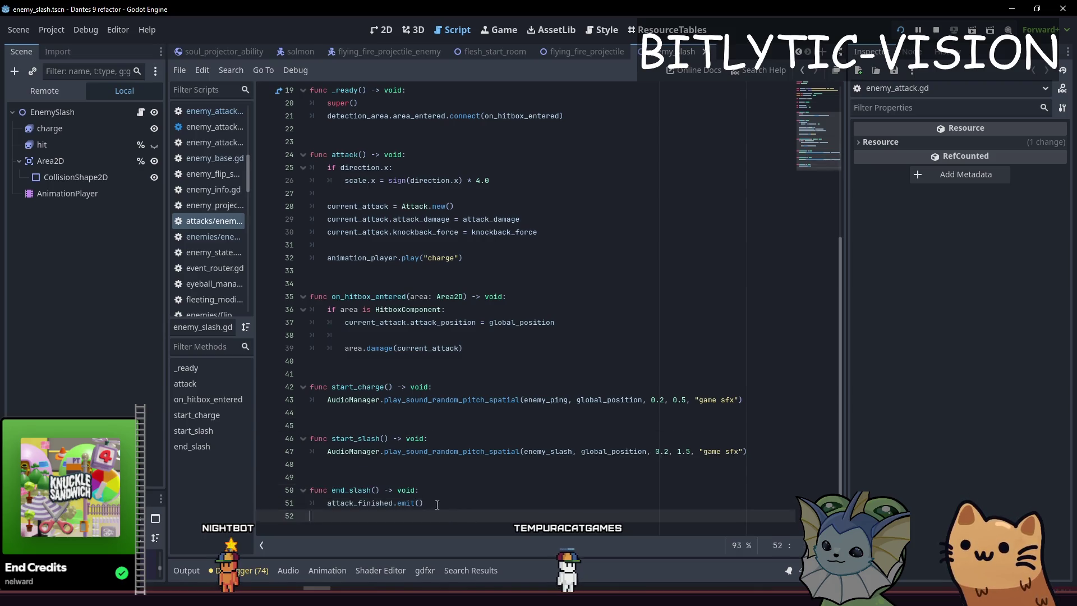
{"action": "left_click", "coordinate": [432, 440]}
{"action": "left_click", "coordinate": [463, 396]}
{"action": "double_click", "coordinate": [356, 387]}
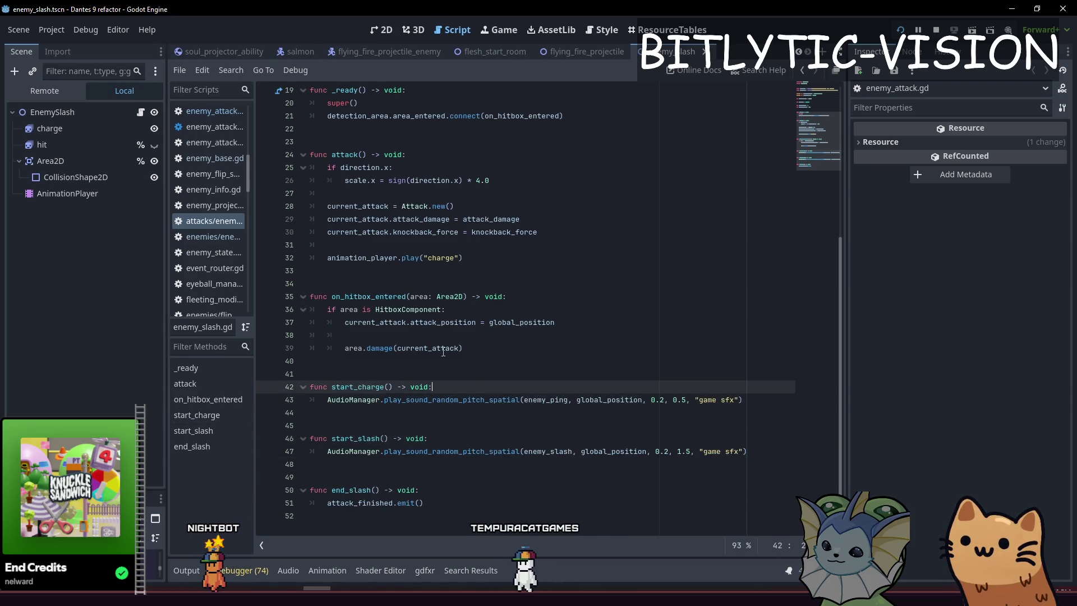
{"action": "scroll", "coordinate": [413, 278], "scroll_direction": "up", "scroll_amount": 2}
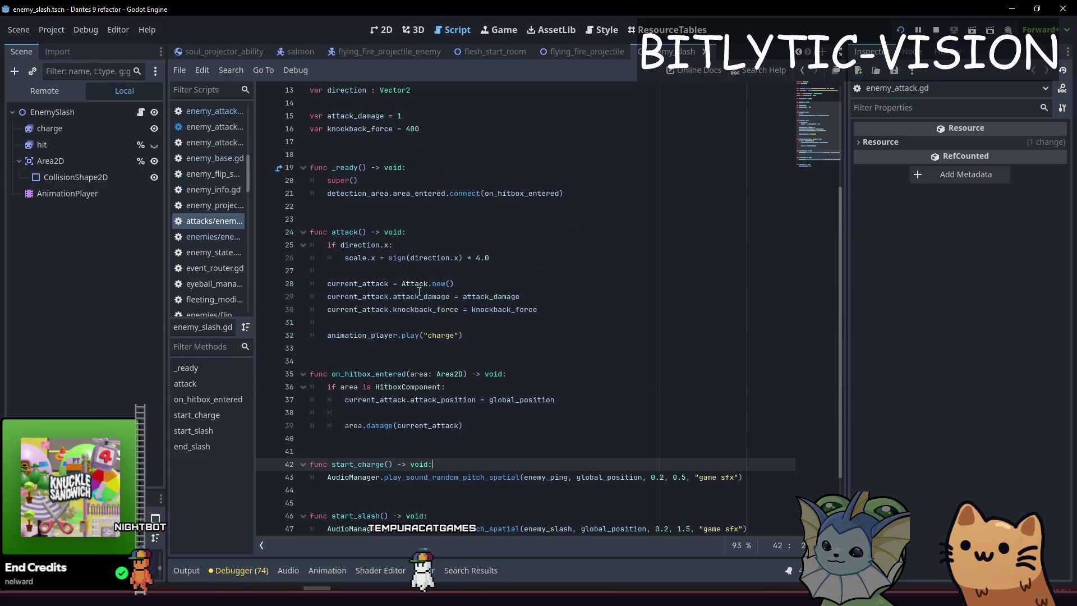
{"action": "left_click", "coordinate": [158, 193]}
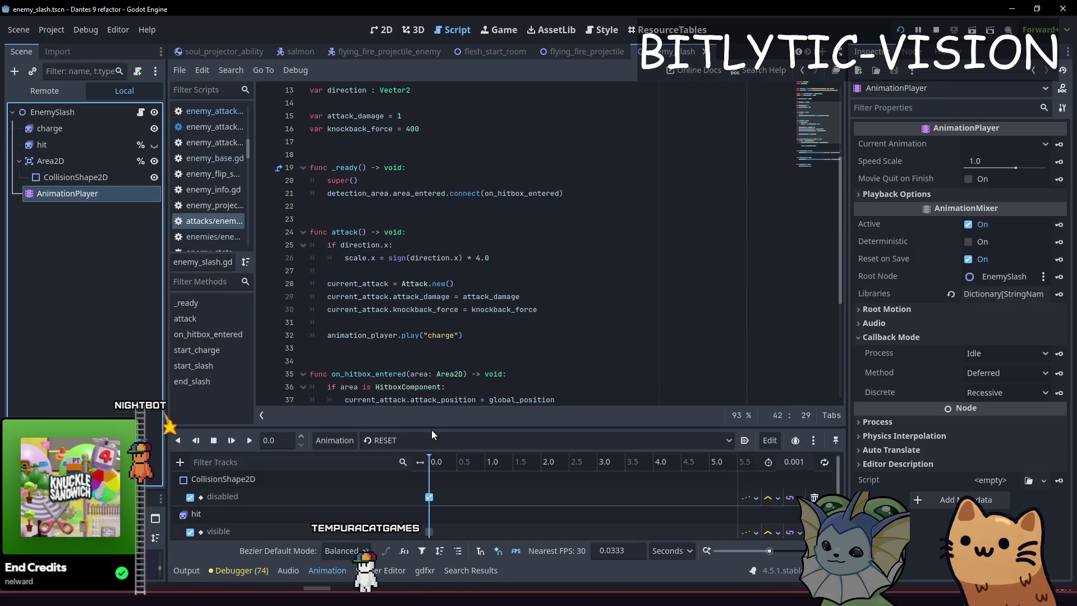
Key a finish_preparation method call at 0.7 s in the charge animation and save the scene.
{"action": "left_click_drag", "start_coordinate": [436, 427], "coordinate": [436, 213]}
{"action": "left_click", "coordinate": [441, 225]}
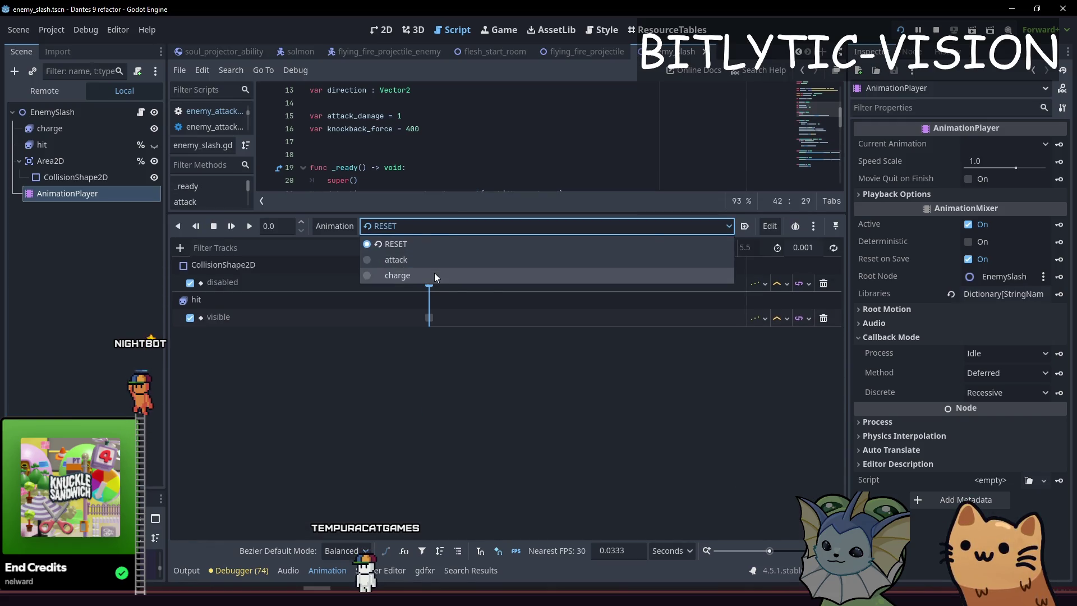
{"action": "left_click", "coordinate": [433, 271]}
{"action": "left_click", "coordinate": [440, 249]}
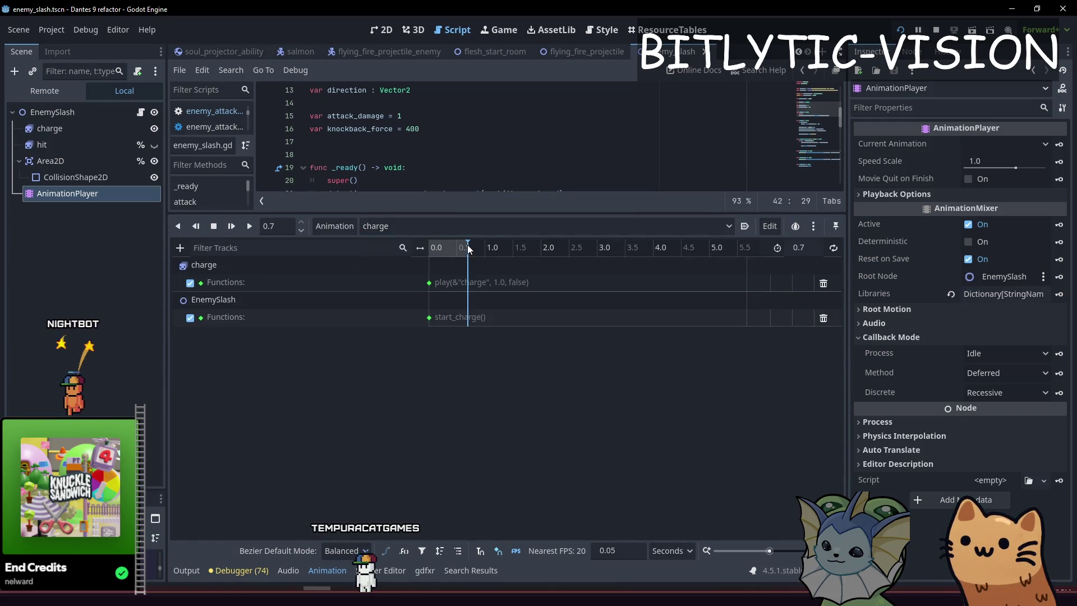
{"action": "left_click", "coordinate": [499, 325]}
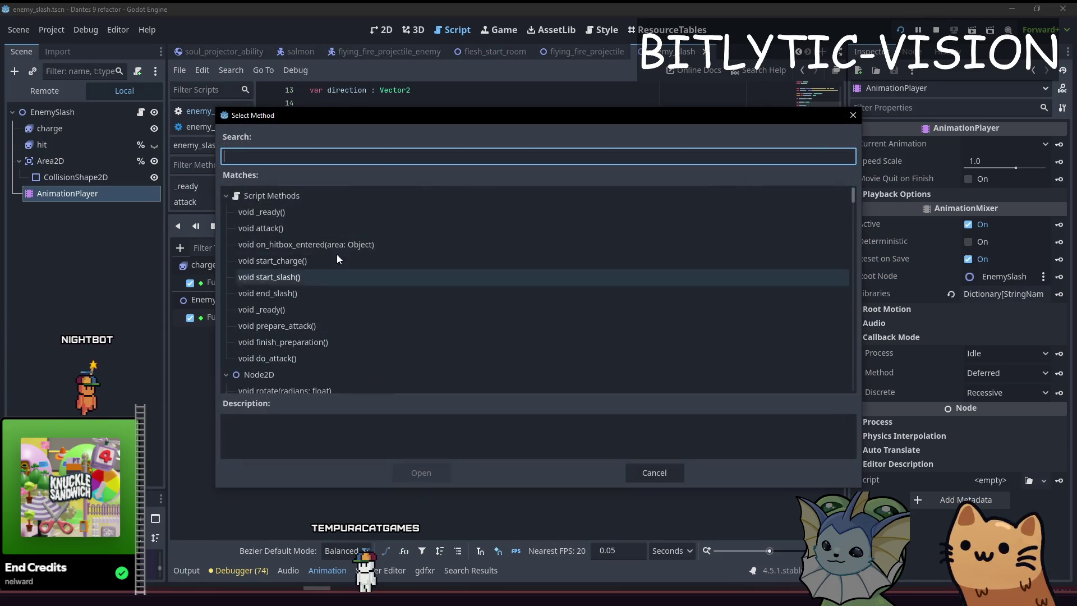
{"action": "double_click", "coordinate": [288, 343]}
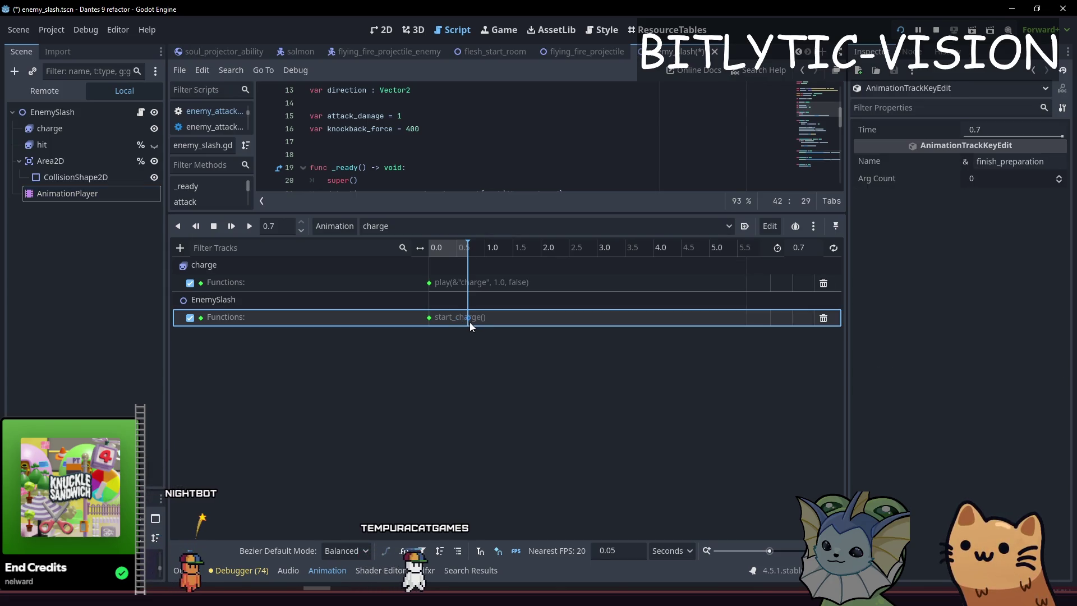
{"action": "key", "text": "ctrl+s"}
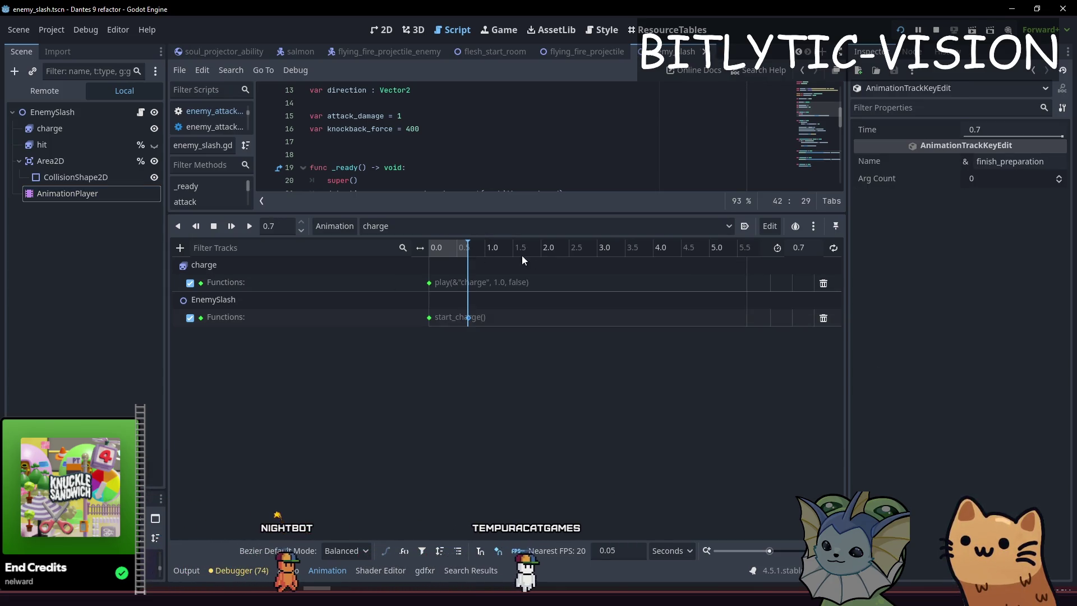
Resize the script and animation panels, review start_slash, save again, and select the hit sprite.
{"action": "scroll", "coordinate": [499, 322], "scroll_direction": "up", "scroll_amount": 5}
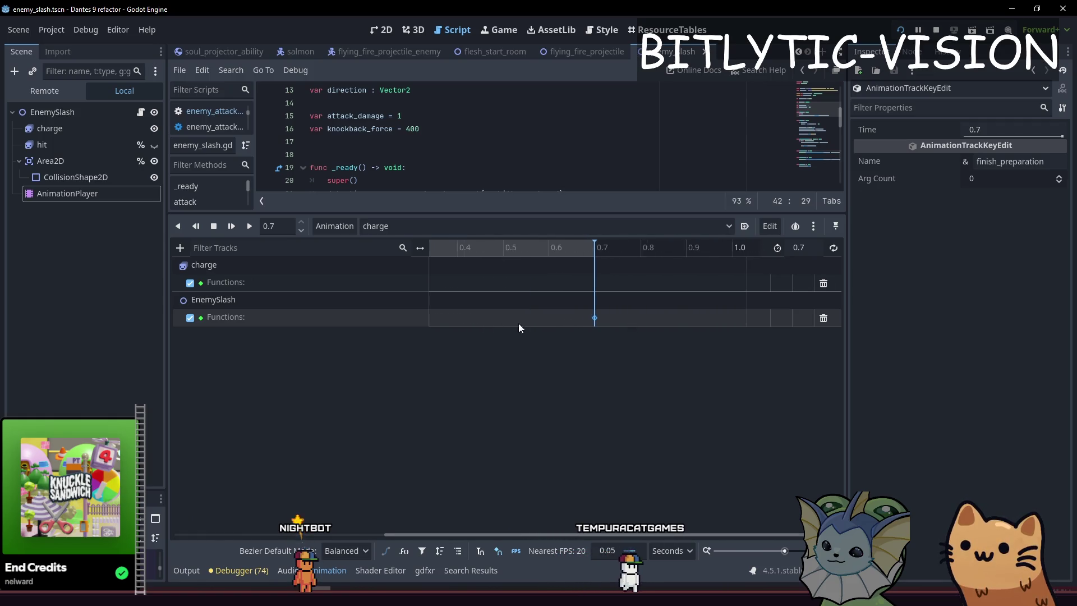
{"action": "scroll", "coordinate": [543, 324], "scroll_direction": "down", "scroll_amount": 3}
{"action": "left_click_drag", "start_coordinate": [543, 214], "coordinate": [553, 527]}
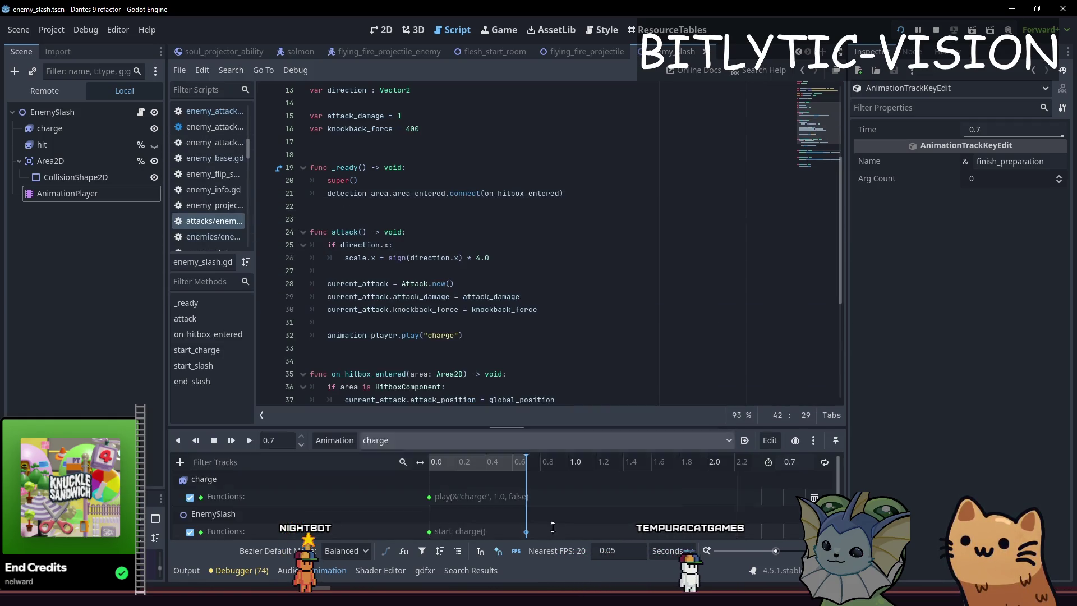
{"action": "scroll", "coordinate": [538, 280], "scroll_direction": "down", "scroll_amount": 5}
{"action": "left_click", "coordinate": [499, 322]}
{"action": "scroll", "coordinate": [533, 337], "scroll_direction": "down", "scroll_amount": 1}
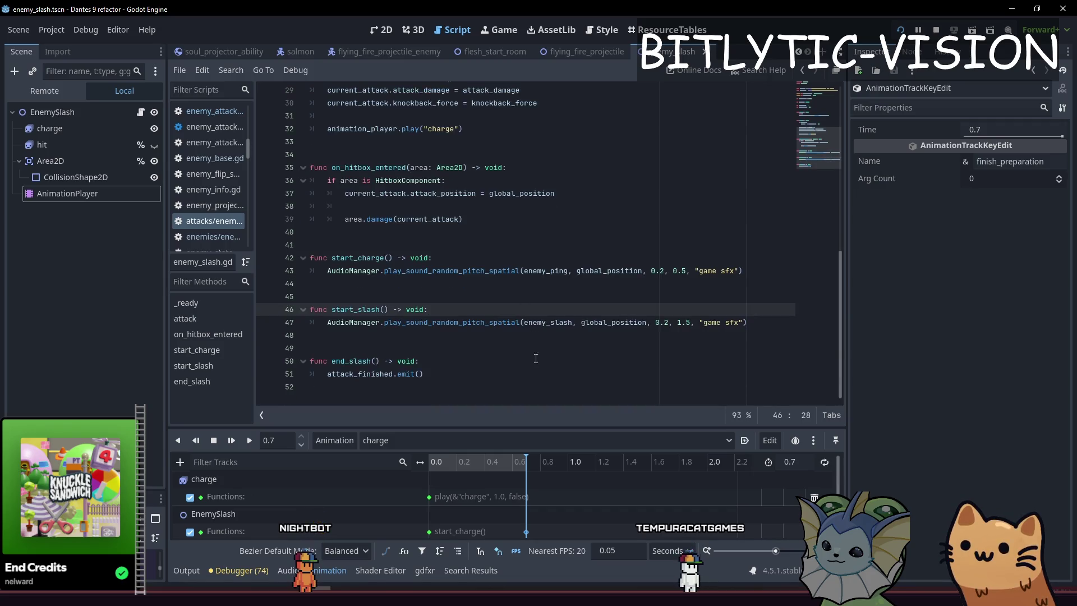
{"action": "mouse_move", "coordinate": [523, 427]}
{"action": "left_mouse_down"}
{"action": "mouse_move", "coordinate": [522, 405]}
{"action": "mouse_move", "coordinate": [522, 427]}
{"action": "left_mouse_up"}
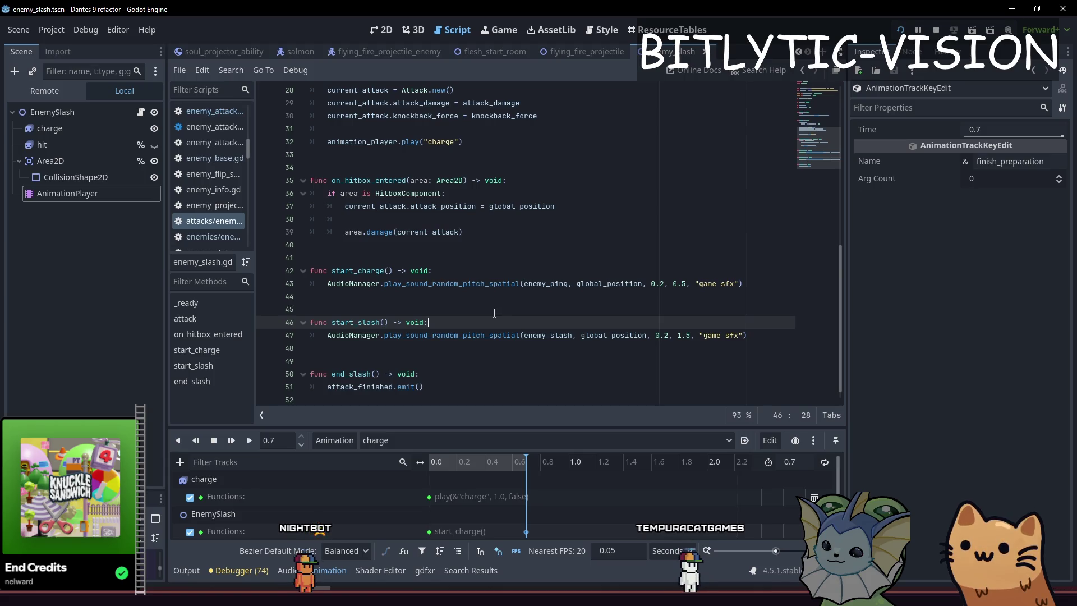
{"action": "key", "text": "ctrl+s"}
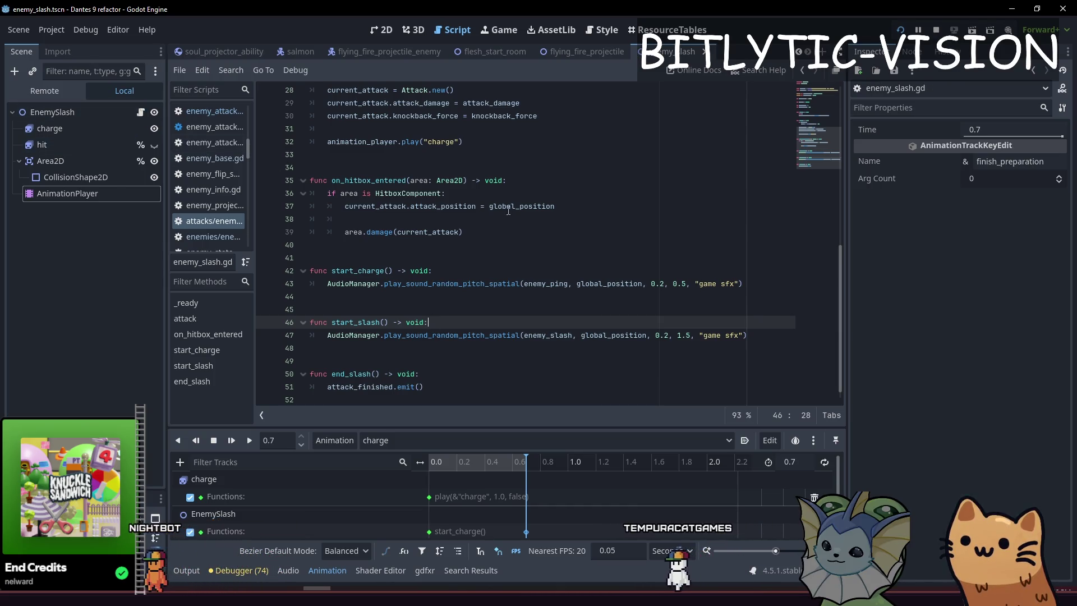
{"action": "scroll", "coordinate": [462, 230], "scroll_direction": "up", "scroll_amount": 9}
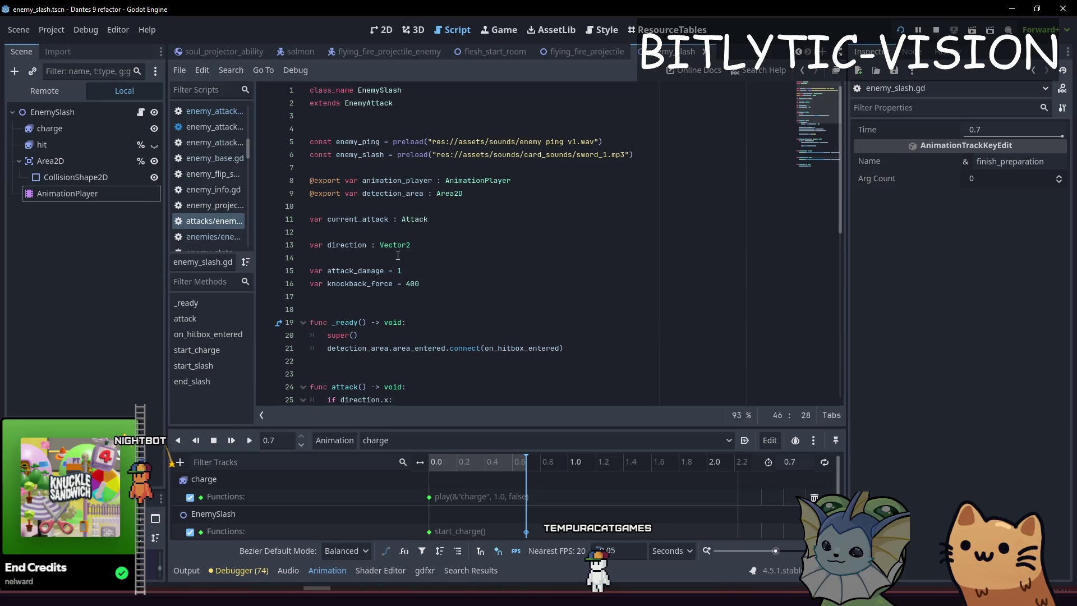
{"action": "left_click", "coordinate": [51, 145]}
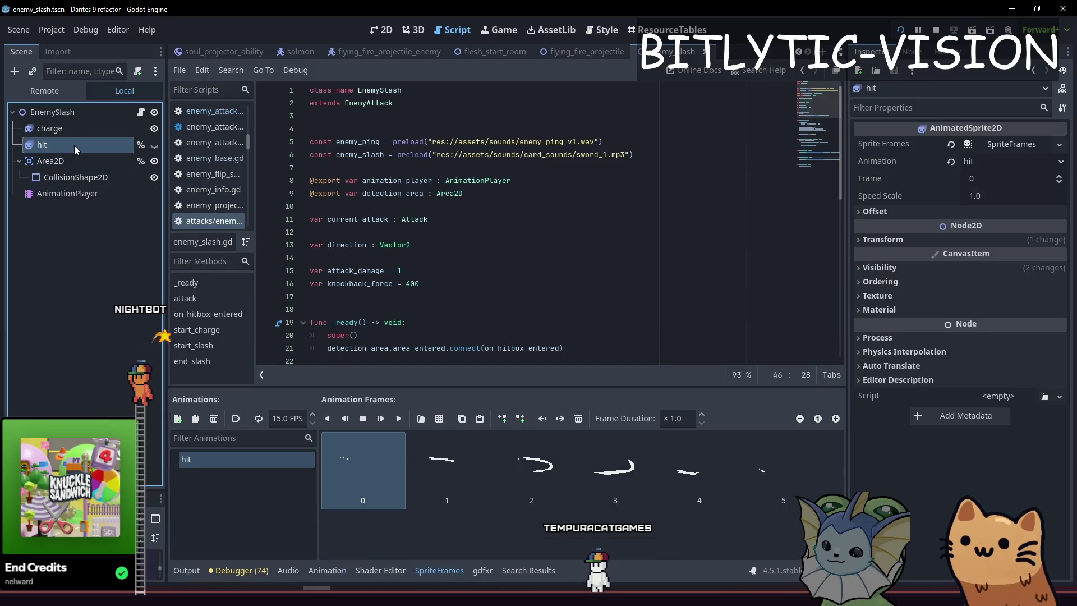
Inspect the hit sprite's SpriteFrames: one 'hit' animation of six frames at 15 FPS.
{"action": "left_click", "coordinate": [575, 257]}
{"action": "scroll", "coordinate": [572, 51], "scroll_direction": "up", "scroll_amount": 1}
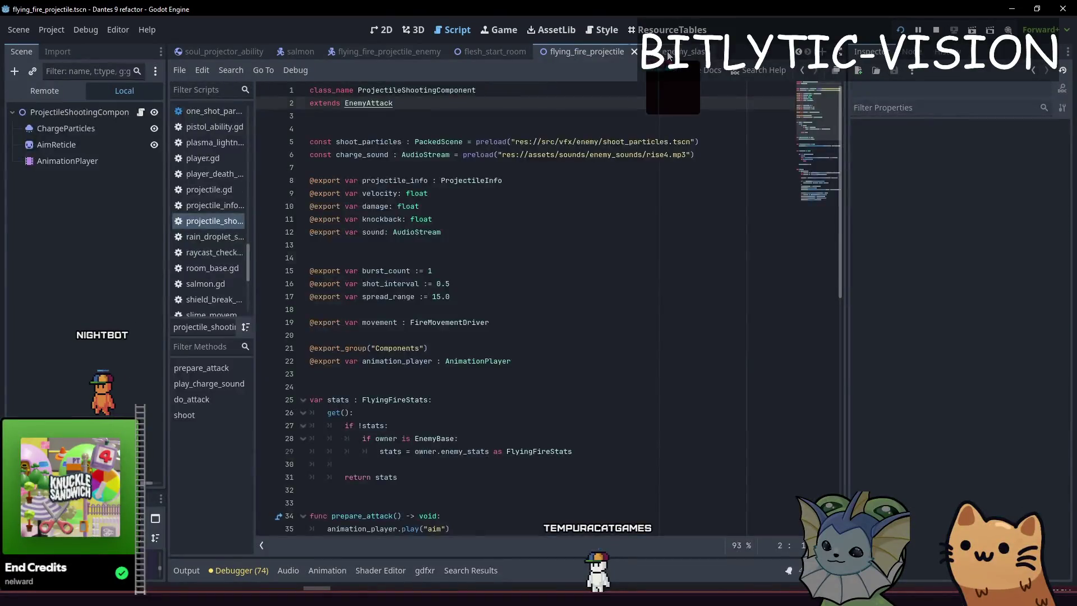
{"action": "scroll", "coordinate": [574, 47], "scroll_direction": "down", "scroll_amount": 1}
{"action": "left_click", "coordinate": [561, 232]}
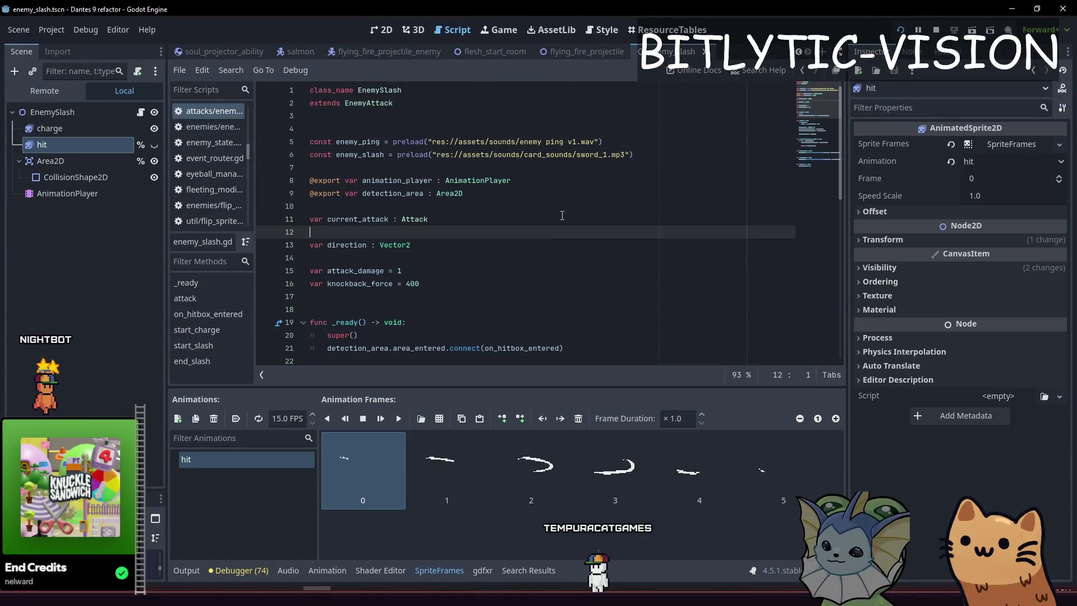
Open ground_enemy_fire.tscn and bring up the Attack state's attack_state.gd script.
{"action": "key", "text": "alt+shift+o"}
{"action": "type", "text": "ground_enemy_fire.tscn"}
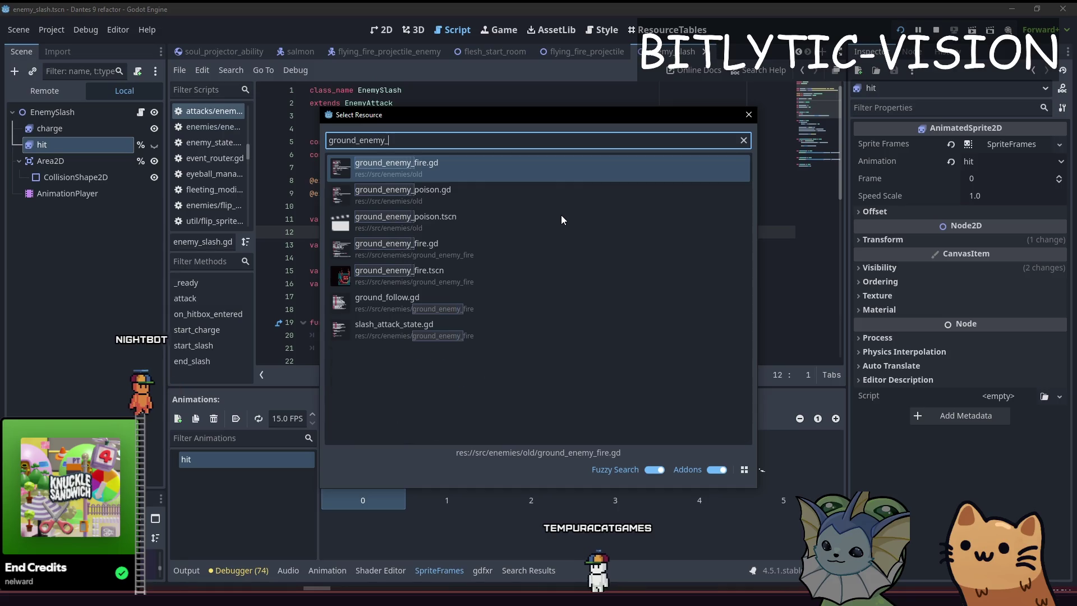
{"action": "key", "text": "Return"}
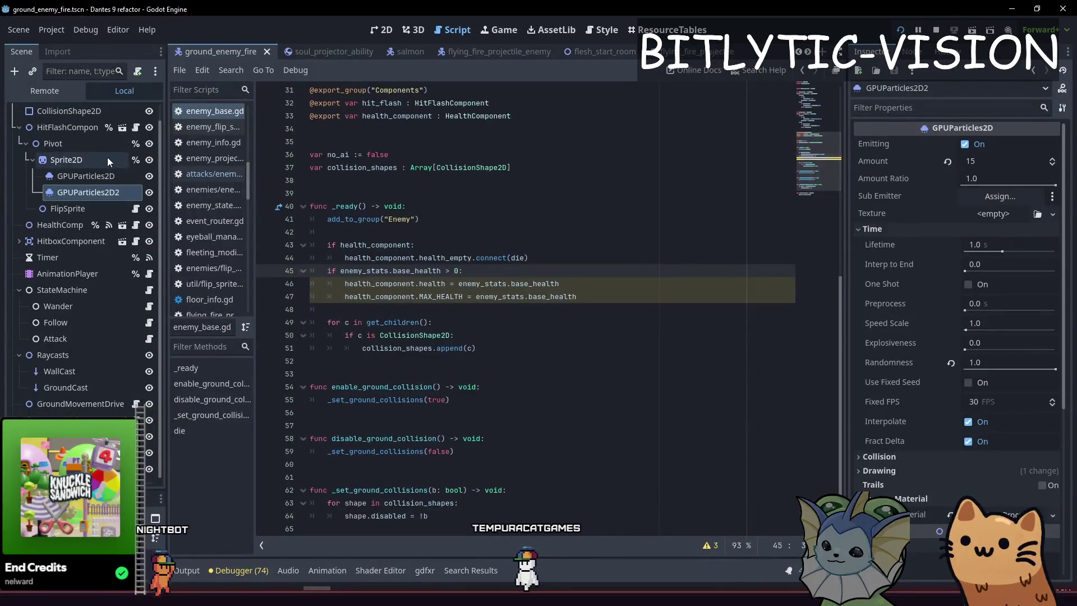
{"action": "left_click", "coordinate": [19, 135]}
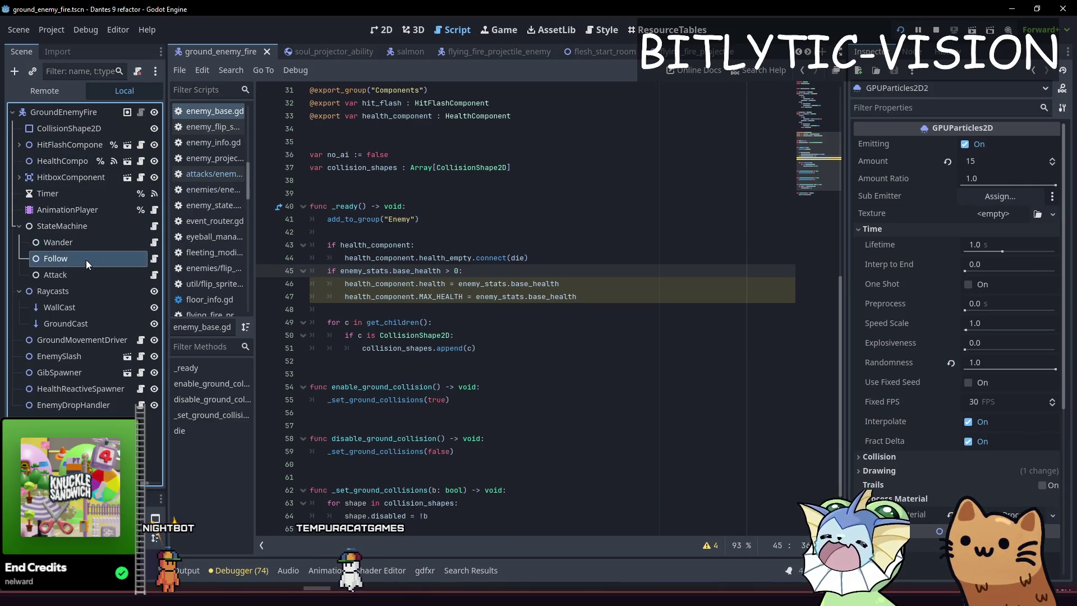
{"action": "left_click", "coordinate": [109, 276]}
{"action": "left_click", "coordinate": [155, 275]}
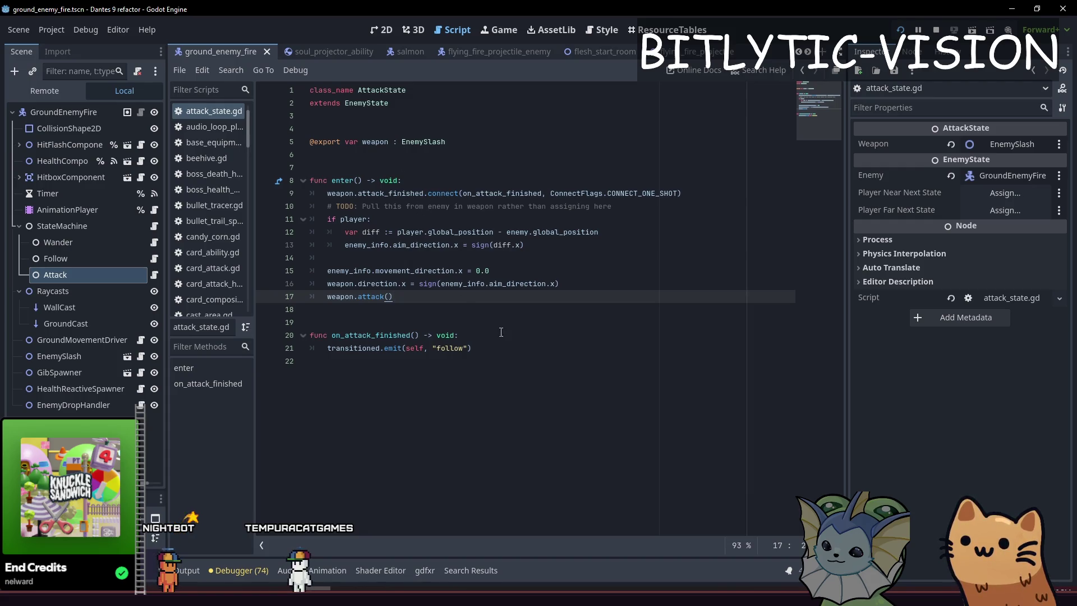
Review attack_state.gd and inspect the GroundMovementDriver, EnemySlash, Attack and StateMachine nodes.
{"action": "left_click", "coordinate": [514, 350]}
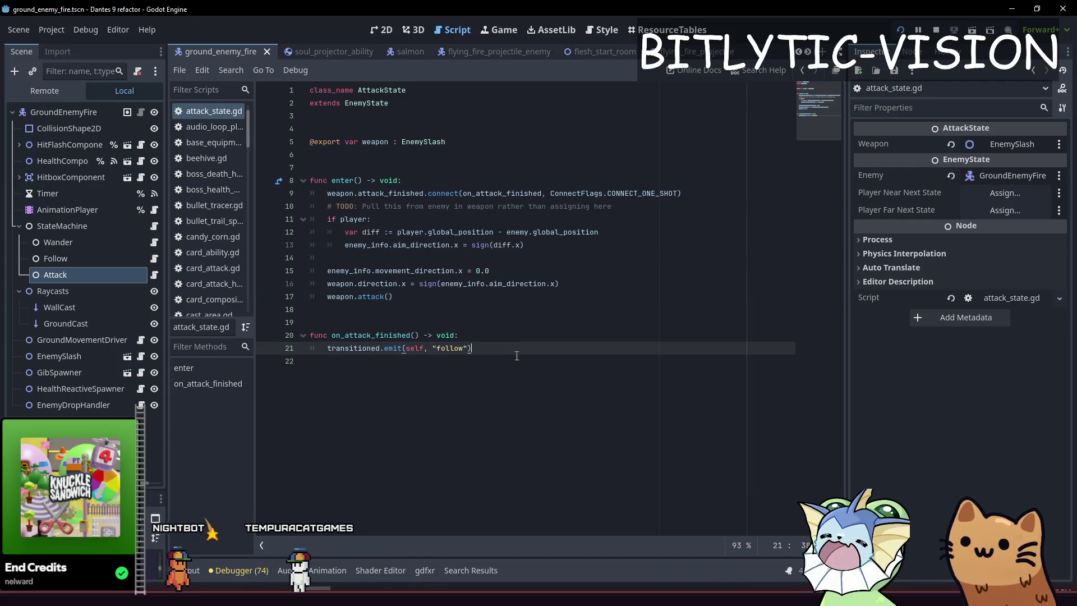
{"action": "double_click", "coordinate": [416, 102]}
{"action": "double_click", "coordinate": [415, 91]}
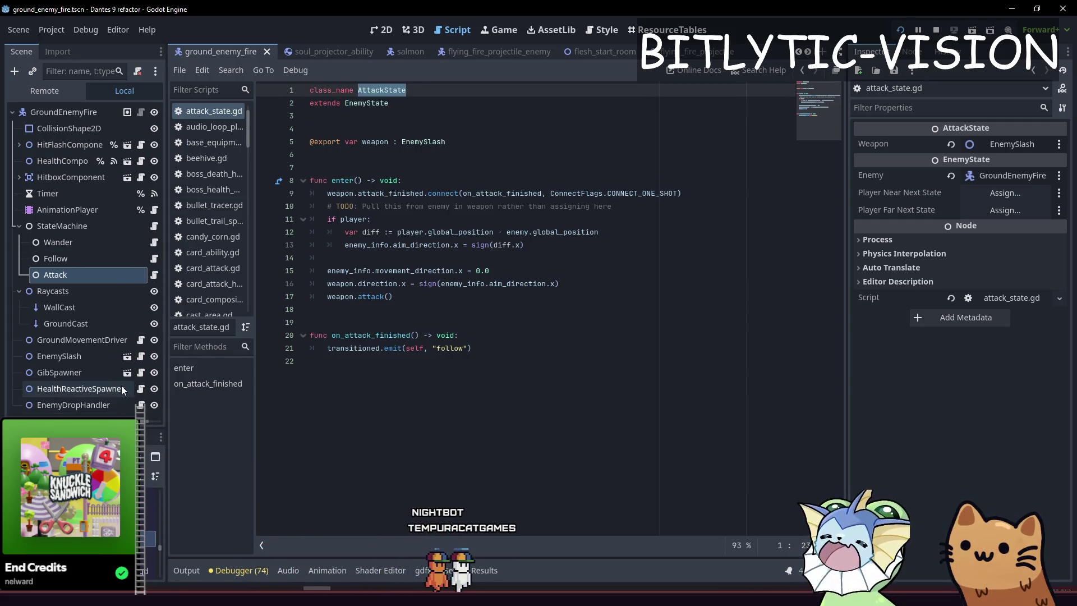
{"action": "left_click", "coordinate": [113, 339]}
{"action": "left_click", "coordinate": [92, 360]}
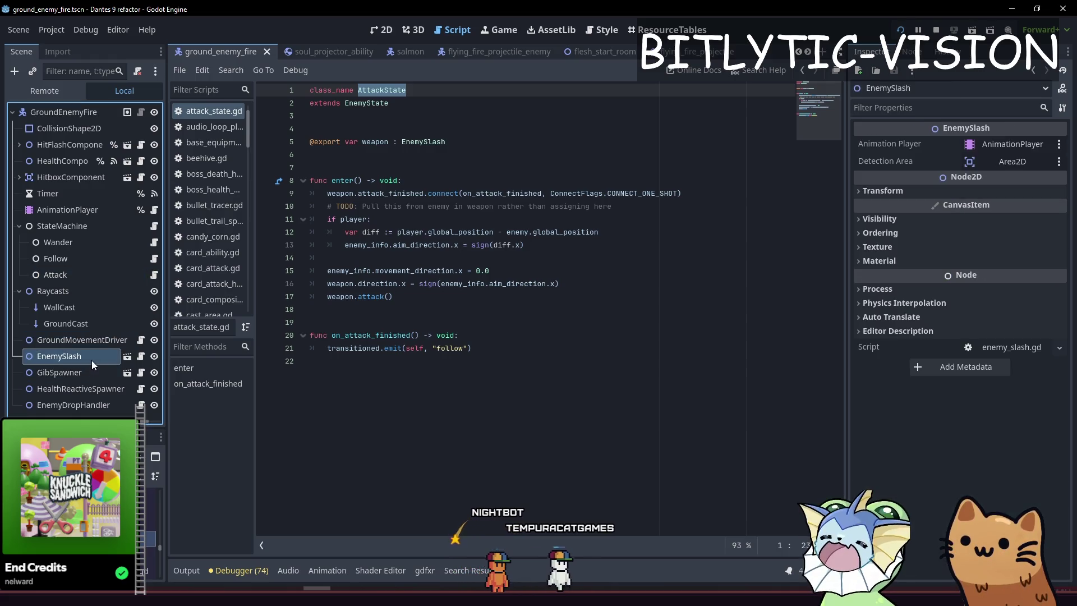
{"action": "left_click", "coordinate": [82, 220]}
{"action": "left_click", "coordinate": [70, 272]}
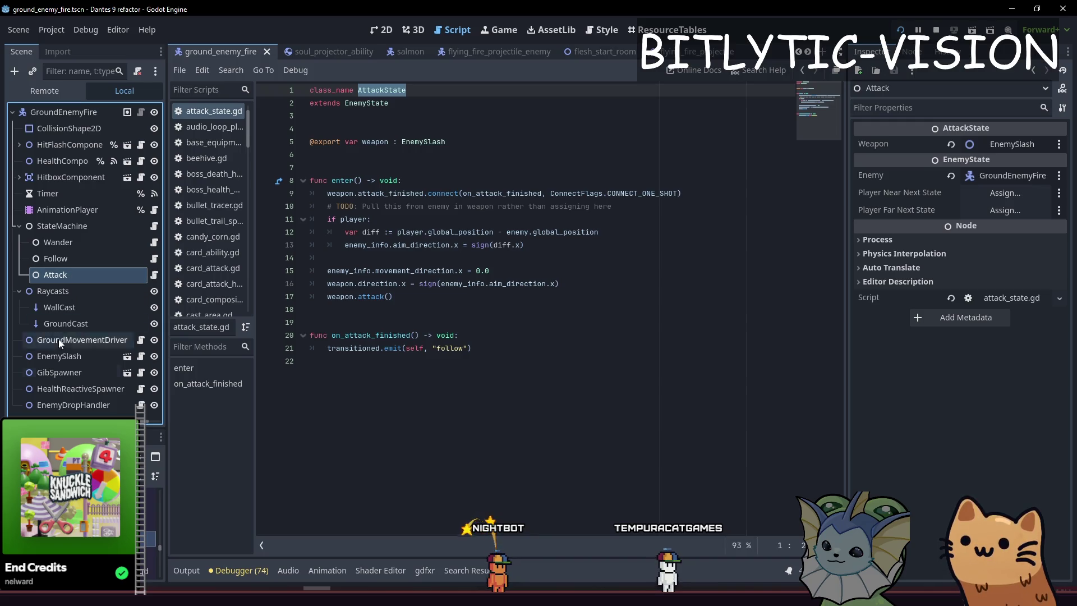
{"action": "left_click", "coordinate": [62, 226]}
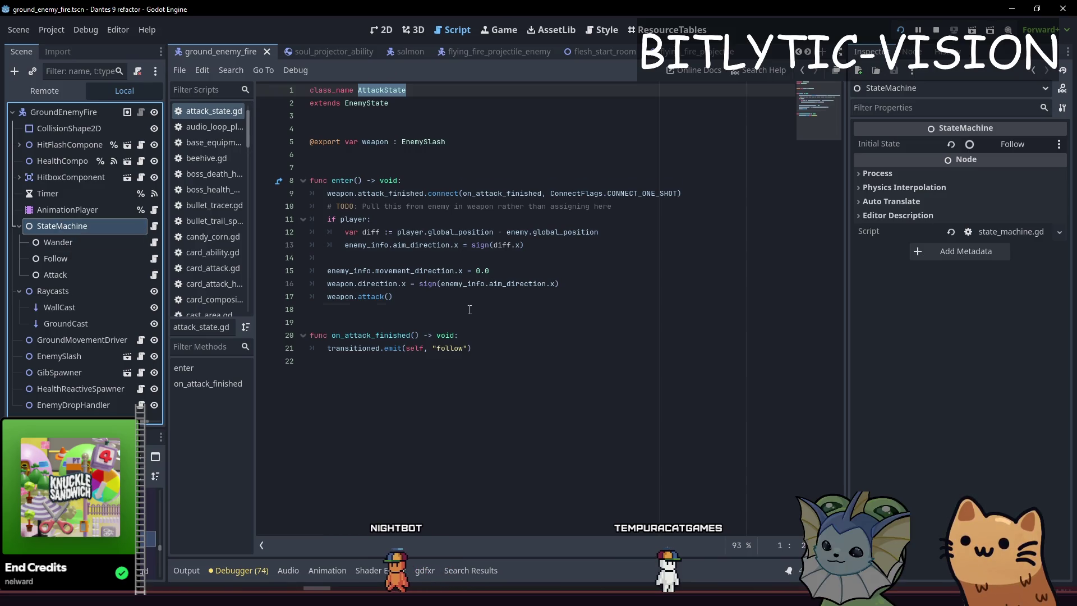
Follow the weapon's EnemySlash type on line 5 to open enemy_slash.gd.
{"action": "left_click", "coordinate": [461, 293]}
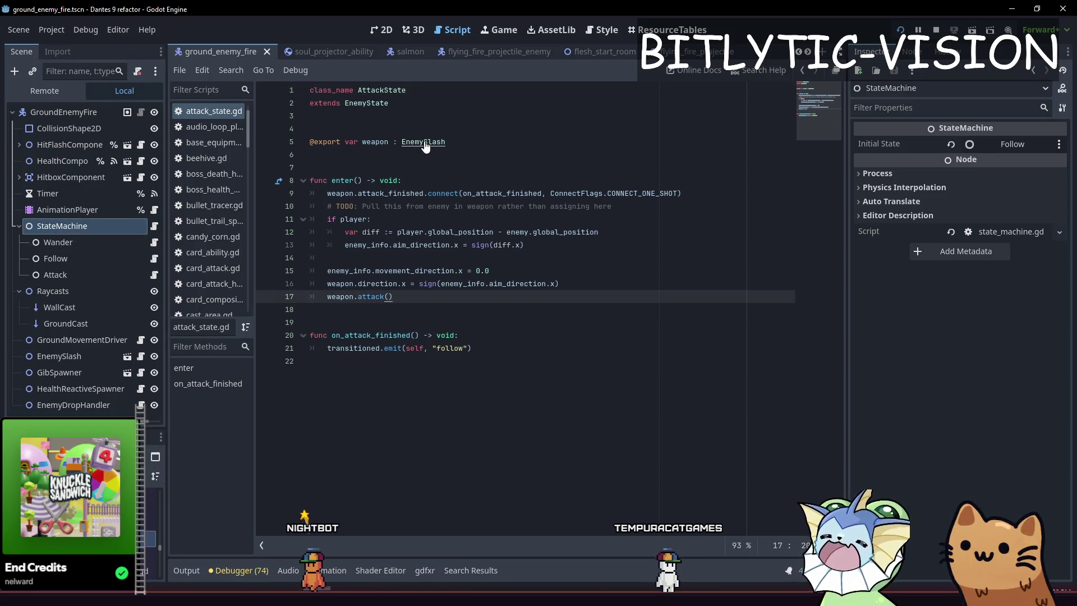
{"action": "left_click", "coordinate": [473, 142]}
{"action": "left_click", "coordinate": [423, 142], "text": "ctrl"}
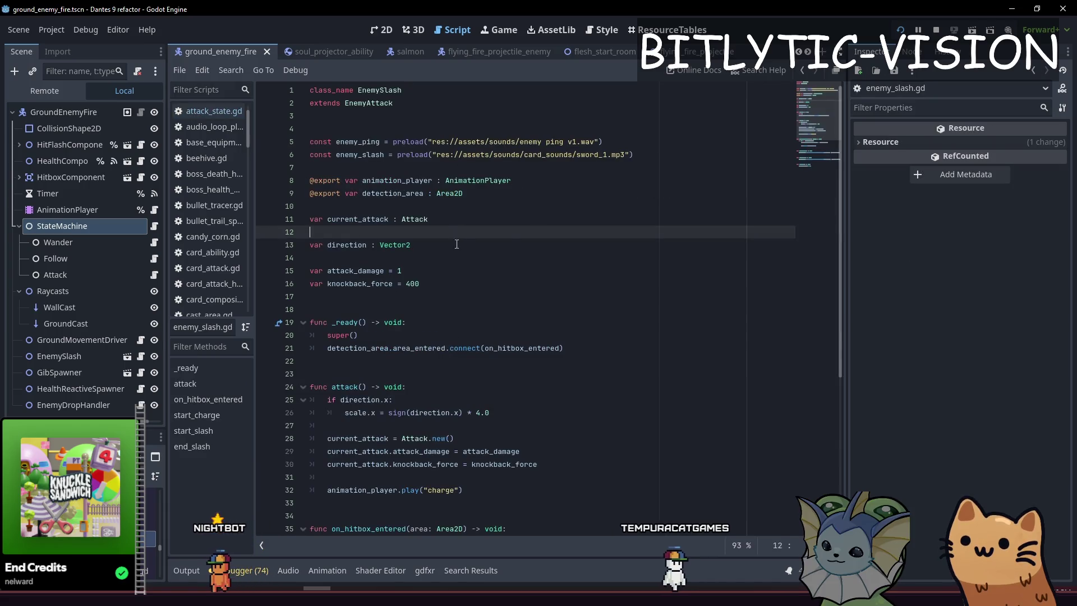
Declare a new prepare_attack() function above attack in enemy_slash.gd.
{"action": "left_click", "coordinate": [496, 269]}
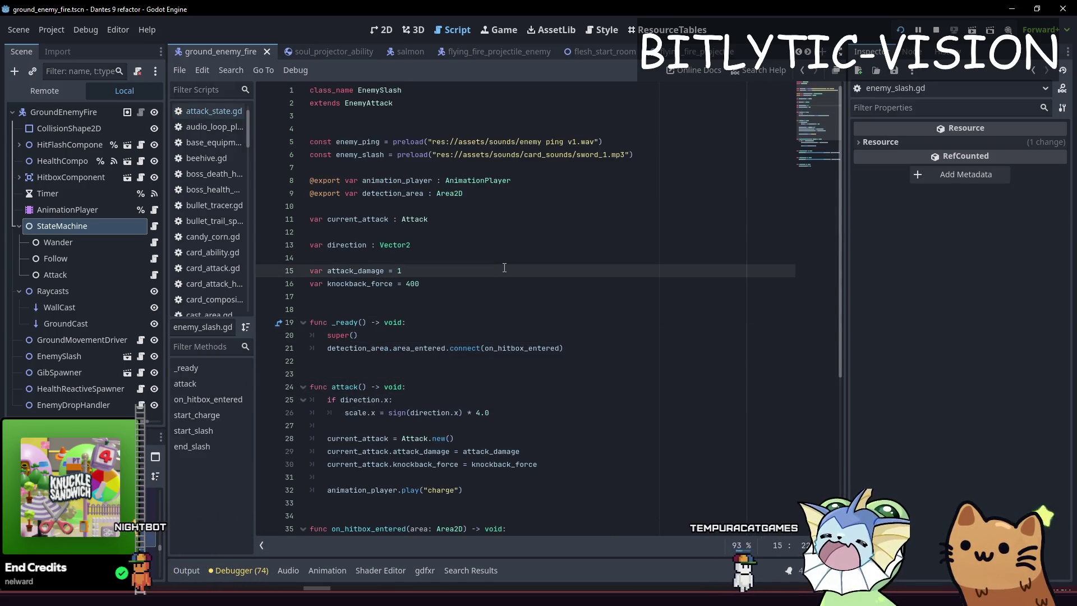
{"action": "key", "text": "Down"}
{"action": "key", "text": "Down"}
{"action": "key", "text": "Down"}
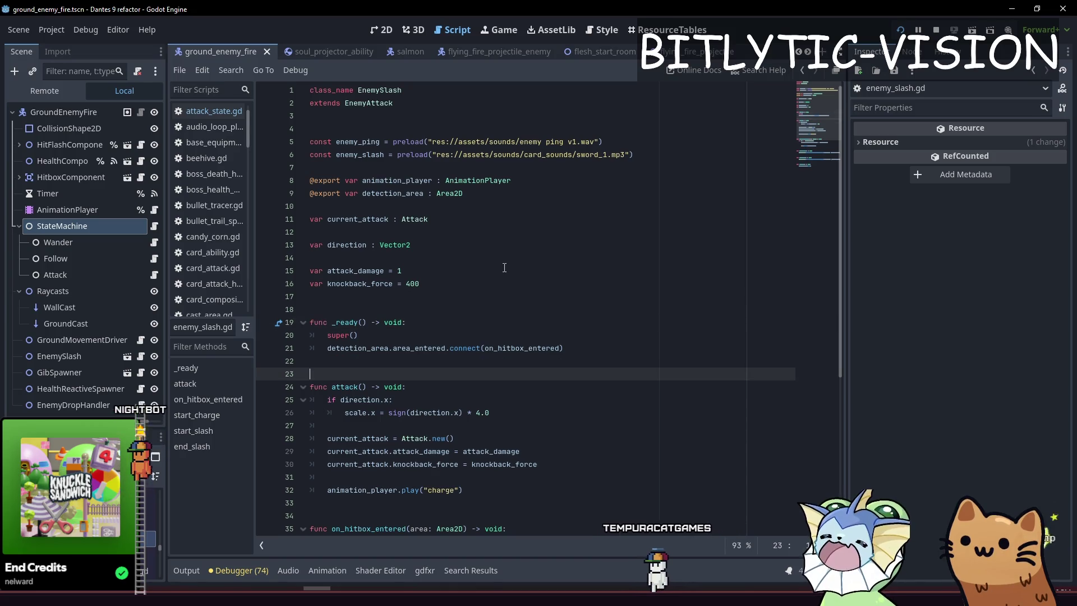
{"action": "key", "text": "Return"}
{"action": "key", "text": "Return"}
{"action": "key", "text": "Return"}
{"action": "key", "text": "Up"}
{"action": "key", "text": "Up"}
{"action": "type", "text": "func p"}
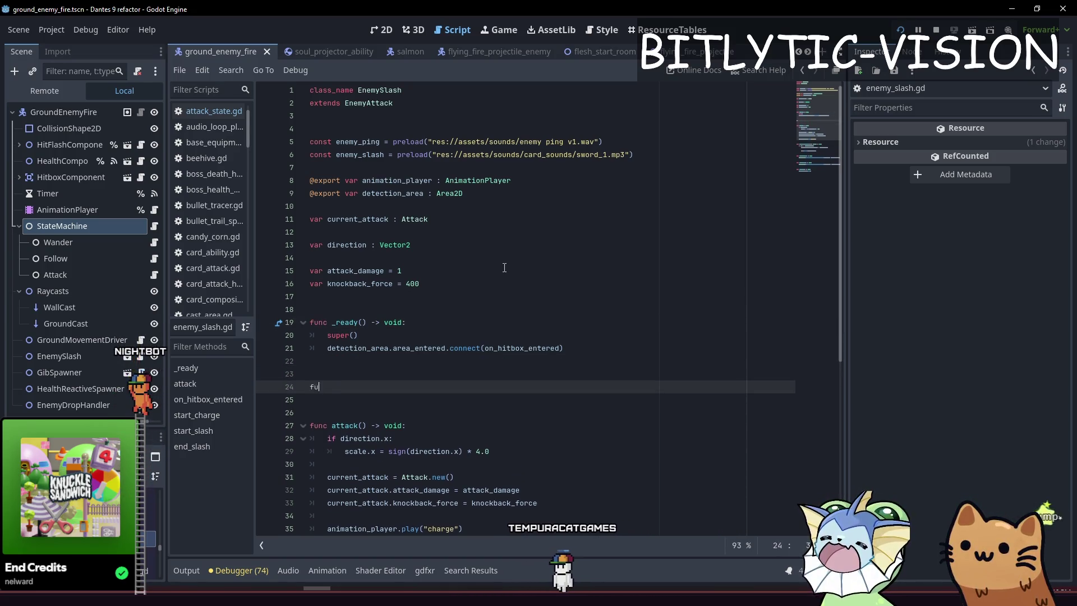
{"action": "type", "text": "repare"}
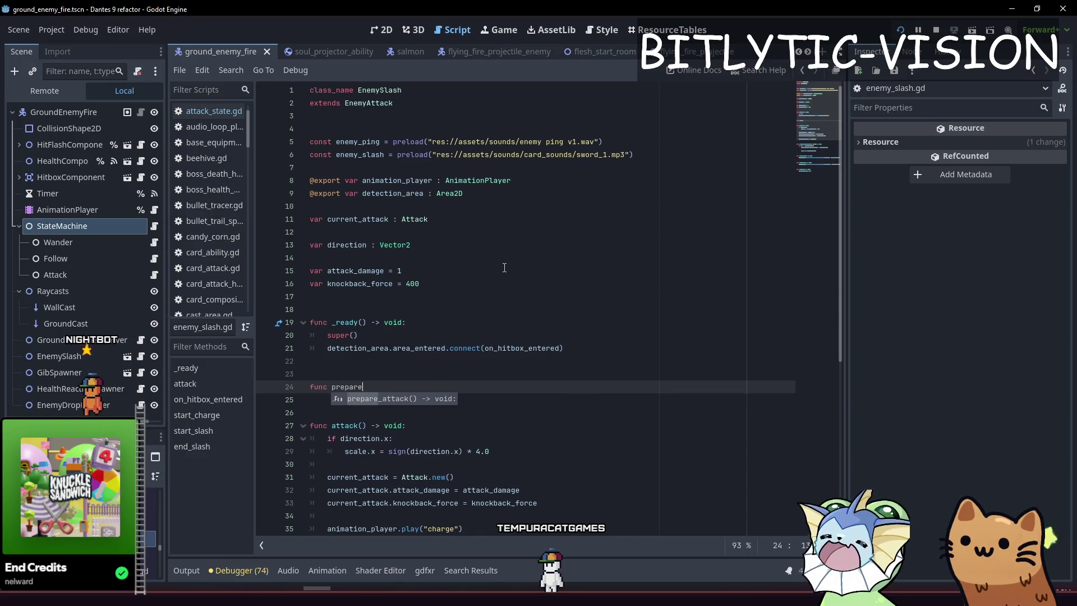
{"action": "key", "text": "Return"}
{"action": "key", "text": "Down"}
{"action": "key", "text": "Down"}
{"action": "key", "text": "Down"}
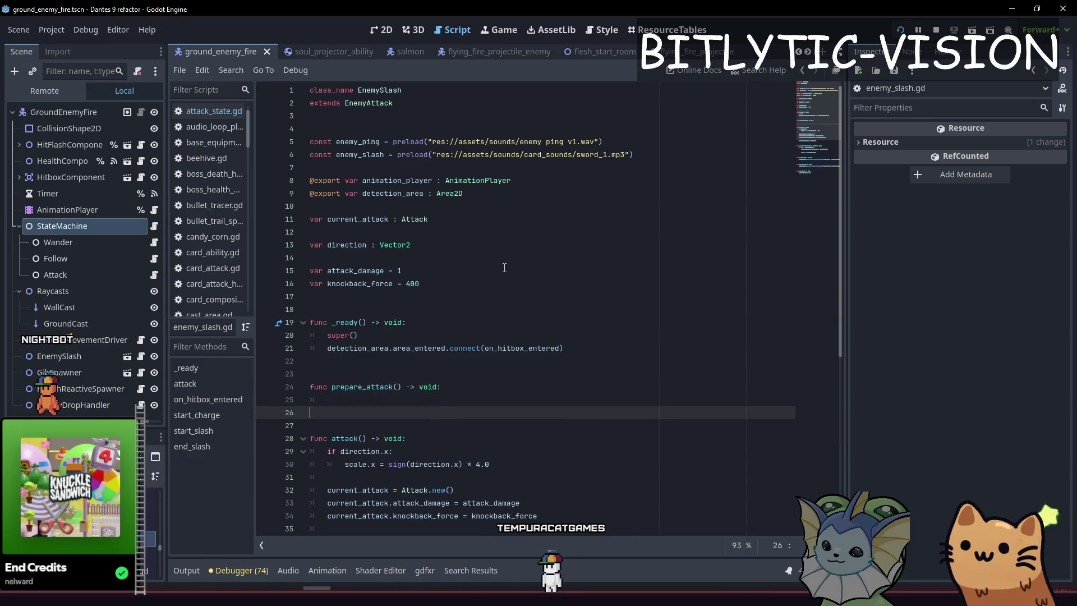
Move the animation_player.play("charge") line from attack into prepare_attack and remove the leftover blank line.
{"action": "key", "text": "Up"}
{"action": "key", "text": "Up"}
{"action": "key", "text": "Up"}
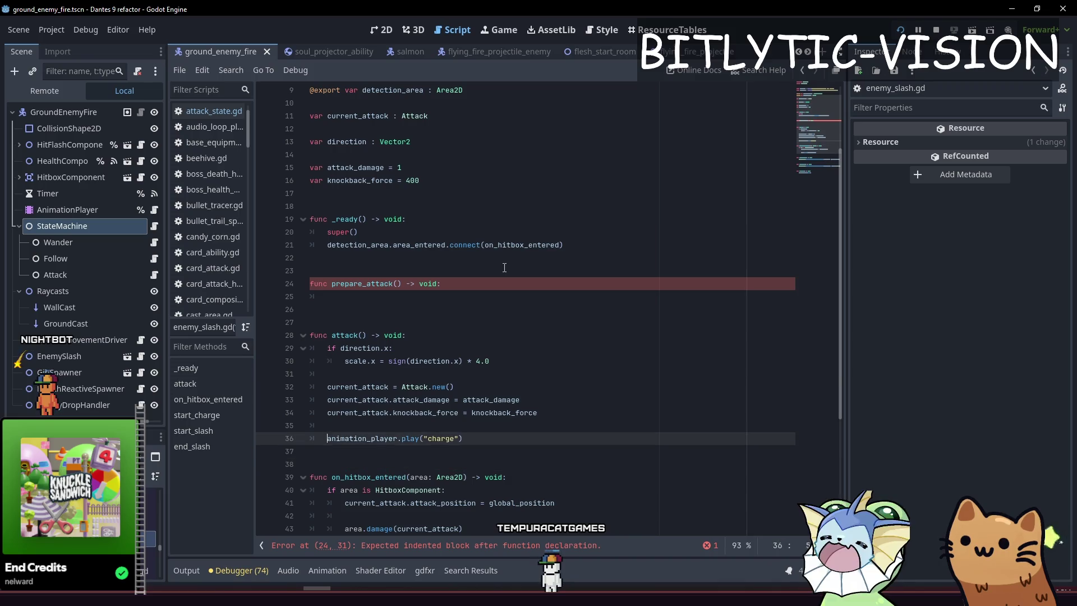
{"action": "key", "text": "ctrl+x"}
{"action": "key", "text": "BackSpace"}
{"action": "key", "text": "BackSpace"}
{"action": "key", "text": "Up"}
{"action": "key", "text": "Up"}
{"action": "key", "text": "Up"}
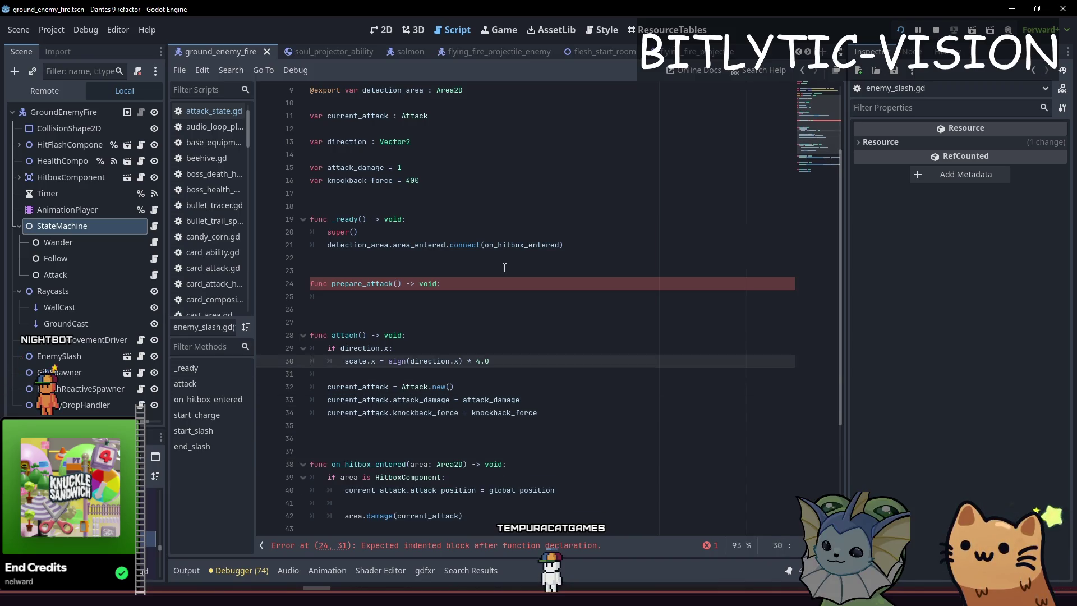
{"action": "key", "text": "ctrl+v"}
{"action": "key", "text": "Down"}
{"action": "key", "text": "Down"}
{"action": "key", "text": "Down"}
{"action": "key", "text": "BackSpace"}
{"action": "key", "text": "Up"}
{"action": "key", "text": "Up"}
{"action": "key", "text": "Up"}
{"action": "key", "text": "Up"}
{"action": "key", "text": "Home"}
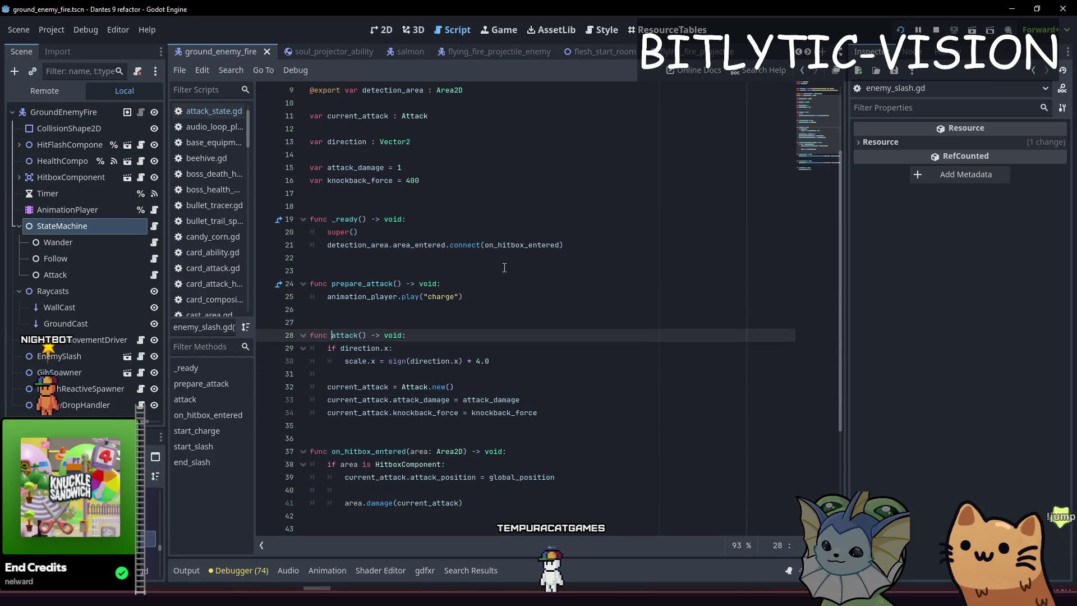
{"action": "key", "text": "Down"}
{"action": "key", "text": "Down"}
{"action": "key", "text": "Down"}
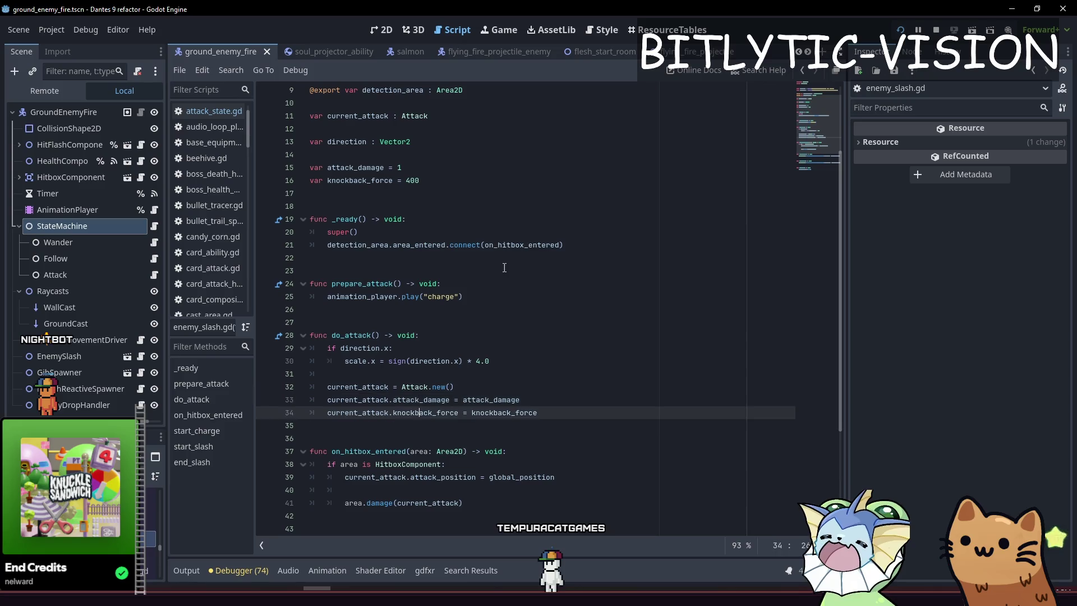
{"action": "key", "text": "Down"}
{"action": "key", "text": "Down"}
{"action": "key", "text": "Down"}
{"action": "key", "text": "Up"}
{"action": "key", "text": "Up"}
{"action": "key", "text": "Up"}
{"action": "key", "text": "Up"}
{"action": "key", "text": "Up"}
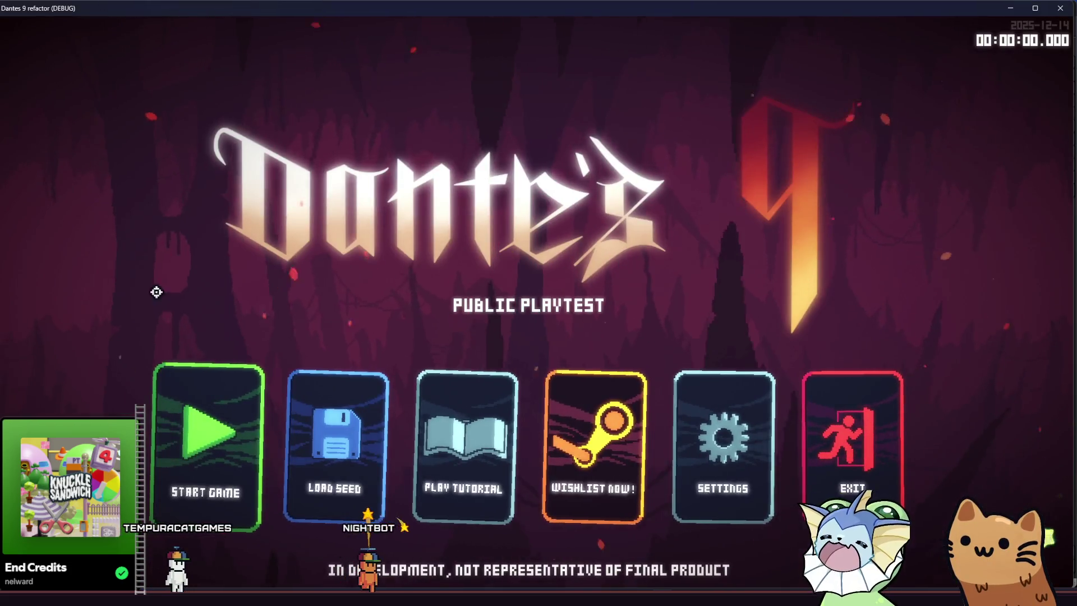
Start a new game and add an Auto Turret card to the hand via the debug menu.
{"action": "left_click", "coordinate": [209, 432]}
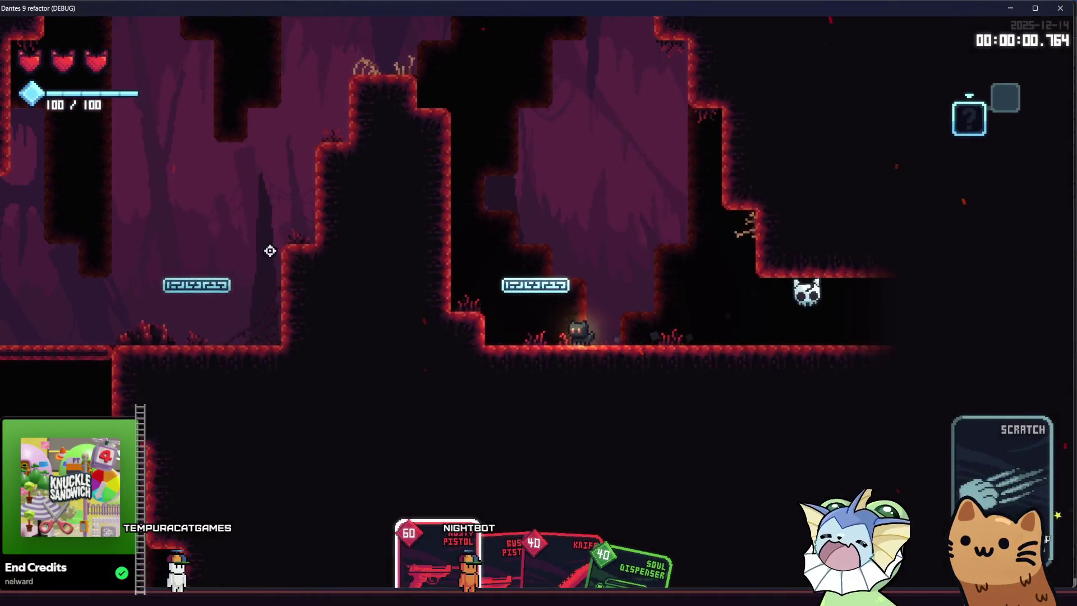
{"action": "key", "text": "grave"}
{"action": "left_click", "coordinate": [115, 146]}
{"action": "left_click", "coordinate": [814, 151]}
{"action": "key", "text": "grave"}
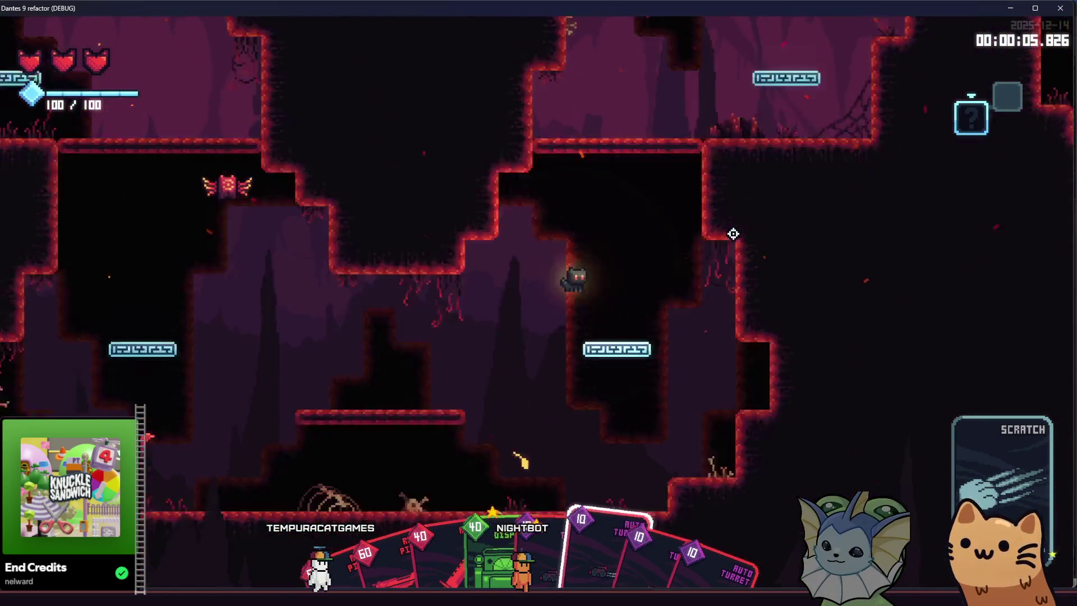
Scratch-attack and walk the cat along the ledge past the enemies, then open the deck menu.
{"action": "left_click", "coordinate": [728, 239]}
{"action": "key", "text": "a"}
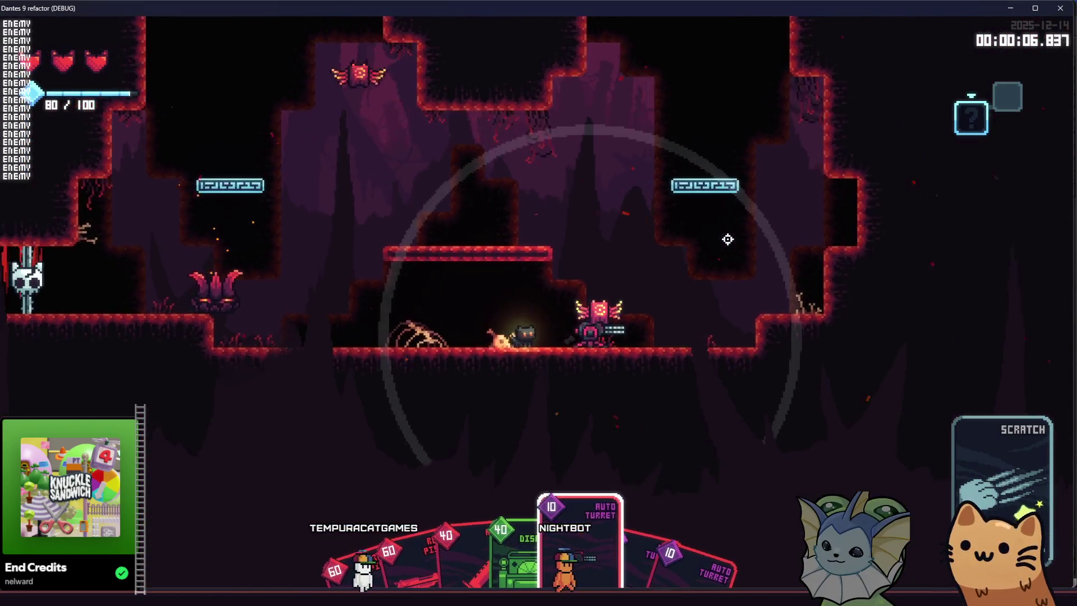
{"action": "key", "text": "d"}
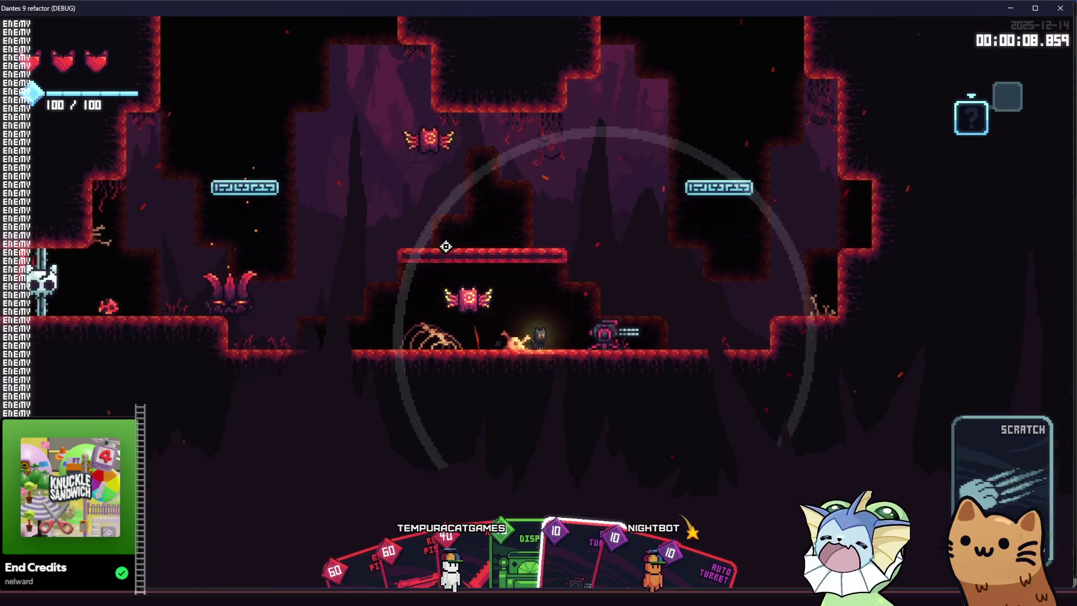
{"action": "key", "text": "d"}
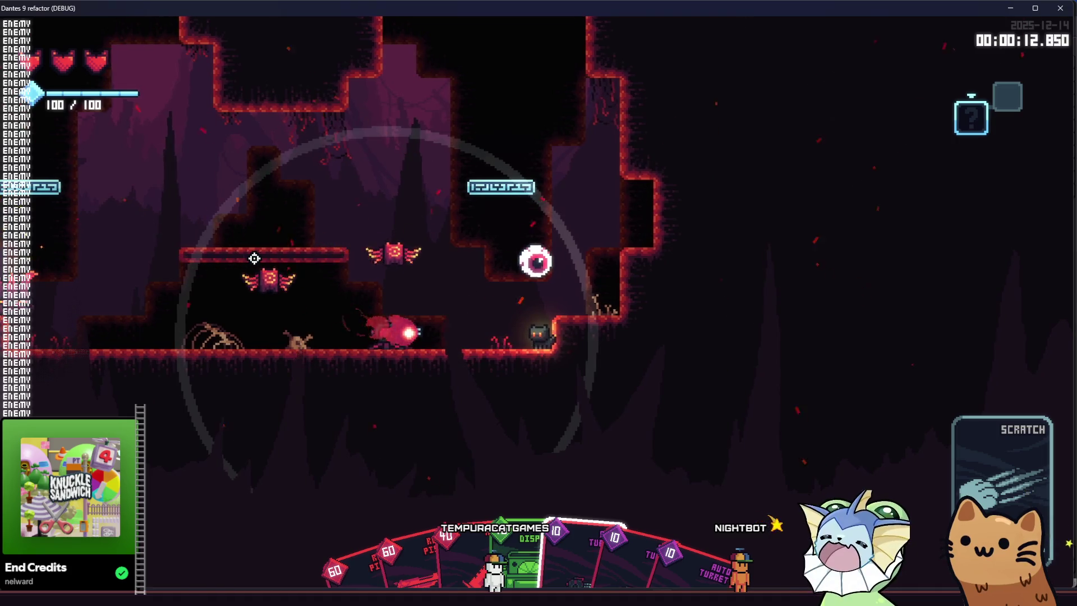
{"action": "key", "text": "Escape"}
{"action": "key", "text": "alt+Tab"}
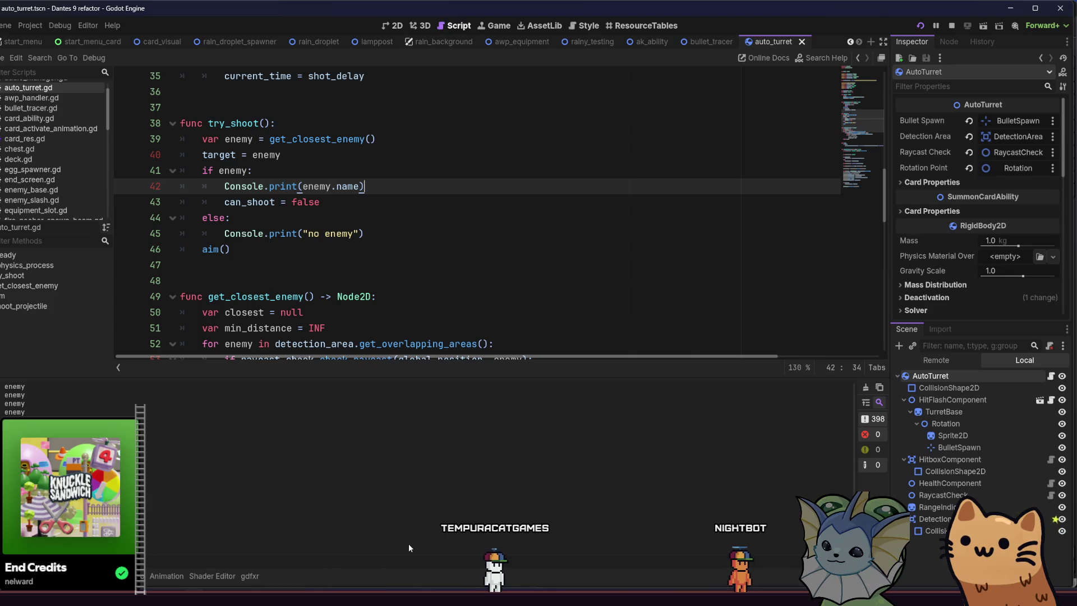
Resume play and move the cat through the cave, down to the lower floor and back up.
{"action": "key", "text": "alt+Tab"}
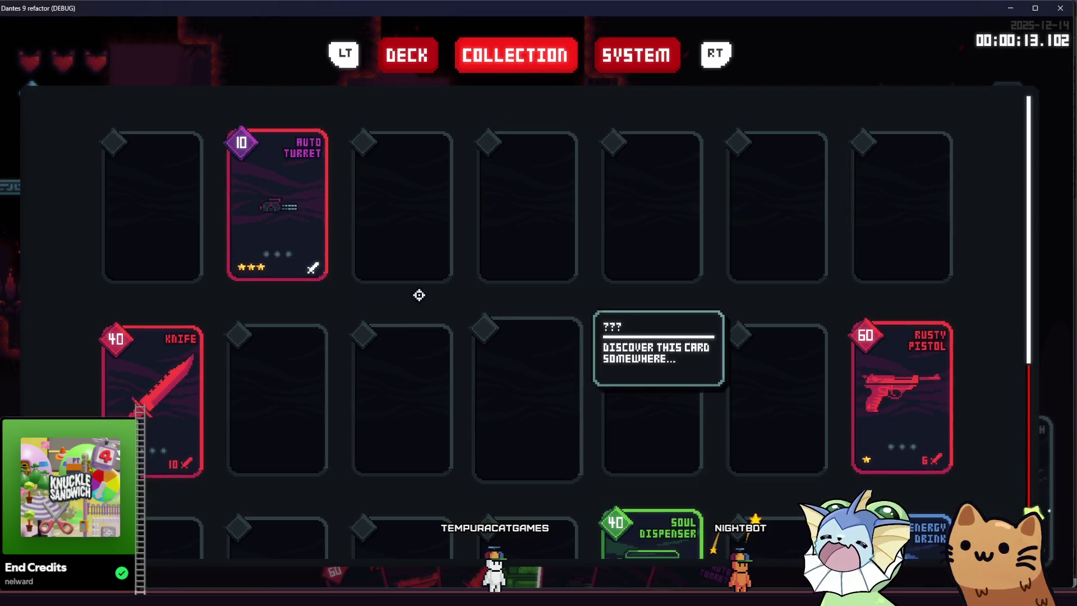
{"action": "key", "text": "Escape"}
{"action": "key", "text": "d"}
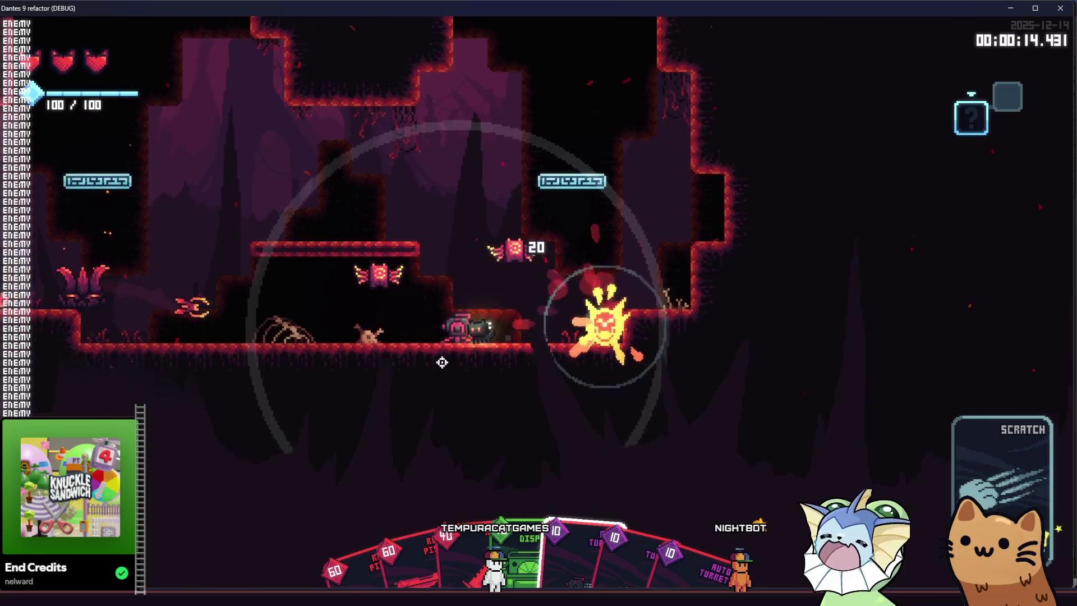
{"action": "key", "text": "space"}
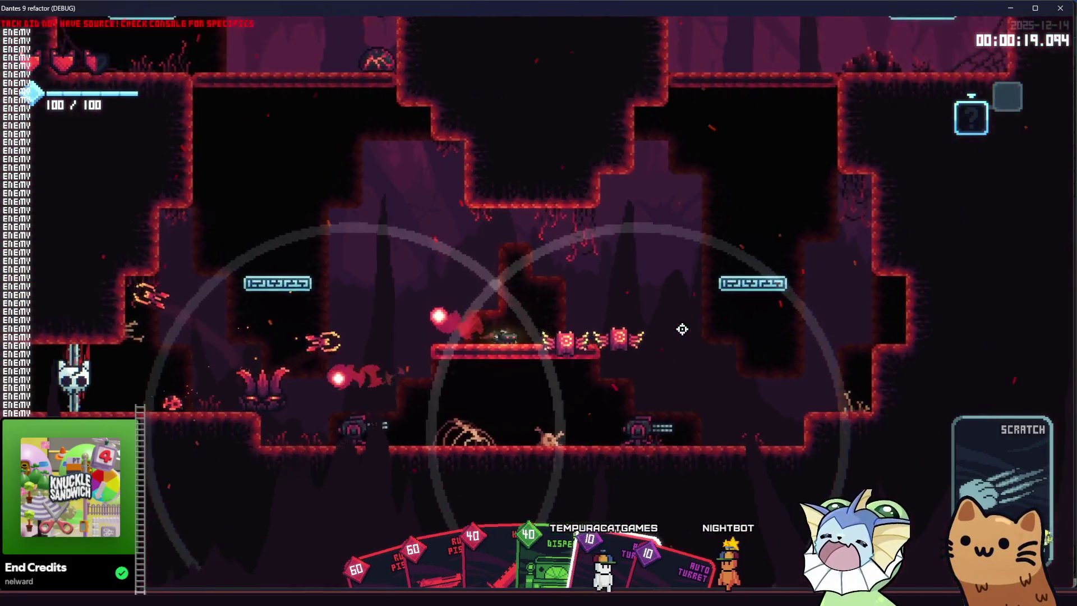
{"action": "key", "text": "a"}
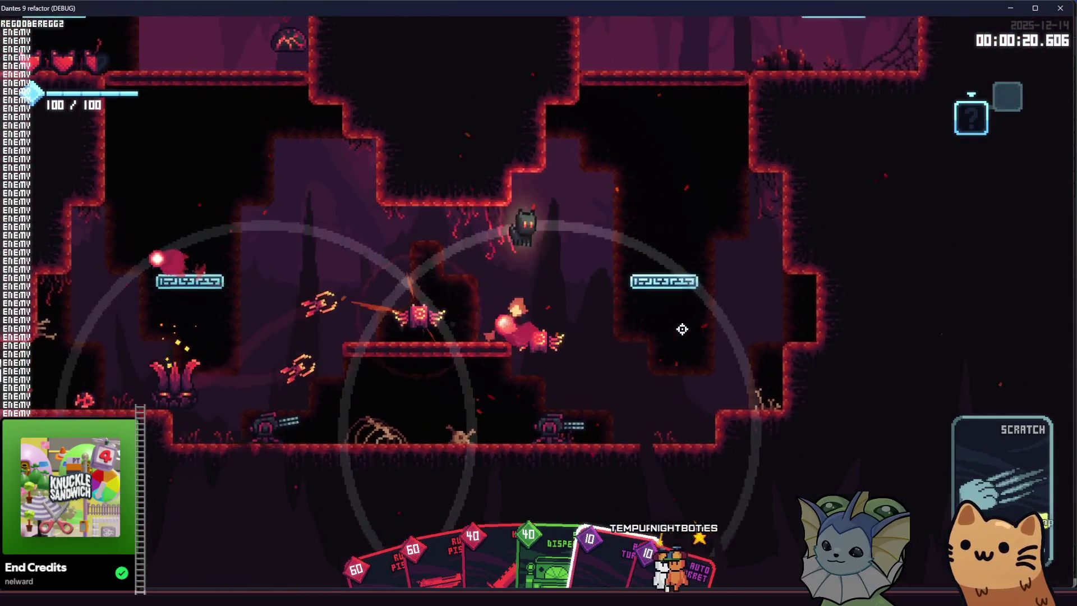
{"action": "key", "text": "d"}
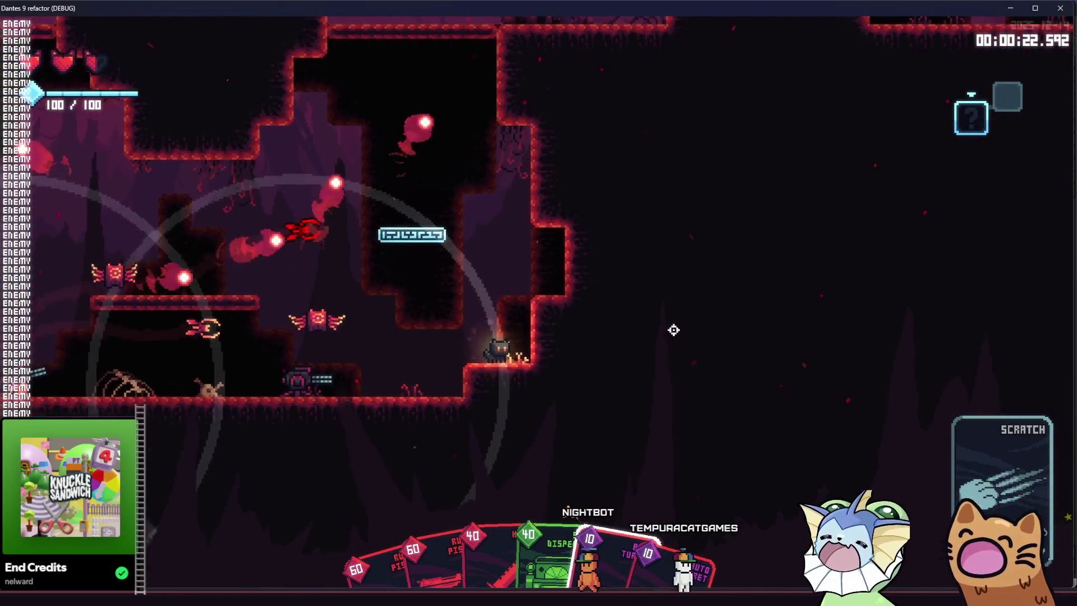
{"action": "key", "text": "a"}
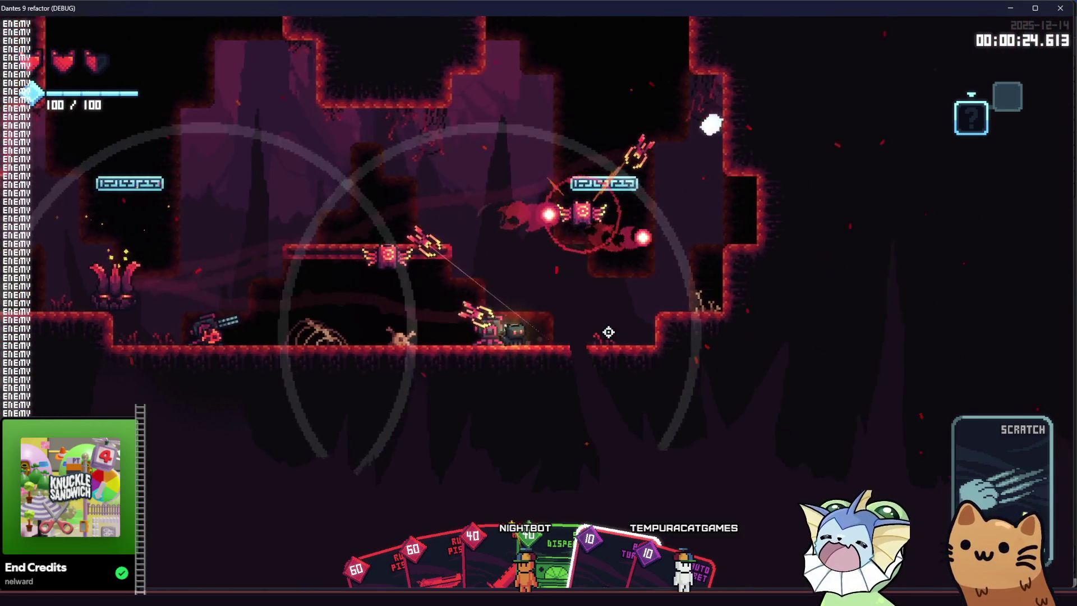
{"action": "key", "text": "a"}
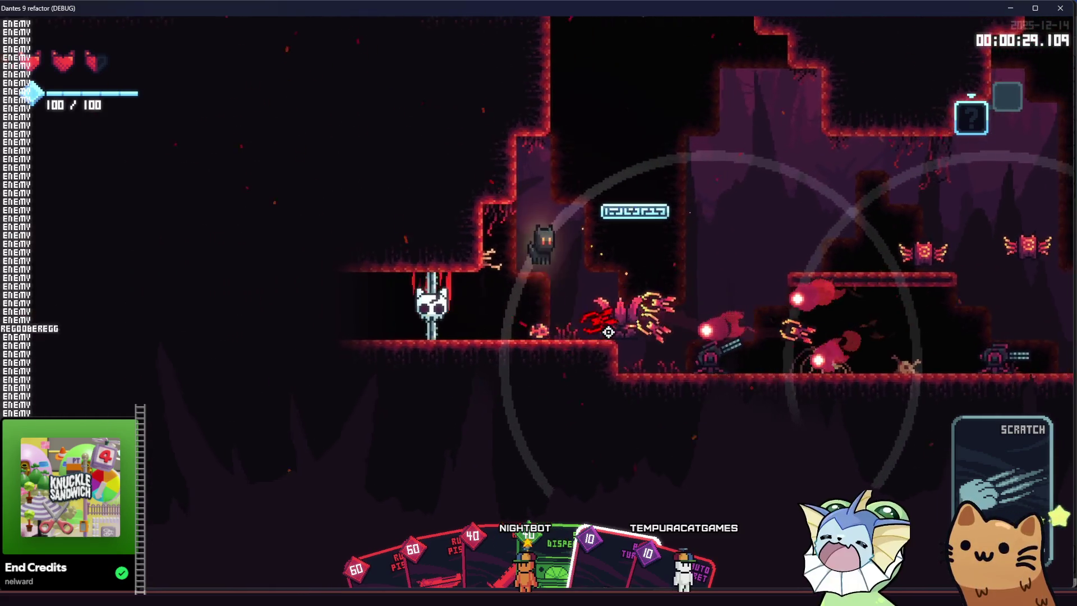
{"action": "key", "text": "d"}
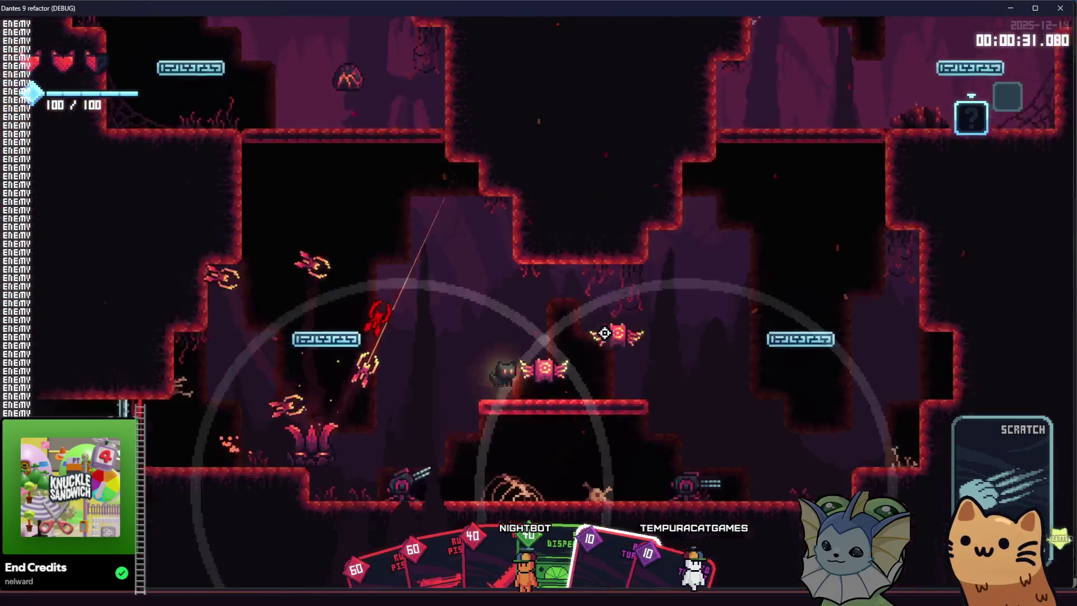
{"action": "key", "text": "a"}
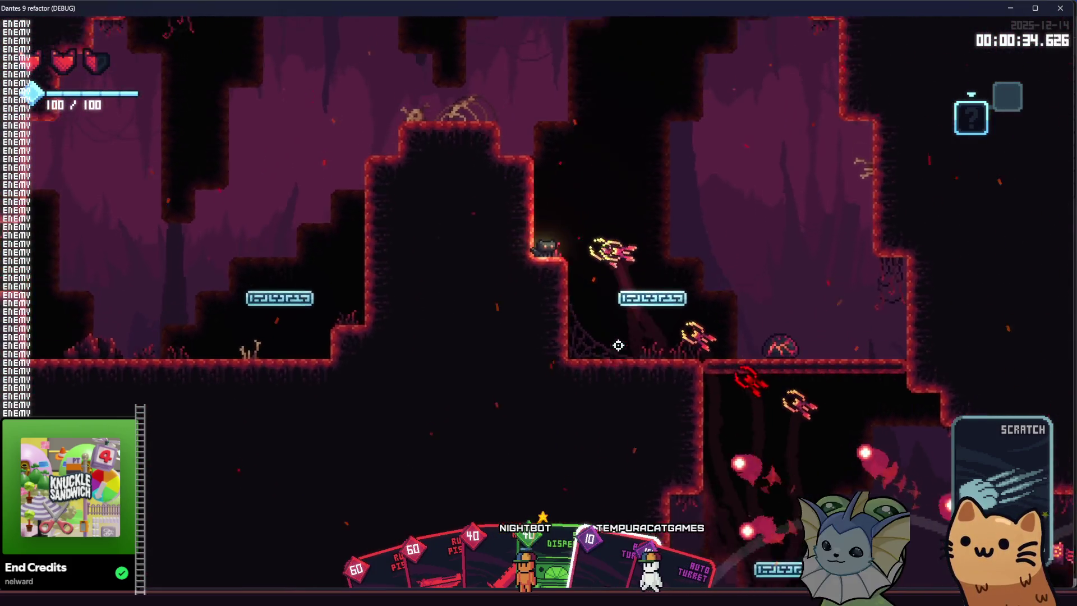
Fire the gun at the enemies and climb across the platforms and out of the shaft.
{"action": "left_click", "coordinate": [617, 345]}
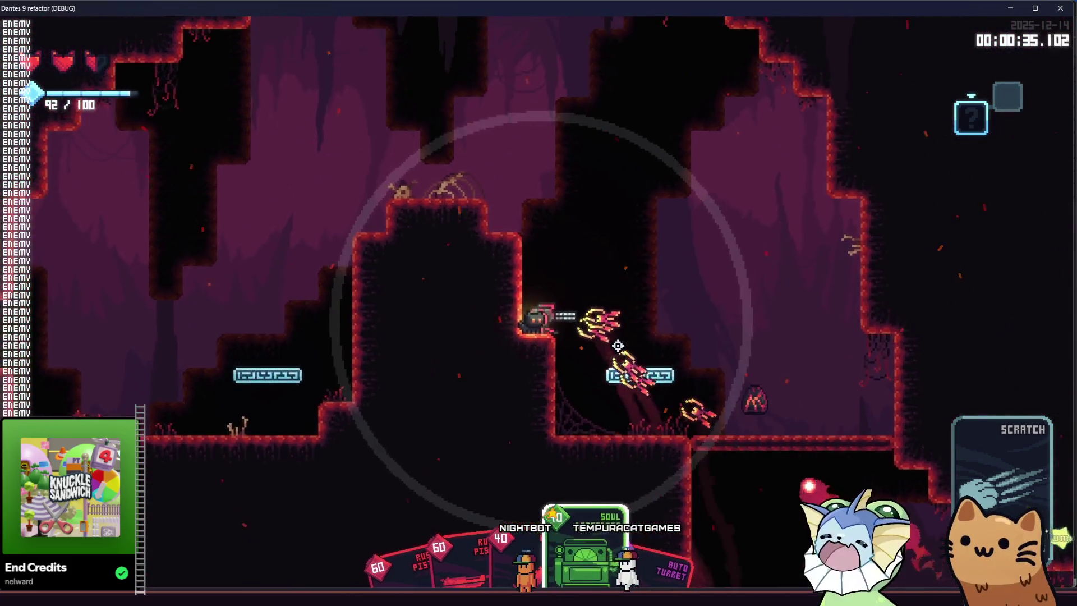
{"action": "key", "text": "space"}
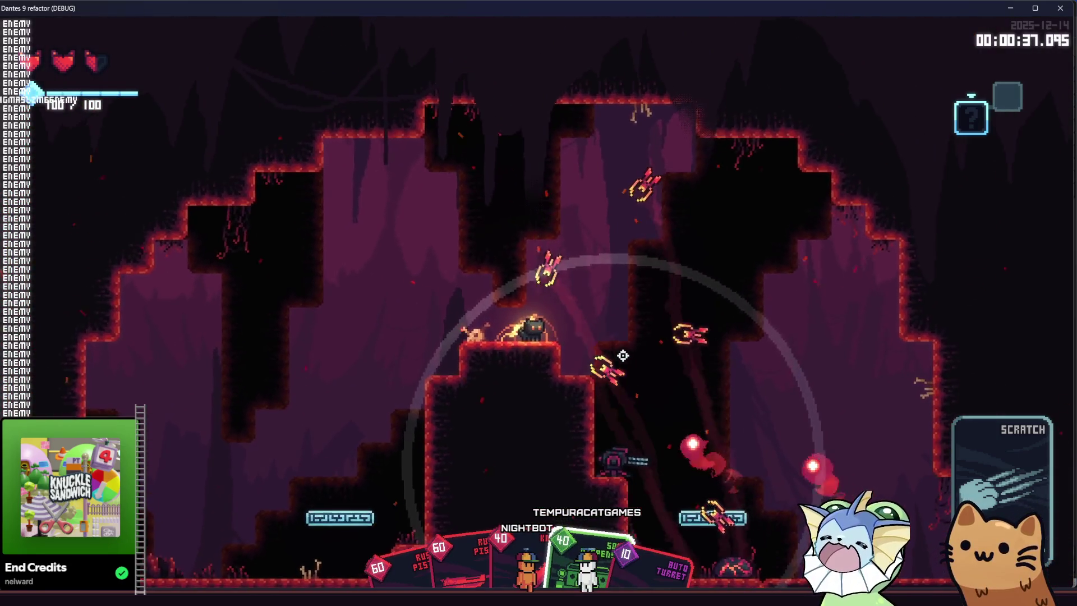
{"action": "key", "text": "a"}
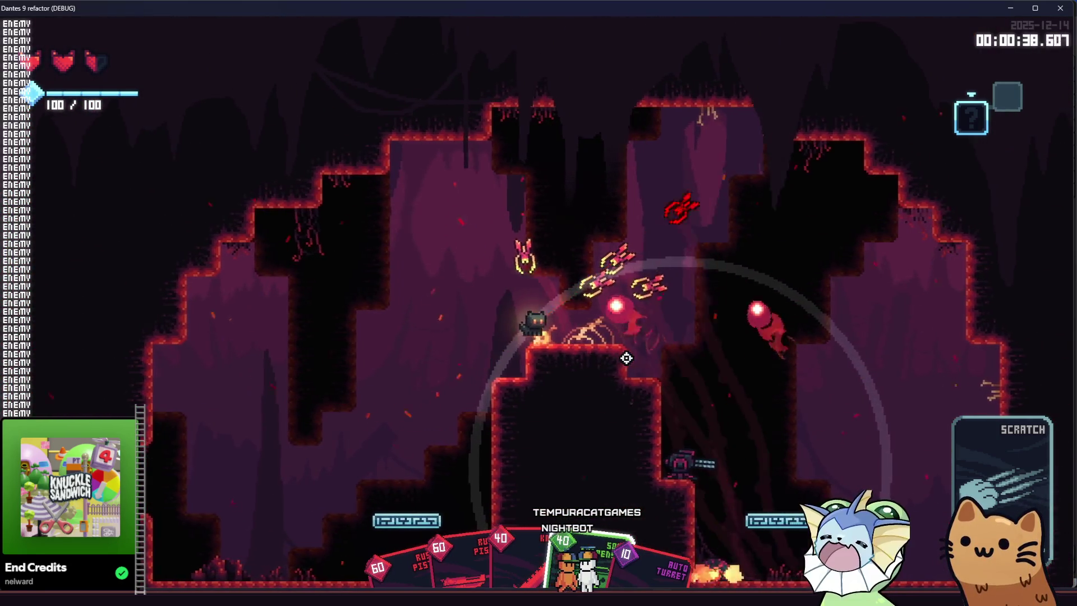
{"action": "key", "text": "a"}
{"action": "key", "text": "space"}
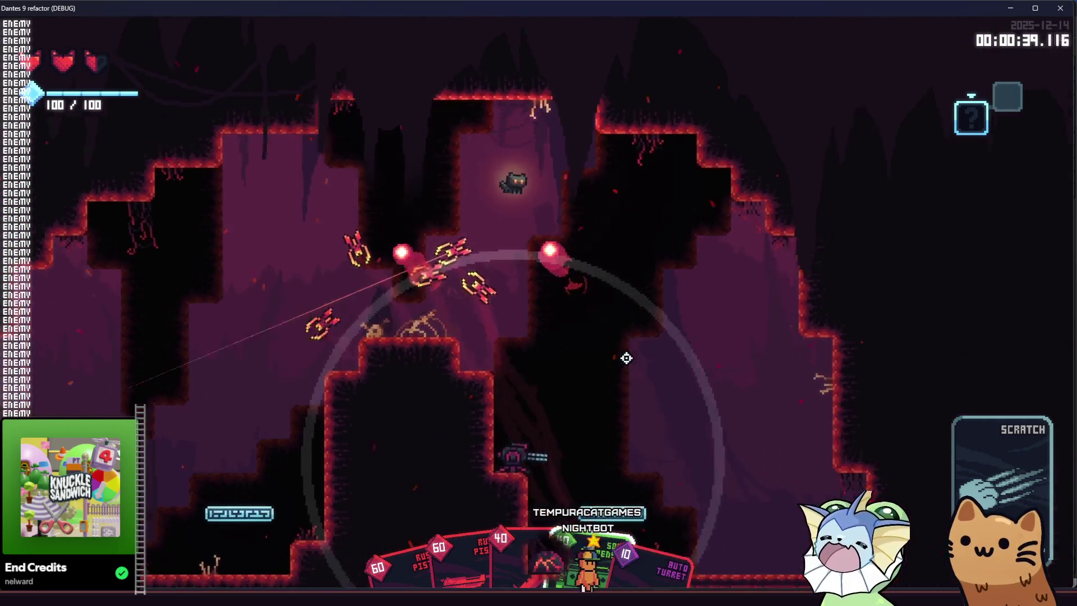
{"action": "key", "text": "d"}
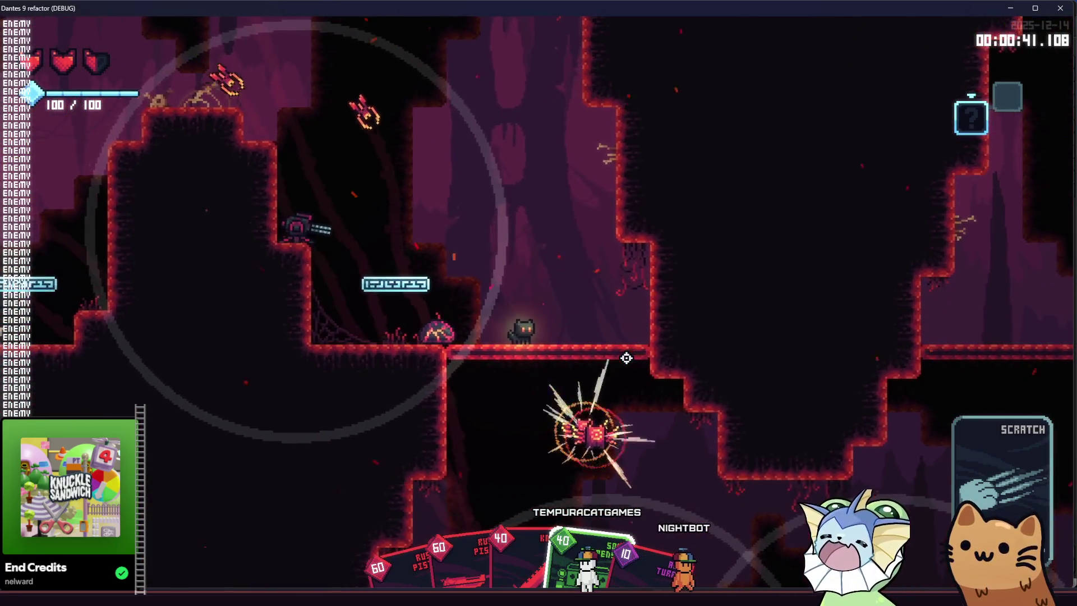
{"action": "key", "text": "a"}
{"action": "key", "text": "space"}
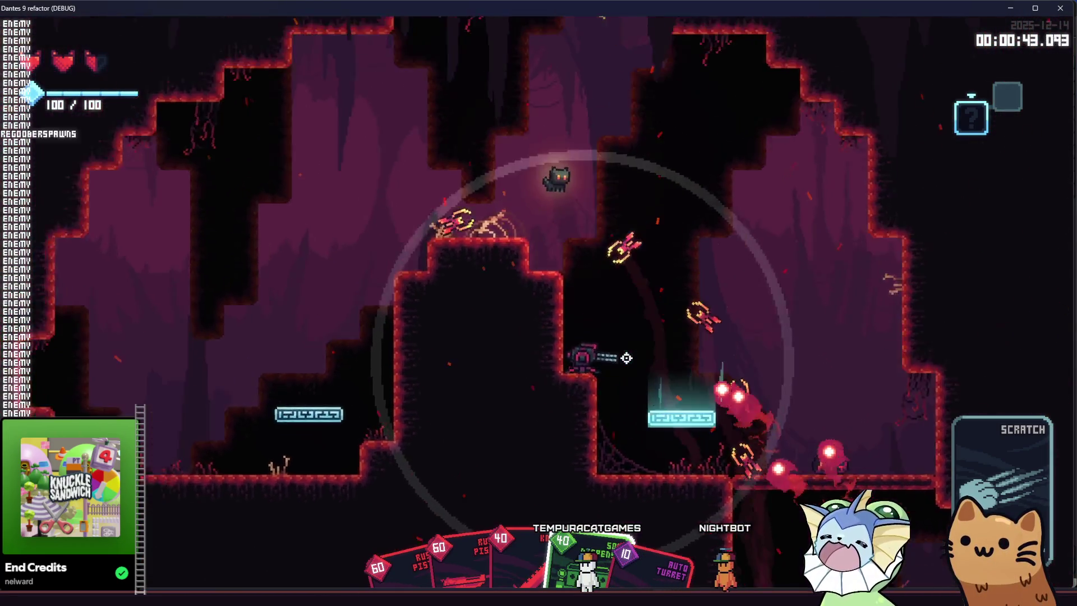
{"action": "key", "text": "a"}
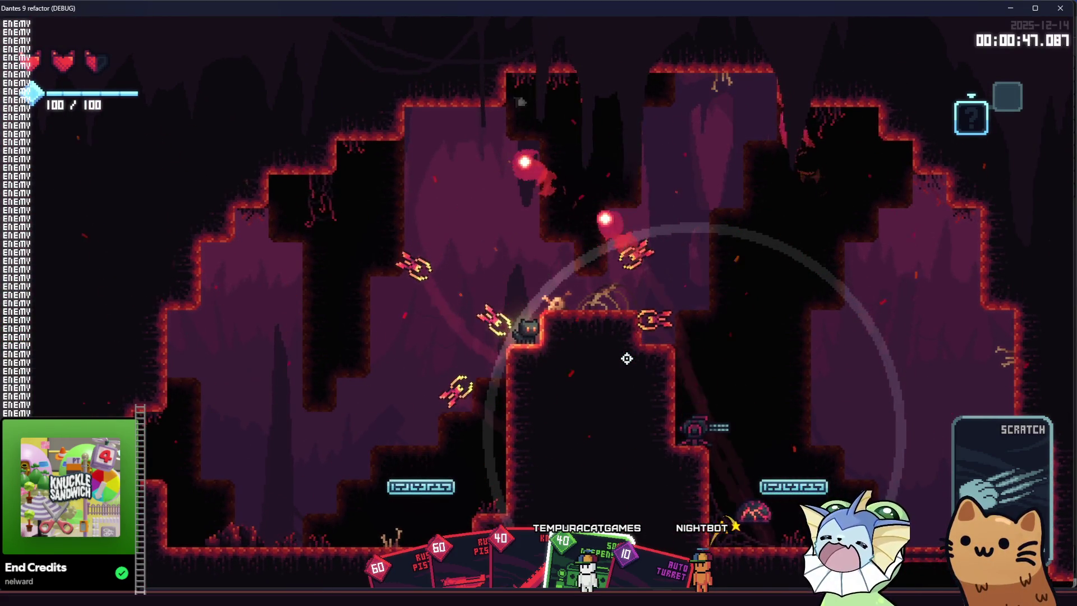
{"action": "key", "text": "d"}
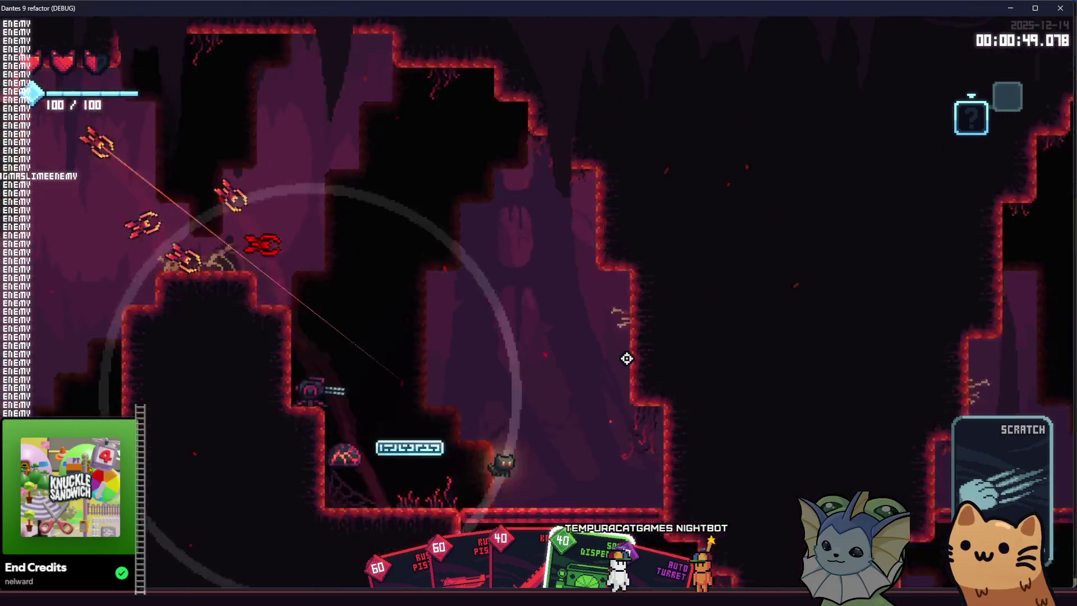
{"action": "key", "text": "space"}
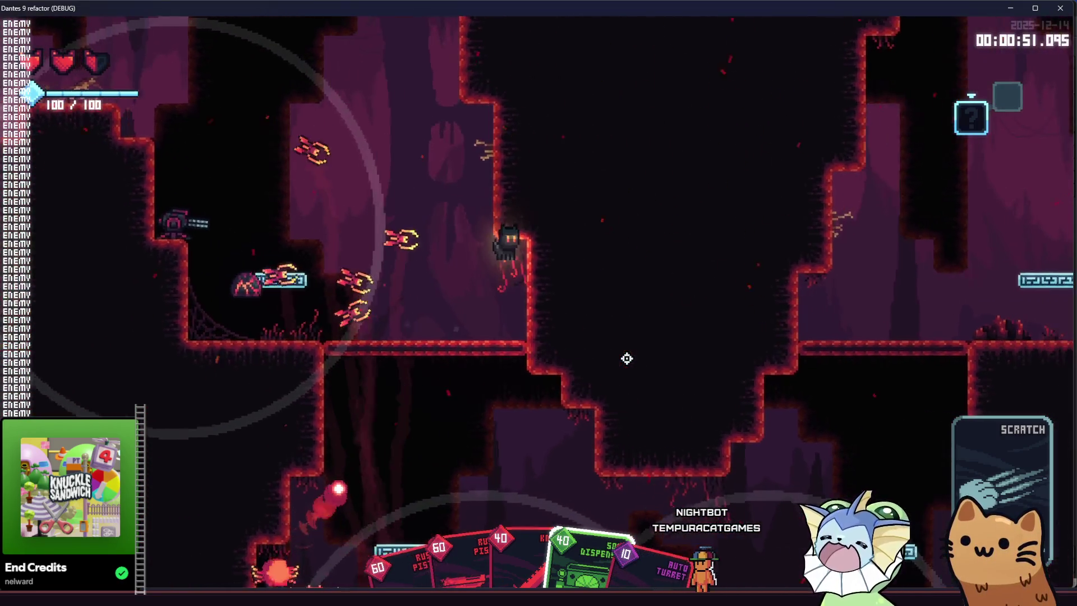
{"action": "key", "text": "d"}
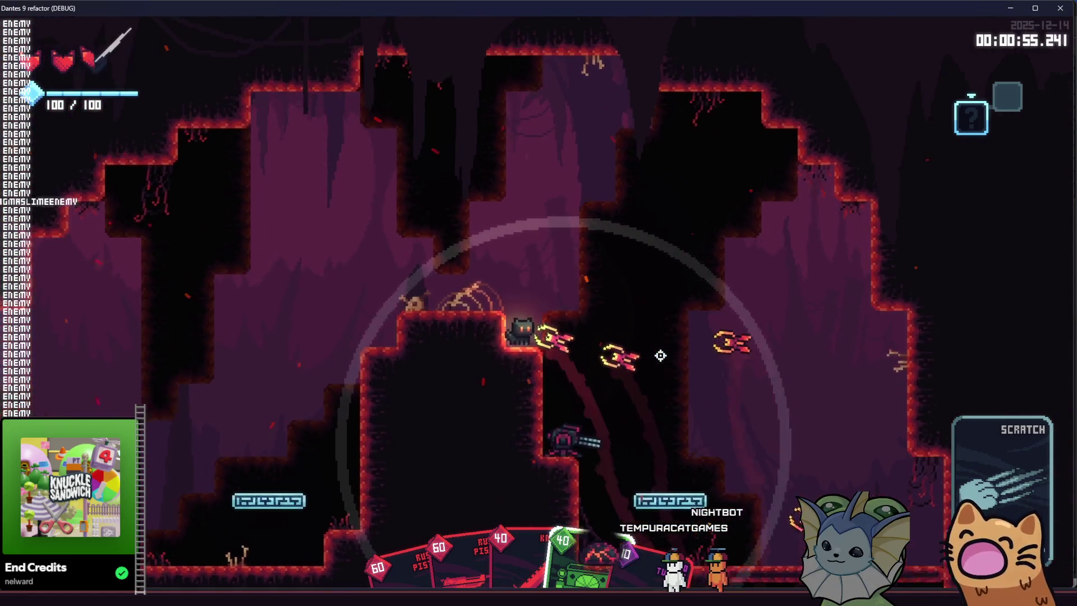
{"action": "key", "text": "a"}
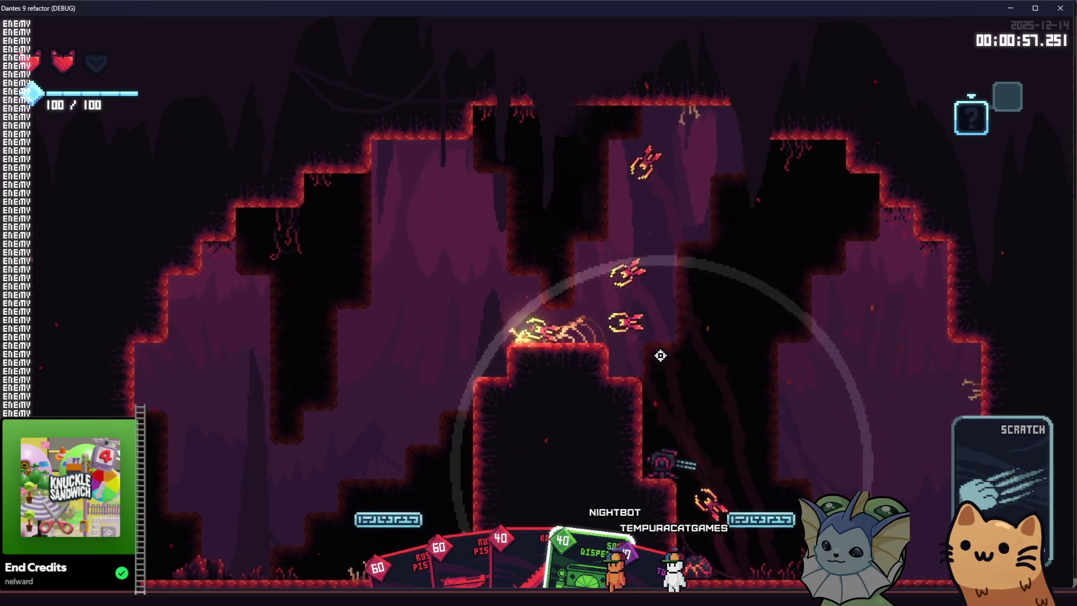
Travel into the next area, drop to the lower floor, and deploy an auto turret there.
{"action": "key", "text": "d"}
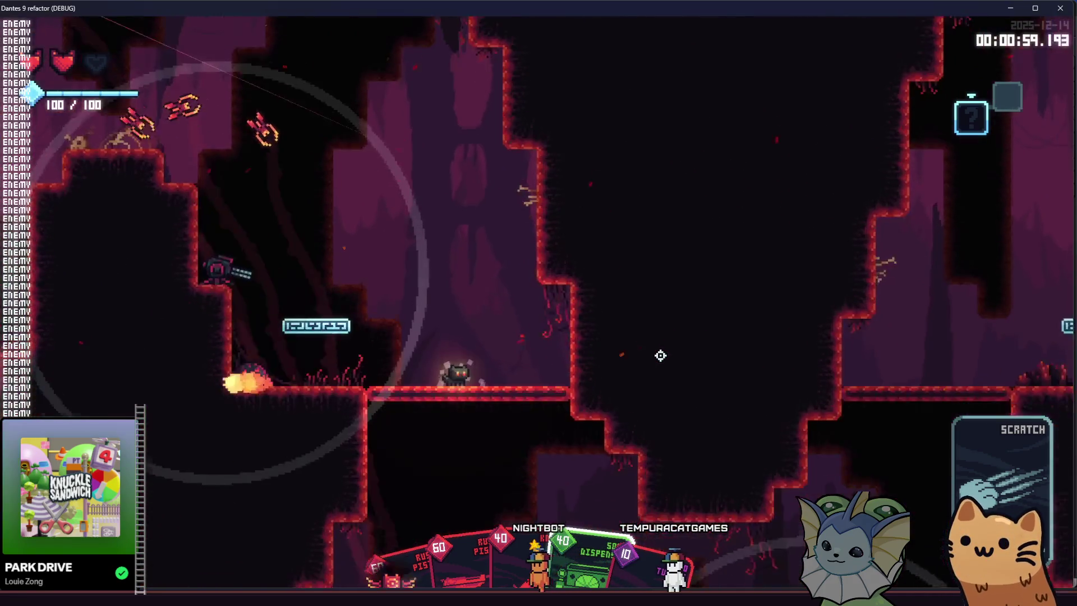
{"action": "key", "text": "space"}
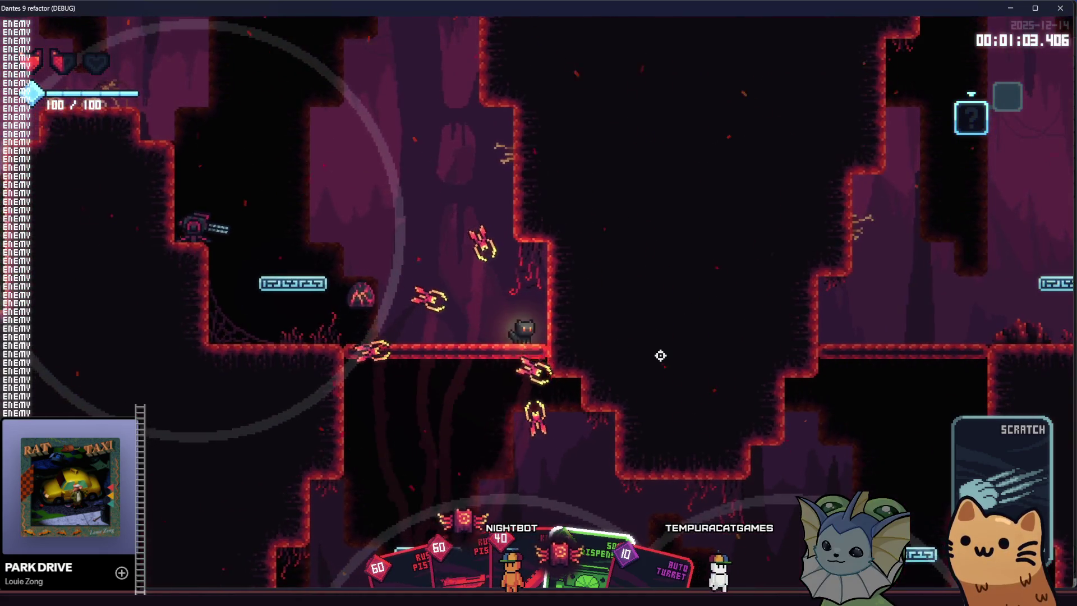
{"action": "key", "text": "a"}
{"action": "key", "text": "space"}
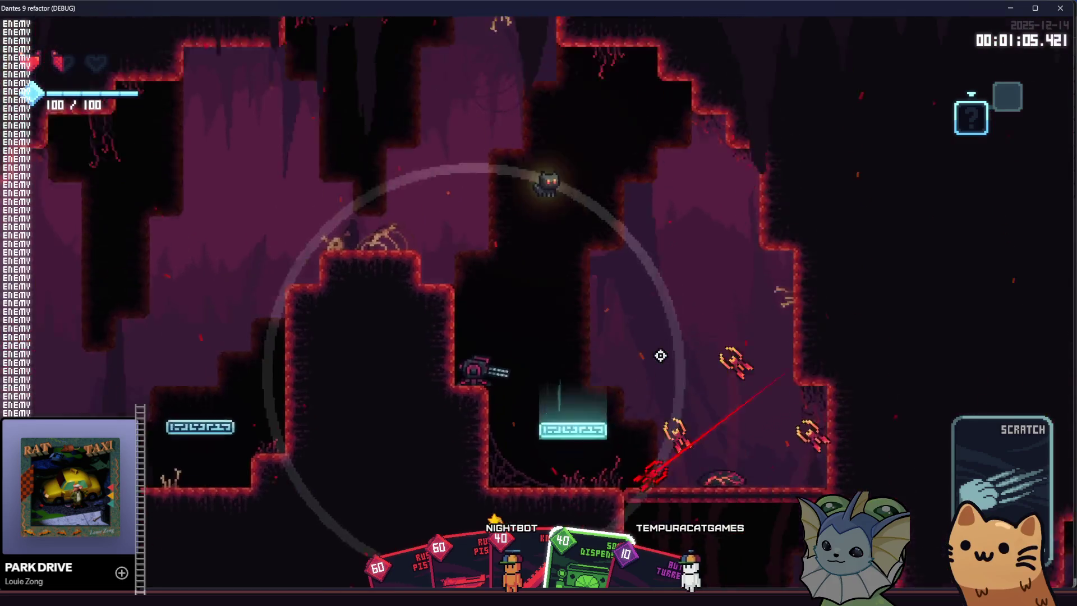
{"action": "key", "text": "d"}
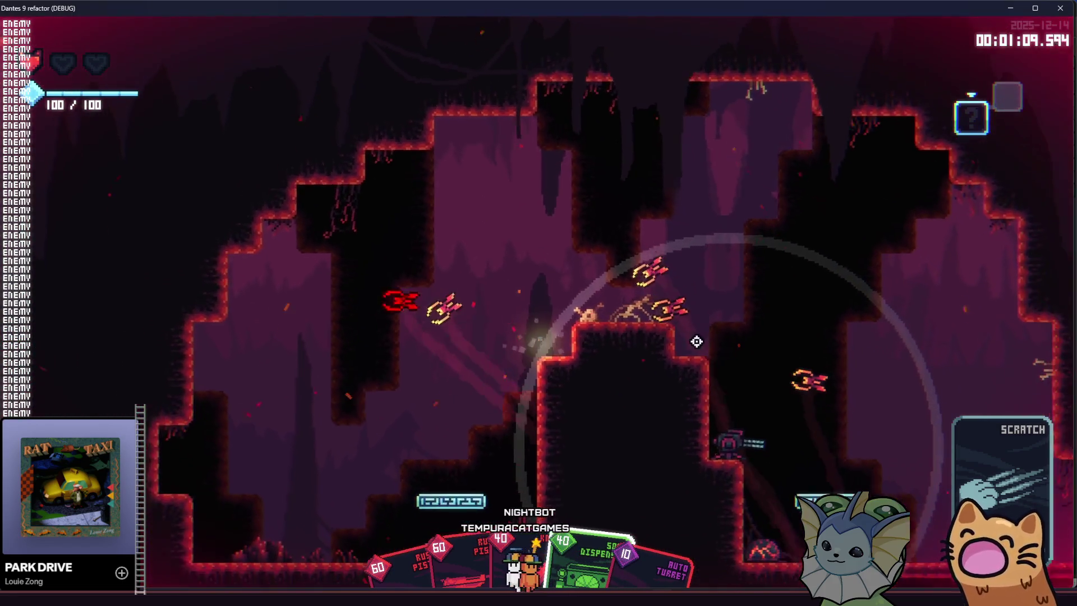
{"action": "key", "text": "s"}
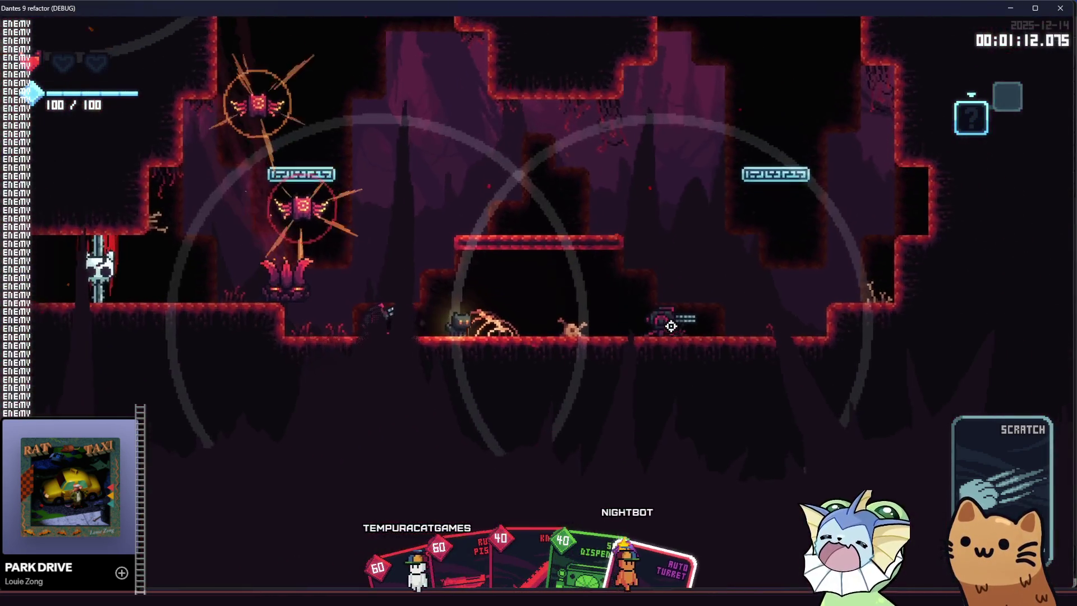
{"action": "key", "text": "d"}
{"action": "right_click", "coordinate": [671, 325]}
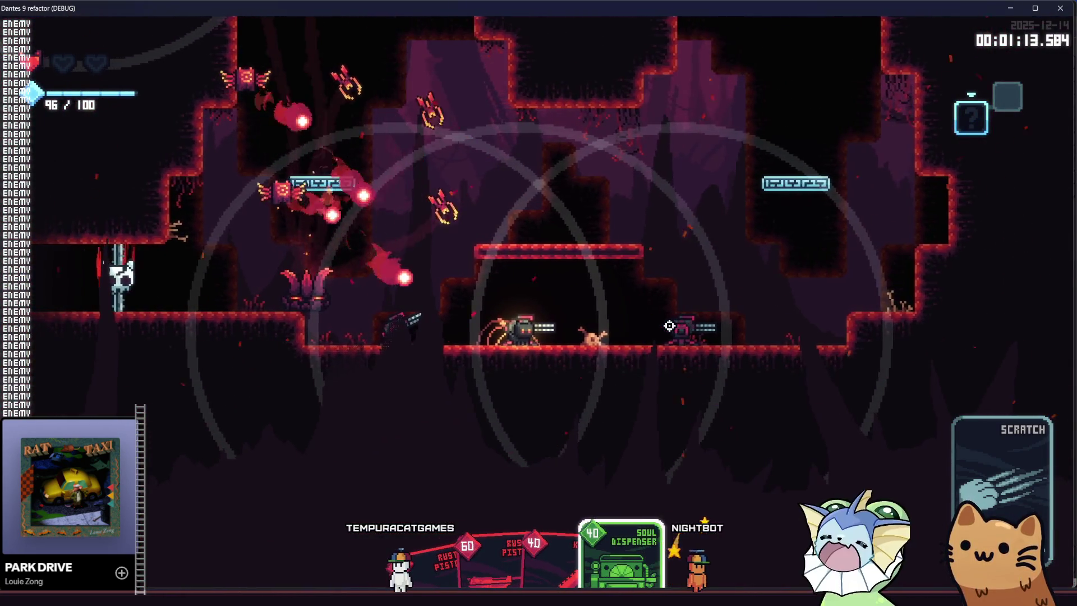
{"action": "key", "text": "w"}
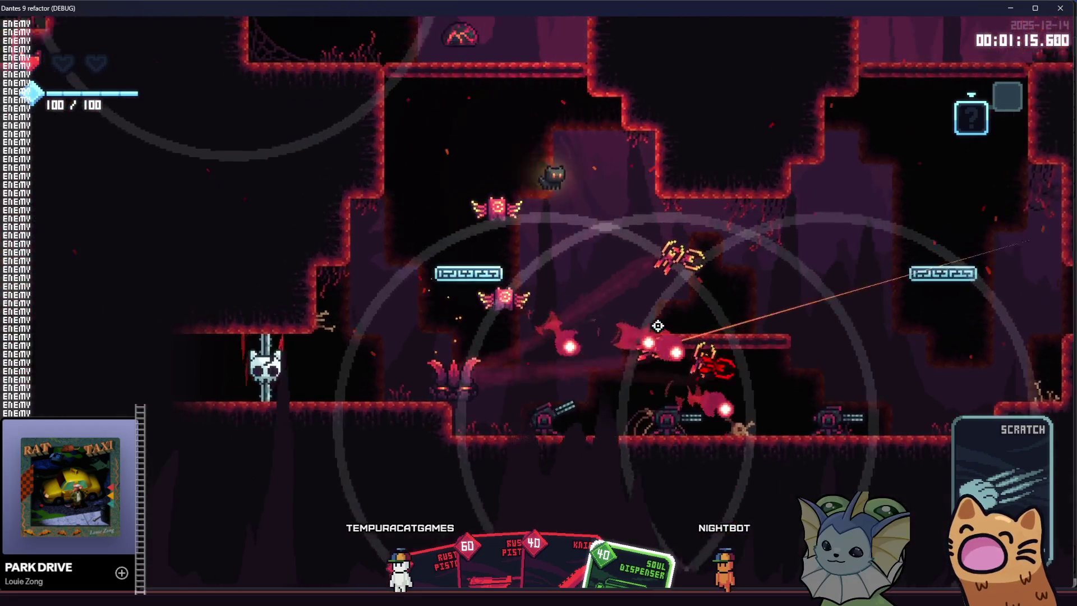
{"action": "key", "text": "a"}
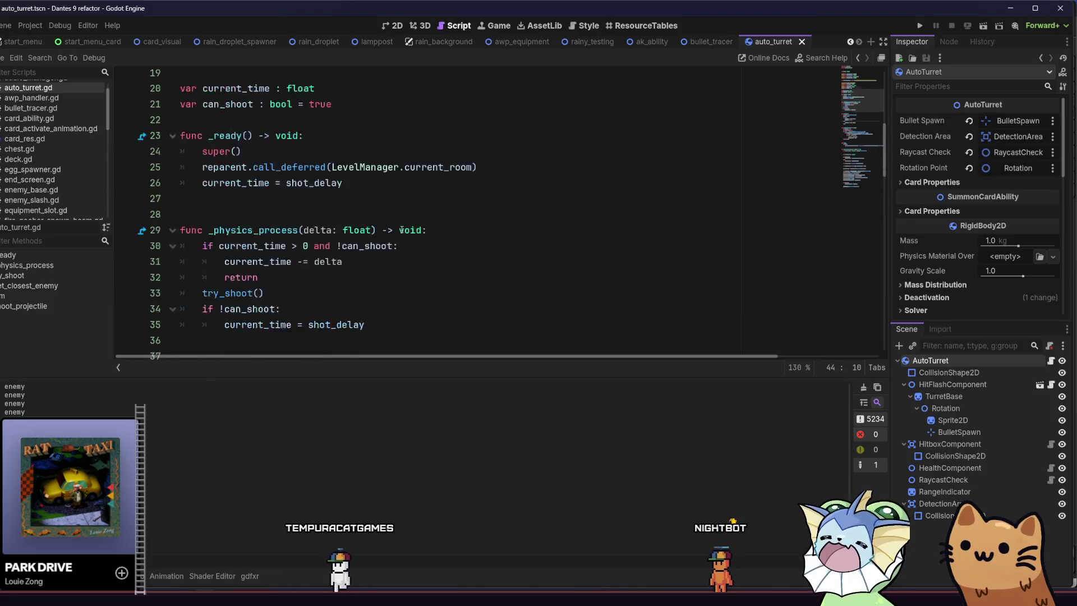
Review the commented raycast check and closest assignment in get_closest_enemy, then relaunch the game.
{"action": "scroll", "coordinate": [402, 230], "scroll_direction": "down", "scroll_amount": 12}
{"action": "scroll", "coordinate": [406, 229], "scroll_direction": "up", "scroll_amount": 2}
{"action": "mouse_move", "coordinate": [542, 161]}
{"action": "left_mouse_down"}
{"action": "mouse_move", "coordinate": [172, 185]}
{"action": "mouse_move", "coordinate": [132, 177]}
{"action": "left_mouse_up"}
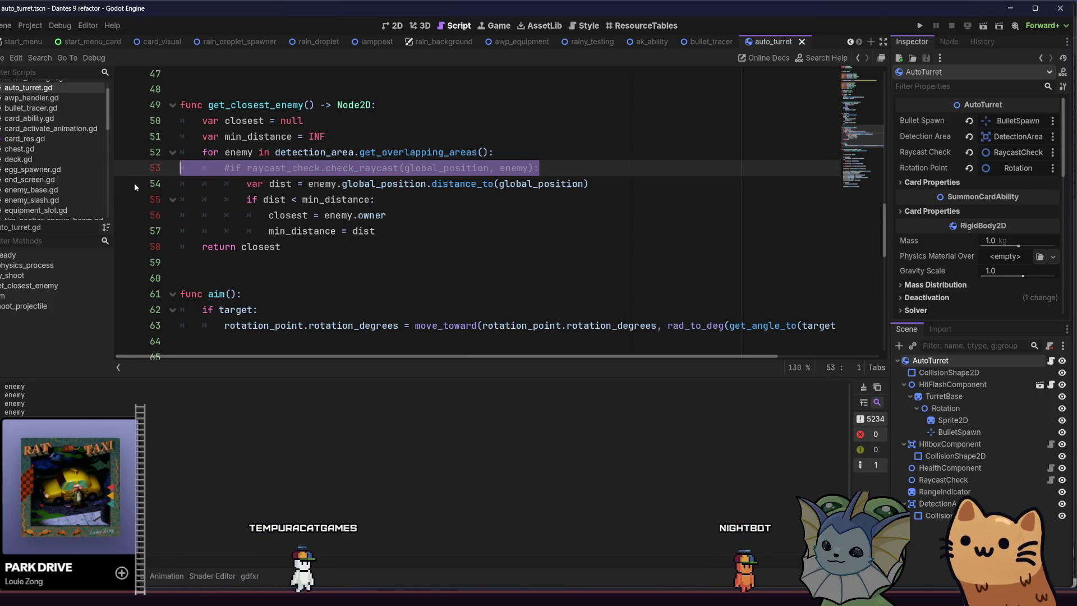
{"action": "left_click", "coordinate": [246, 184]}
{"action": "left_click", "coordinate": [443, 216]}
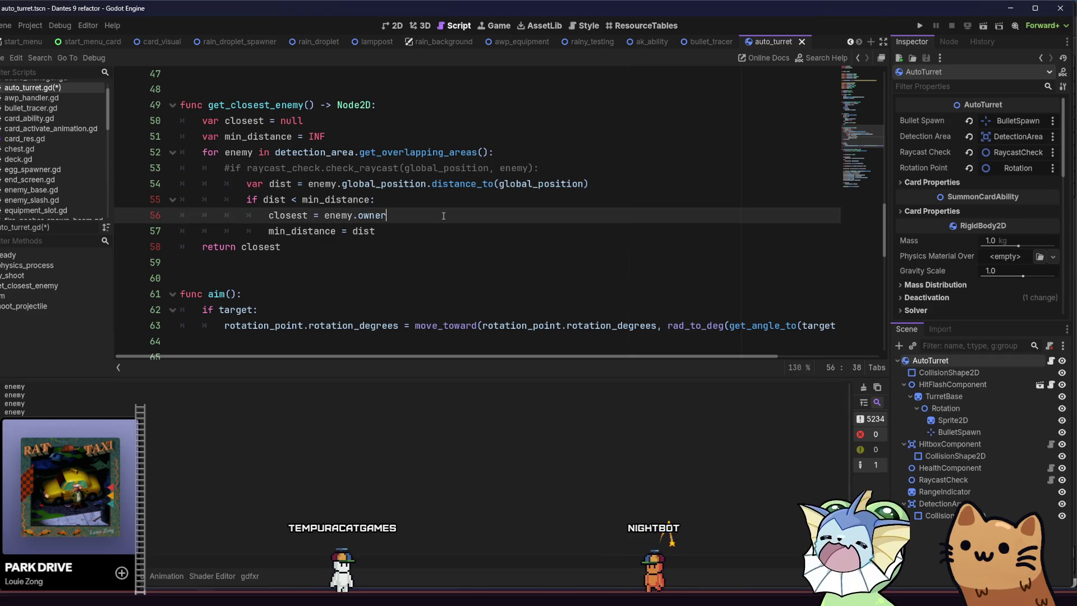
{"action": "left_click", "coordinate": [920, 28]}
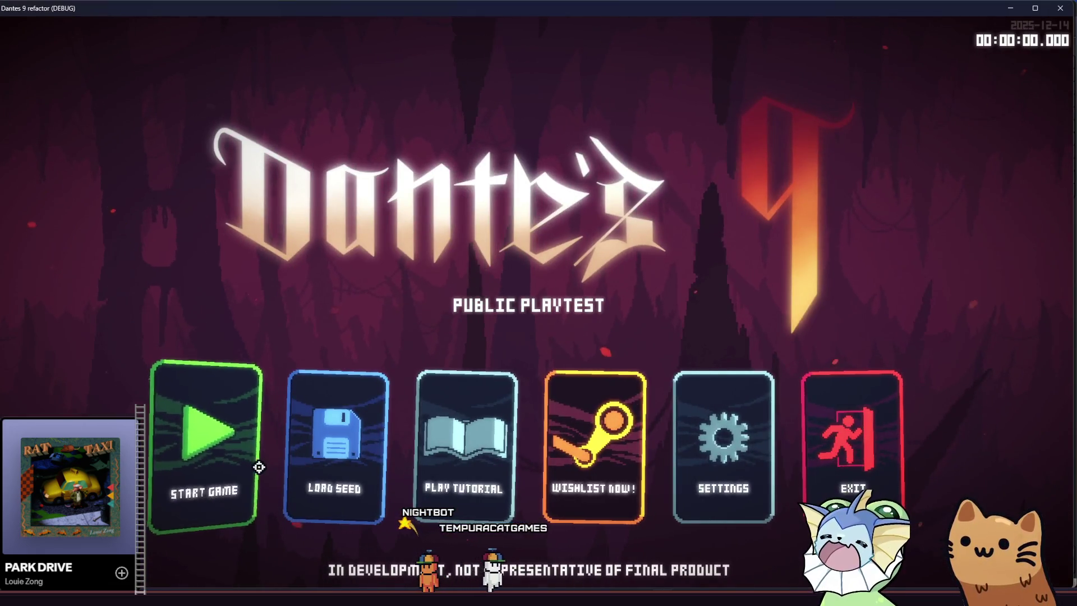
Start a new game and run right into the next room.
{"action": "left_click", "coordinate": [258, 467]}
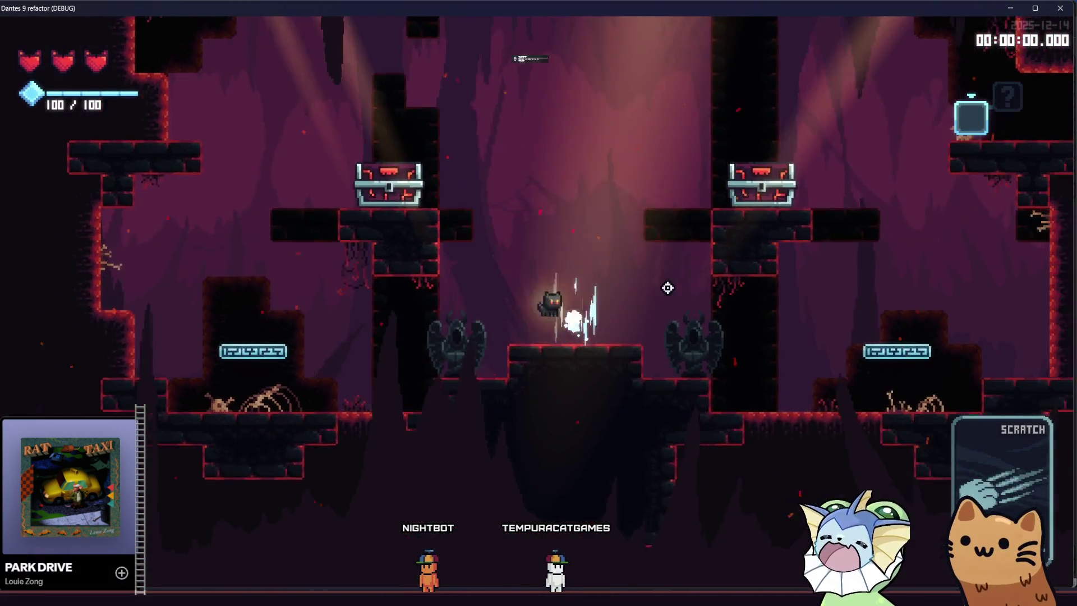
{"action": "key", "text": "d"}
{"action": "key", "text": "space"}
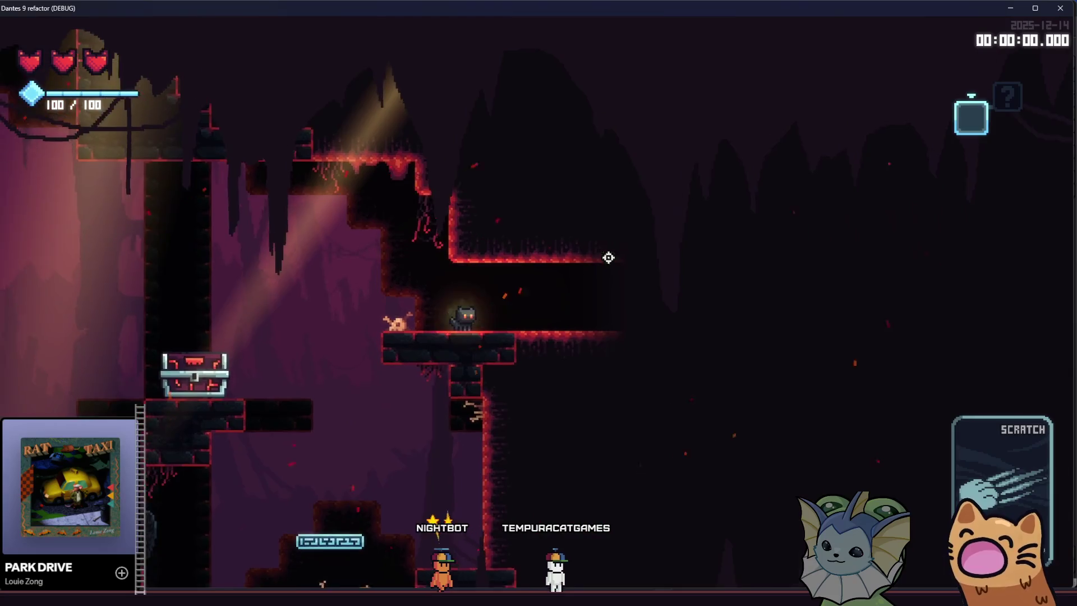
{"action": "key", "text": "d"}
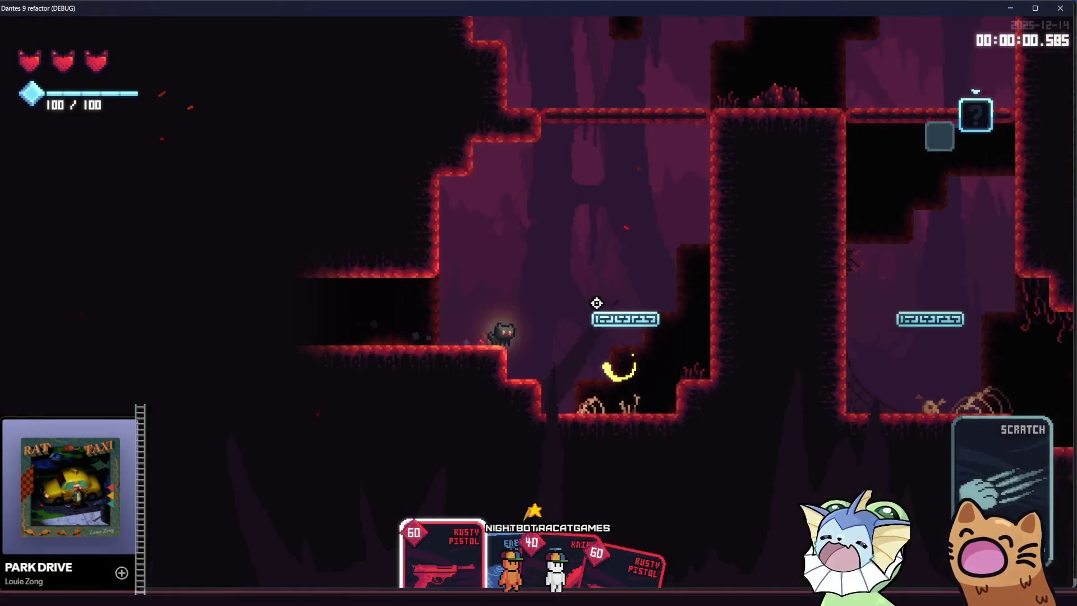
Add an Auto Turret card to the hand from the F1 debug menu's card list.
{"action": "key", "text": "F1"}
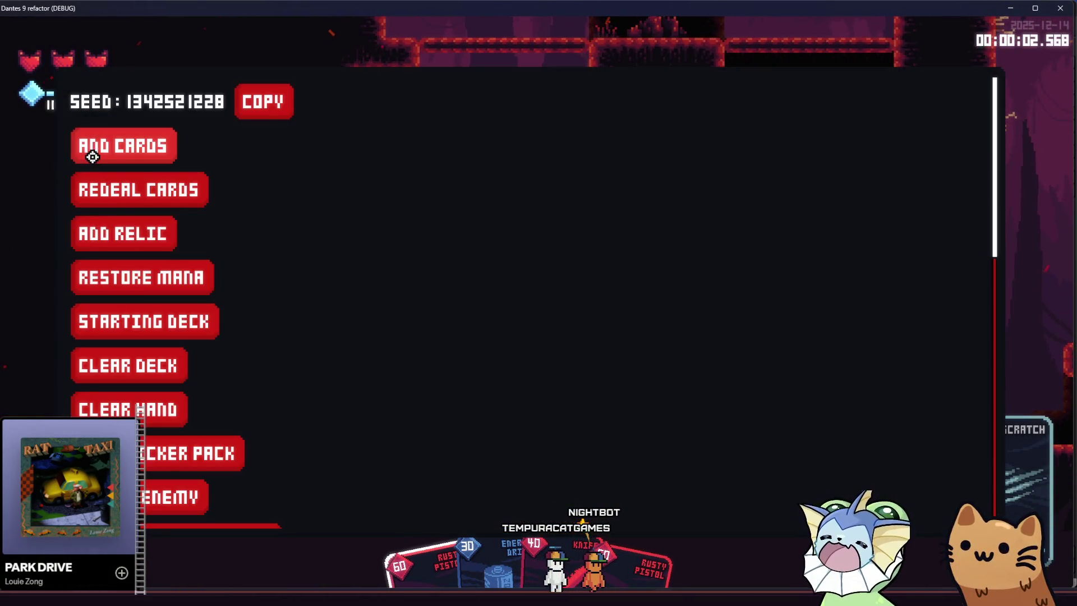
{"action": "left_click", "coordinate": [92, 157]}
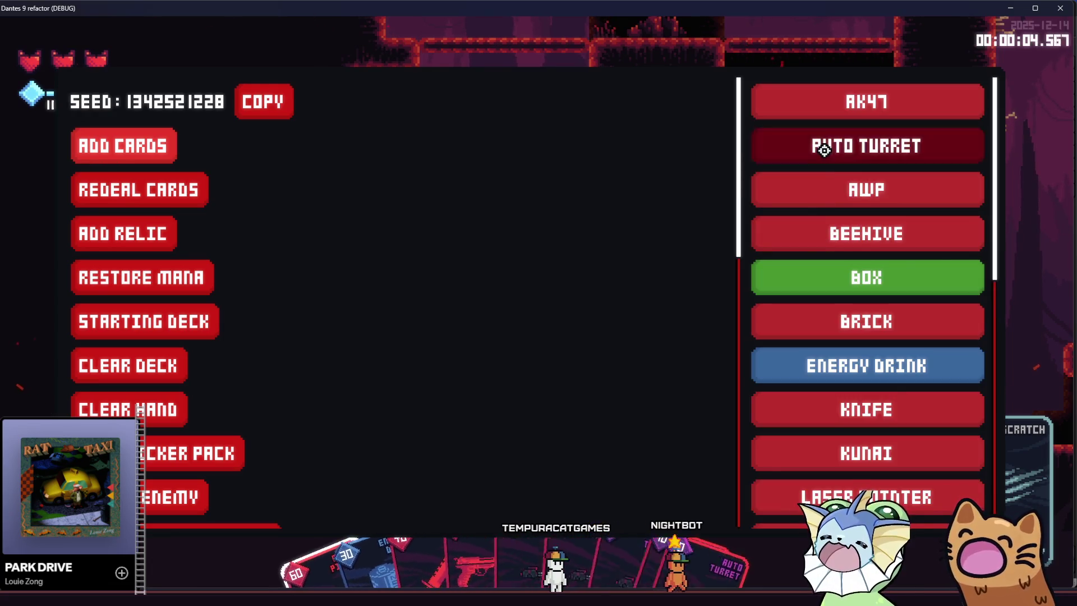
{"action": "left_click", "coordinate": [824, 150]}
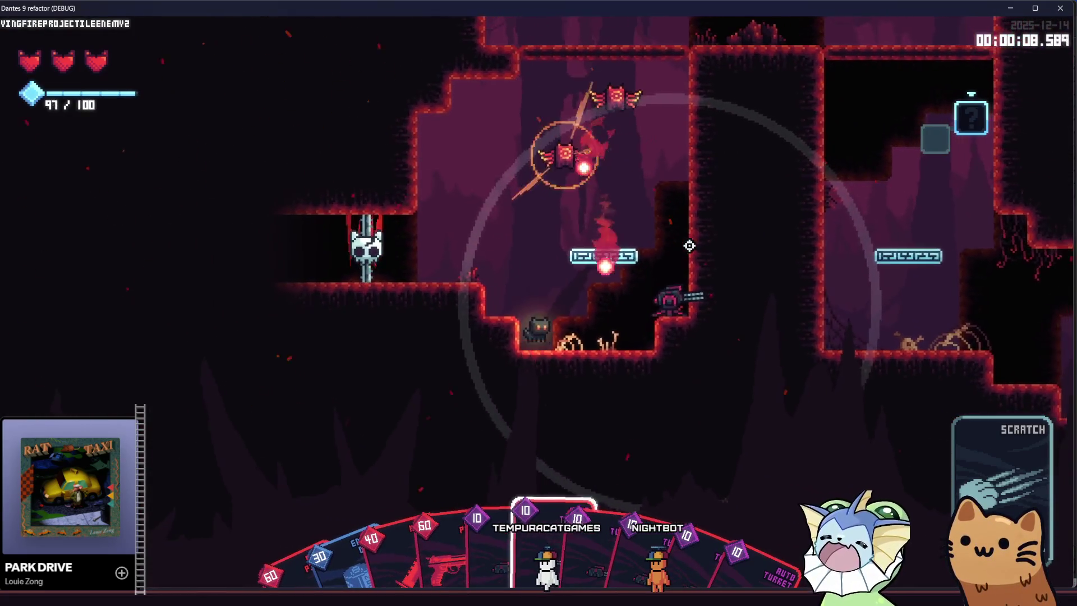
Move around the platforms beside the deployed turret as it fires, then pause and return to the editor.
{"action": "key", "text": "space"}
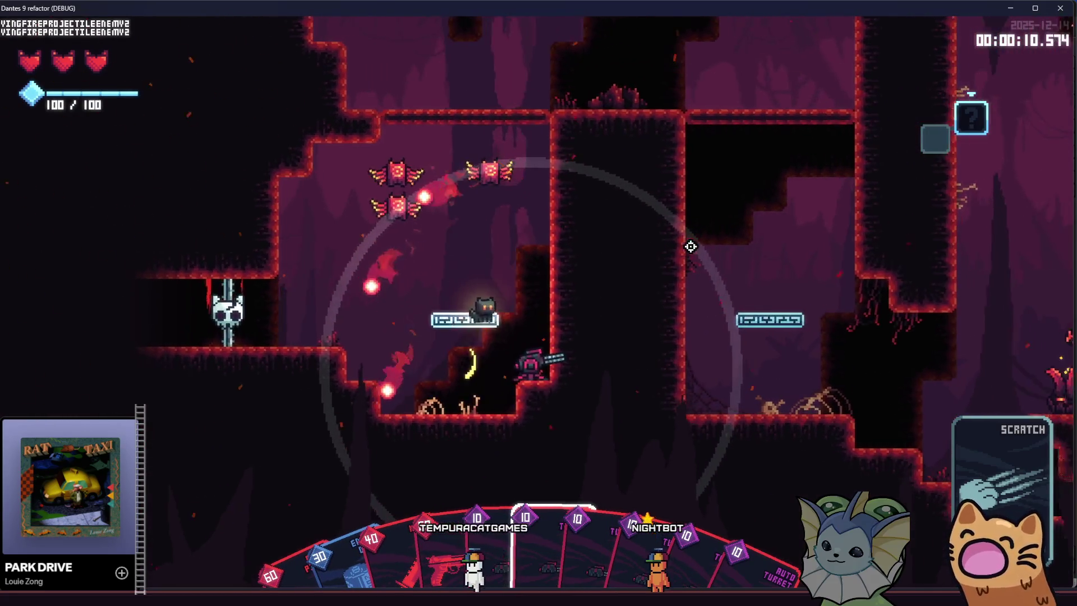
{"action": "key", "text": "d"}
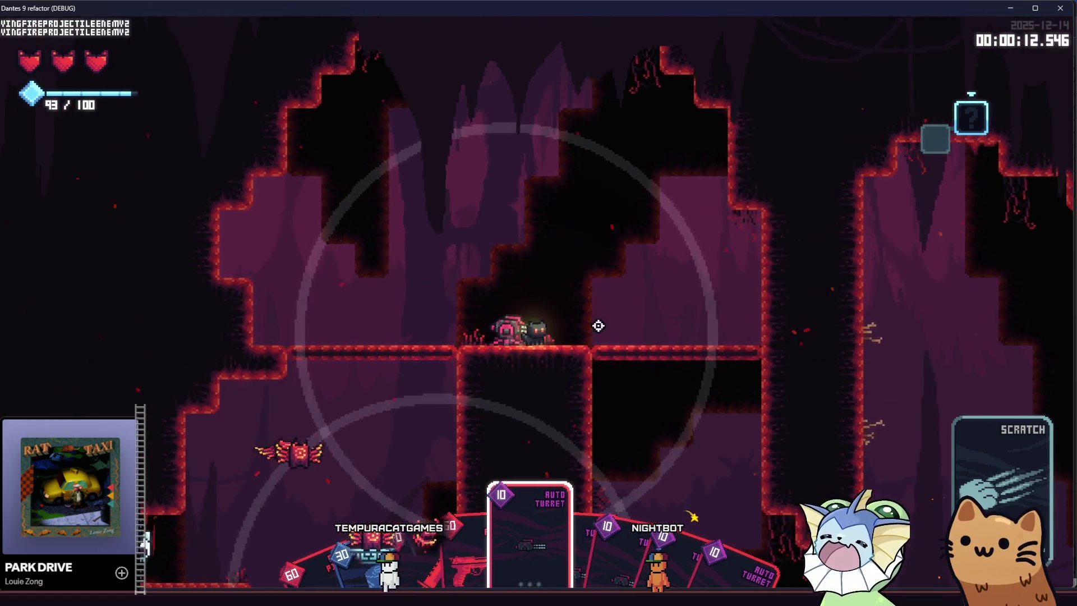
{"action": "key", "text": "d"}
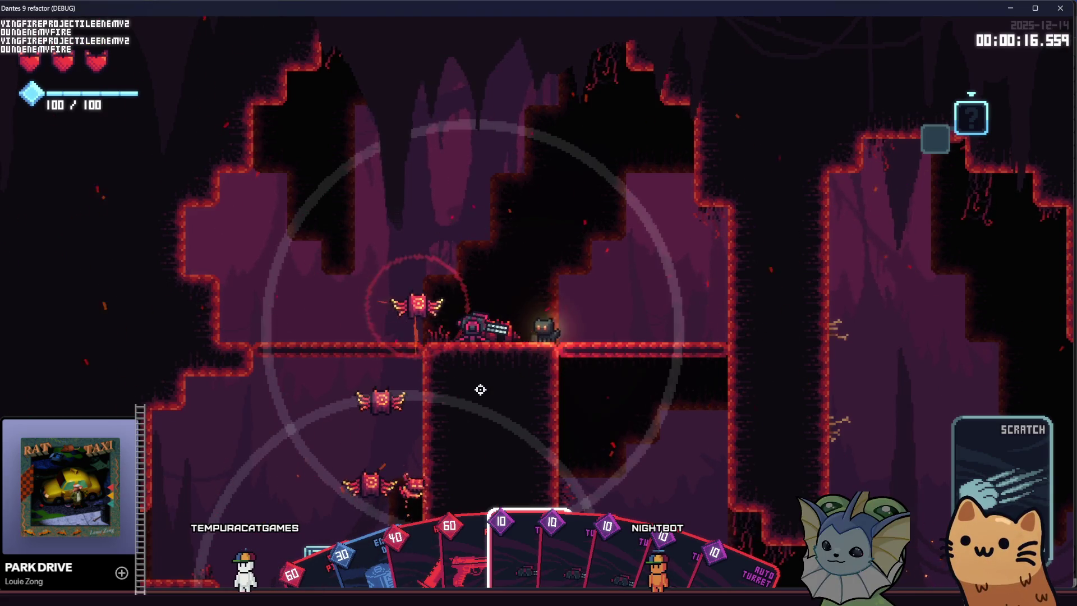
{"action": "key", "text": "a"}
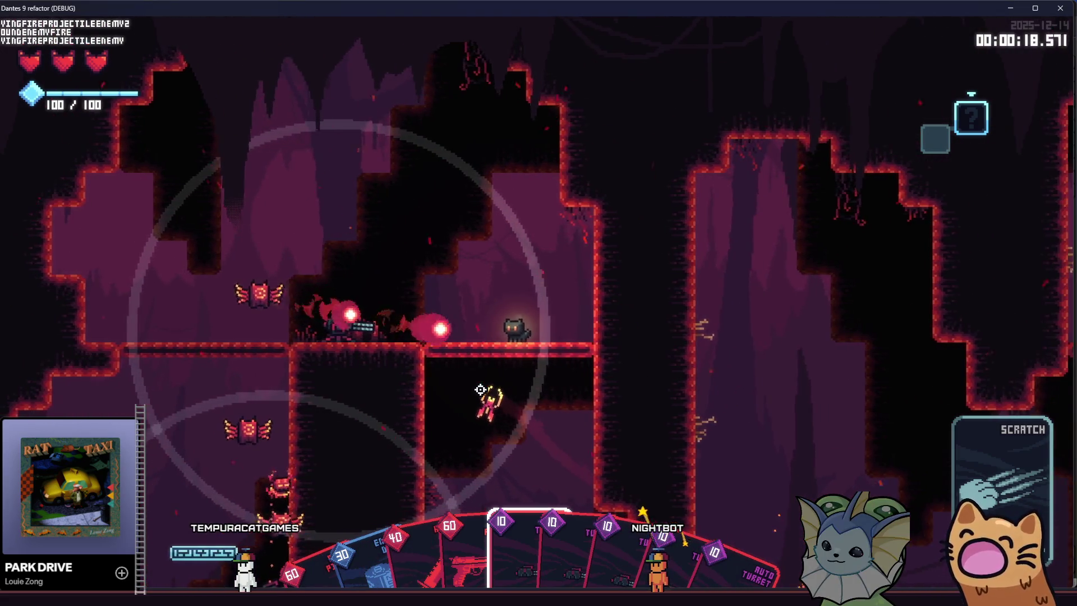
{"action": "key", "text": "a"}
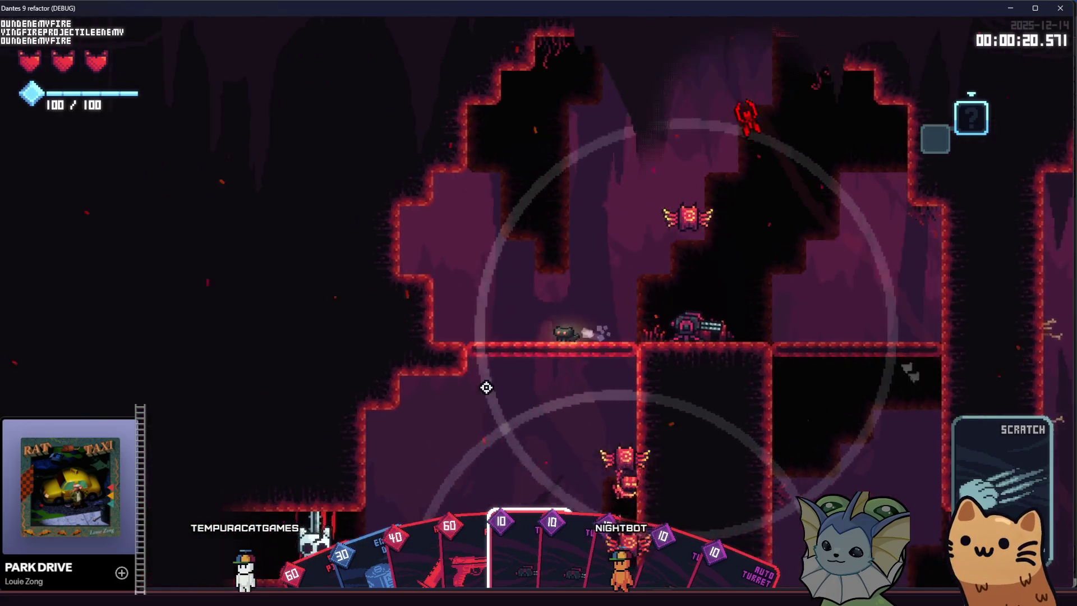
{"action": "key", "text": "a"}
{"action": "key", "text": "space"}
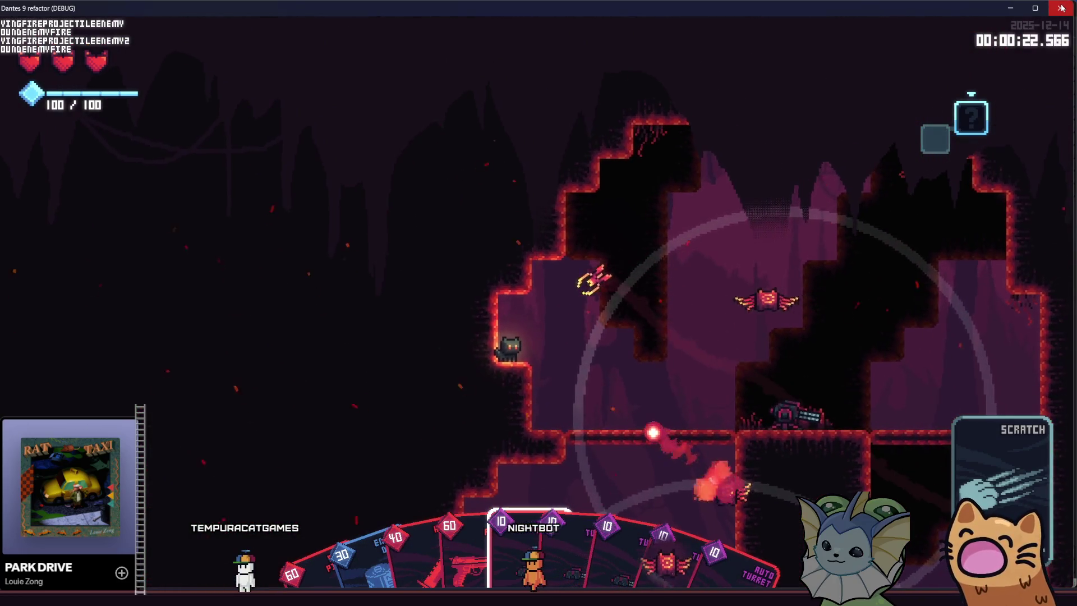
{"action": "key", "text": "Escape"}
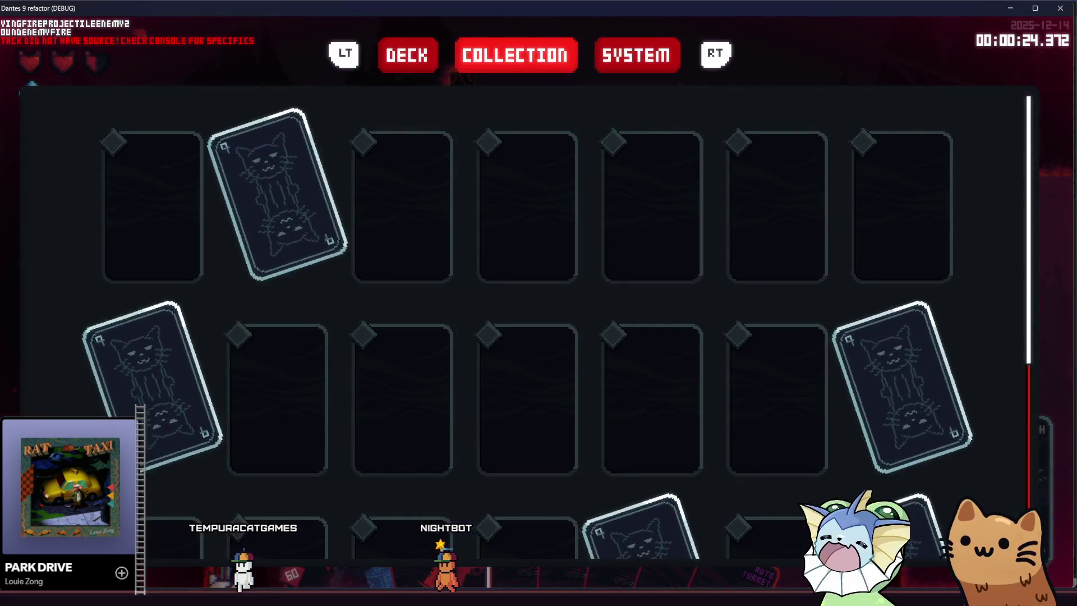
{"action": "key", "text": "alt+Tab"}
Remove the trailing aim() call from line 46 of try_shoot.
{"action": "scroll", "coordinate": [272, 260], "scroll_direction": "up", "scroll_amount": 6}
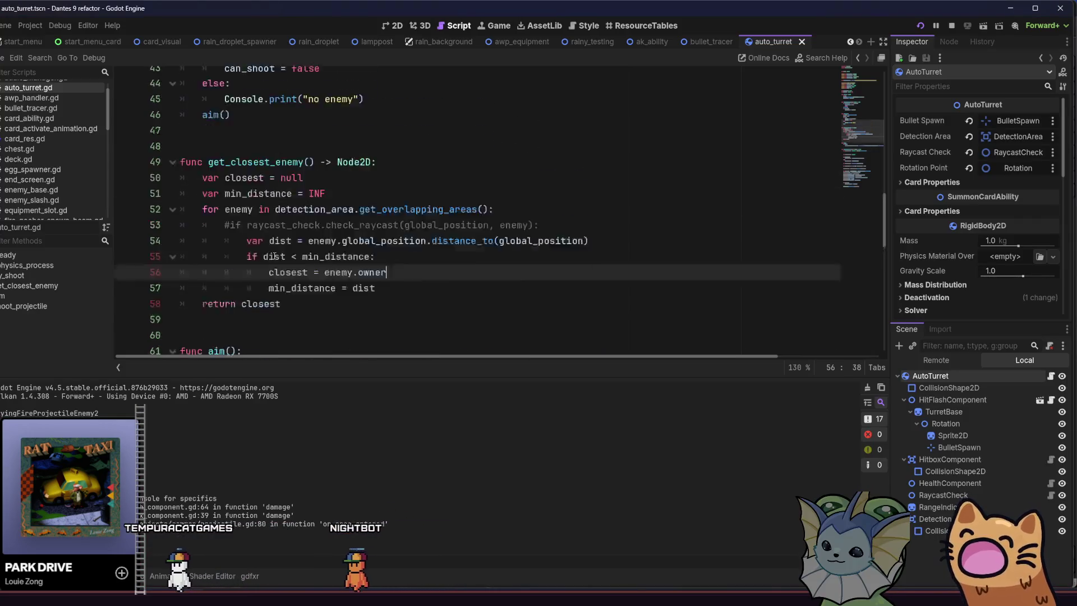
{"action": "left_click_drag", "start_coordinate": [231, 344], "coordinate": [206, 342]}
{"action": "key", "text": "ctrl+c"}
{"action": "key", "text": "BackSpace"}
{"action": "key", "text": "BackSpace"}
{"action": "key", "text": "BackSpace"}
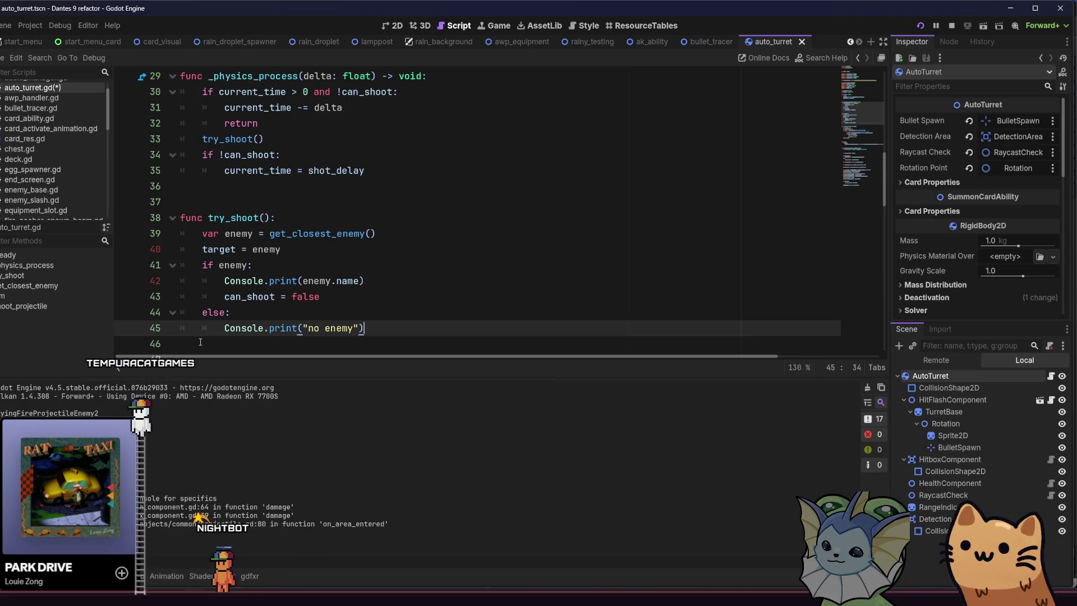
Paste aim() as the first line of _physics_process and save auto_turret.gd.
{"action": "scroll", "coordinate": [280, 201], "scroll_direction": "up", "scroll_amount": 1}
{"action": "left_click", "coordinate": [450, 129]}
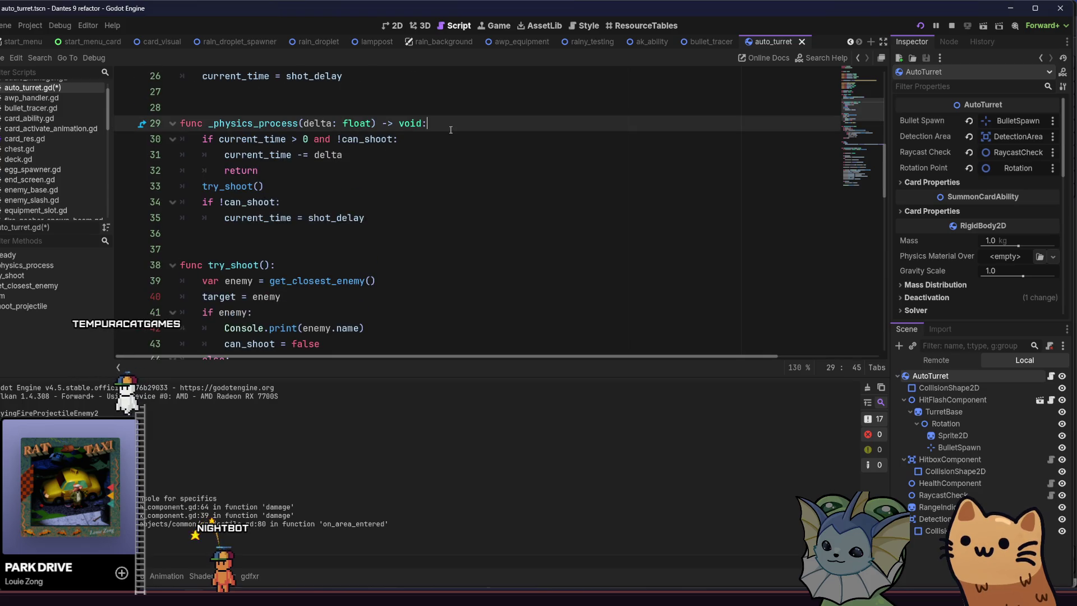
{"action": "key", "text": "Return"}
{"action": "key", "text": "ctrl+v"}
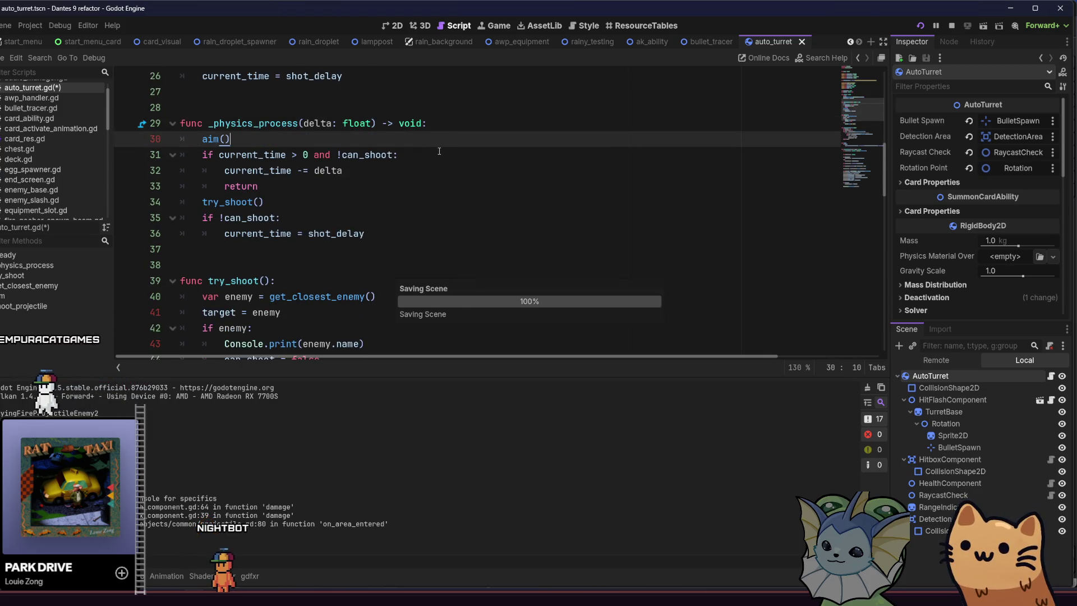
{"action": "left_click", "coordinate": [439, 150]}
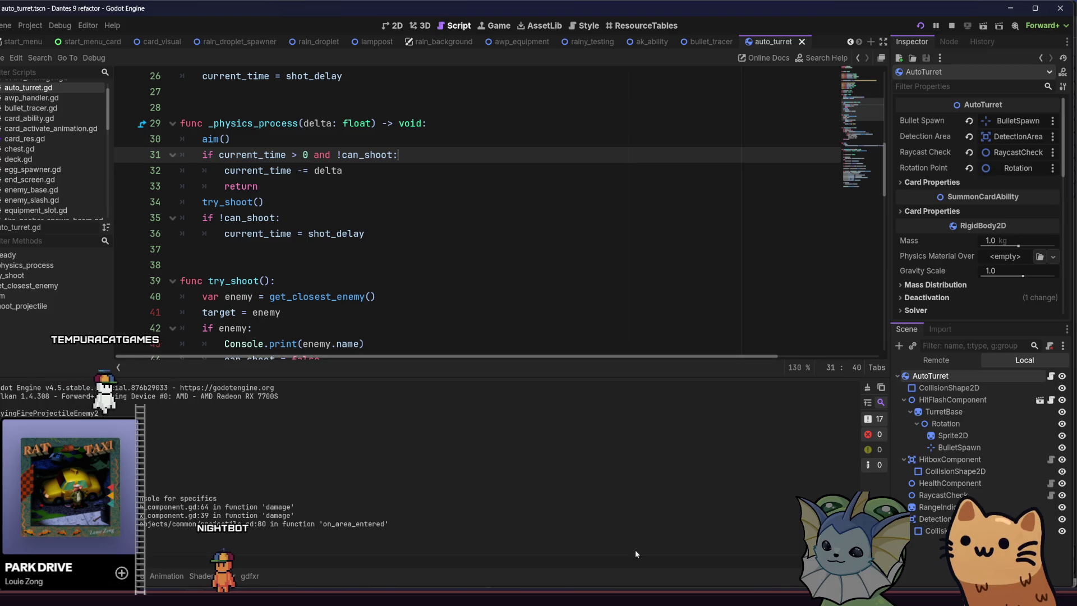
{"action": "key", "text": "alt+Tab"}
Resume play and run, jump and climb rightward through the cave level.
{"action": "key", "text": "Escape"}
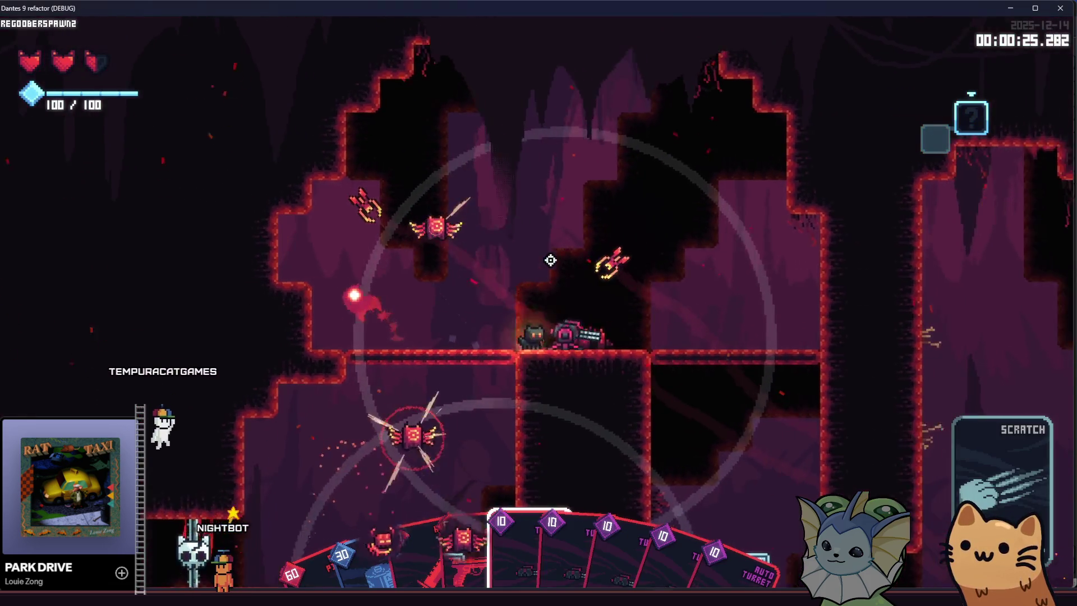
{"action": "key", "text": "d"}
{"action": "key", "text": "space"}
{"action": "key", "text": "d"}
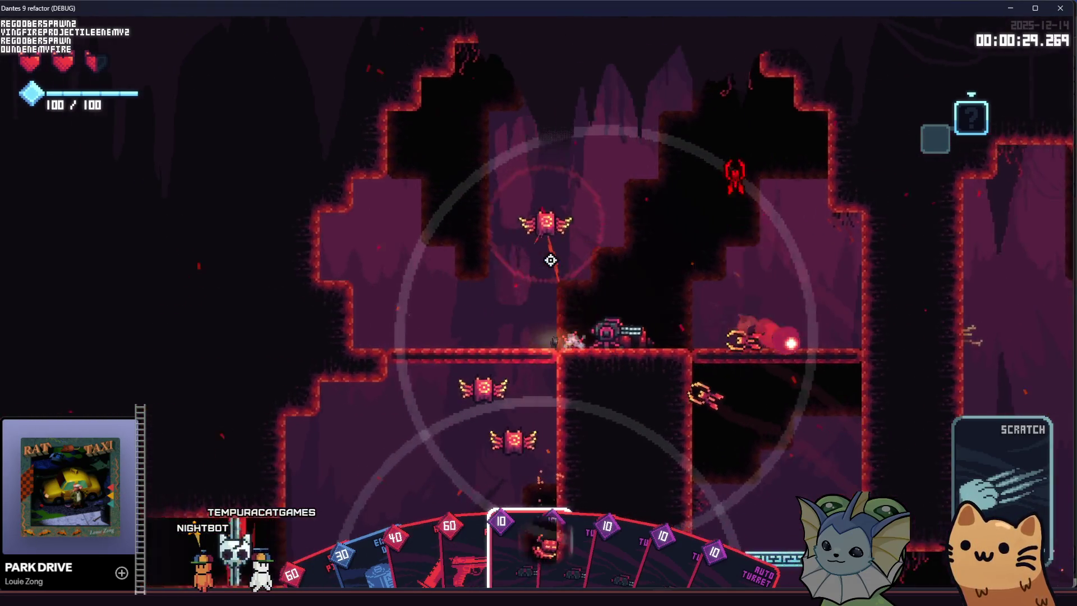
{"action": "key", "text": "d"}
{"action": "key", "text": "space"}
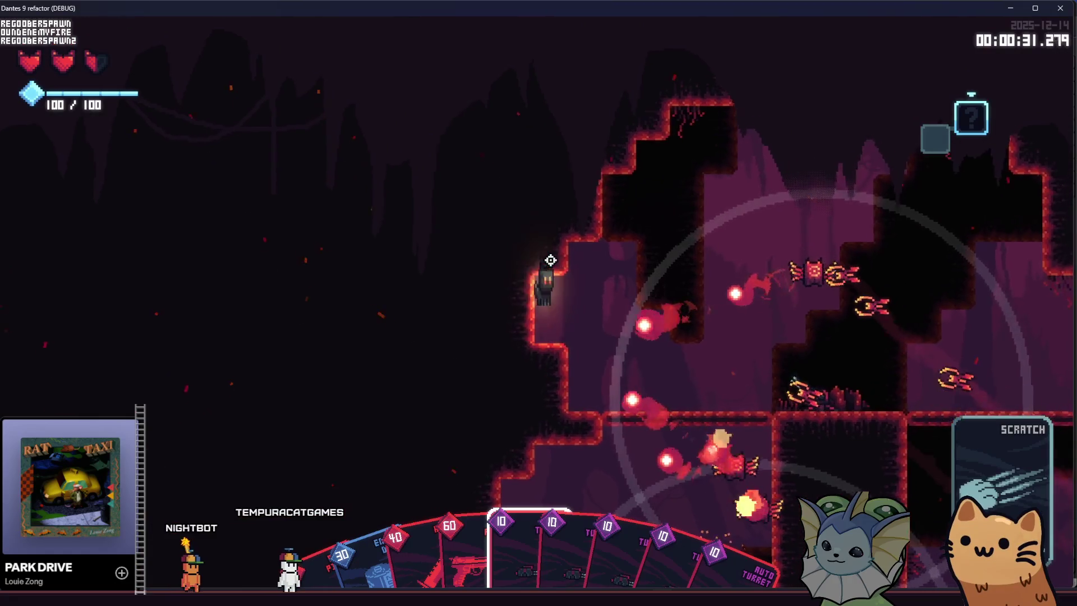
{"action": "key", "text": "d"}
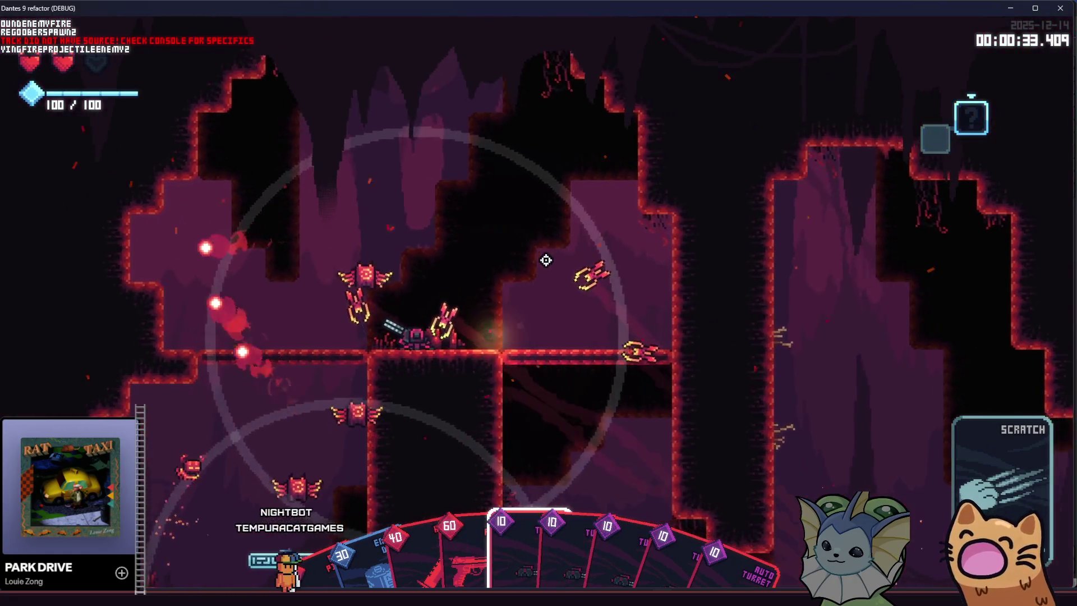
{"action": "key", "text": "d"}
Pause the game, briefly check the script editor, then return and resume play.
{"action": "key", "text": "Escape"}
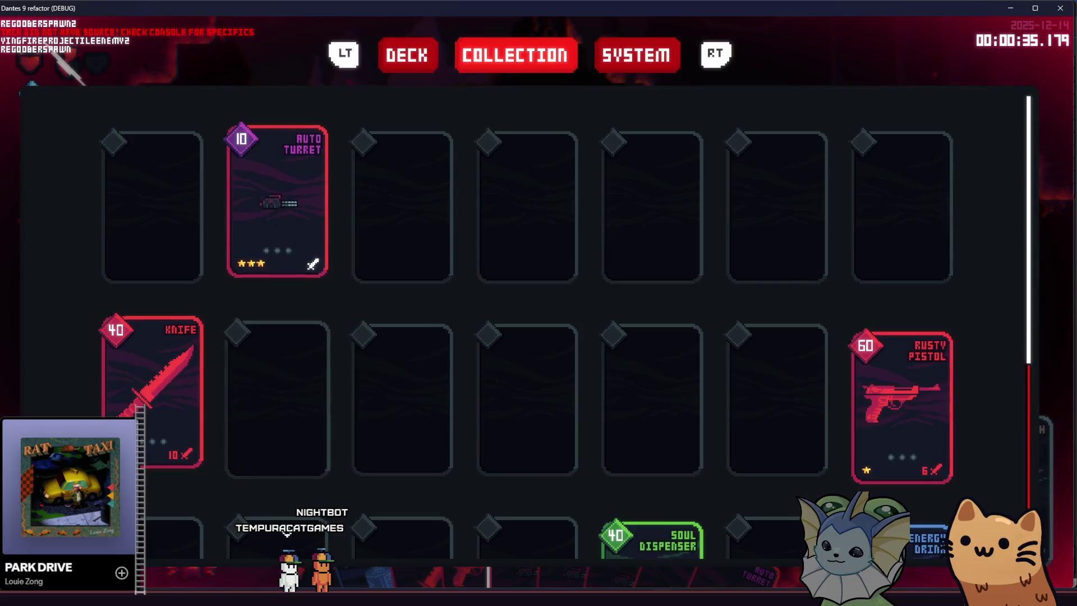
{"action": "key", "text": "alt+Tab"}
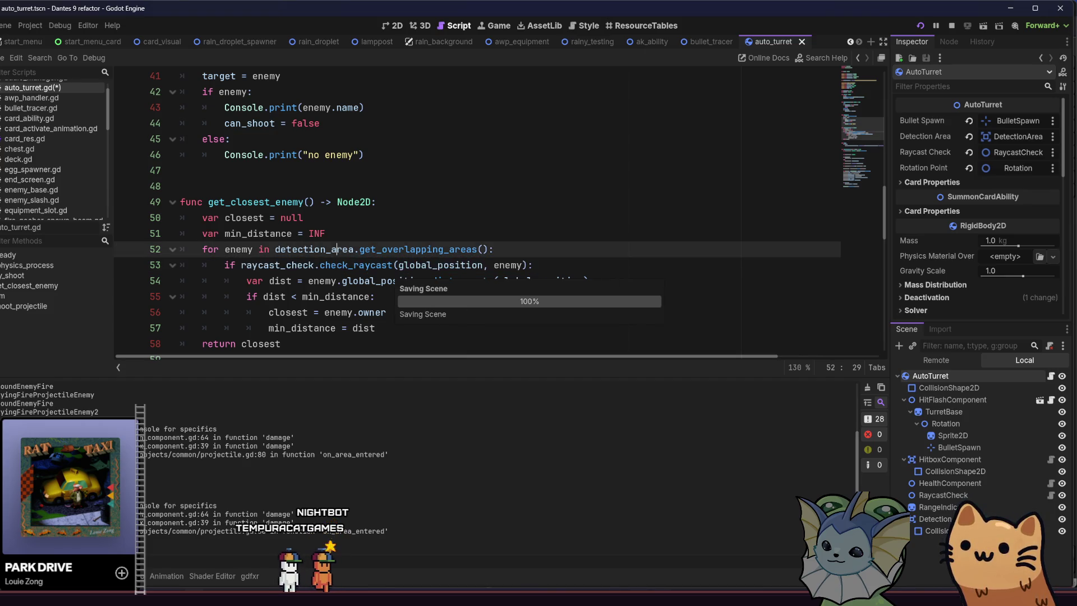
{"action": "key", "text": "alt+Tab"}
{"action": "key", "text": "Escape"}
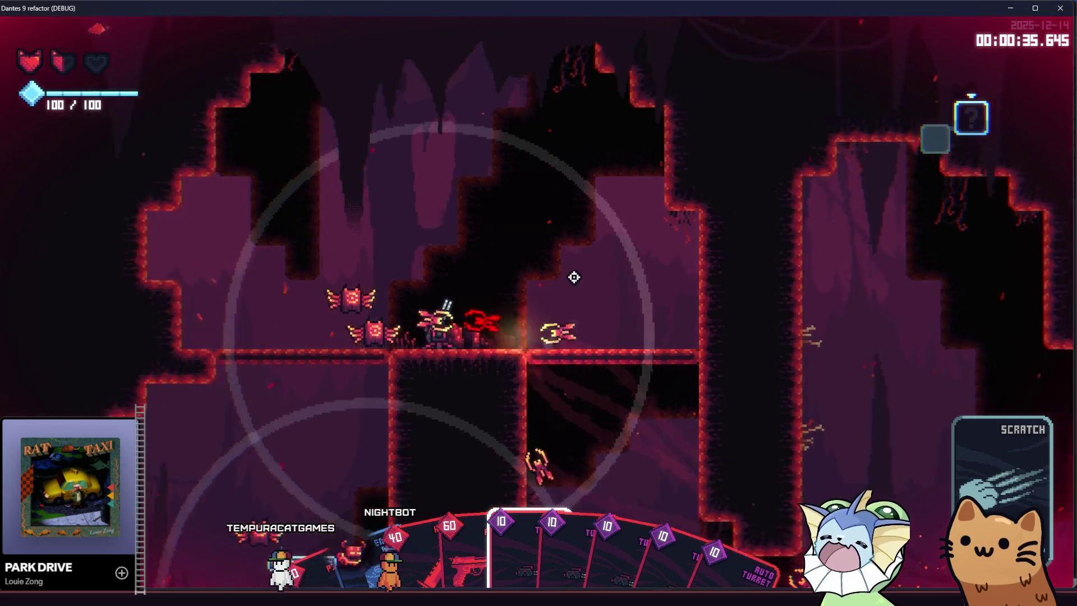
Play on through the level until the player dies, then close the game with F8.
{"action": "key", "text": "d"}
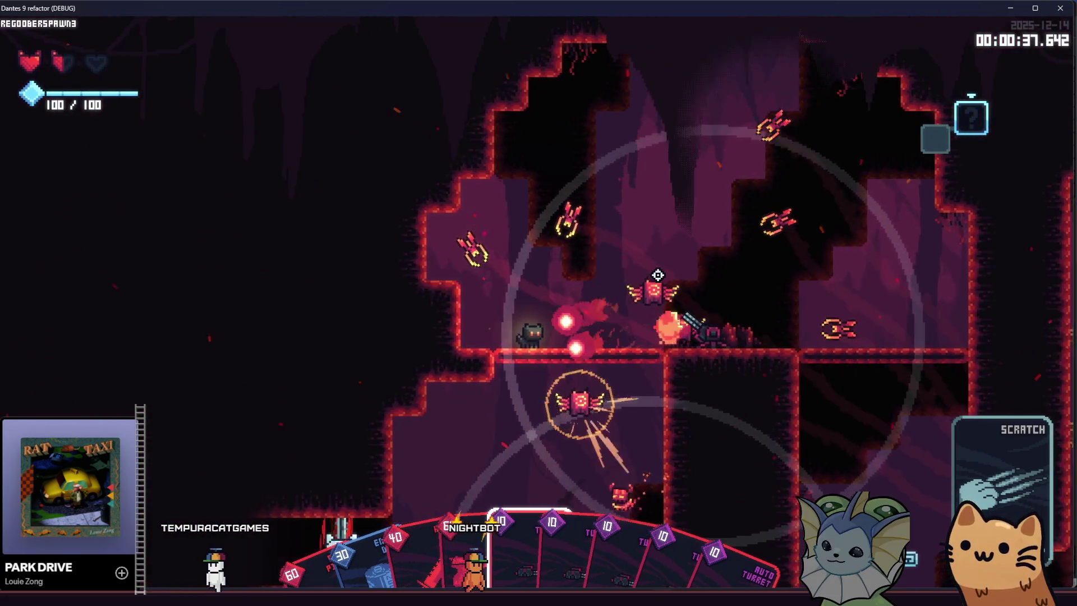
{"action": "key", "text": "d"}
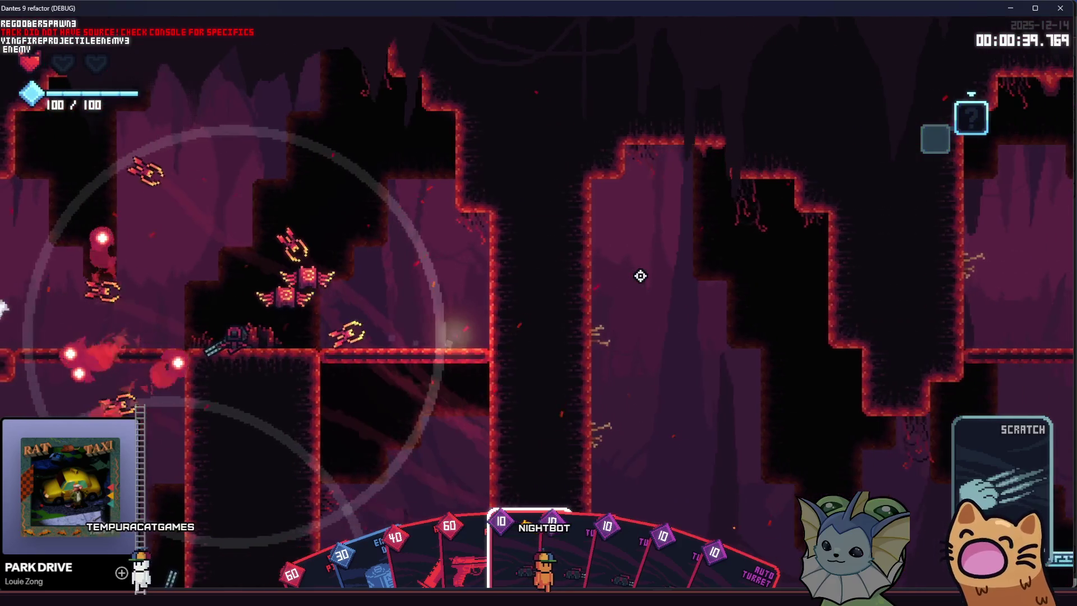
{"action": "key", "text": "d"}
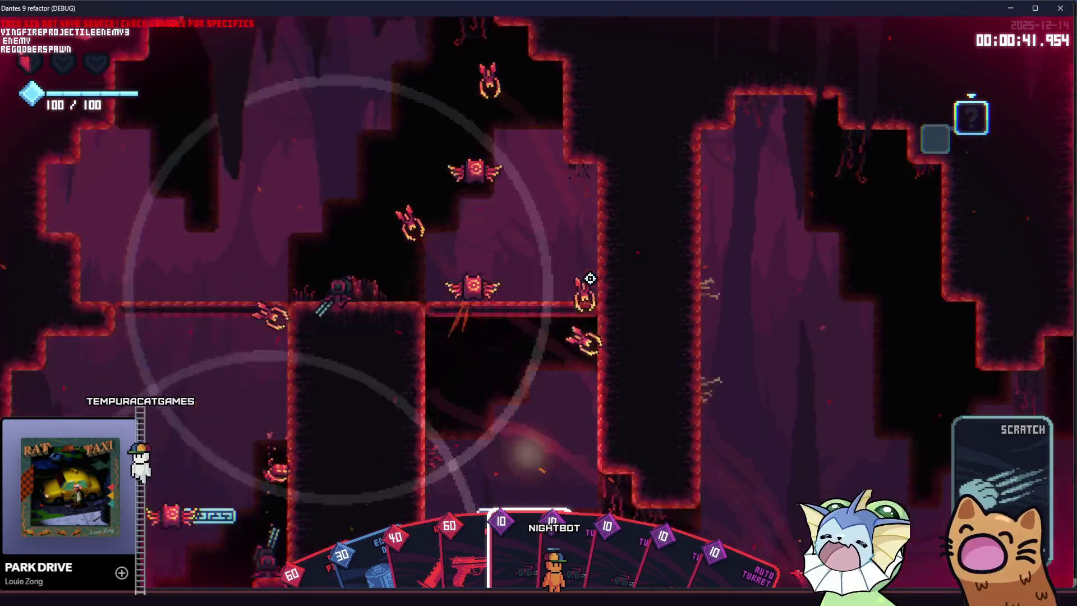
{"action": "key", "text": "a"}
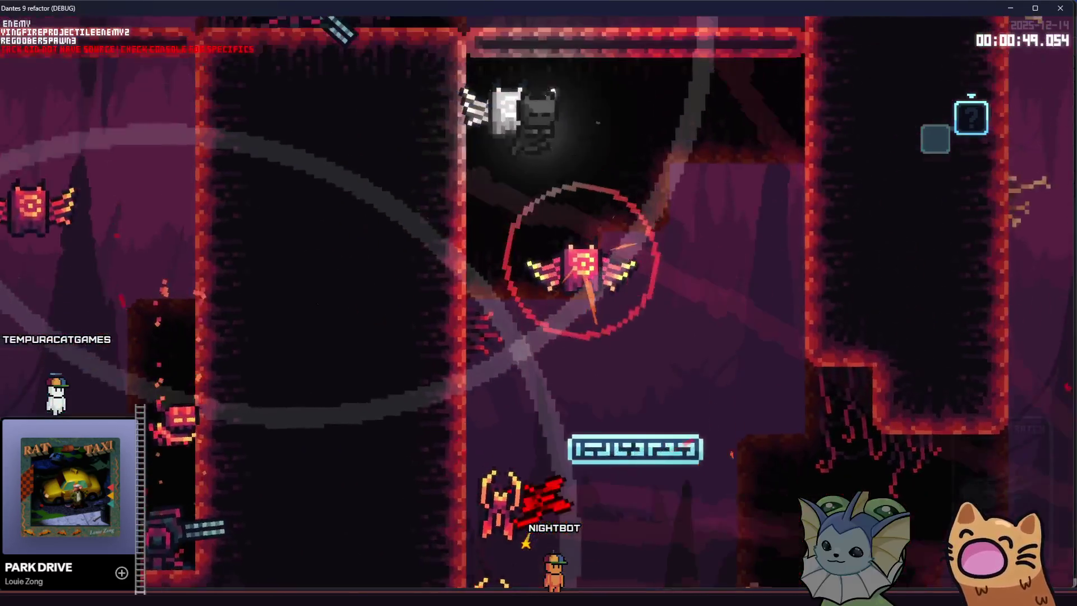
{"action": "key", "text": "Tab"}
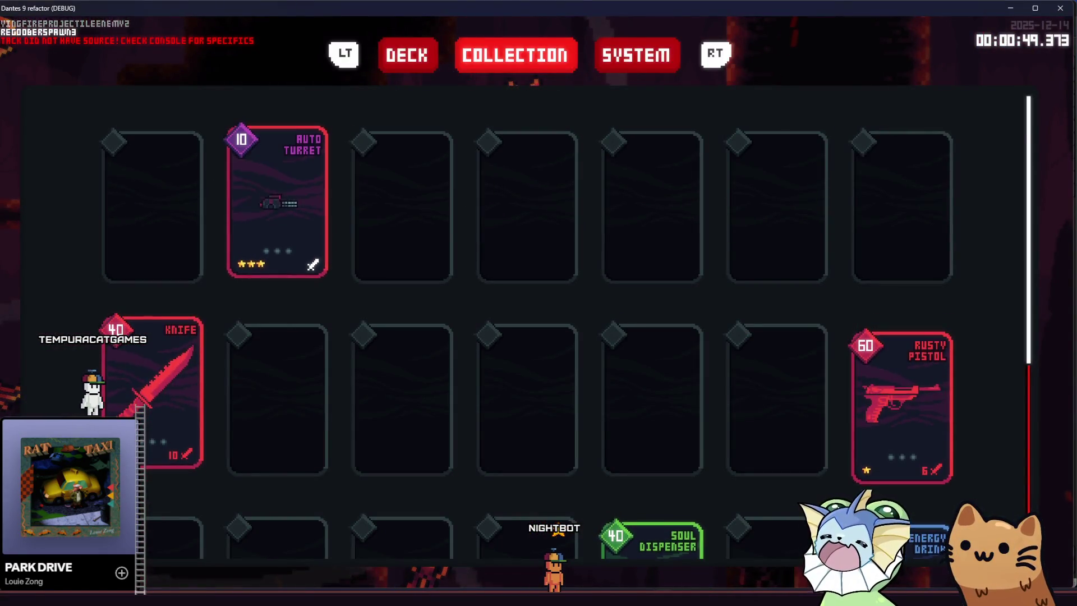
{"action": "key", "text": "Tab"}
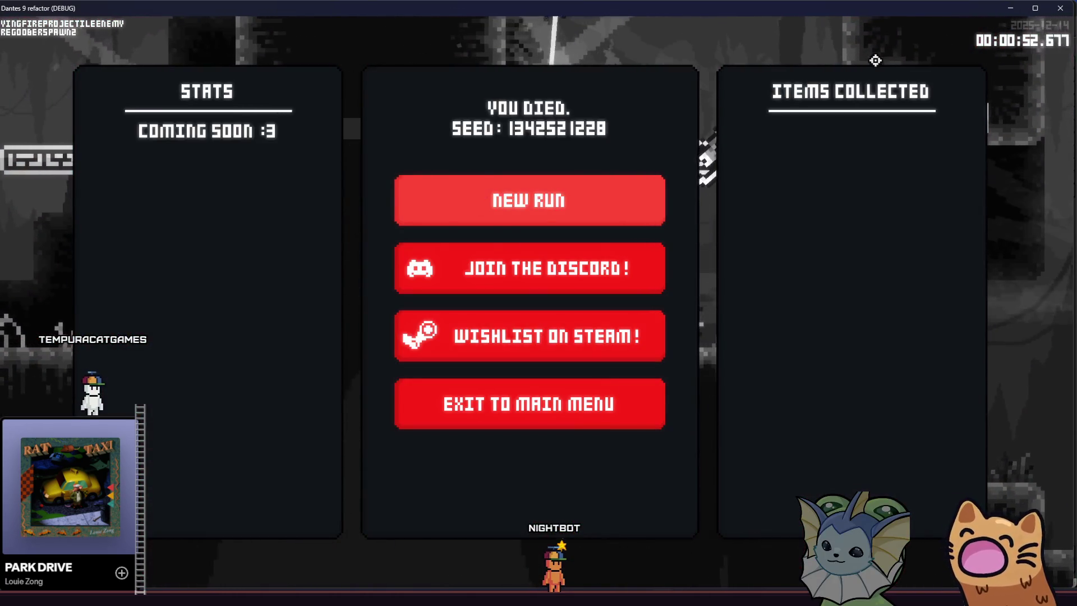
{"action": "key", "text": "F8"}
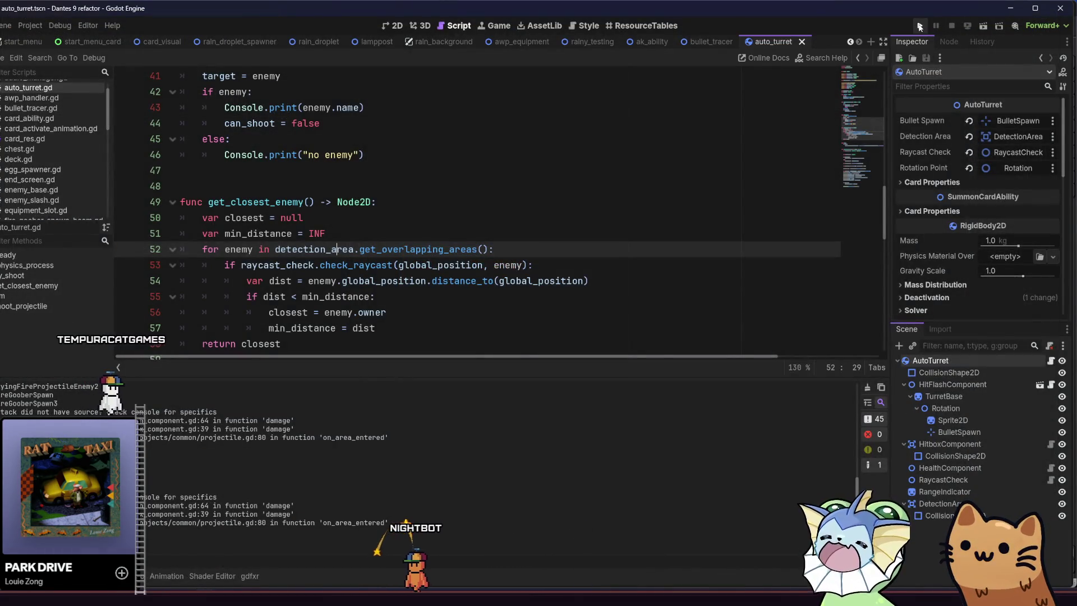
Relaunch the project from the editor and maximize the game window with Super+Up.
{"action": "left_click", "coordinate": [919, 27]}
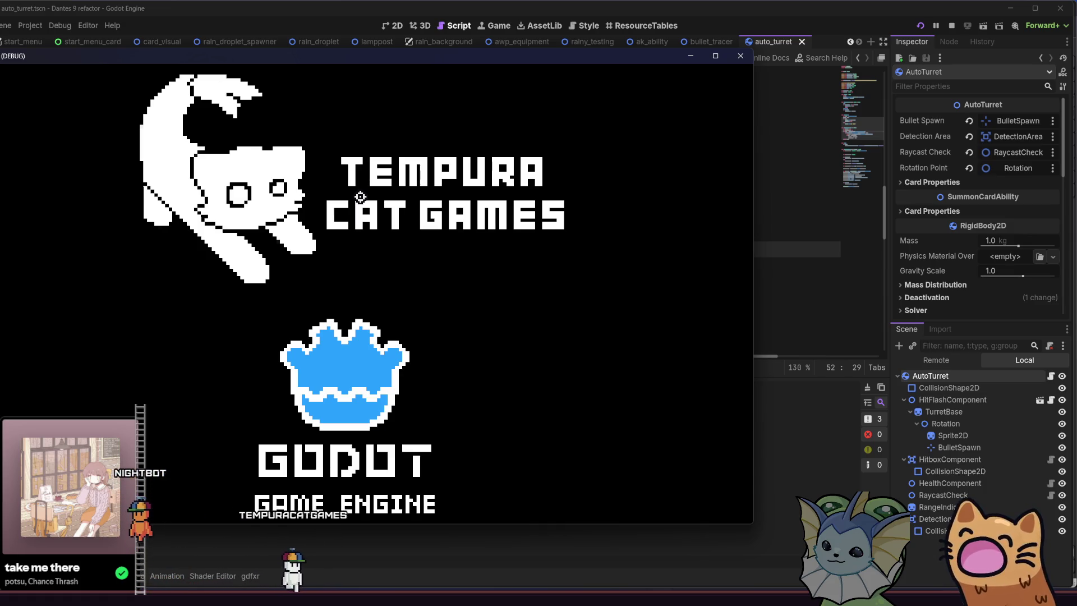
{"action": "key", "text": "super+Up"}
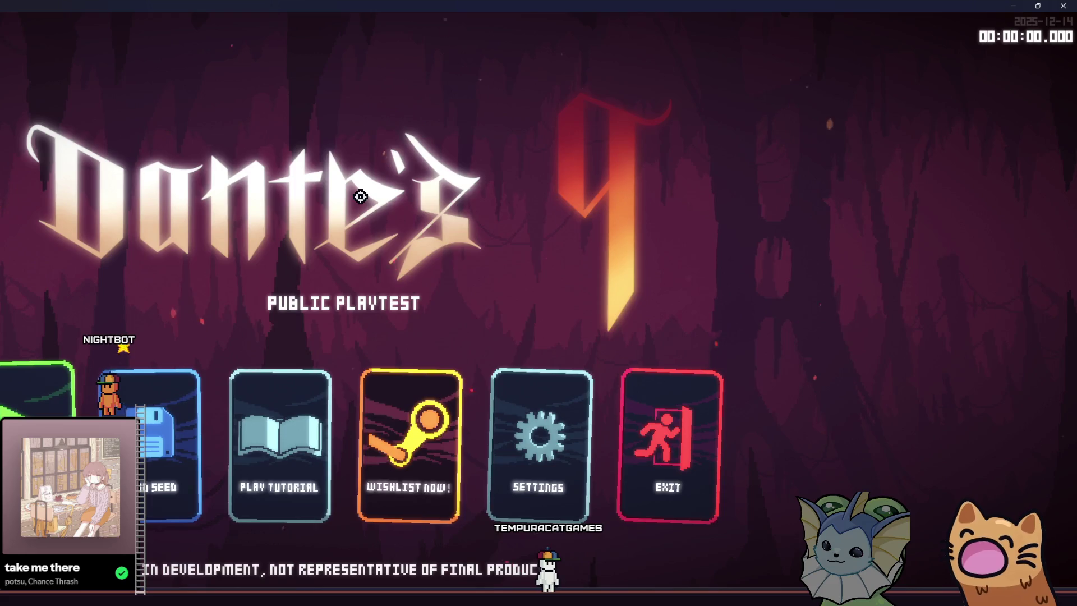
Maximize the game window, start a new game, and add Auto Turret cards via the F1 debug panel.
{"action": "double_click", "coordinate": [327, 5]}
{"action": "double_click", "coordinate": [483, 48]}
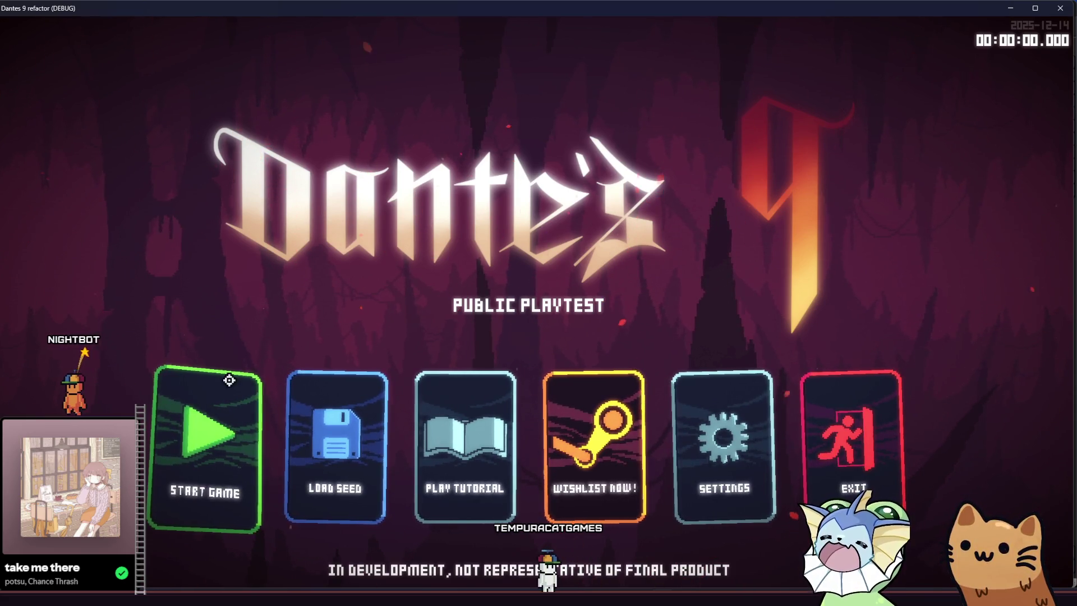
{"action": "left_click", "coordinate": [230, 375]}
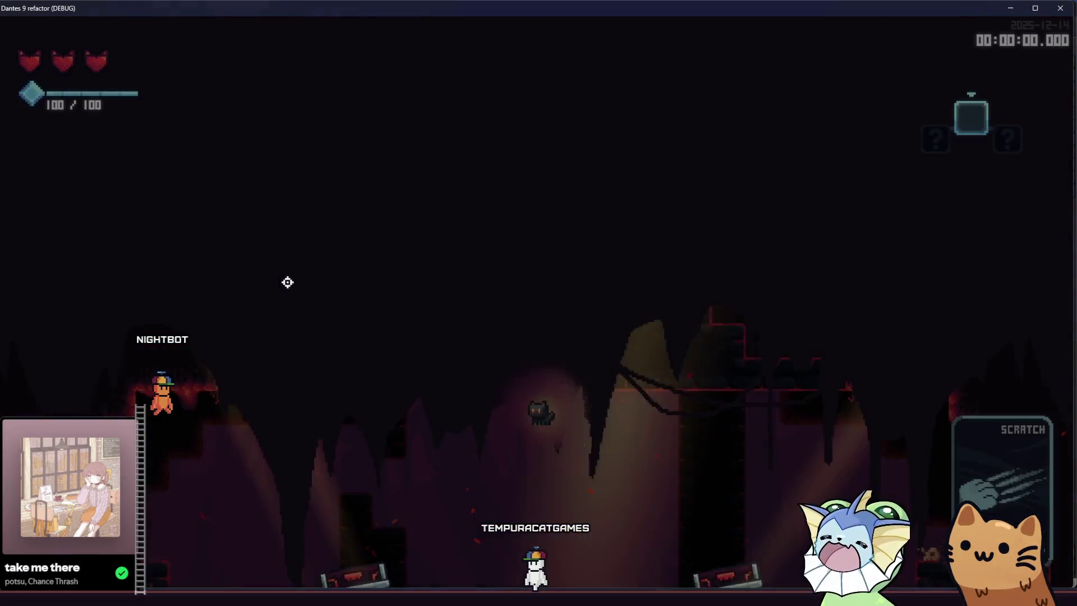
{"action": "key", "text": "F1"}
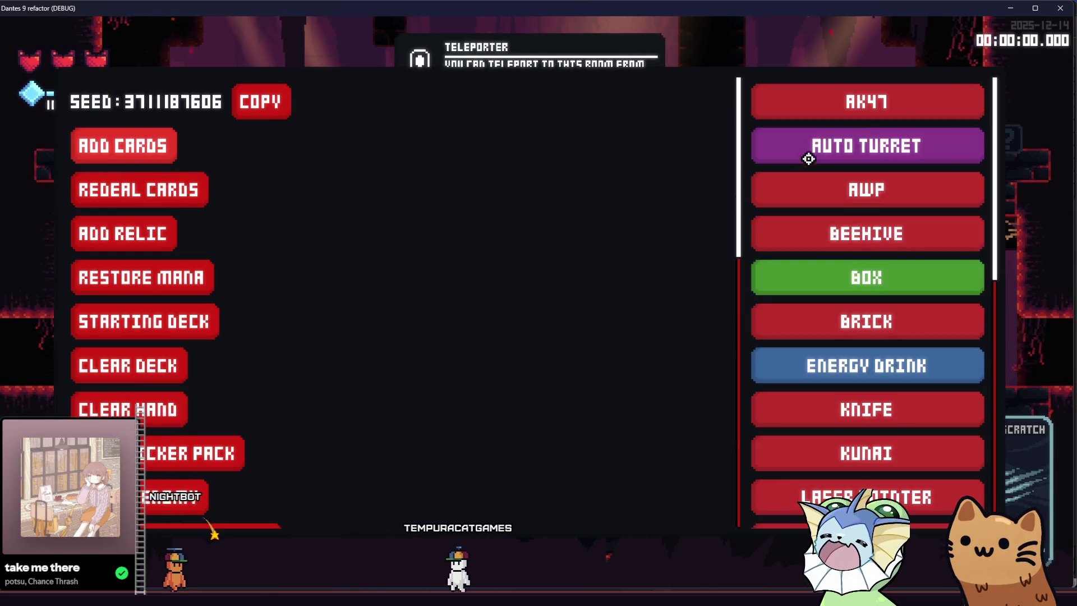
{"action": "left_click", "coordinate": [810, 153]}
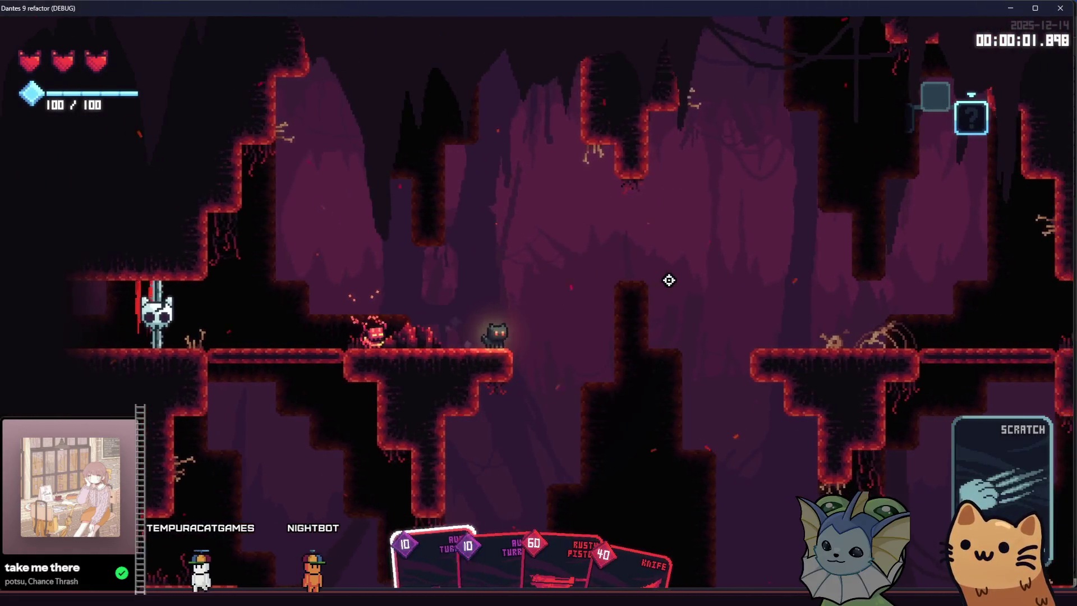
Place an auto turret and move around the cave platforms while it fires.
{"action": "left_click", "coordinate": [669, 280]}
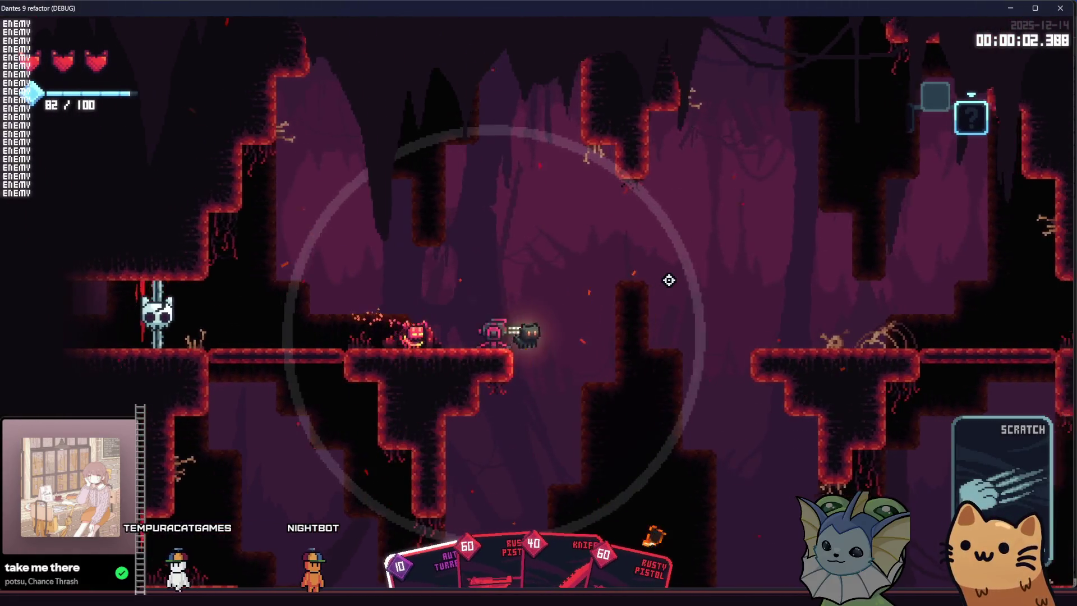
{"action": "key", "text": "space"}
{"action": "key", "text": "d"}
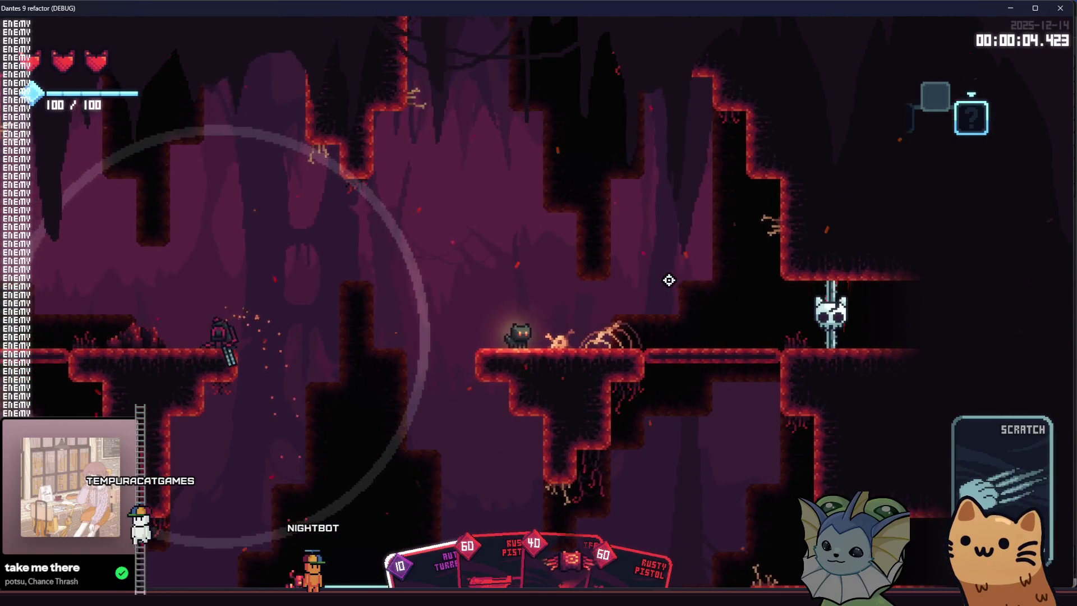
{"action": "key", "text": "a"}
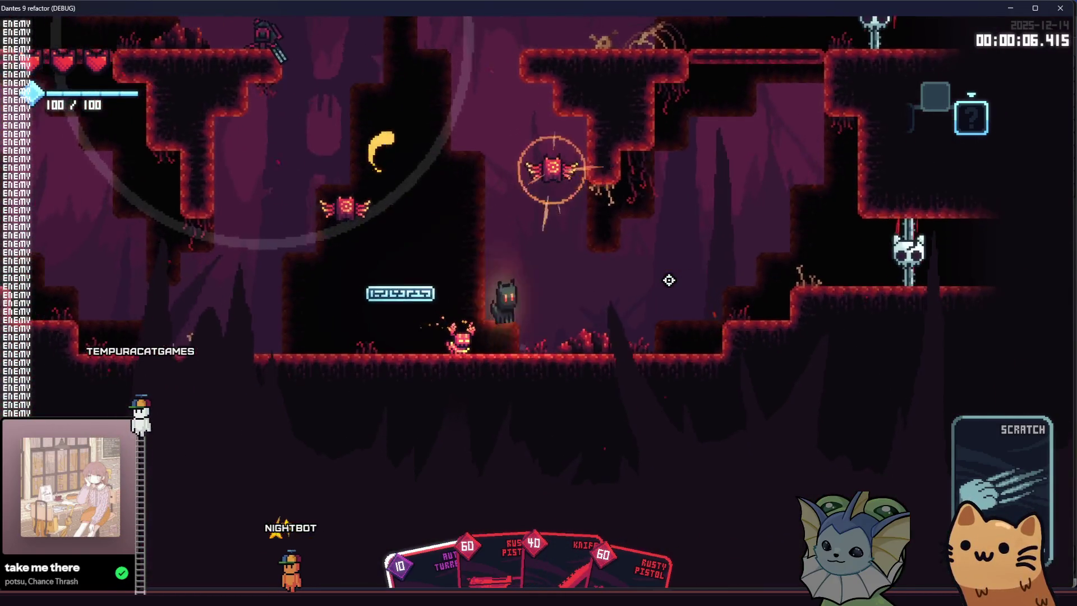
{"action": "key", "text": "a"}
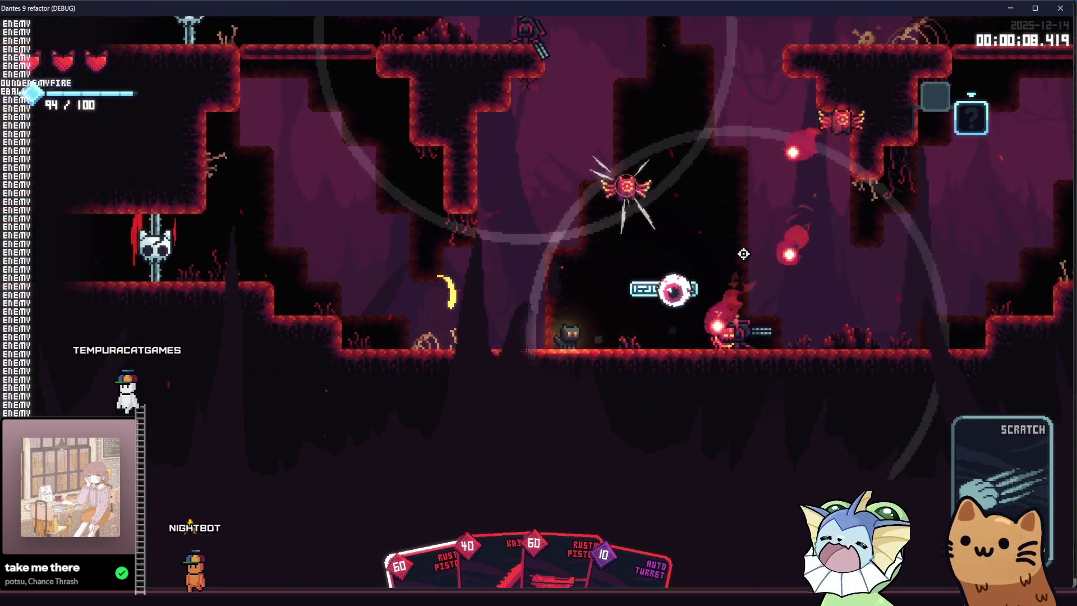
{"action": "key", "text": "a"}
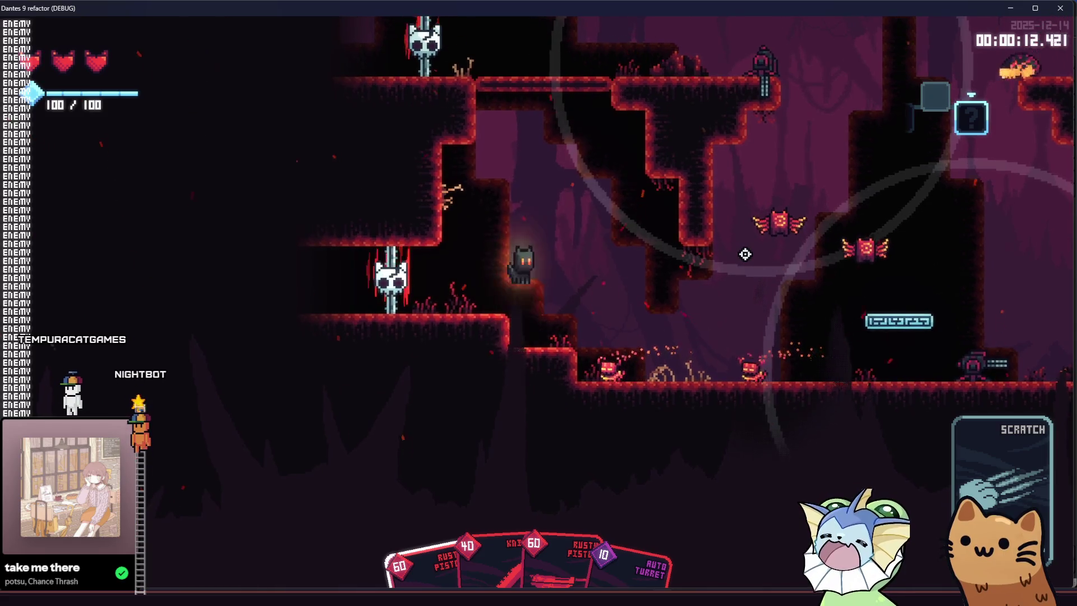
{"action": "key", "text": "d"}
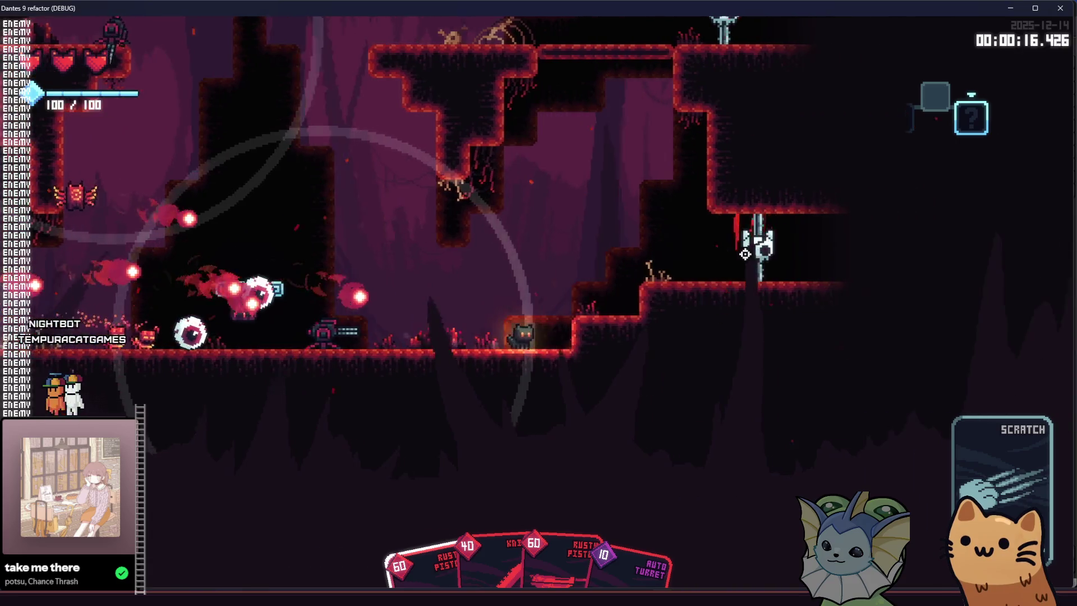
{"action": "key", "text": "a"}
{"action": "key", "text": "space"}
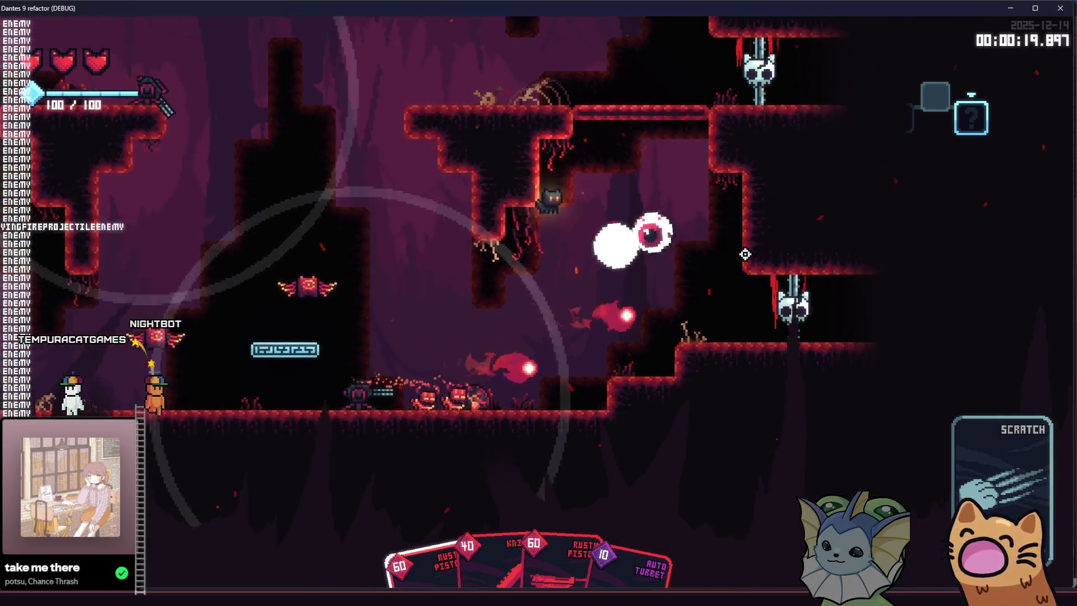
{"action": "key", "text": "a"}
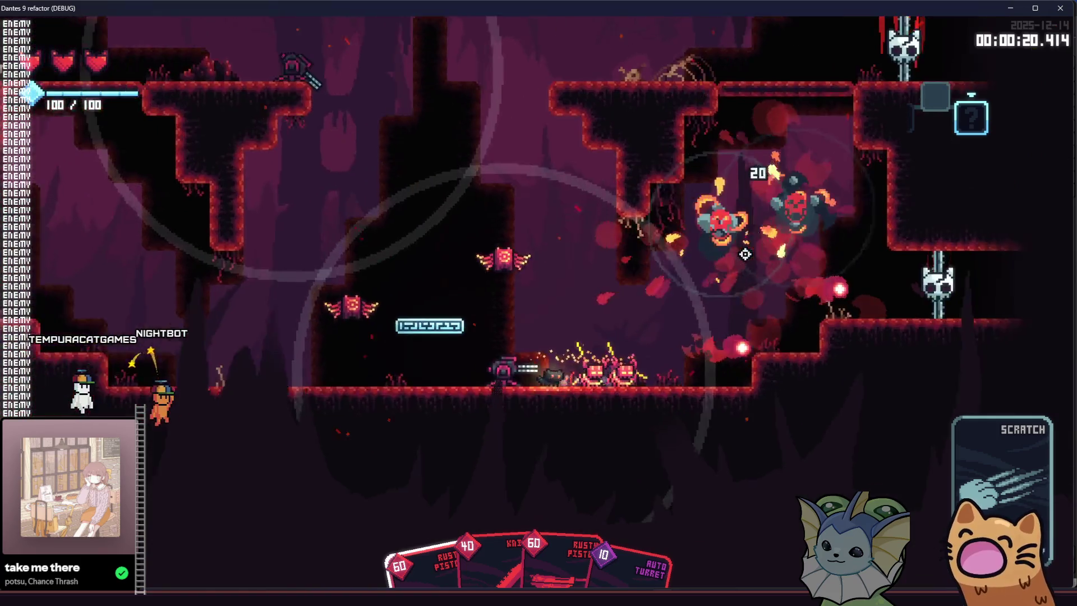
Fire the Rusty Pistol at a nearby enemy while moving through the cave.
{"action": "key", "text": "a"}
{"action": "left_click", "coordinate": [785, 253]}
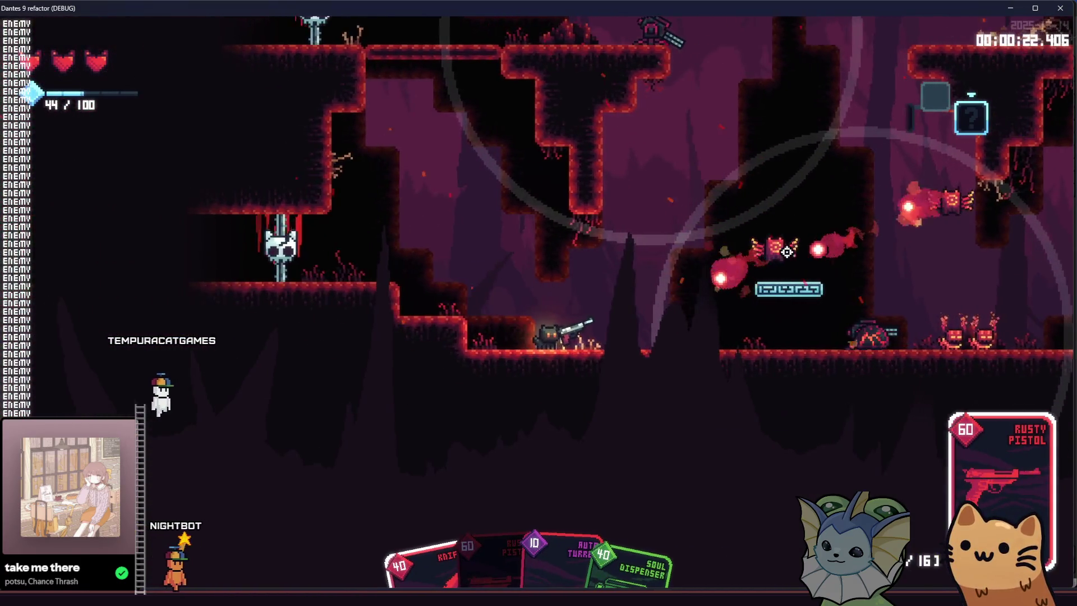
{"action": "key", "text": "a"}
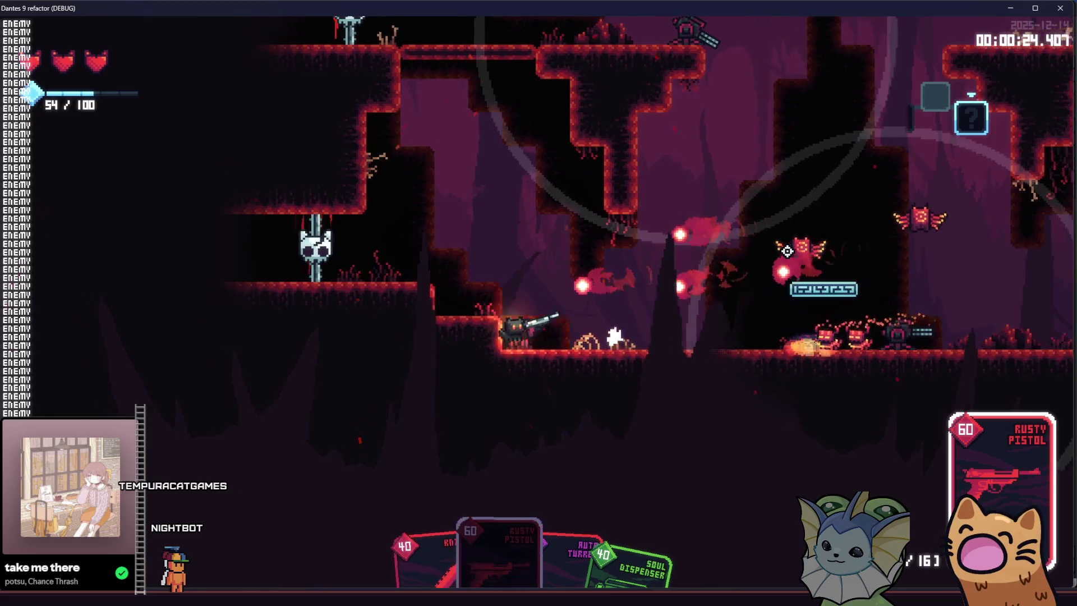
{"action": "key", "text": "d"}
Deploy another Auto Turret card in the cave, walk and jump around, then open the debug menu.
{"action": "scroll", "coordinate": [787, 250], "scroll_direction": "down", "scroll_amount": 1}
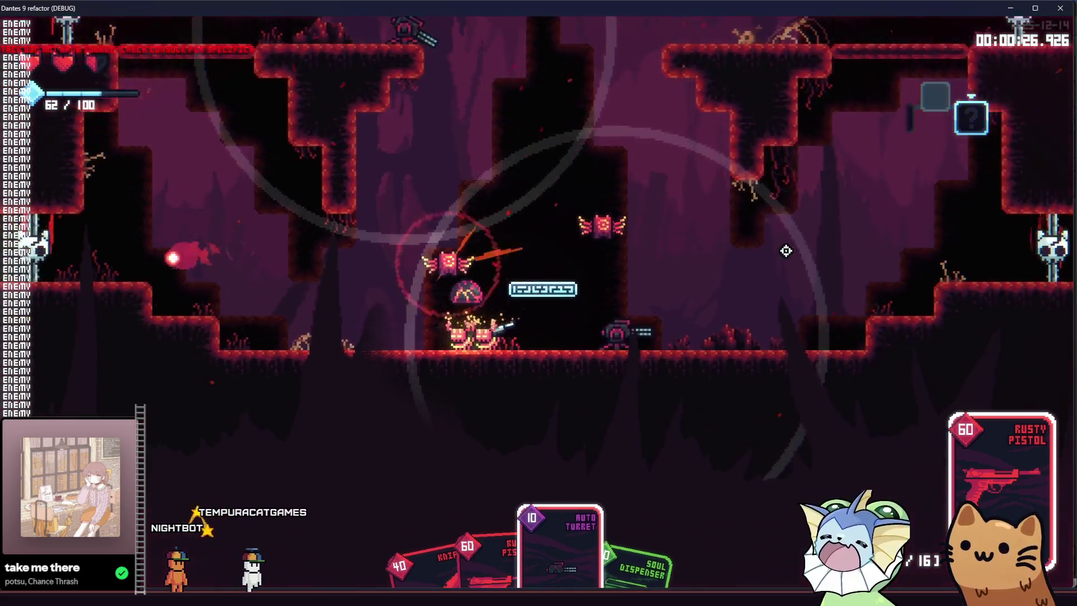
{"action": "key", "text": "d"}
{"action": "left_click", "coordinate": [786, 251]}
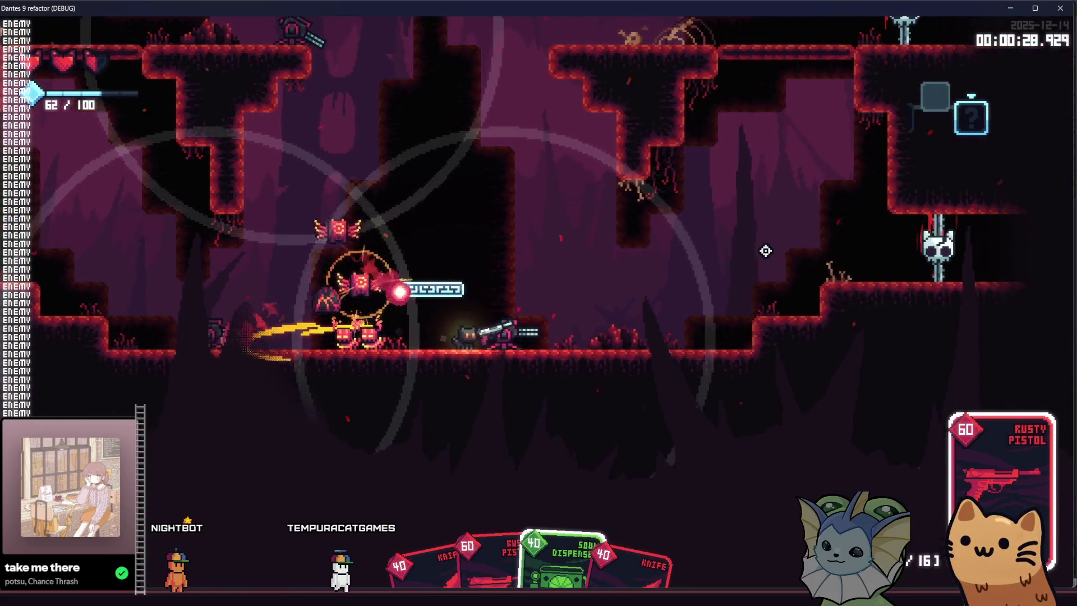
{"action": "key", "text": "d"}
{"action": "key", "text": "d"}
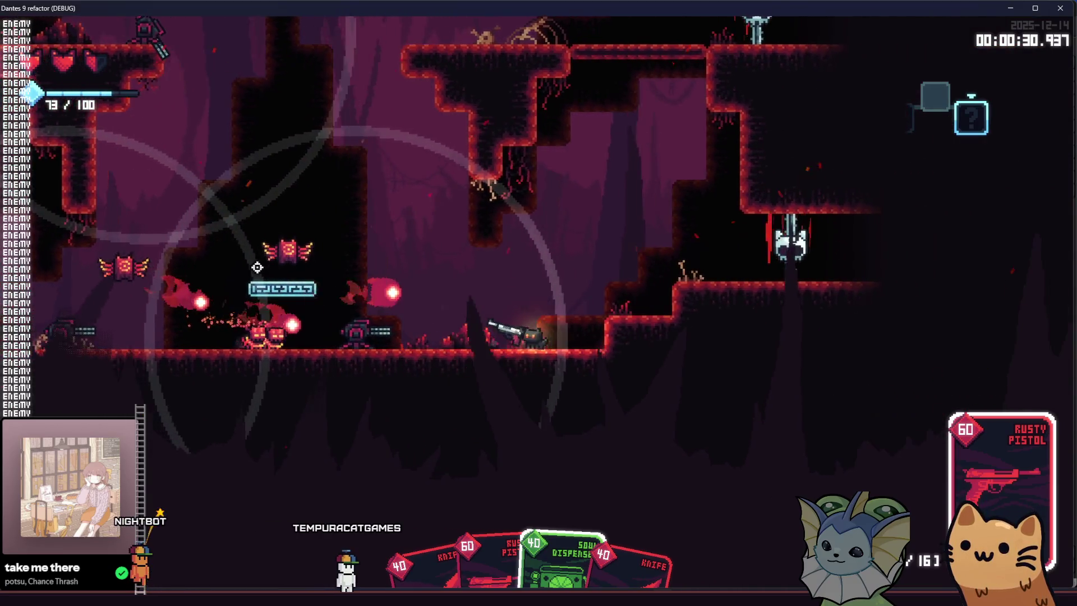
{"action": "key", "text": "d"}
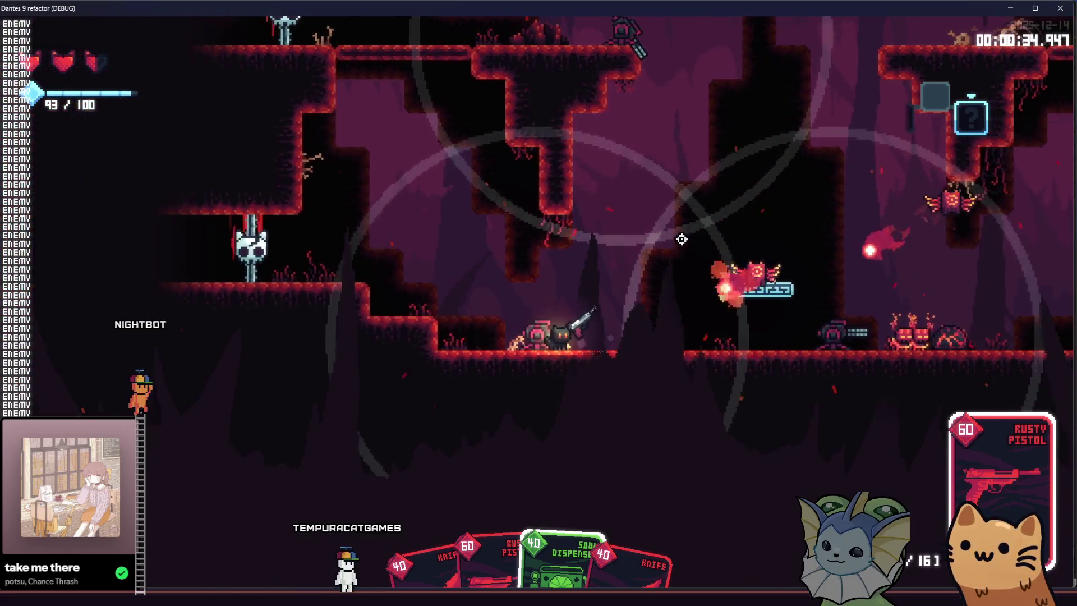
{"action": "key", "text": "space"}
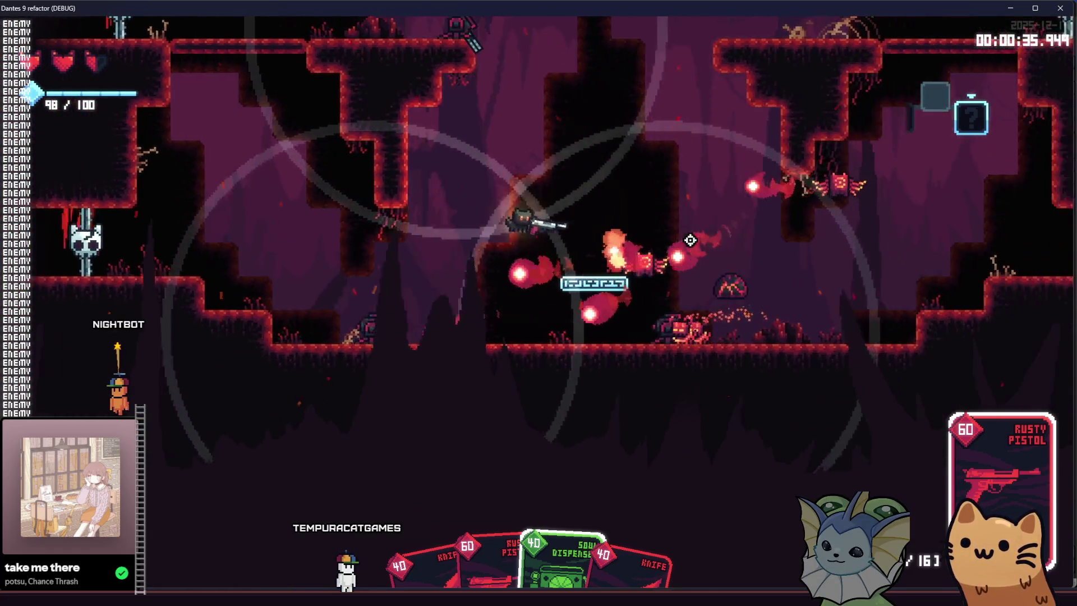
{"action": "key", "text": "a"}
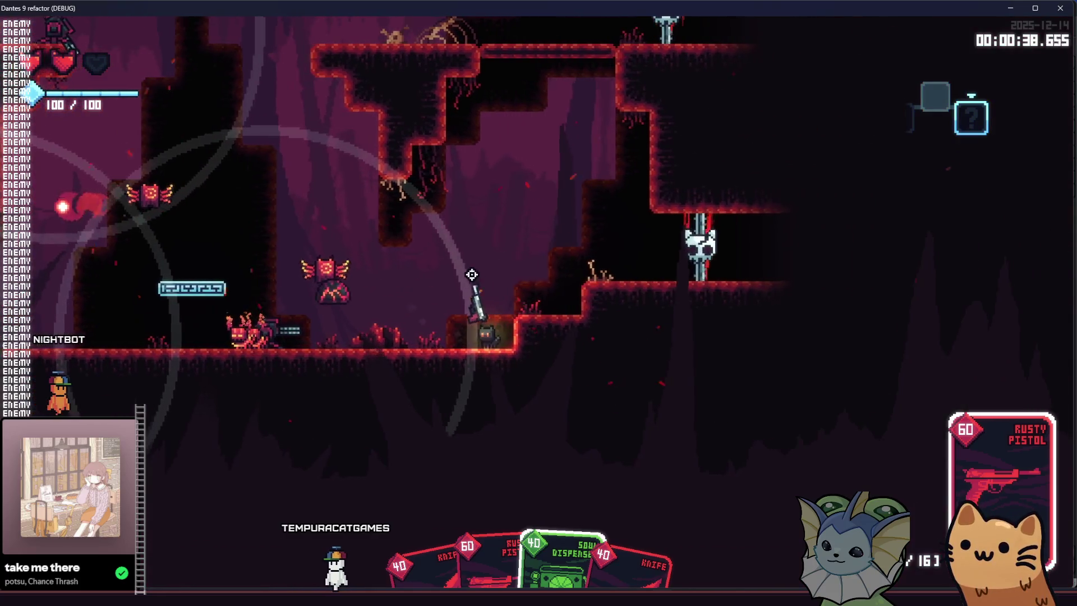
{"action": "key", "text": "F1"}
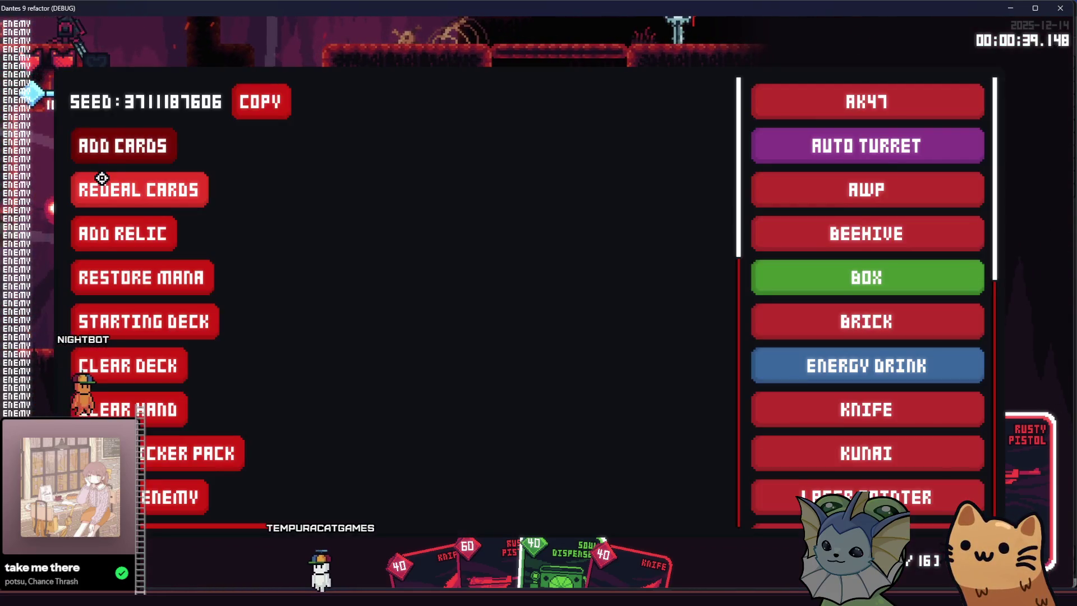
Redeal a fresh hand of cards and move the cat through the lower cave.
{"action": "left_click", "coordinate": [131, 185]}
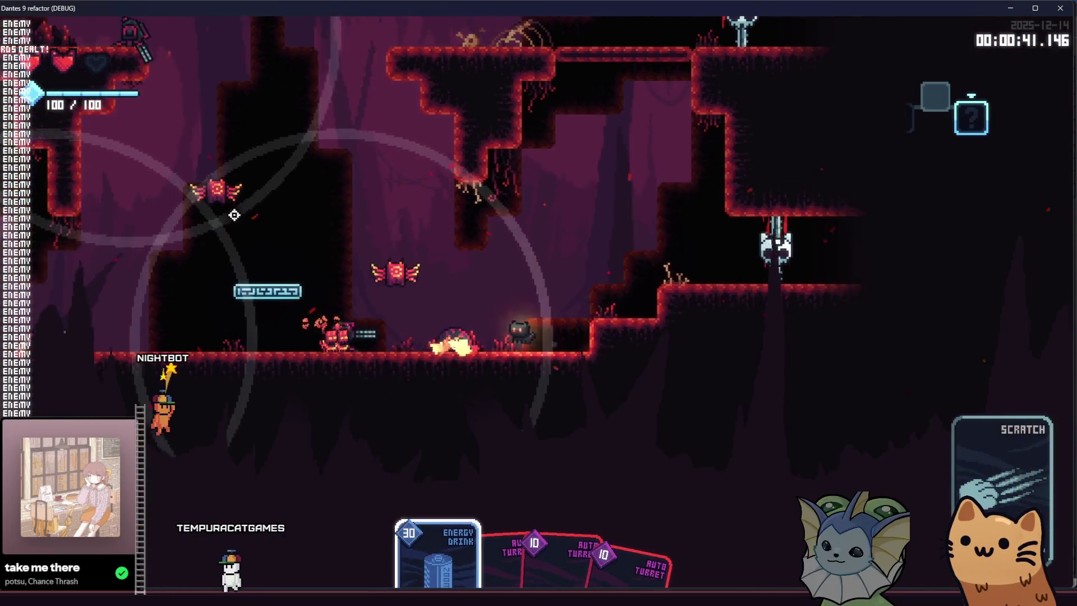
{"action": "key", "text": "s"}
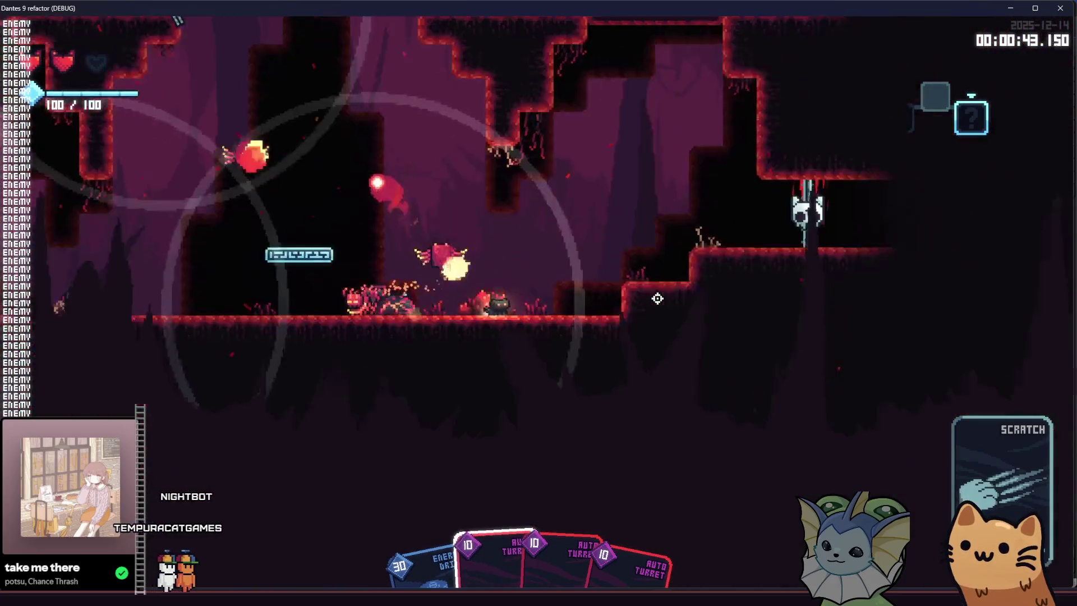
{"action": "key", "text": "d"}
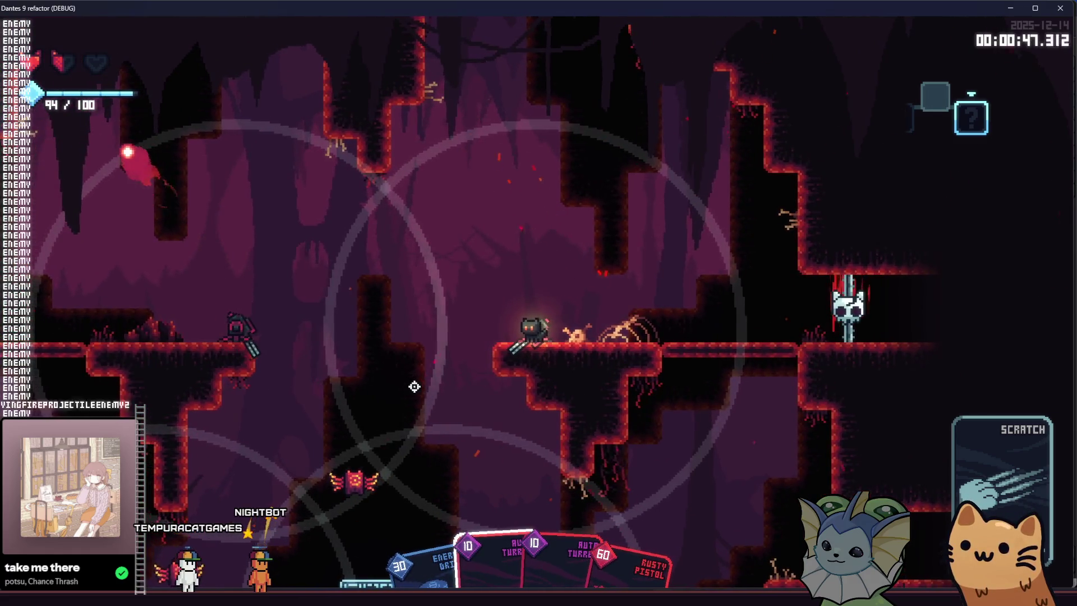
{"action": "key", "text": "a"}
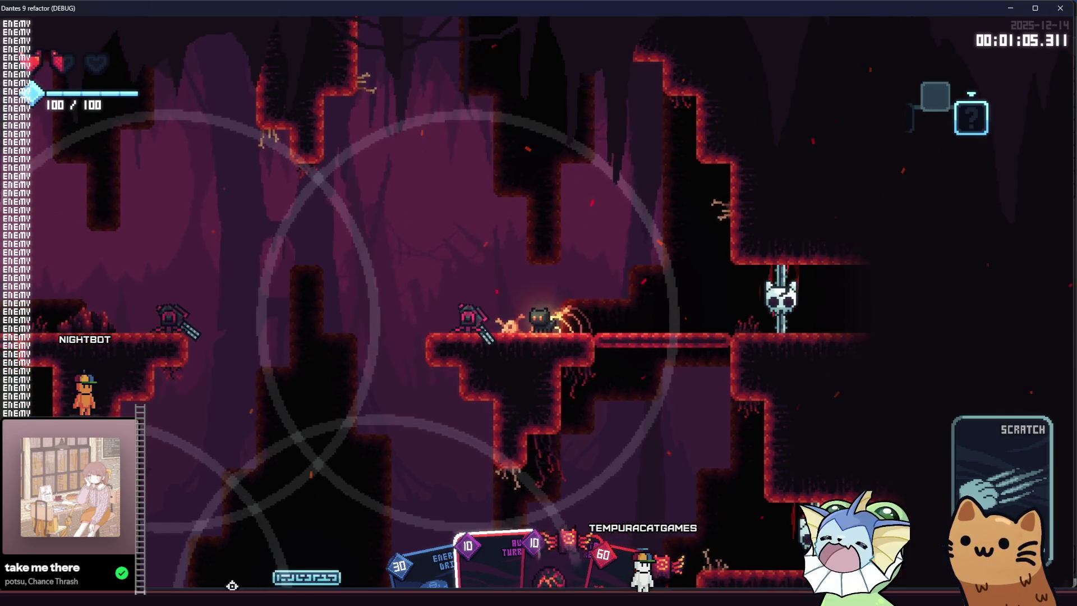
Add ! before raycast_check on line 53 of auto_turret.gd, save, and return to the game.
{"action": "key", "text": "alt+Tab"}
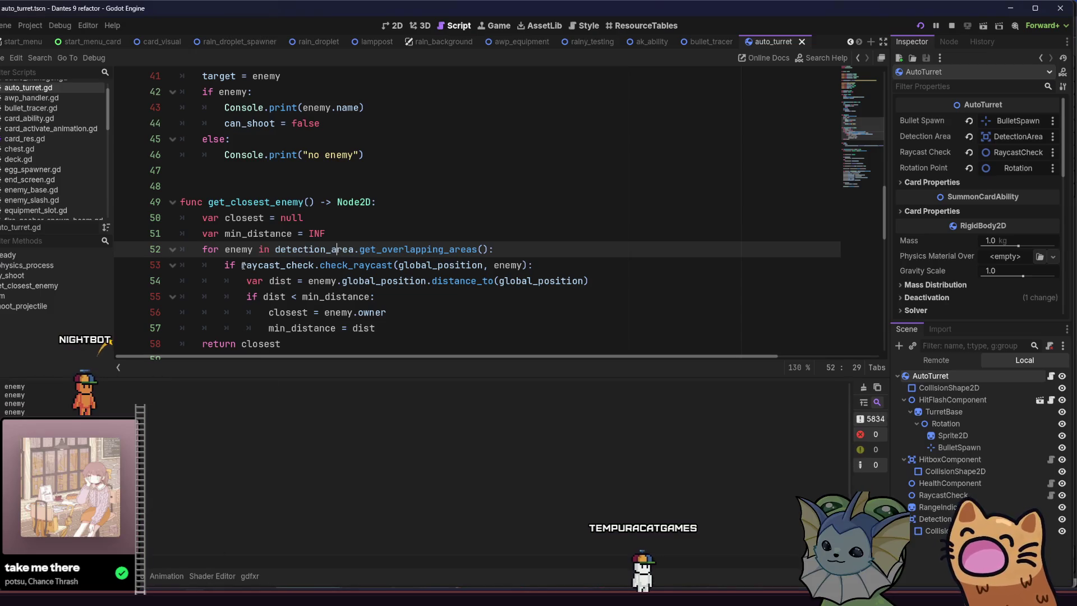
{"action": "left_click", "coordinate": [242, 264]}
{"action": "type", "text": "!"}
{"action": "left_click", "coordinate": [396, 281]}
{"action": "key", "text": "ctrl+s"}
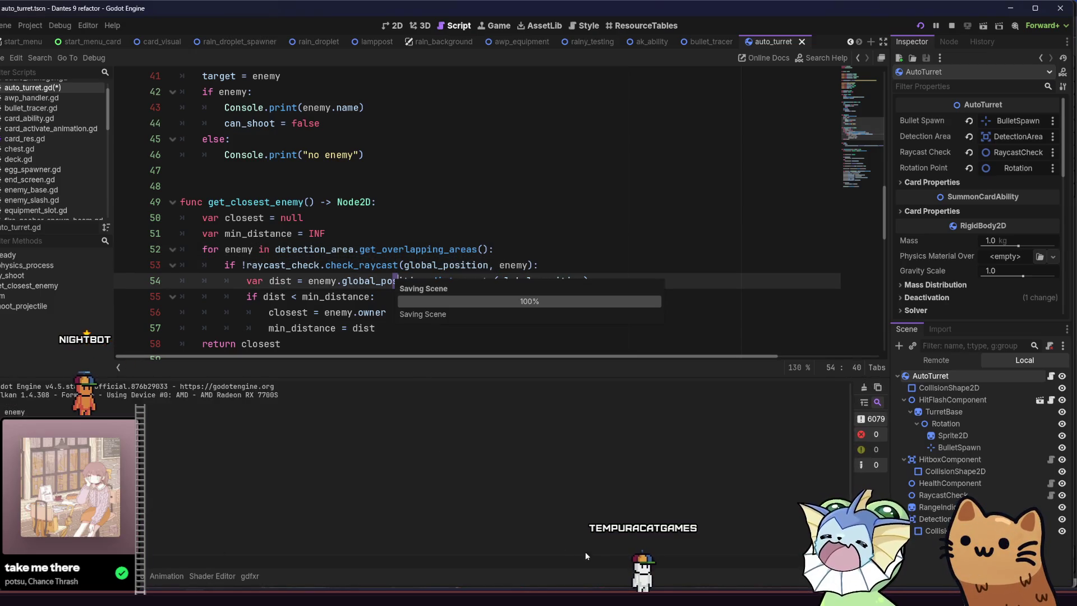
{"action": "key", "text": "alt+Tab"}
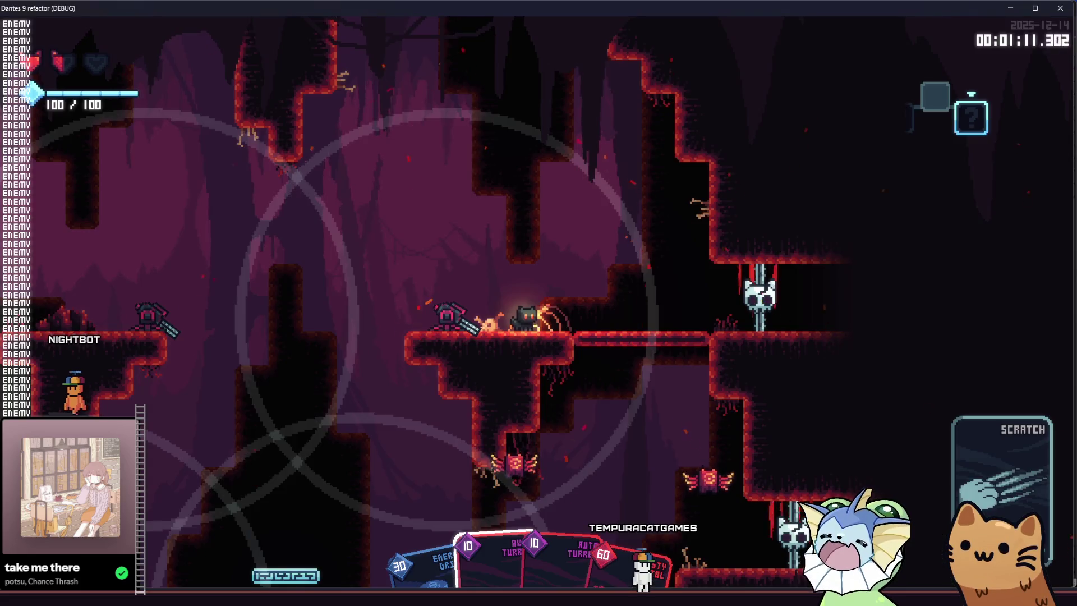
Run and jump left through the cave onto the upper-left ledge beside a turret.
{"action": "key", "text": "a"}
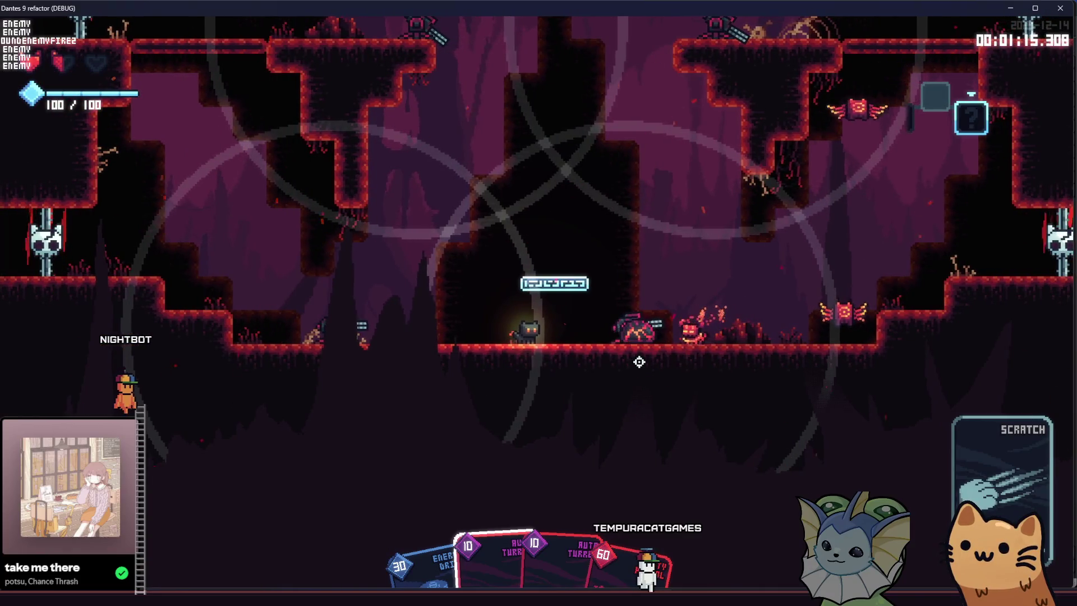
{"action": "key", "text": "a"}
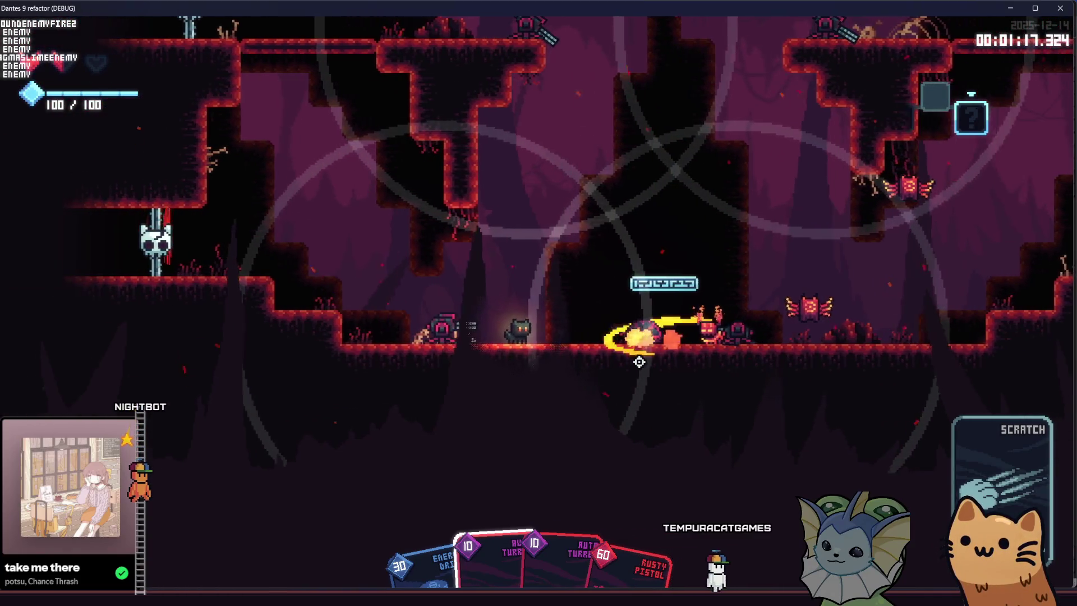
{"action": "key", "text": "space"}
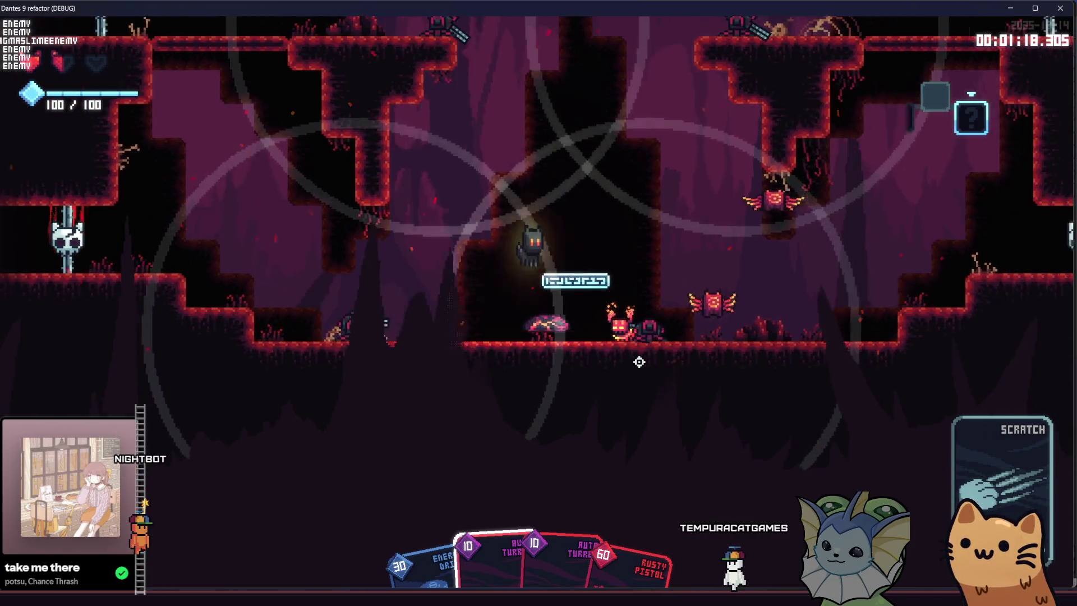
{"action": "key", "text": "a"}
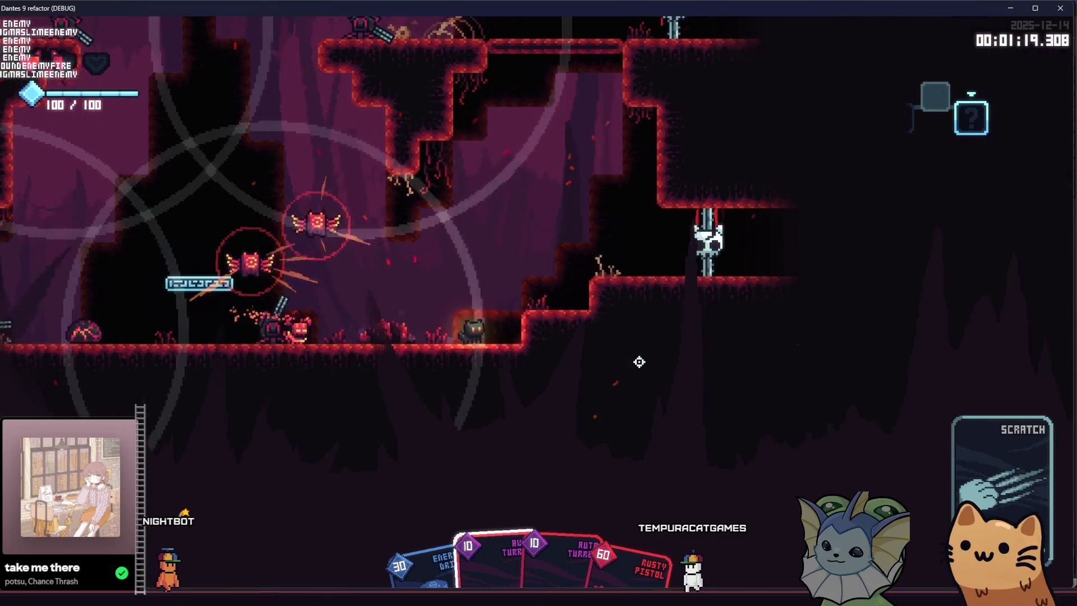
{"action": "key", "text": "space"}
{"action": "key", "text": "d"}
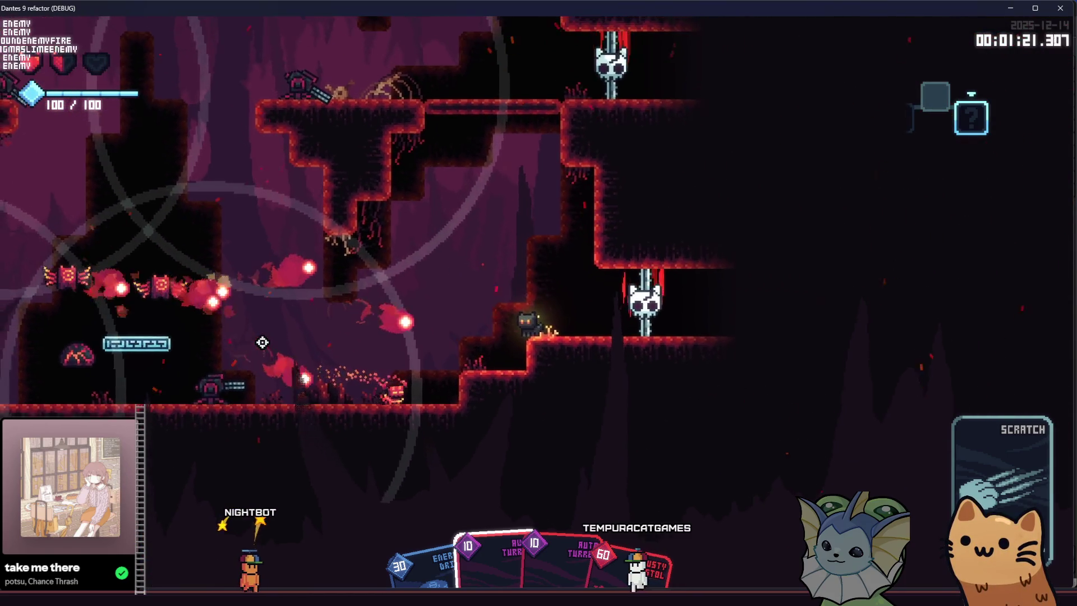
{"action": "key", "text": "a"}
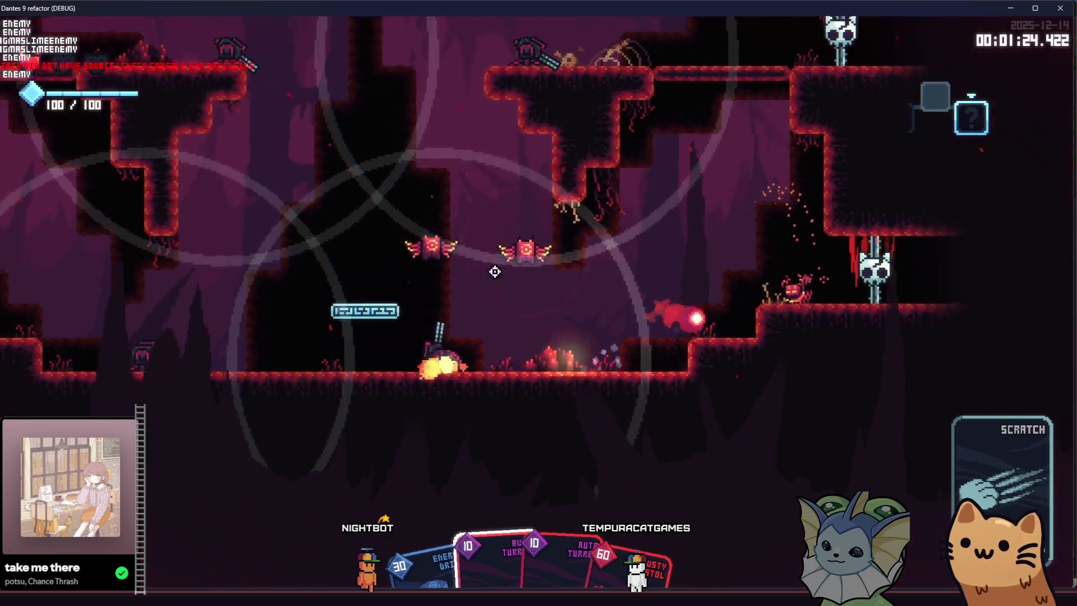
{"action": "key", "text": "space"}
{"action": "key", "text": "a"}
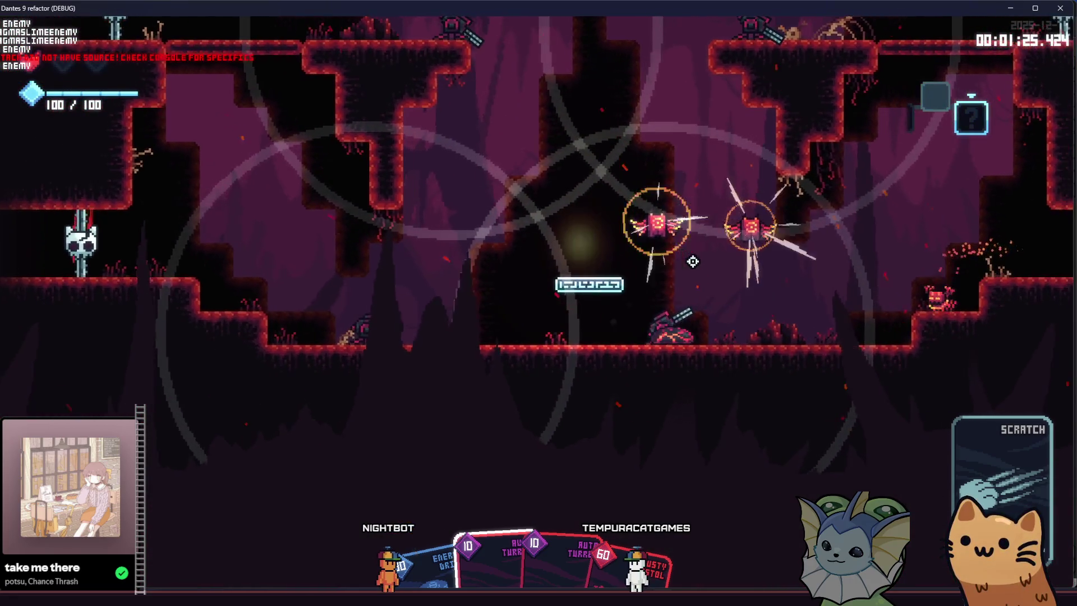
Drop into the lower cave, fight enemies while turrets fire, then open the card collection screen.
{"action": "key", "text": "d"}
{"action": "key", "text": "space"}
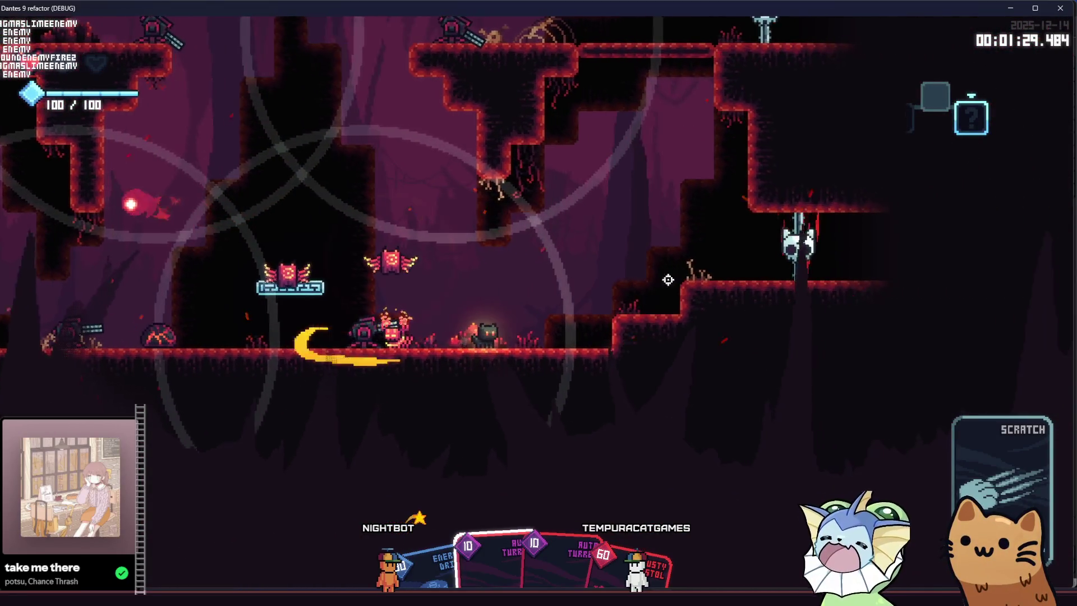
{"action": "key", "text": "a"}
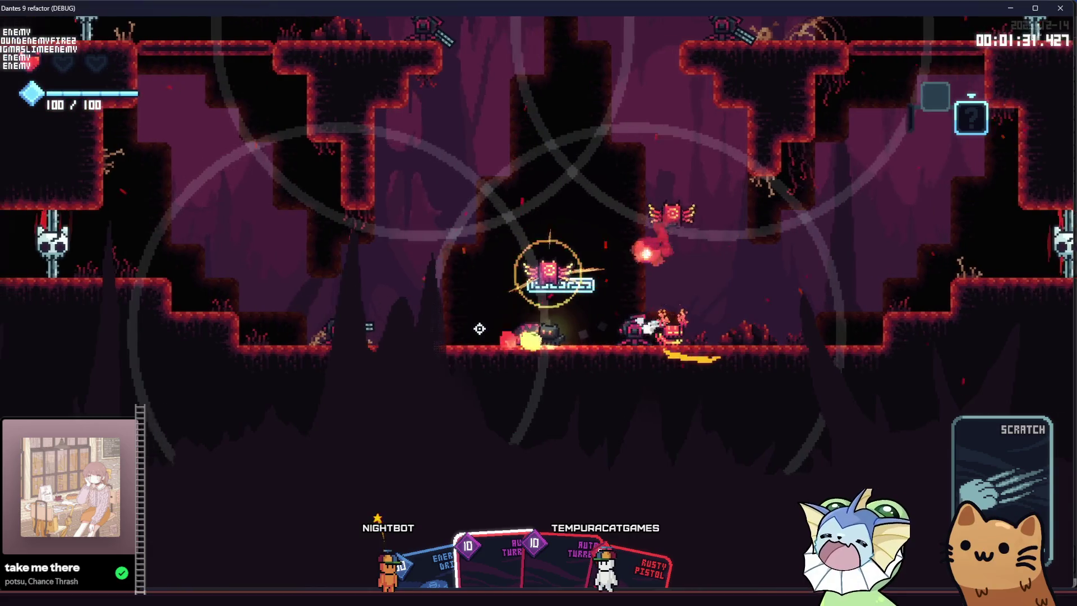
{"action": "key", "text": "a"}
{"action": "key", "text": "space"}
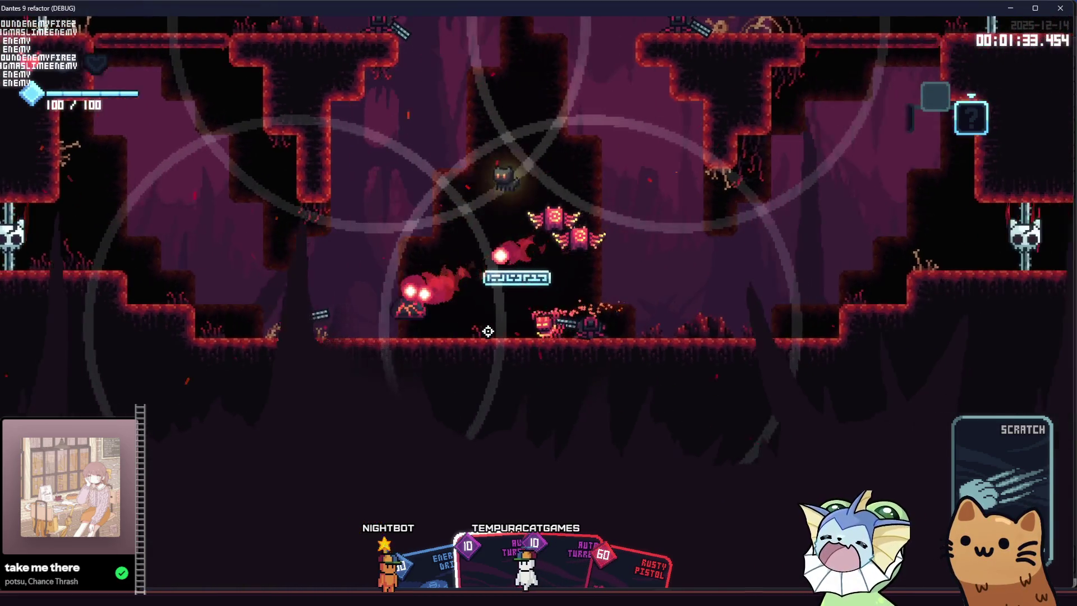
{"action": "key", "text": "a"}
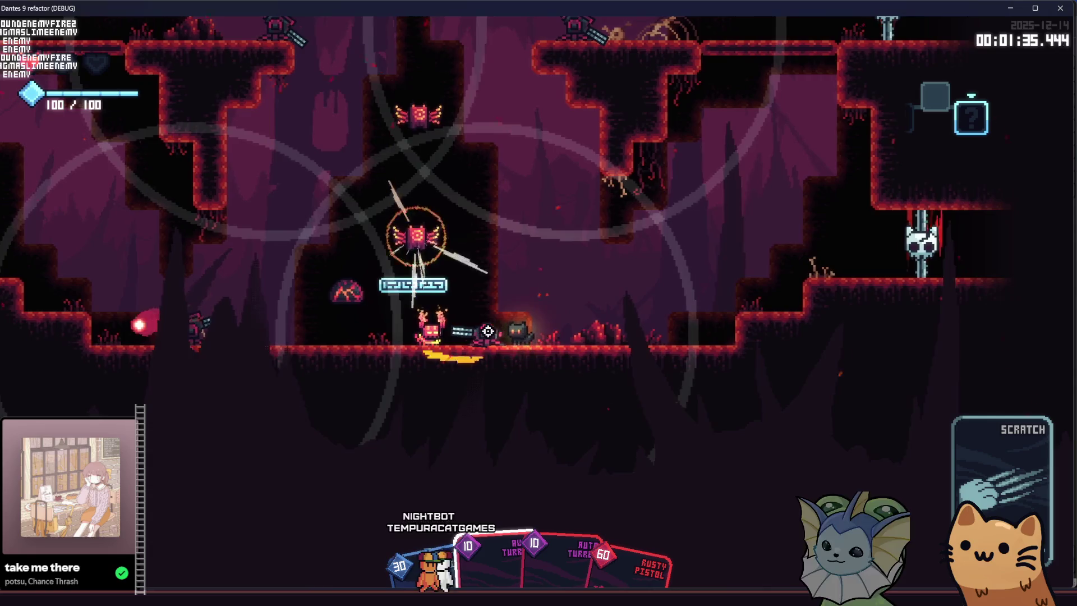
{"action": "key", "text": "d"}
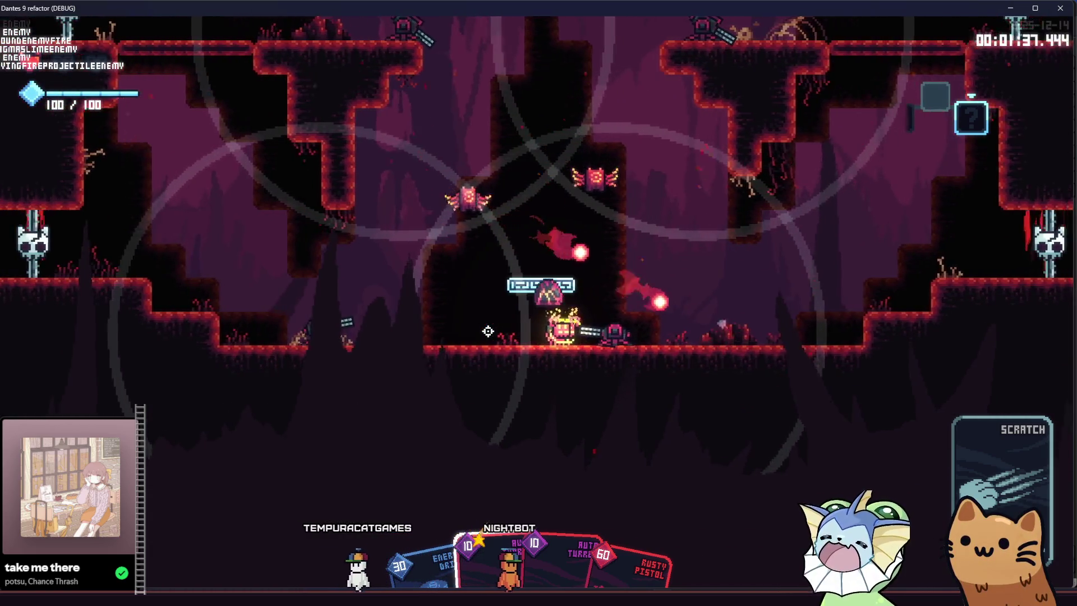
{"action": "key", "text": "a"}
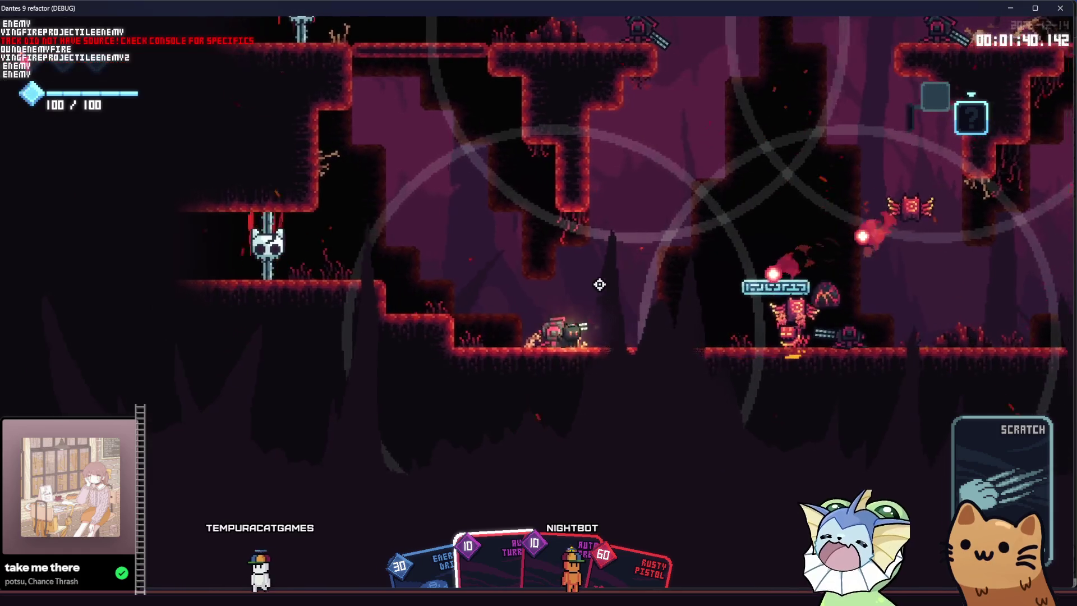
{"action": "key", "text": "Tab"}
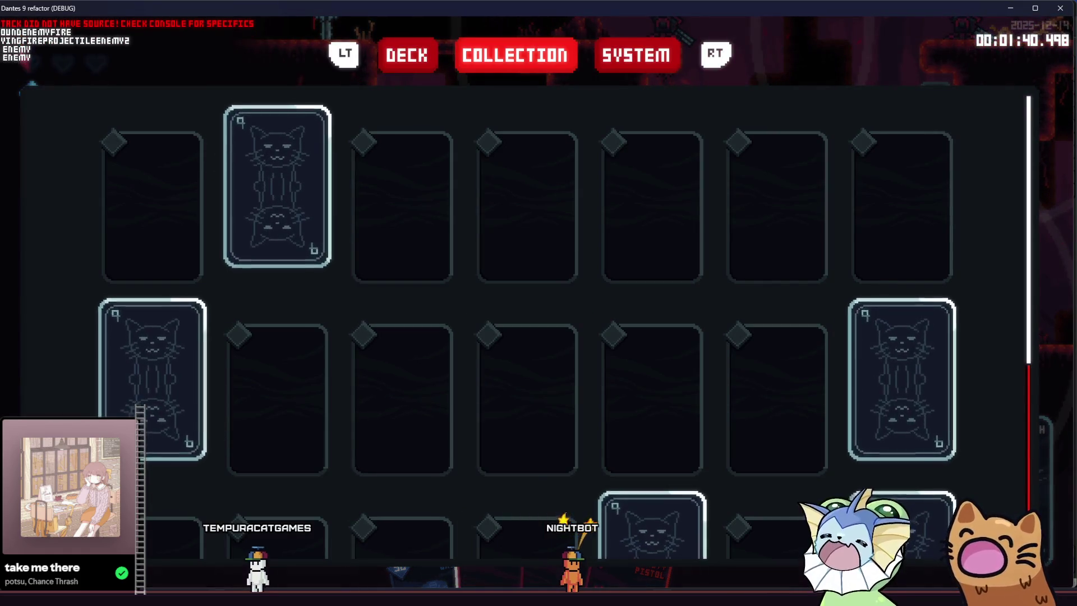
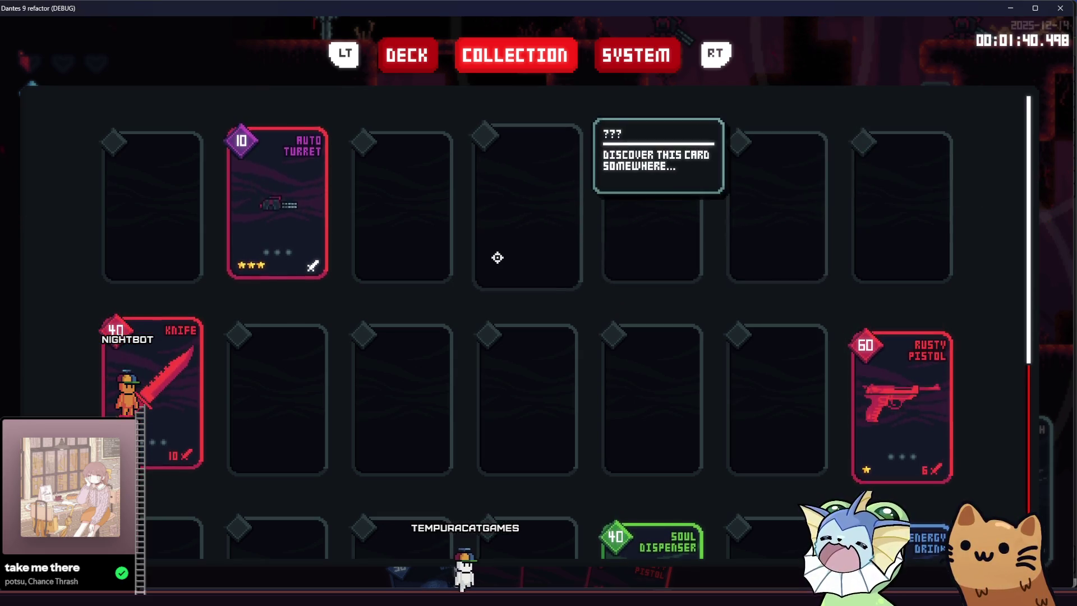
Leave the Collection menu, jump and drop to the lower ledge, then close the debug game with F8.
{"action": "key", "text": "Escape"}
{"action": "key", "text": "space"}
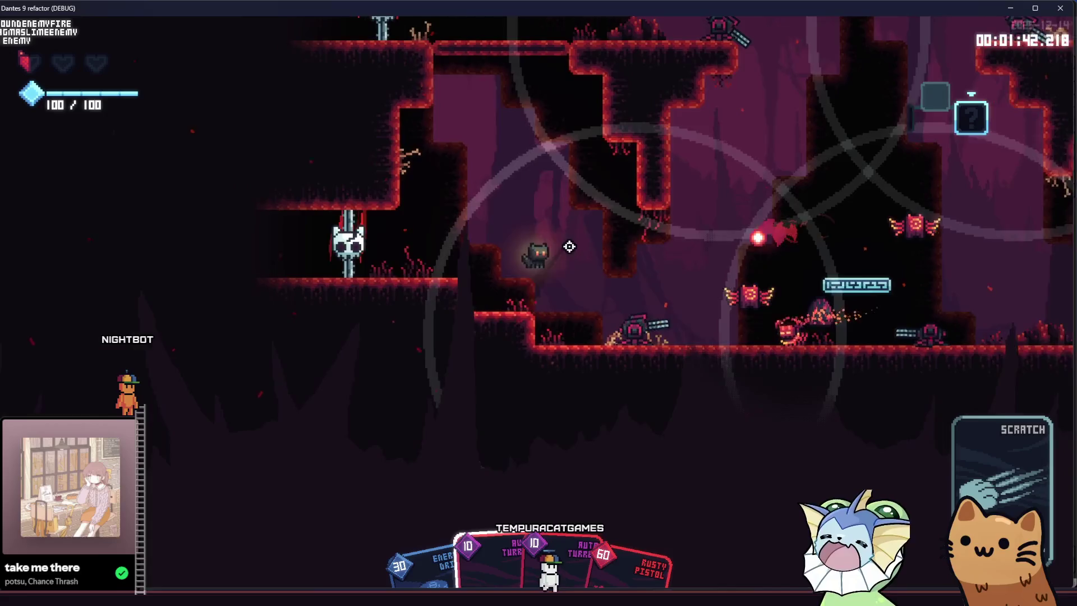
{"action": "key", "text": "a"}
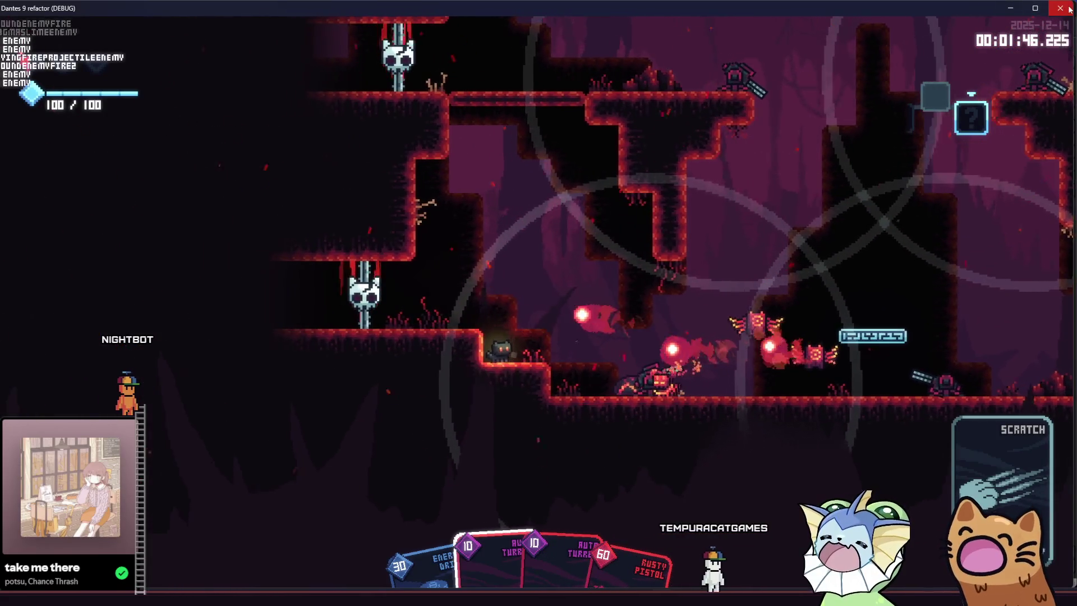
{"action": "key", "text": "F8"}
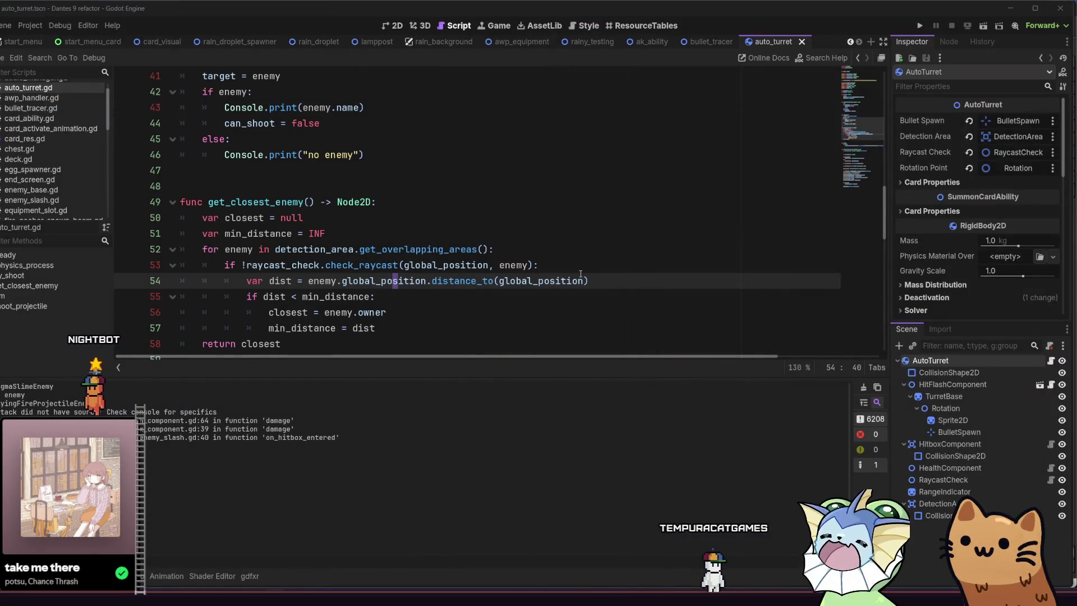
Open pistol_ability.gd from the script list.
{"action": "scroll", "coordinate": [578, 274], "scroll_direction": "up", "scroll_amount": 4}
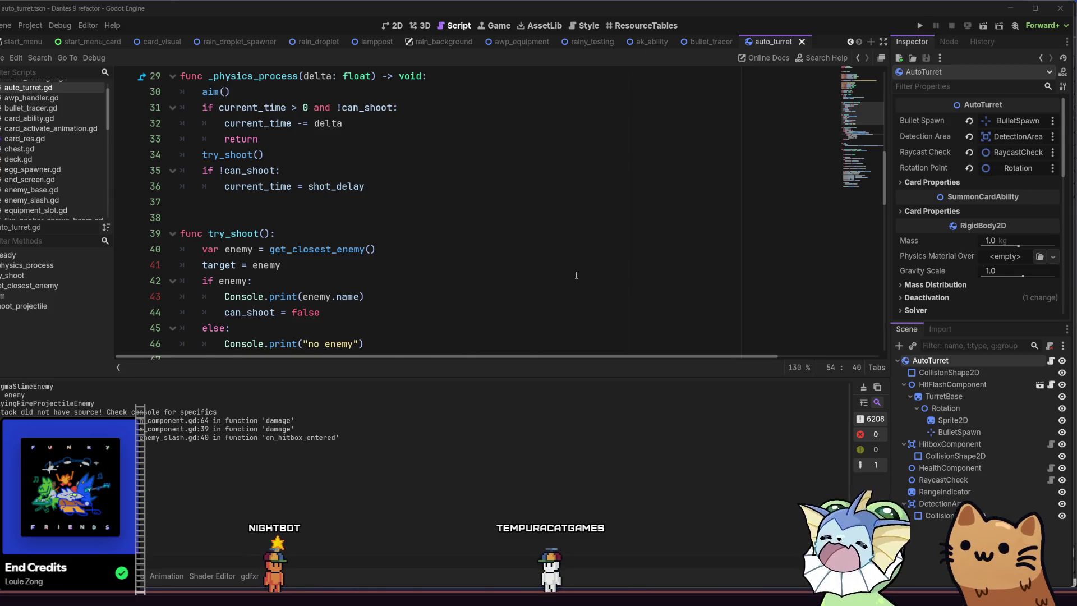
{"action": "scroll", "coordinate": [576, 275], "scroll_direction": "down", "scroll_amount": 5}
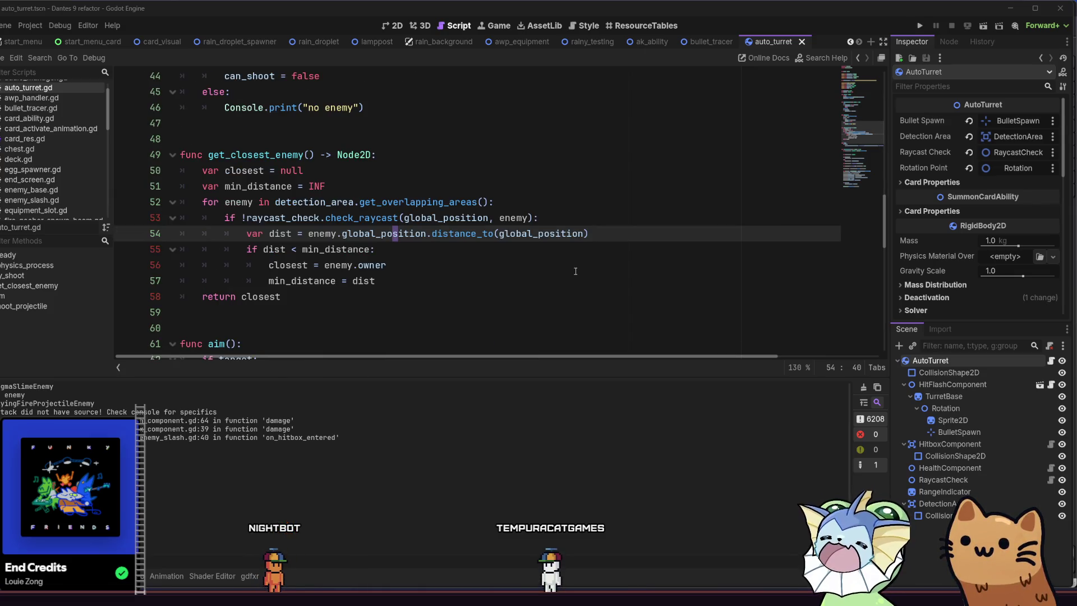
{"action": "scroll", "coordinate": [28, 161], "scroll_direction": "up", "scroll_amount": 2}
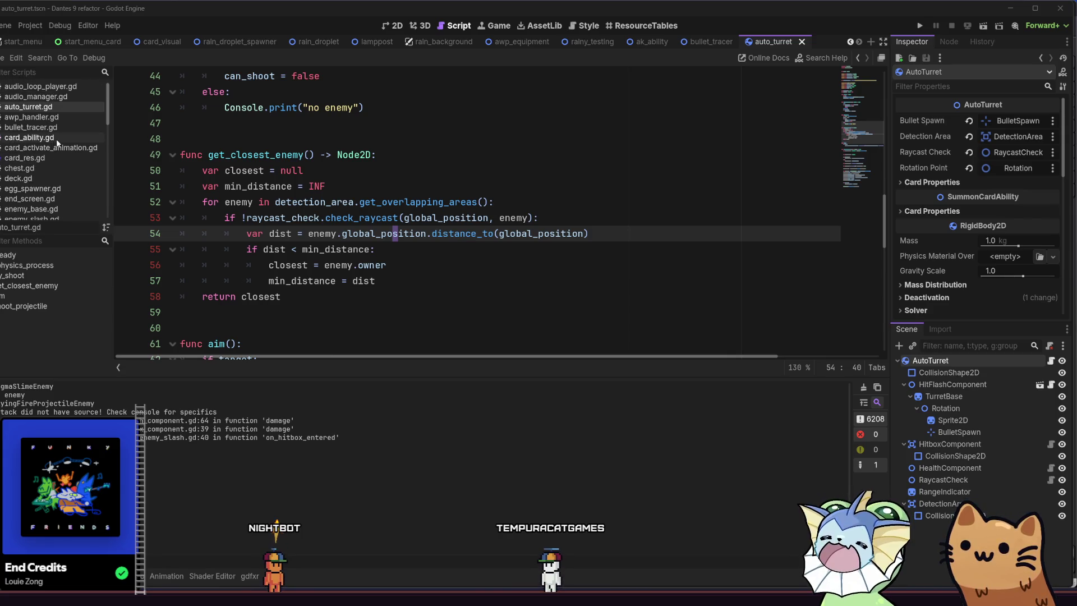
{"action": "scroll", "coordinate": [79, 157], "scroll_direction": "down", "scroll_amount": 5}
{"action": "scroll", "coordinate": [78, 159], "scroll_direction": "down", "scroll_amount": 5}
{"action": "scroll", "coordinate": [75, 187], "scroll_direction": "down", "scroll_amount": 4}
{"action": "scroll", "coordinate": [75, 186], "scroll_direction": "down", "scroll_amount": 3}
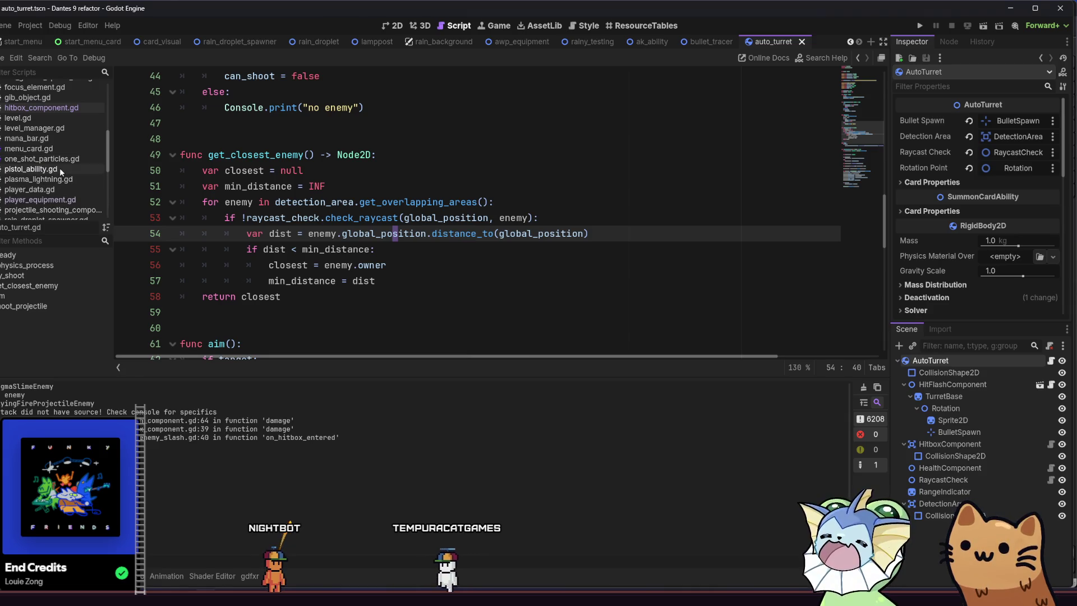
{"action": "left_click", "coordinate": [59, 168]}
Copy the scale_dir sprite-flipping code from _process, lines 75–82.
{"action": "left_click", "coordinate": [393, 309]}
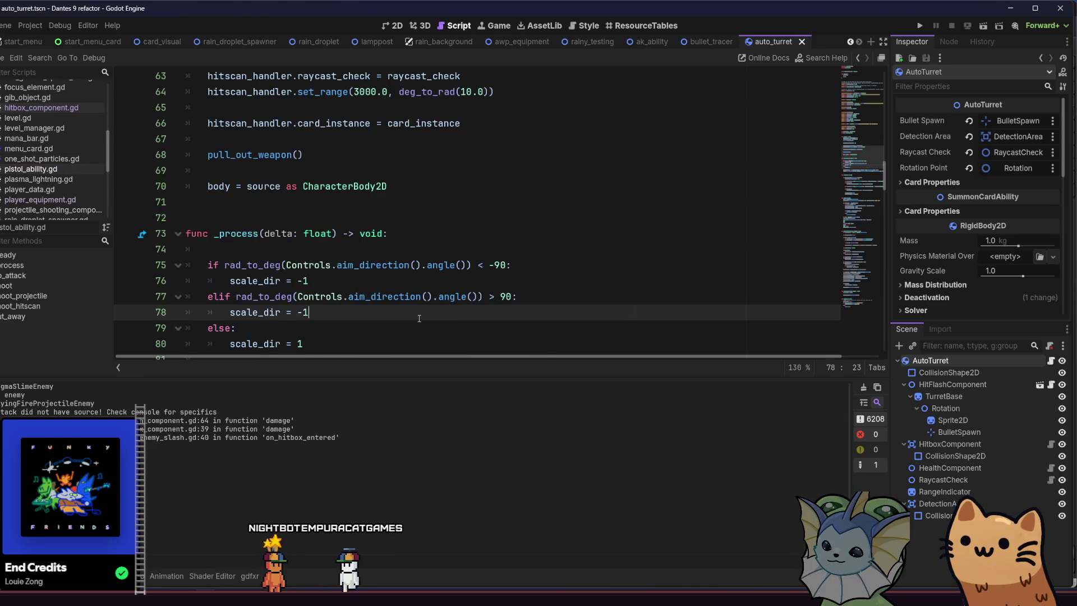
{"action": "scroll", "coordinate": [391, 309], "scroll_direction": "down", "scroll_amount": 1}
{"action": "left_click", "coordinate": [391, 309]}
{"action": "left_click", "coordinate": [376, 303]}
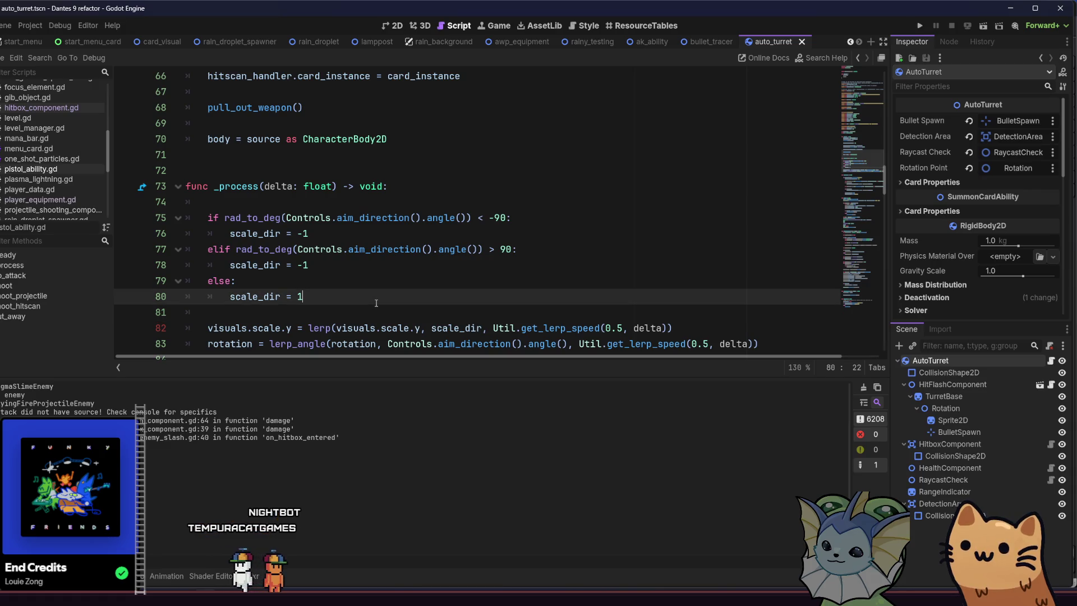
{"action": "scroll", "coordinate": [376, 303], "scroll_direction": "down", "scroll_amount": 1}
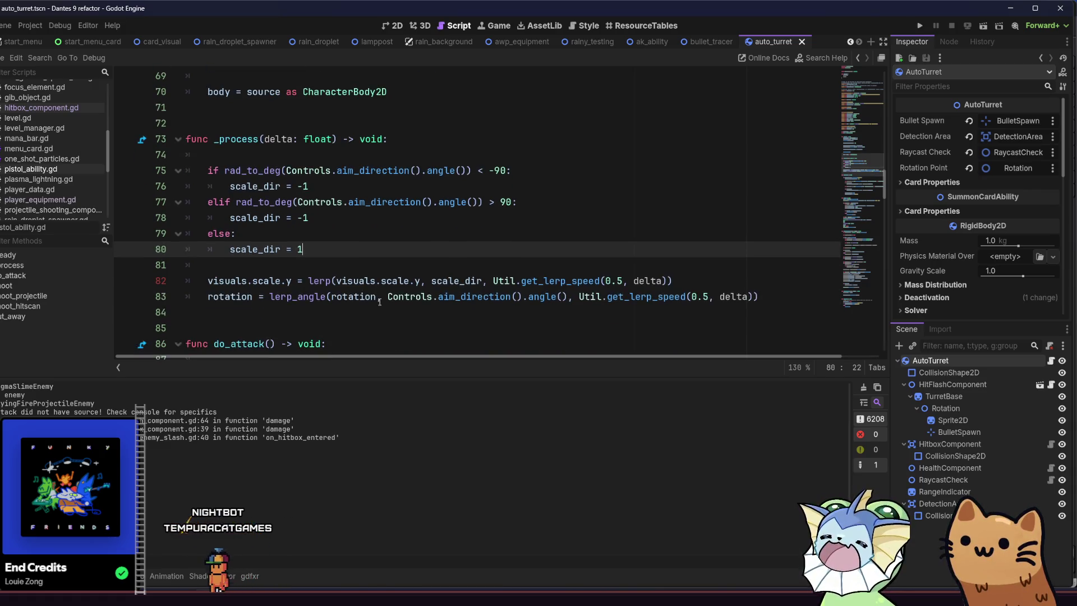
{"action": "left_click", "coordinate": [743, 284]}
{"action": "mouse_move", "coordinate": [673, 285]}
{"action": "left_mouse_down"}
{"action": "mouse_move", "coordinate": [469, 281]}
{"action": "mouse_move", "coordinate": [399, 258]}
{"action": "mouse_move", "coordinate": [291, 247]}
{"action": "mouse_move", "coordinate": [280, 207]}
{"action": "mouse_move", "coordinate": [207, 173]}
{"action": "left_mouse_up"}
{"action": "key", "text": "ctrl+c"}
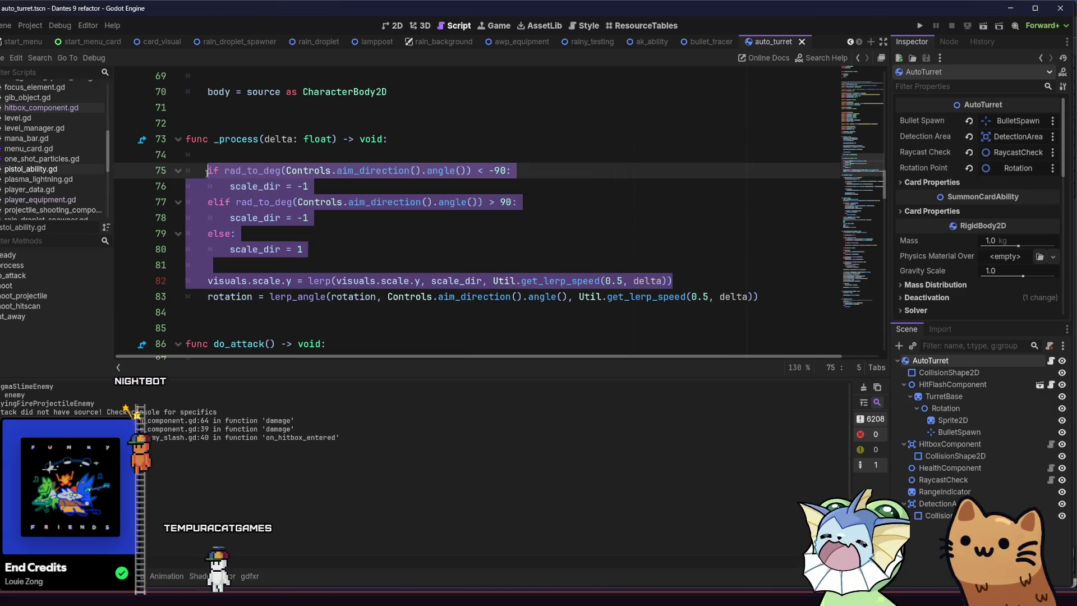
{"action": "left_click", "coordinate": [231, 171]}
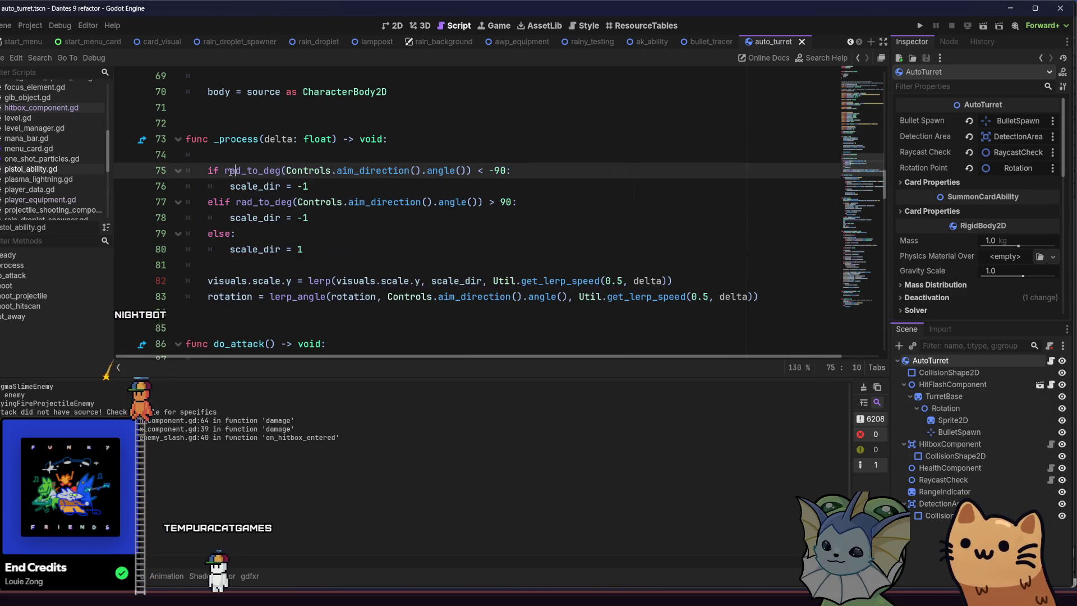
Back in auto_turret.gd, paste the flipping code under func aim():.
{"action": "left_click", "coordinate": [856, 59]}
{"action": "scroll", "coordinate": [386, 229], "scroll_direction": "down", "scroll_amount": 9}
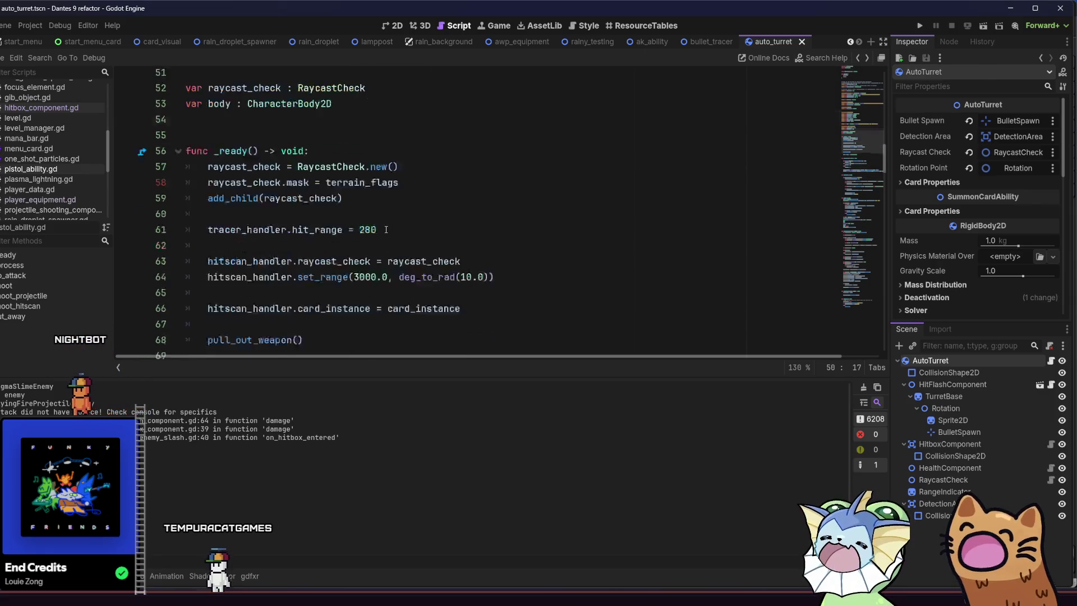
{"action": "left_click", "coordinate": [857, 58]}
{"action": "left_click", "coordinate": [463, 260]}
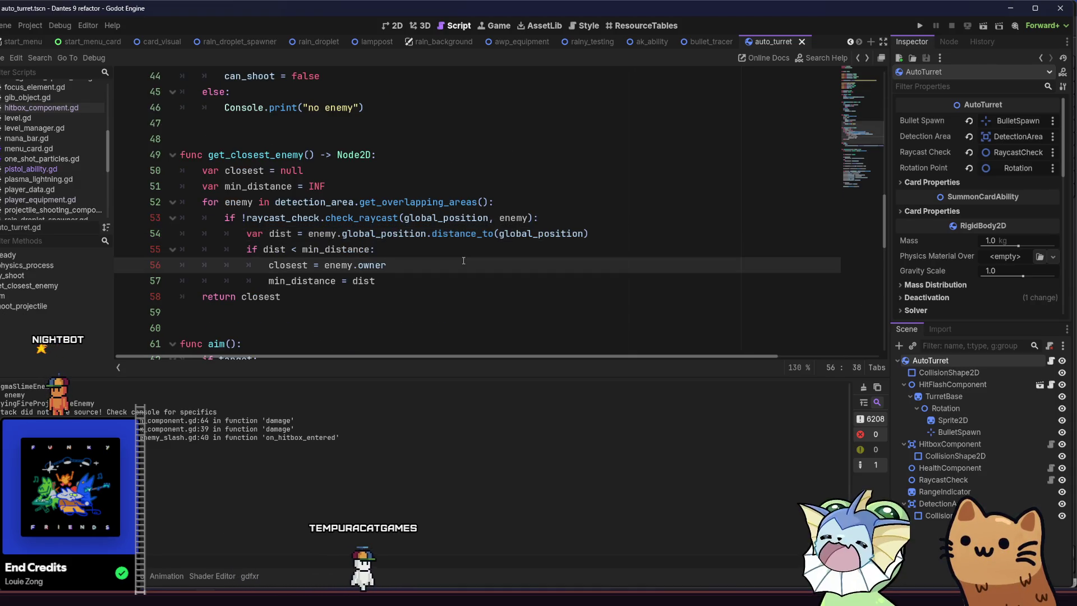
{"action": "scroll", "coordinate": [463, 260], "scroll_direction": "down", "scroll_amount": 2}
{"action": "left_click", "coordinate": [374, 270]}
{"action": "left_click", "coordinate": [310, 277]}
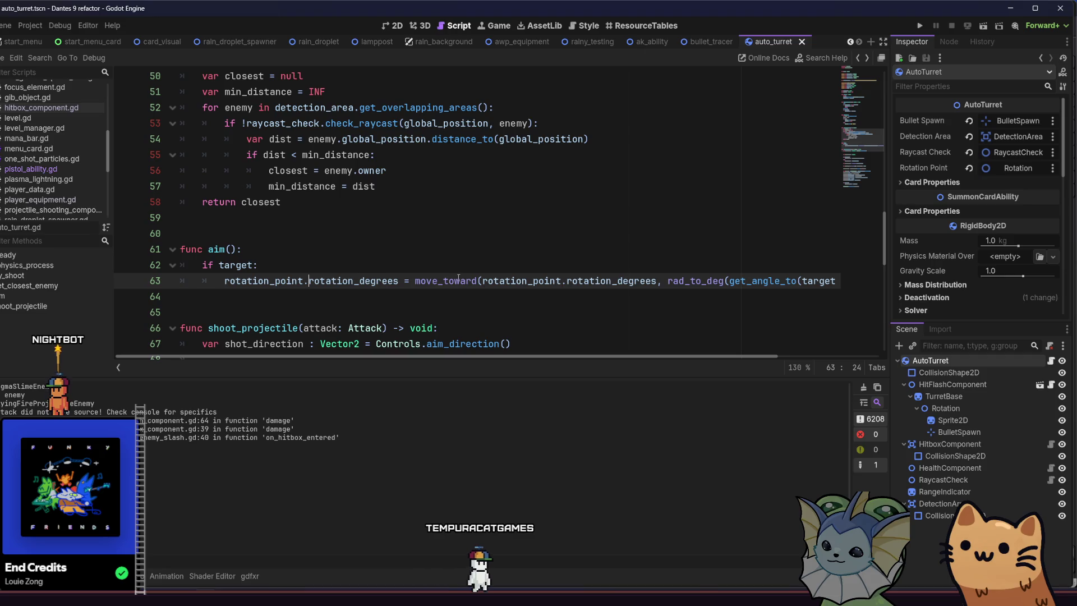
{"action": "left_click", "coordinate": [317, 262]}
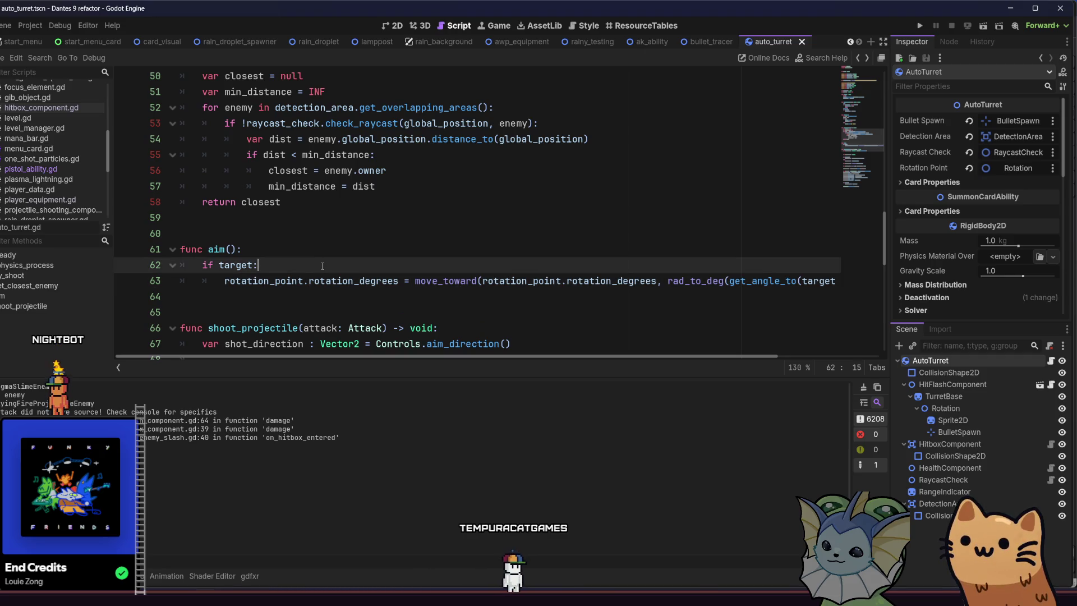
{"action": "left_click", "coordinate": [311, 254]}
{"action": "key", "text": "ctrl+v"}
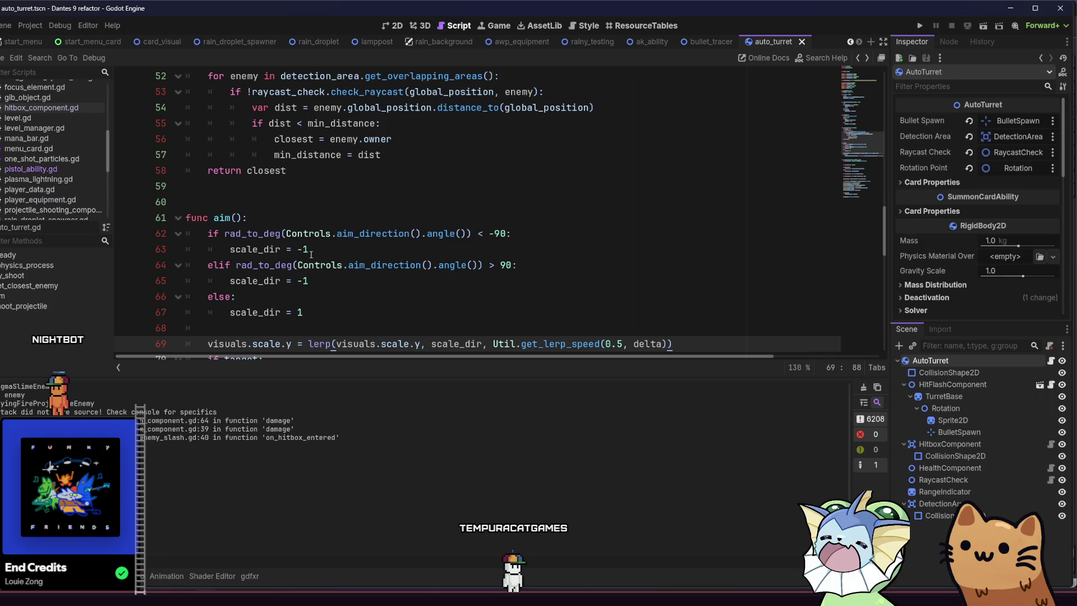
Replace Controls.aim_direction().angle() on line 62 with rotation_point.rotation.
{"action": "scroll", "coordinate": [311, 255], "scroll_direction": "down", "scroll_amount": 1}
{"action": "left_click", "coordinate": [376, 245]}
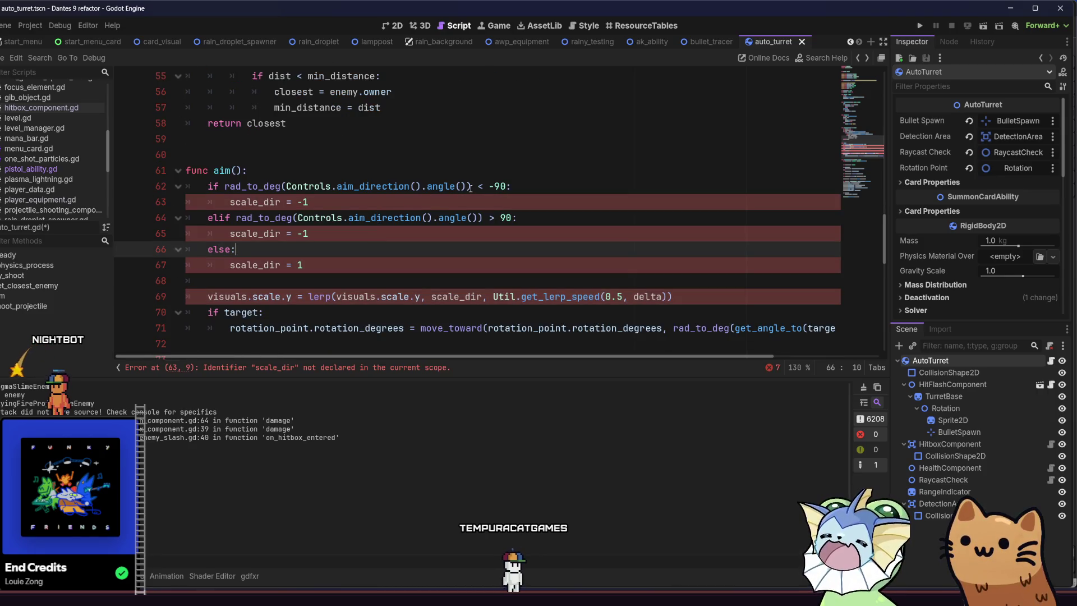
{"action": "left_click_drag", "start_coordinate": [469, 186], "coordinate": [337, 187]}
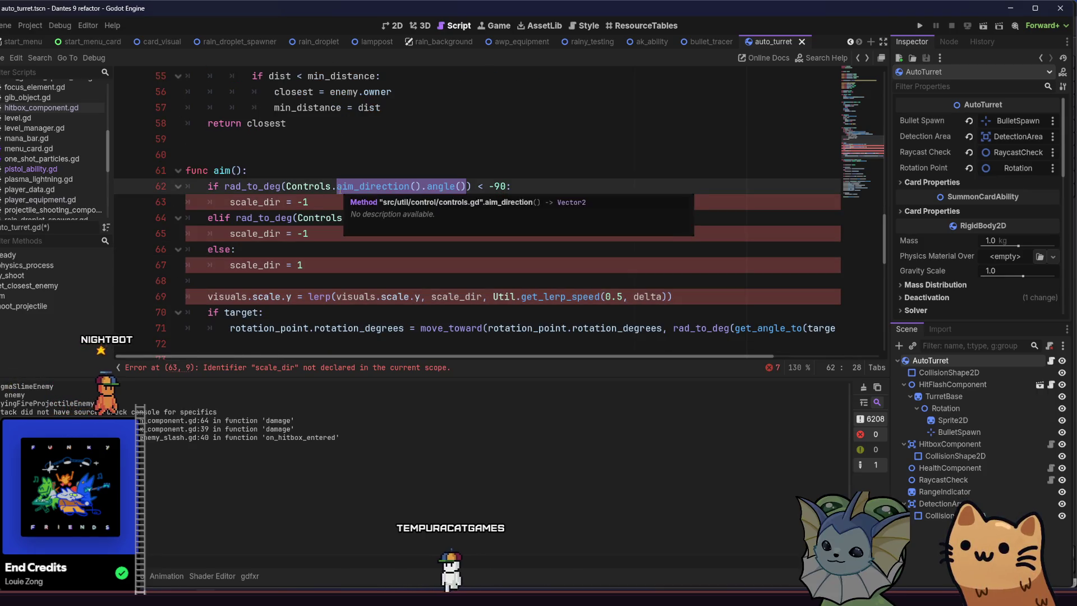
{"action": "key", "text": "BackSpace"}
{"action": "key", "text": "BackSpace"}
{"action": "key", "text": "BackSpace"}
{"action": "key", "text": "BackSpace"}
{"action": "key", "text": "BackSpace"}
{"action": "key", "text": "BackSpace"}
{"action": "type", "text": "ao,"}
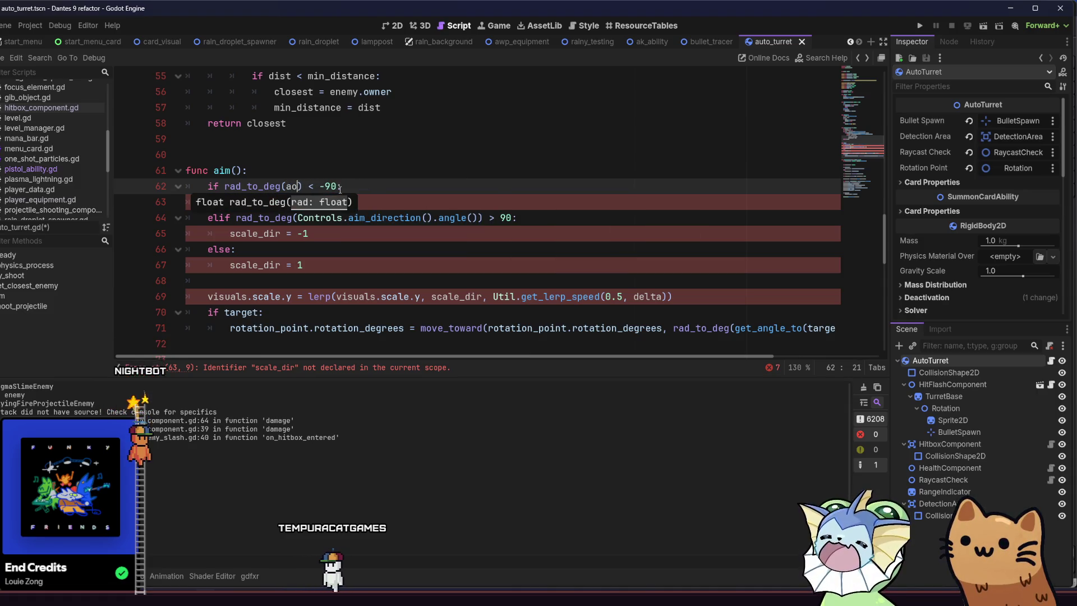
{"action": "key", "text": "BackSpace"}
{"action": "key", "text": "BackSpace"}
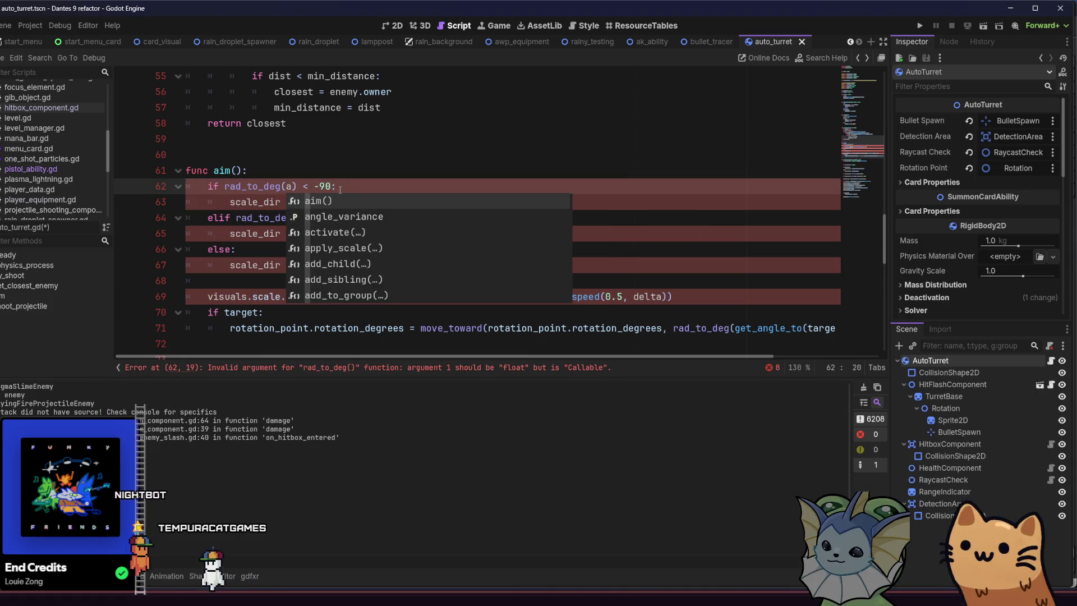
{"action": "key", "text": "BackSpace"}
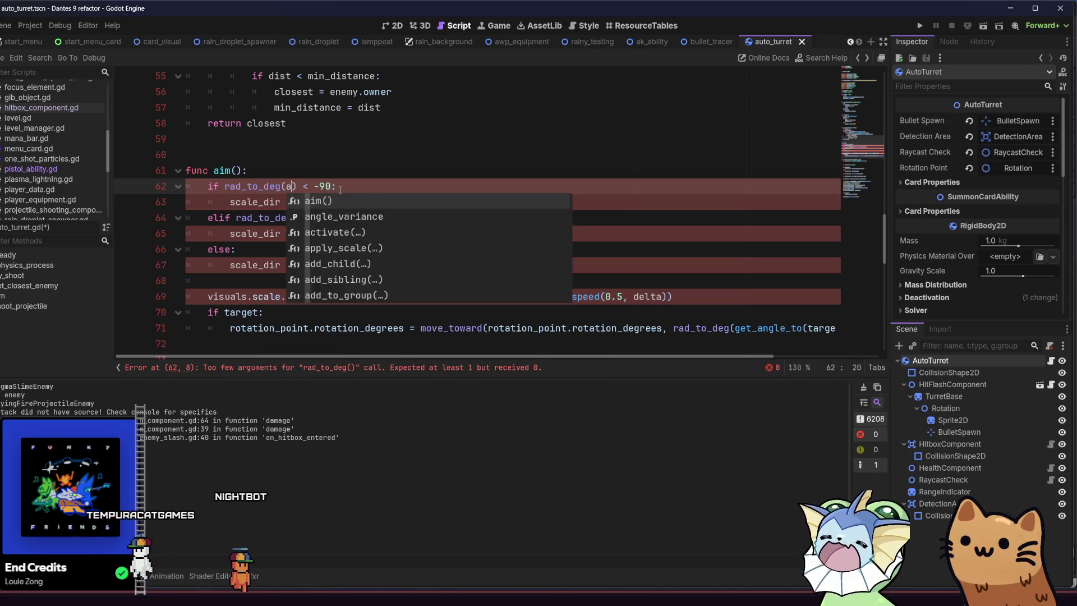
{"action": "type", "text": "aim"}
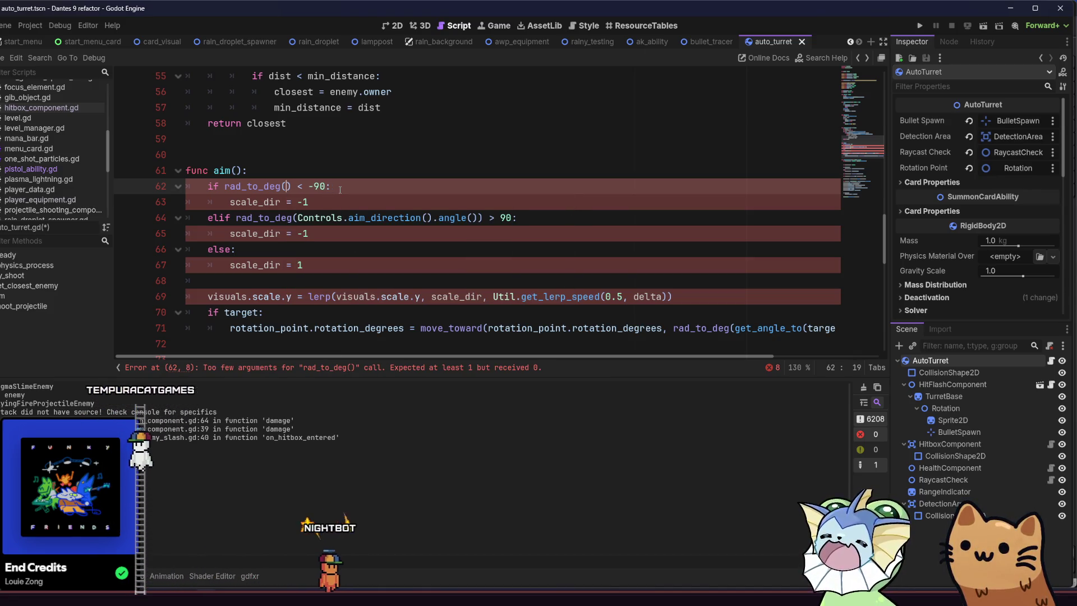
{"action": "key", "text": "BackSpace"}
{"action": "key", "text": "BackSpace"}
{"action": "key", "text": "BackSpace"}
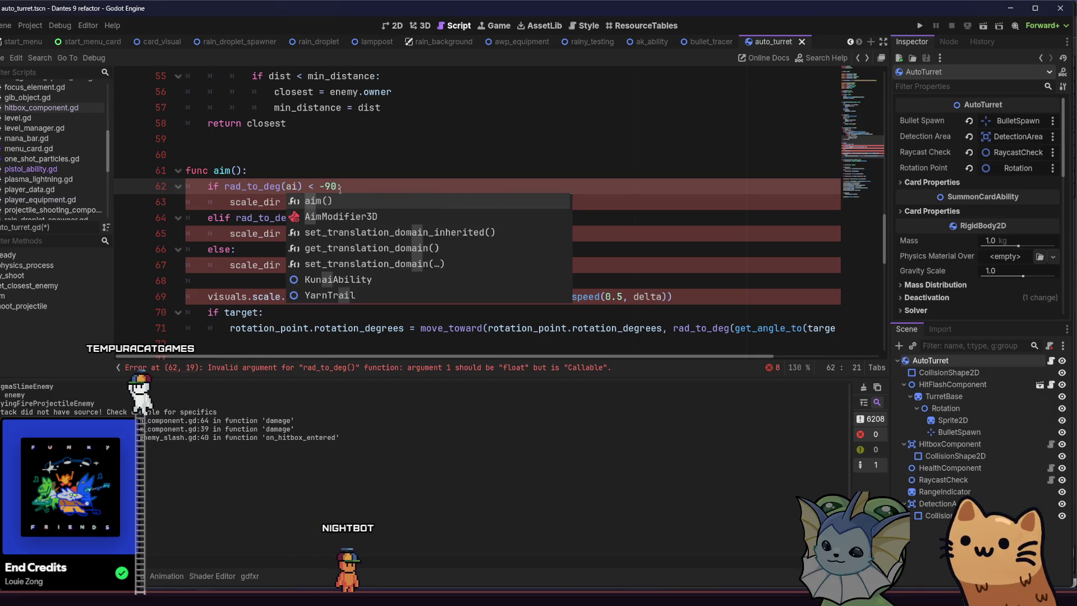
{"action": "type", "text": "t"}
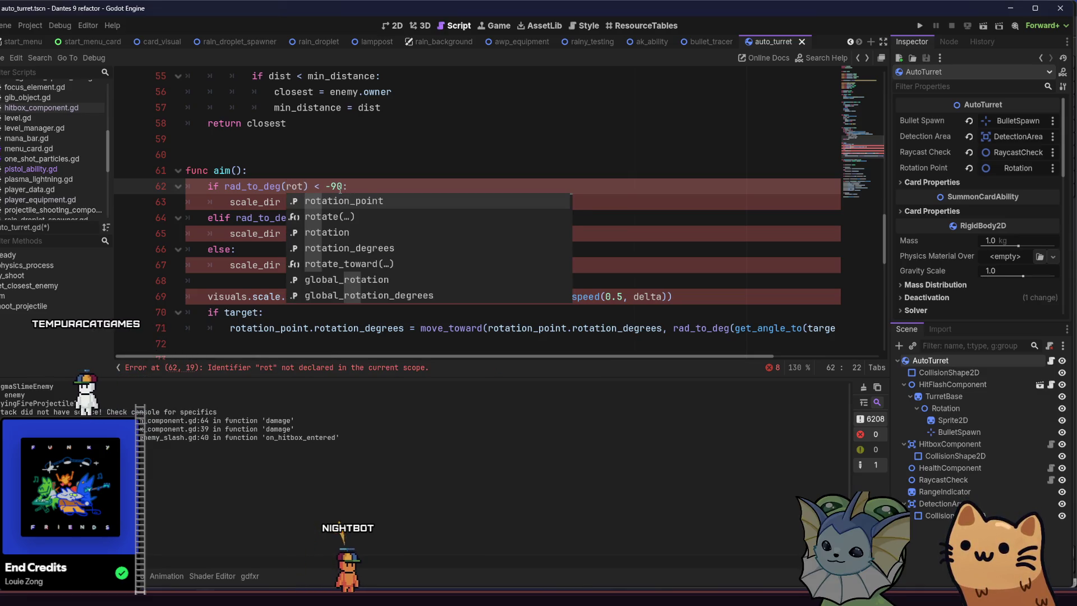
{"action": "key", "text": "Return"}
{"action": "type", "text": ".ro"}
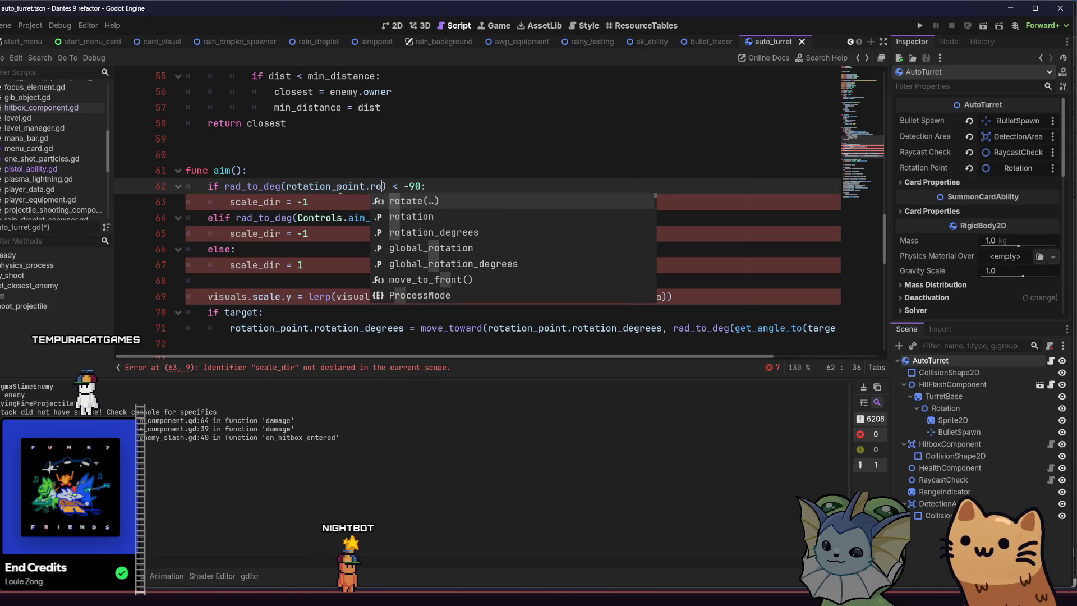
{"action": "key", "text": "Down"}
{"action": "key", "text": "Return"}
Put rad_to_deg(rotation_point.rotation) into line 64's condition as well.
{"action": "left_click", "coordinate": [300, 194]}
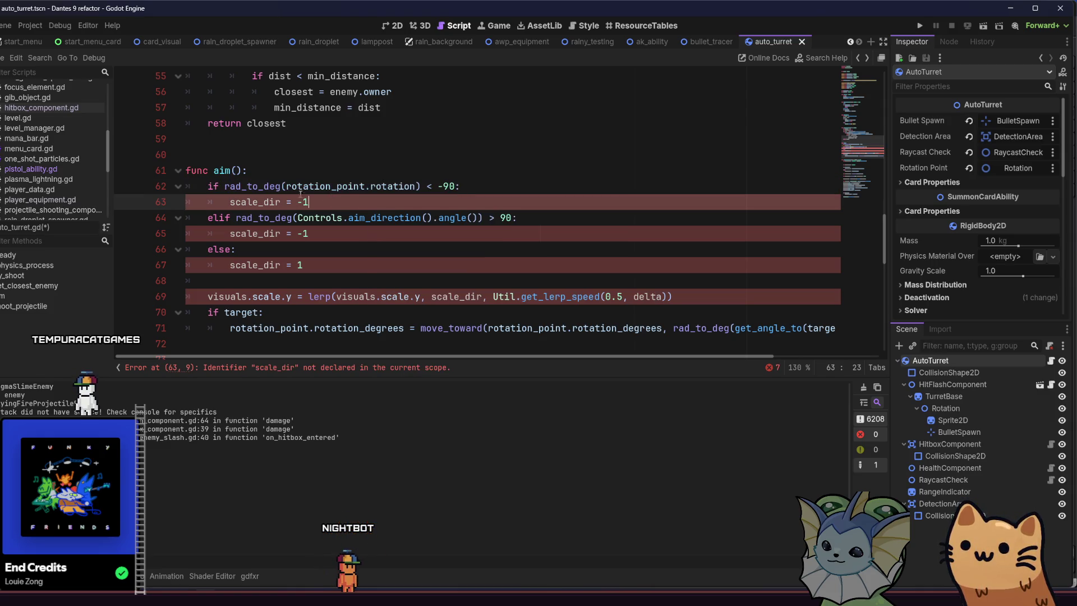
{"action": "left_click_drag", "start_coordinate": [225, 186], "coordinate": [426, 187]}
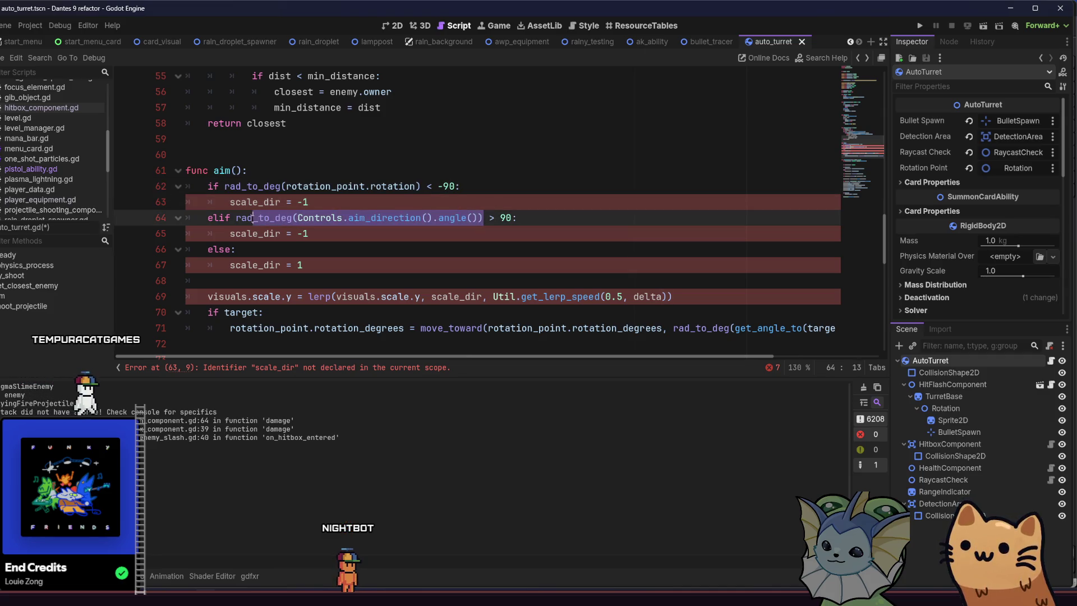
{"action": "type", "text": "rad_to_deg(rotation_point.rotation)"}
{"action": "left_click", "coordinate": [305, 187]}
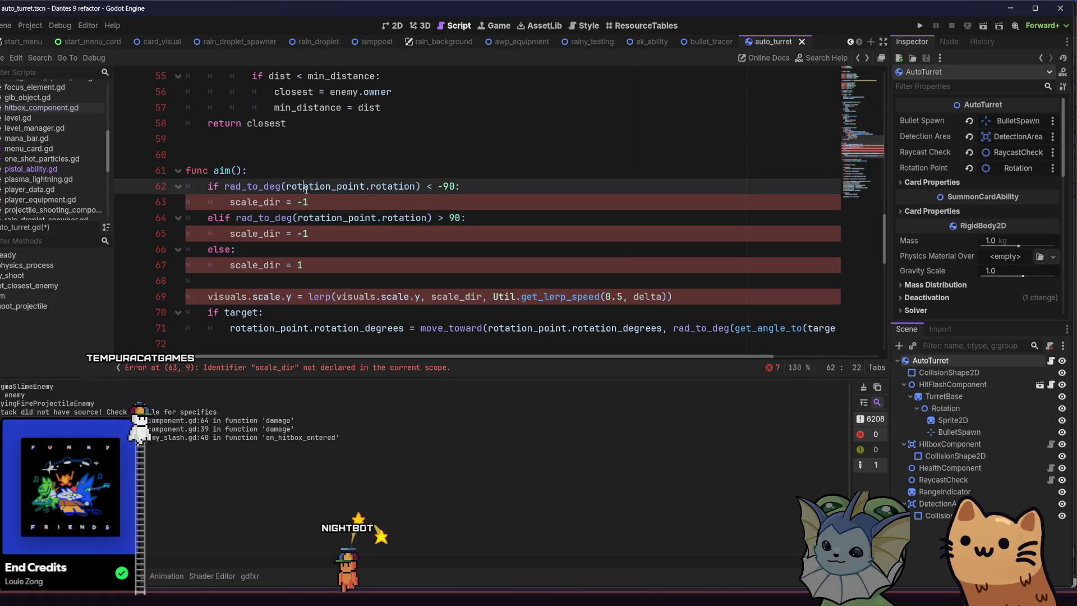
{"action": "scroll", "coordinate": [306, 190], "scroll_direction": "up", "scroll_amount": 5}
{"action": "scroll", "coordinate": [306, 190], "scroll_direction": "up", "scroll_amount": 10}
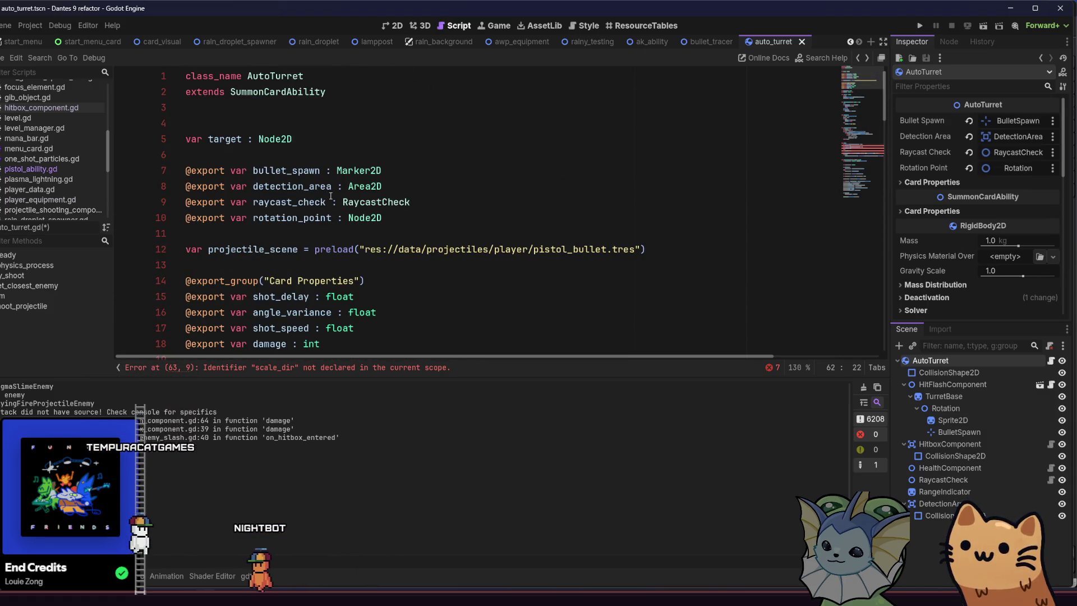
Declare 'var scale_dir : int' below the can_shoot line.
{"action": "scroll", "coordinate": [331, 196], "scroll_direction": "down", "scroll_amount": 3}
{"action": "left_click", "coordinate": [343, 255]}
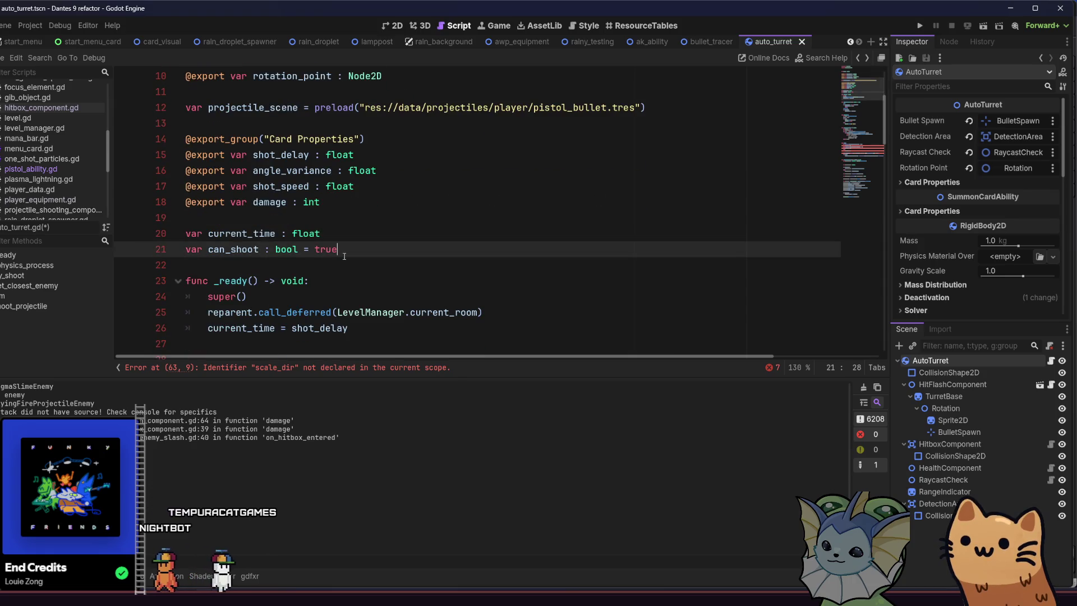
{"action": "key", "text": "Return"}
{"action": "type", "text": "var scale_di"}
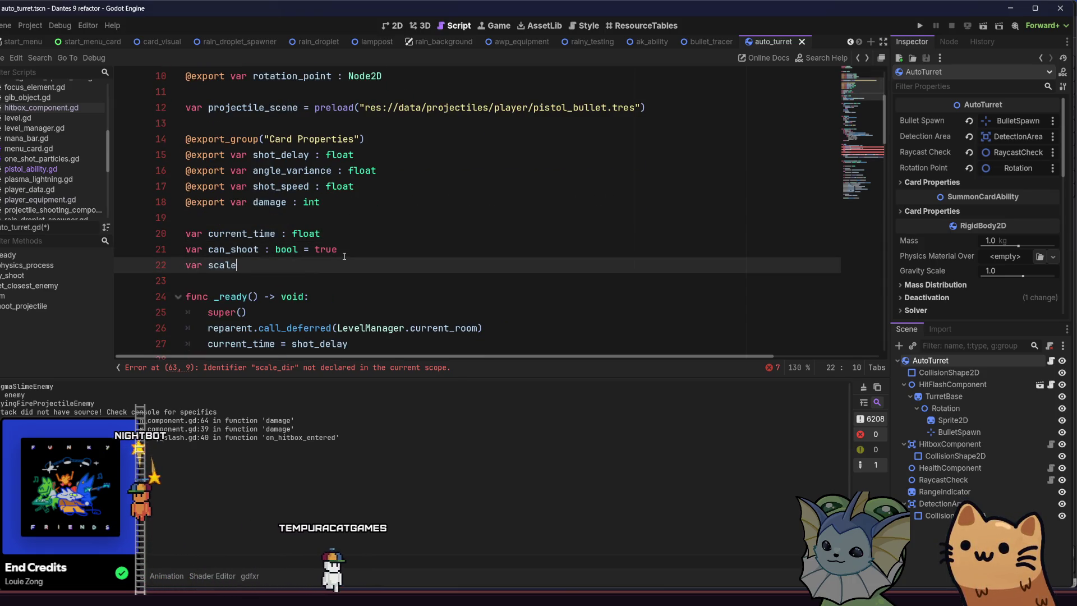
{"action": "type", "text": "r :"}
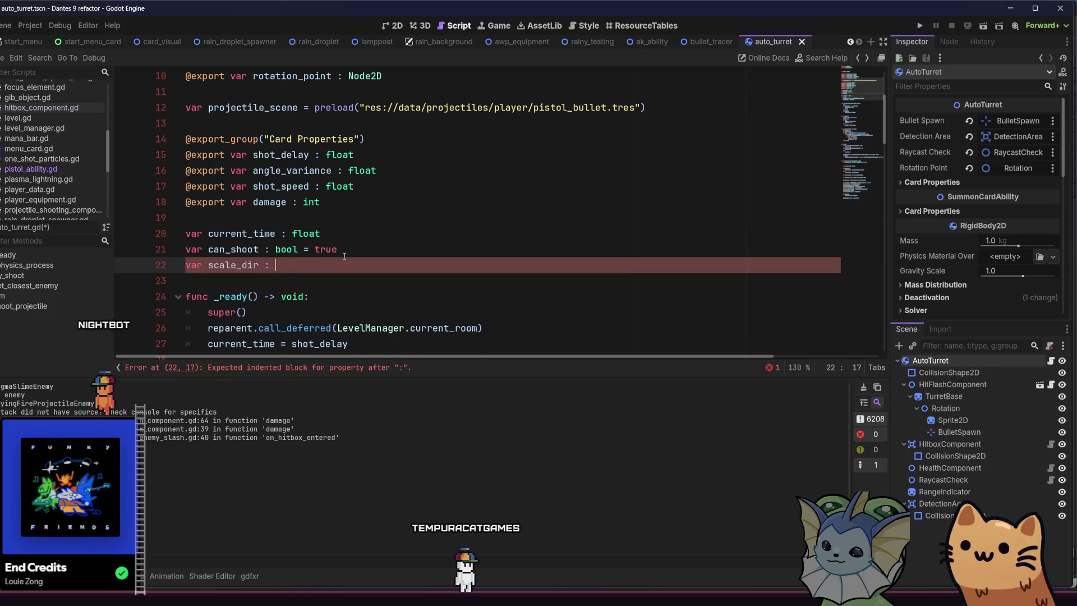
{"action": "type", "text": "int"}
Replace both visuals references on line 70 with rotation_point.
{"action": "scroll", "coordinate": [348, 258], "scroll_direction": "down", "scroll_amount": 9}
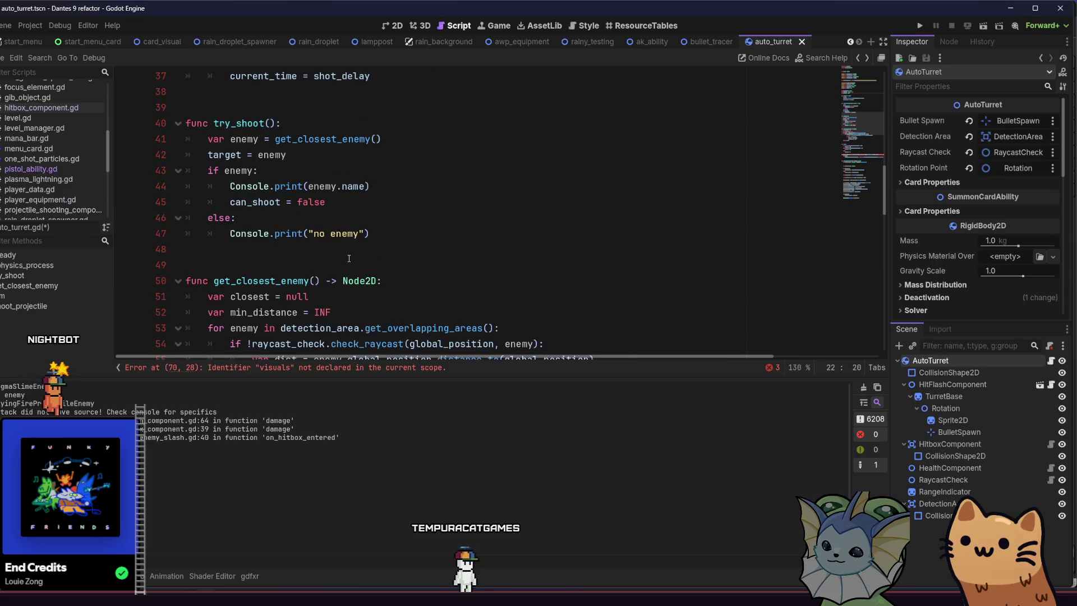
{"action": "scroll", "coordinate": [349, 258], "scroll_direction": "down", "scroll_amount": 6}
{"action": "scroll", "coordinate": [352, 304], "scroll_direction": "down", "scroll_amount": 1}
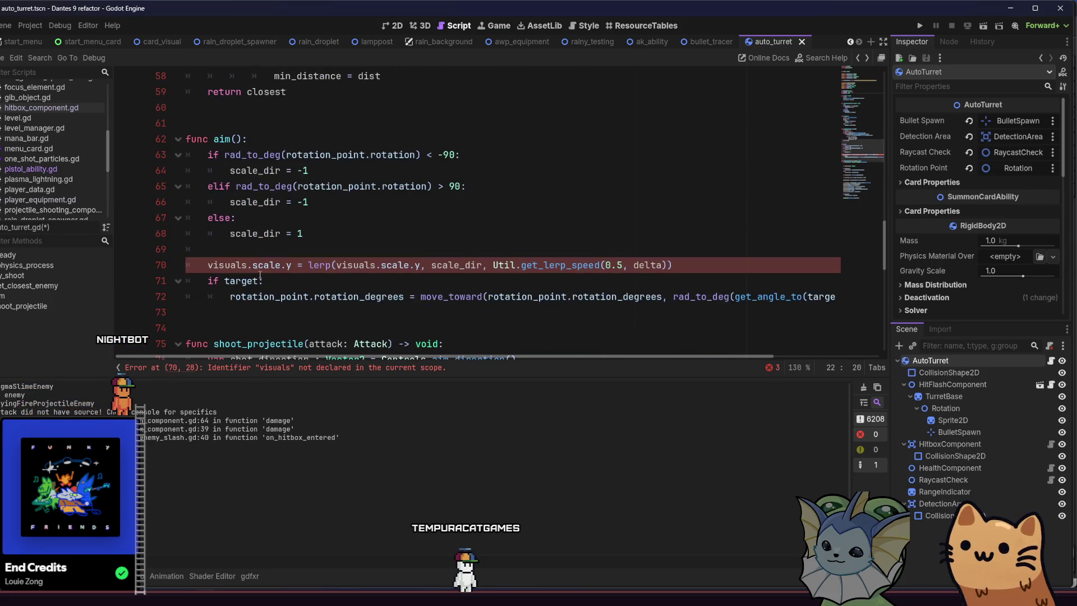
{"action": "left_click", "coordinate": [236, 264]}
{"action": "type", "text": "ot"}
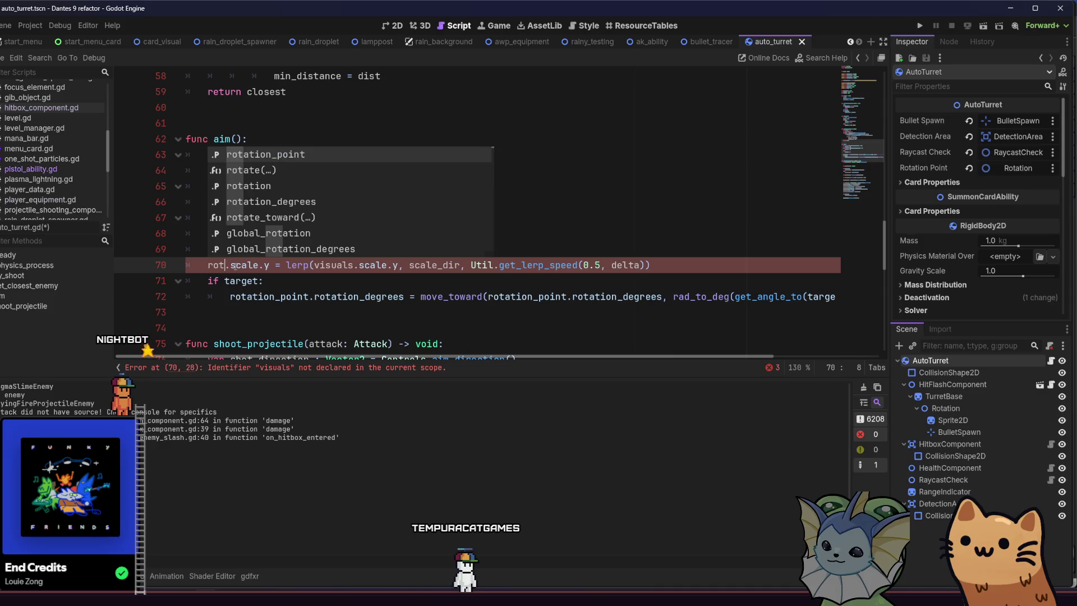
{"action": "key", "text": "Return"}
{"action": "left_click", "coordinate": [394, 264]}
{"action": "type", "text": "rot"}
{"action": "key", "text": "Return"}
{"action": "left_click", "coordinate": [463, 287]}
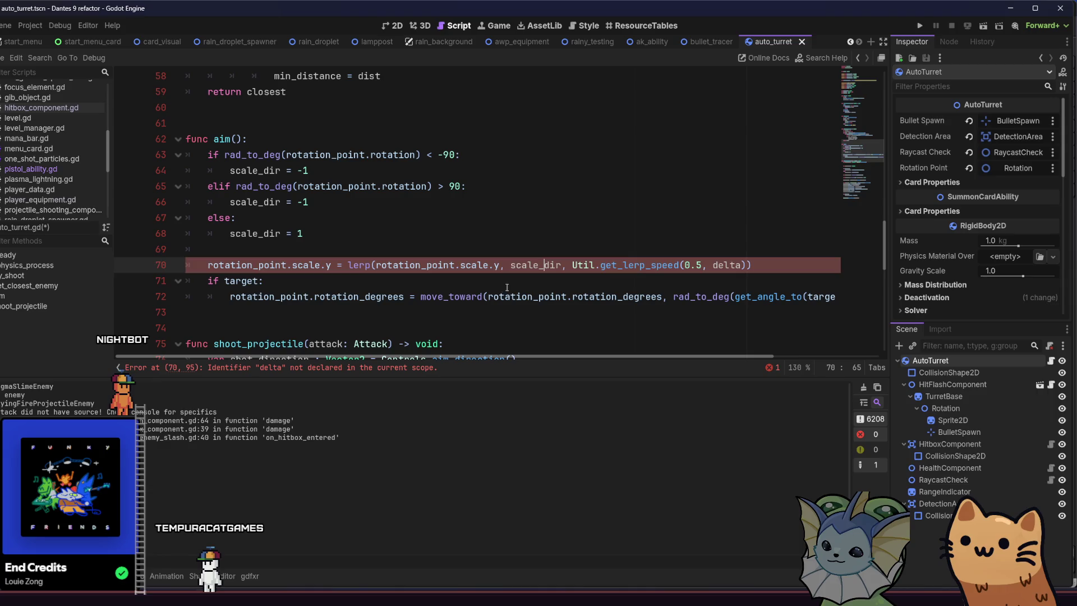
Add a delta parameter to aim() and its call in _physics_process, then save.
{"action": "left_click", "coordinate": [235, 139]}
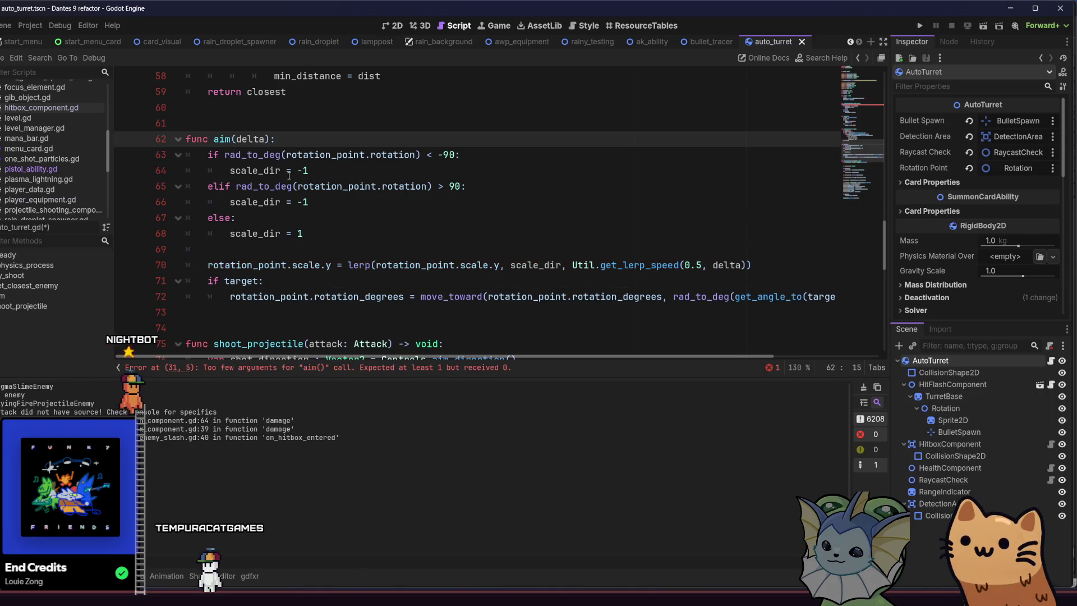
{"action": "scroll", "coordinate": [289, 176], "scroll_direction": "up", "scroll_amount": 8}
{"action": "scroll", "coordinate": [289, 176], "scroll_direction": "up", "scroll_amount": 3}
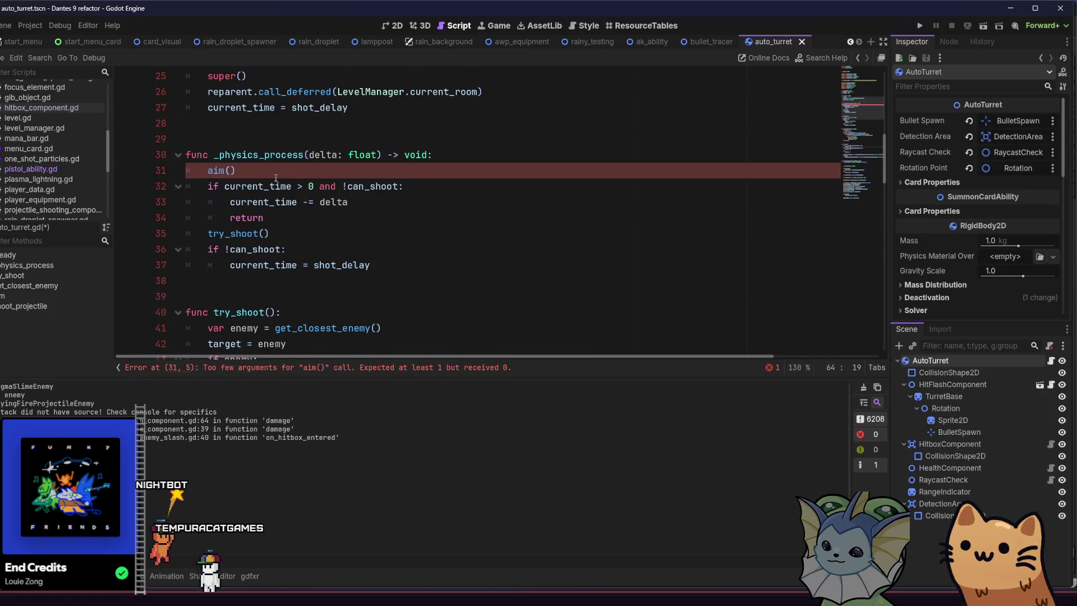
{"action": "left_click", "coordinate": [225, 171]}
{"action": "key", "text": "Right"}
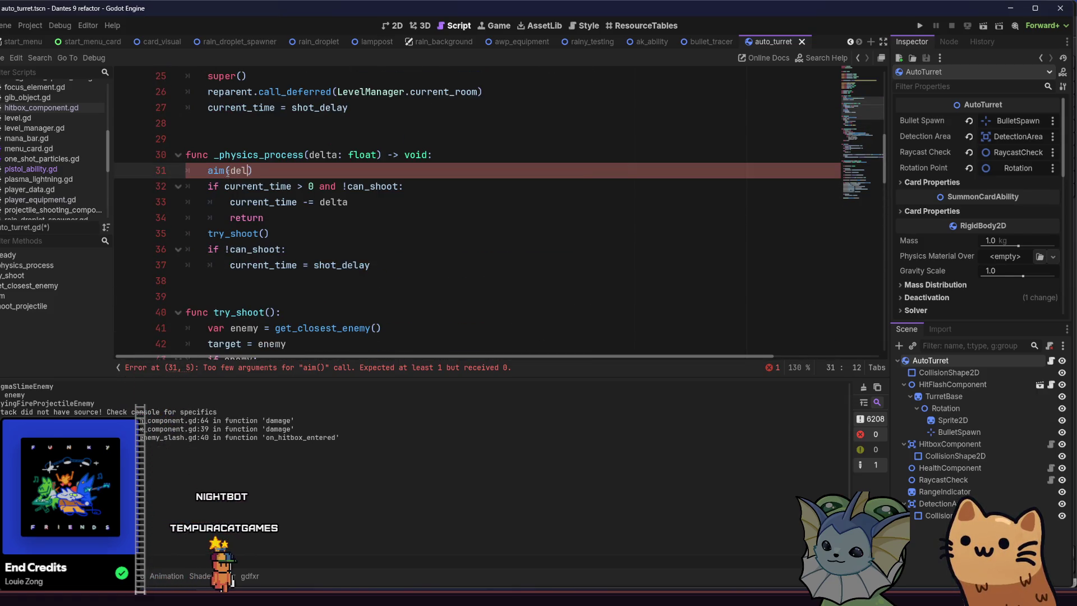
{"action": "left_click", "coordinate": [300, 313]}
{"action": "scroll", "coordinate": [300, 312], "scroll_direction": "down", "scroll_amount": 10}
{"action": "key", "text": "ctrl+s"}
Check the Rotation node's transform properties, then run the game.
{"action": "scroll", "coordinate": [340, 289], "scroll_direction": "down", "scroll_amount": 2}
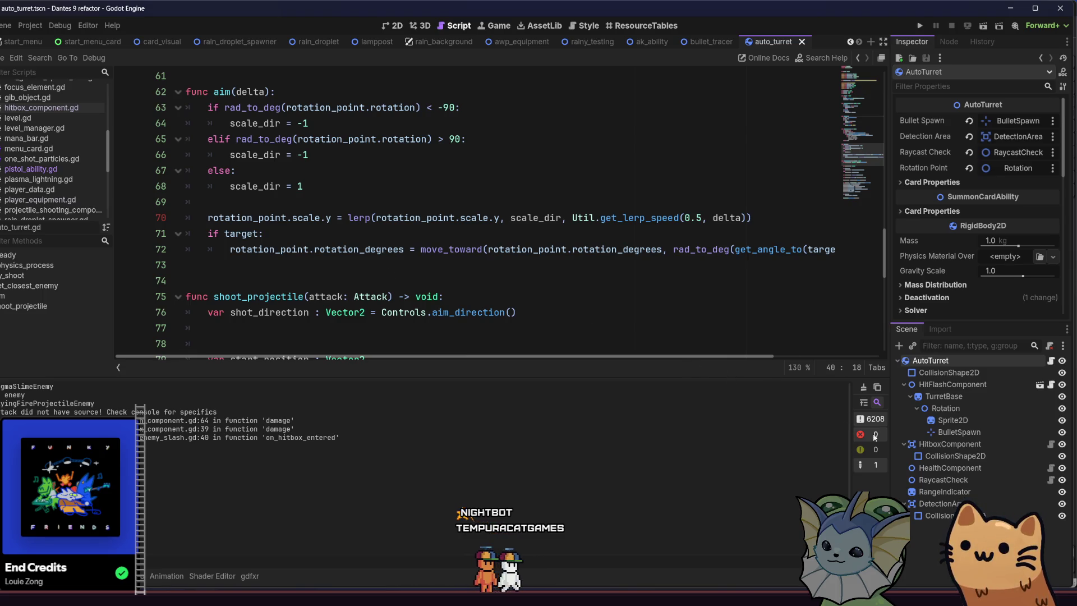
{"action": "left_click", "coordinate": [945, 408]}
{"action": "left_click", "coordinate": [920, 119]}
{"action": "left_click", "coordinate": [920, 119]}
{"action": "left_click", "coordinate": [623, 249]}
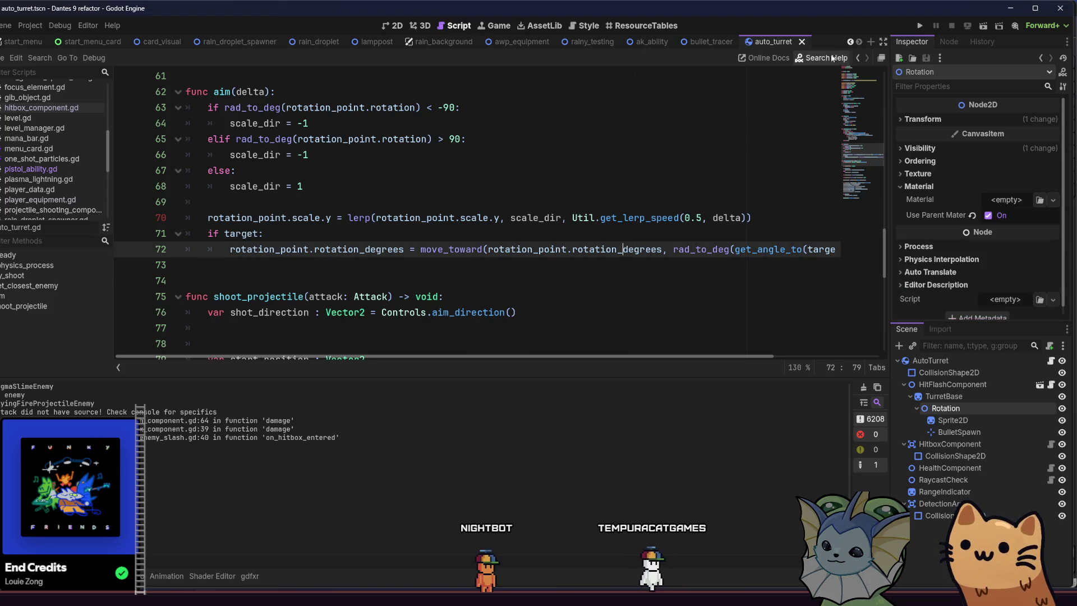
{"action": "left_click", "coordinate": [914, 26]}
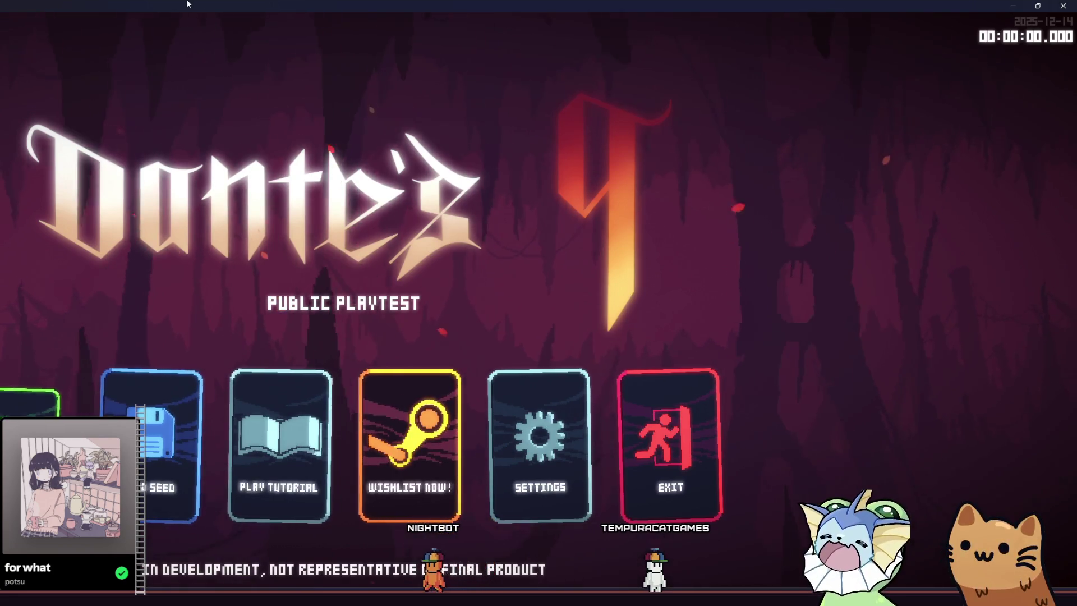
Start a run from the title menu and add Auto Turret cards from the debug list.
{"action": "key", "text": "Return"}
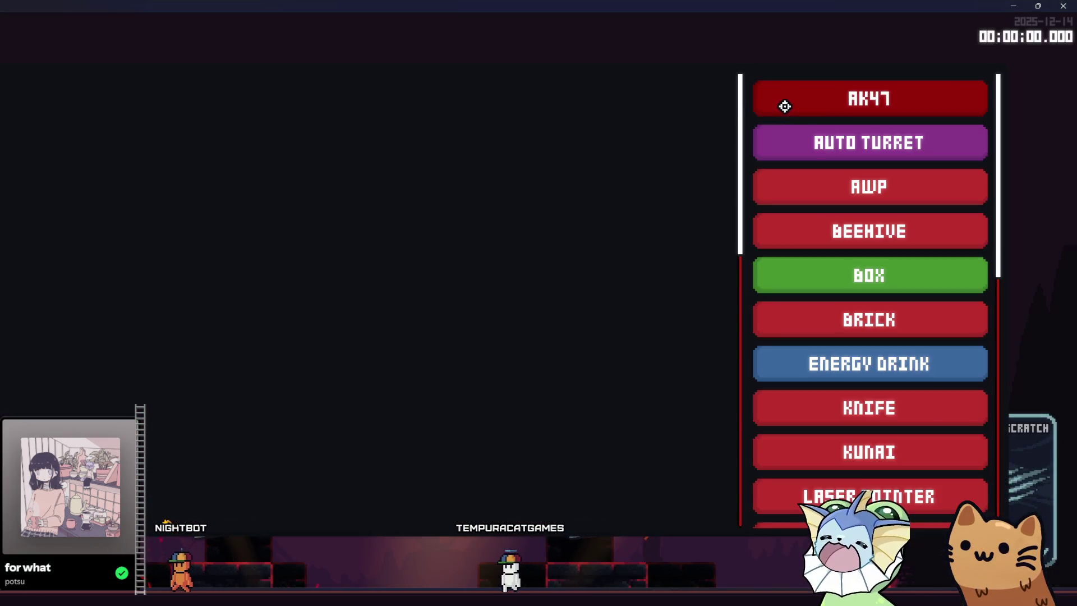
{"action": "left_click", "coordinate": [818, 142]}
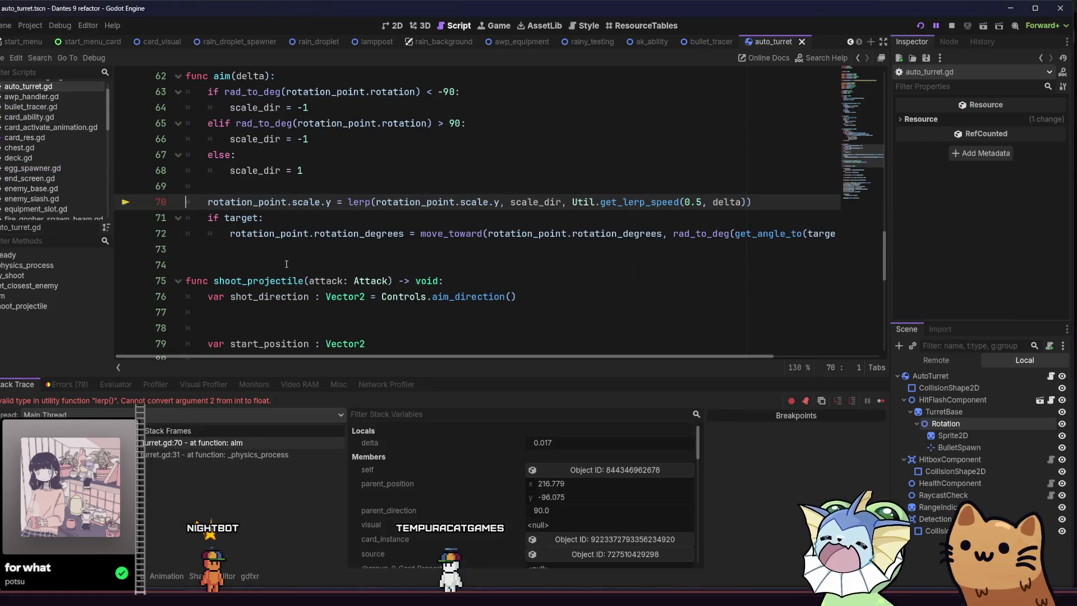
Change scale_dir's type on line 22 from int to float and relaunch the game.
{"action": "scroll", "coordinate": [305, 225], "scroll_direction": "up", "scroll_amount": 15}
{"action": "scroll", "coordinate": [276, 256], "scroll_direction": "down", "scroll_amount": 5}
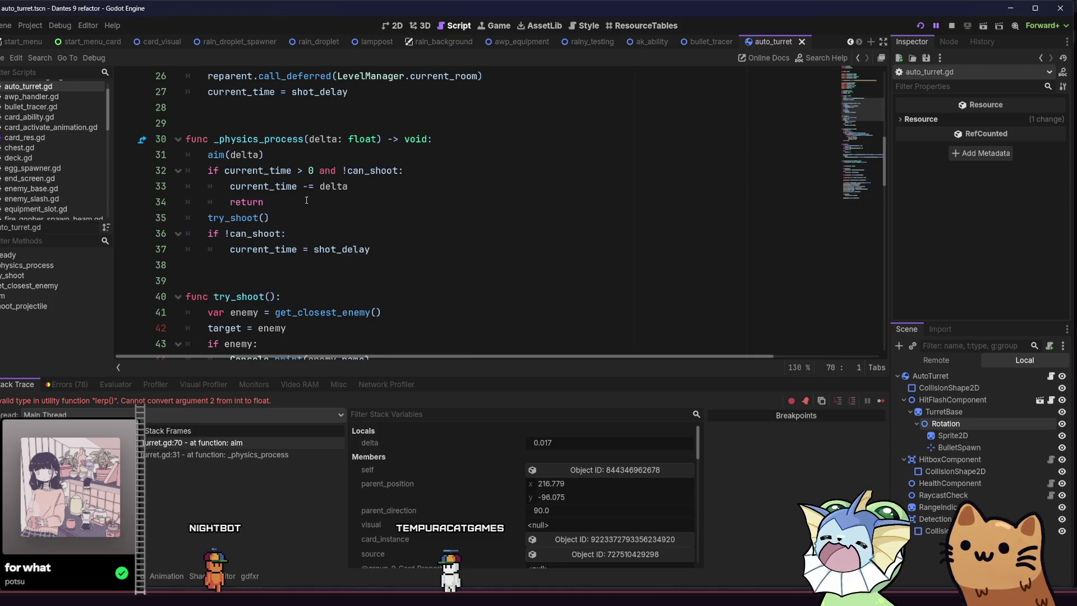
{"action": "scroll", "coordinate": [280, 196], "scroll_direction": "up", "scroll_amount": 8}
{"action": "scroll", "coordinate": [317, 219], "scroll_direction": "down", "scroll_amount": 3}
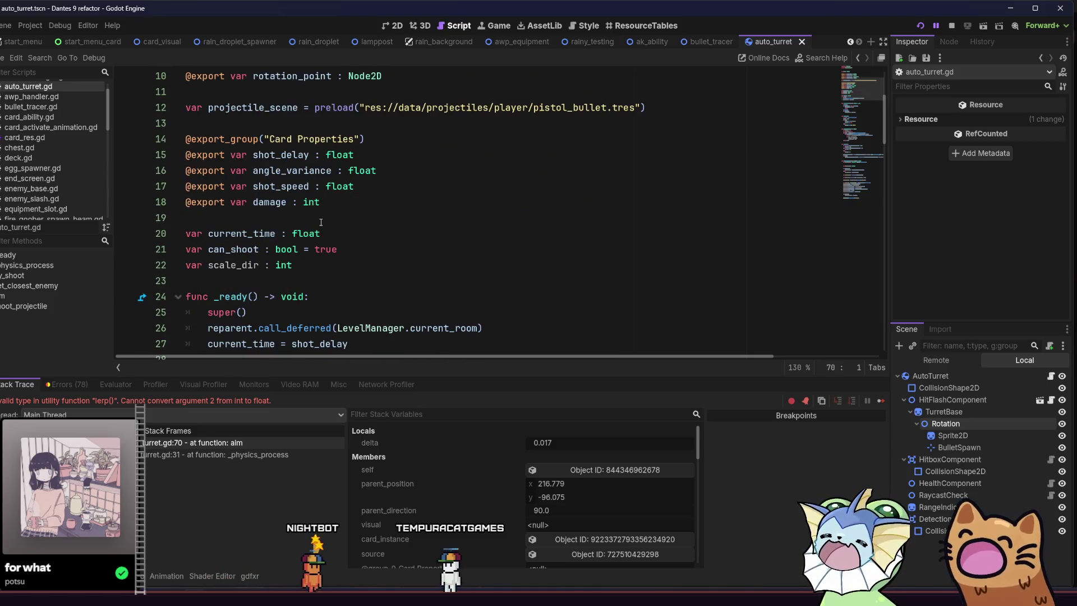
{"action": "left_click", "coordinate": [286, 264]}
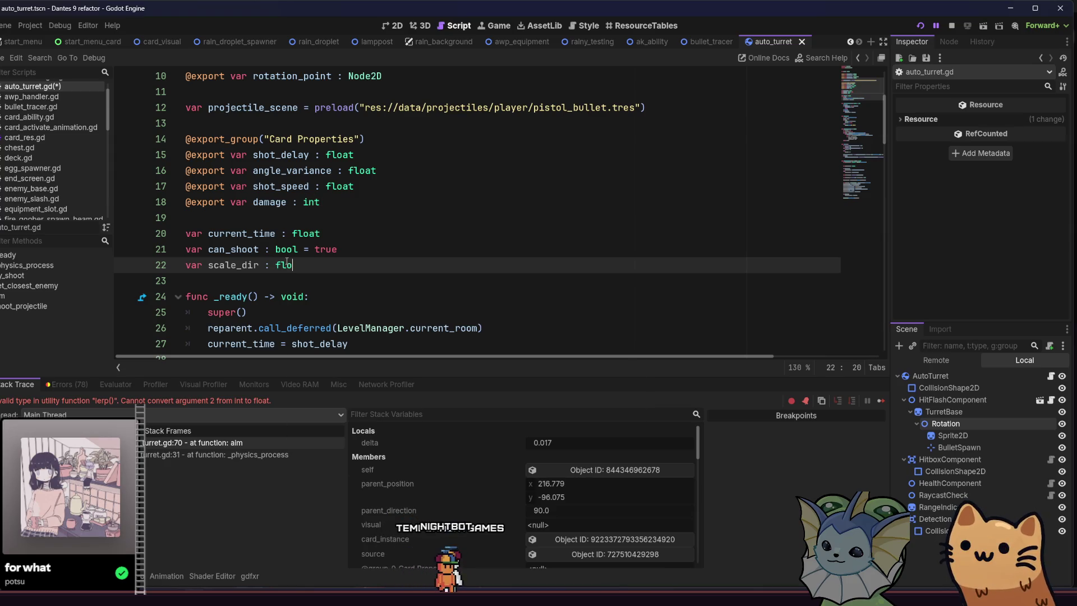
{"action": "type", "text": "at"}
{"action": "left_click", "coordinate": [921, 26]}
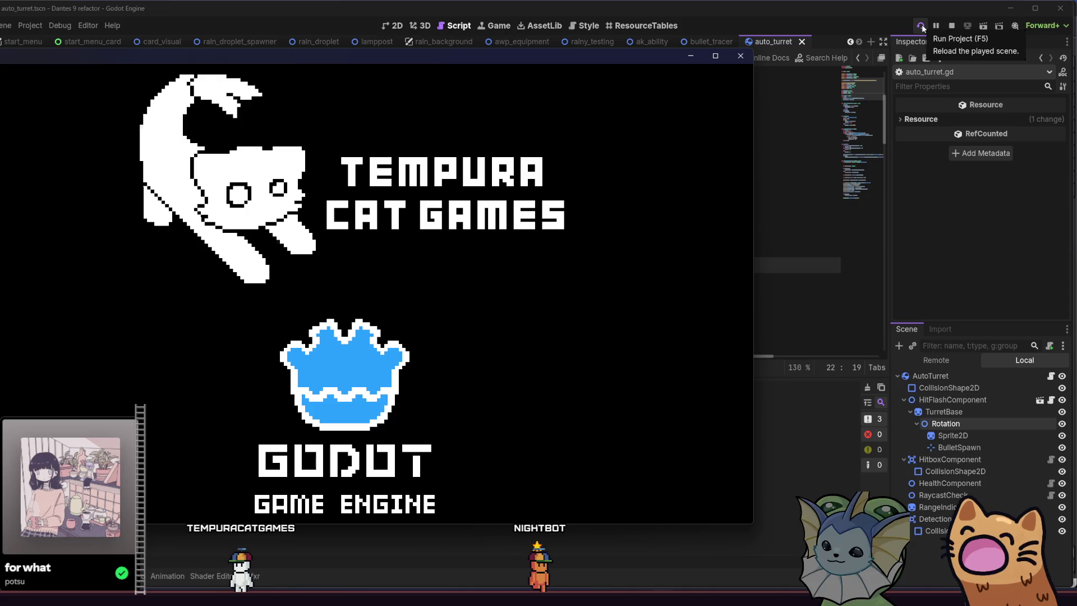
Maximize the game window, start a new game and climb the rock steps to the right.
{"action": "left_click_drag", "start_coordinate": [304, 56], "coordinate": [303, 3]}
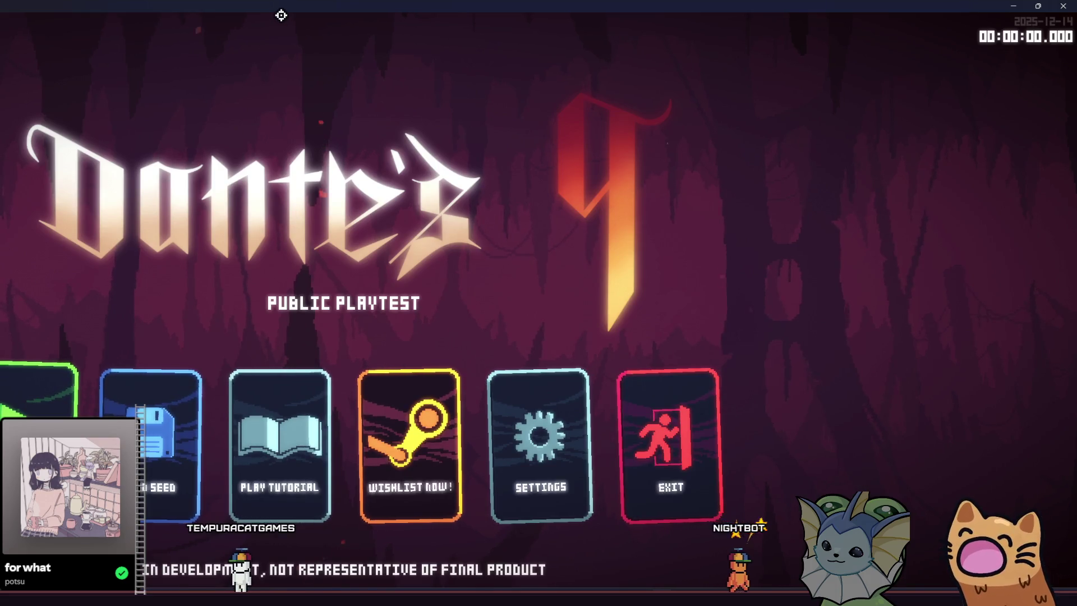
{"action": "left_click_drag", "start_coordinate": [284, 6], "coordinate": [377, 51]}
{"action": "double_click", "coordinate": [377, 51]}
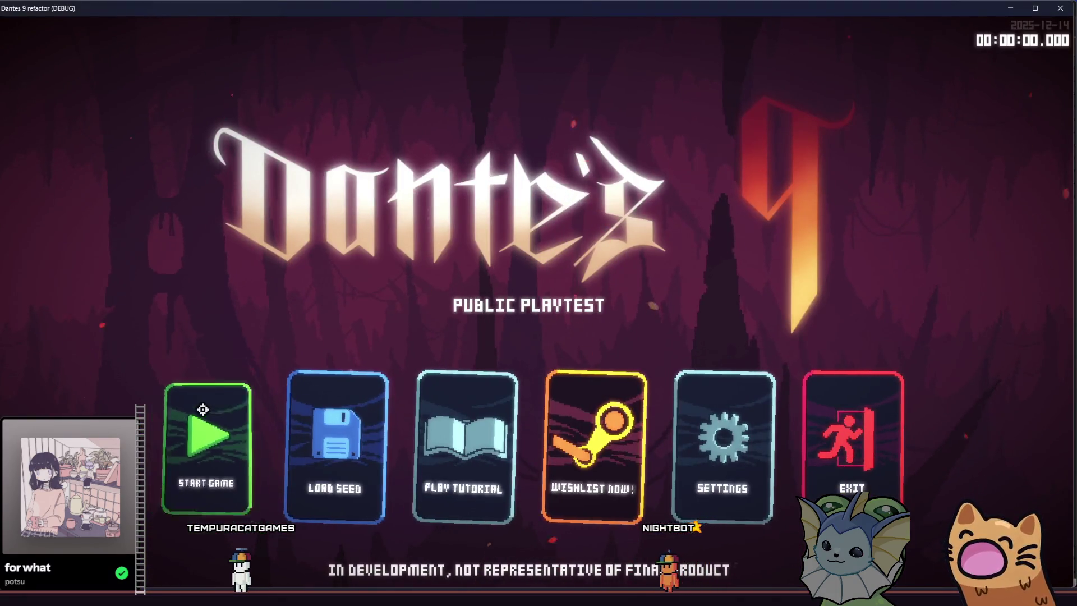
{"action": "left_click", "coordinate": [204, 409]}
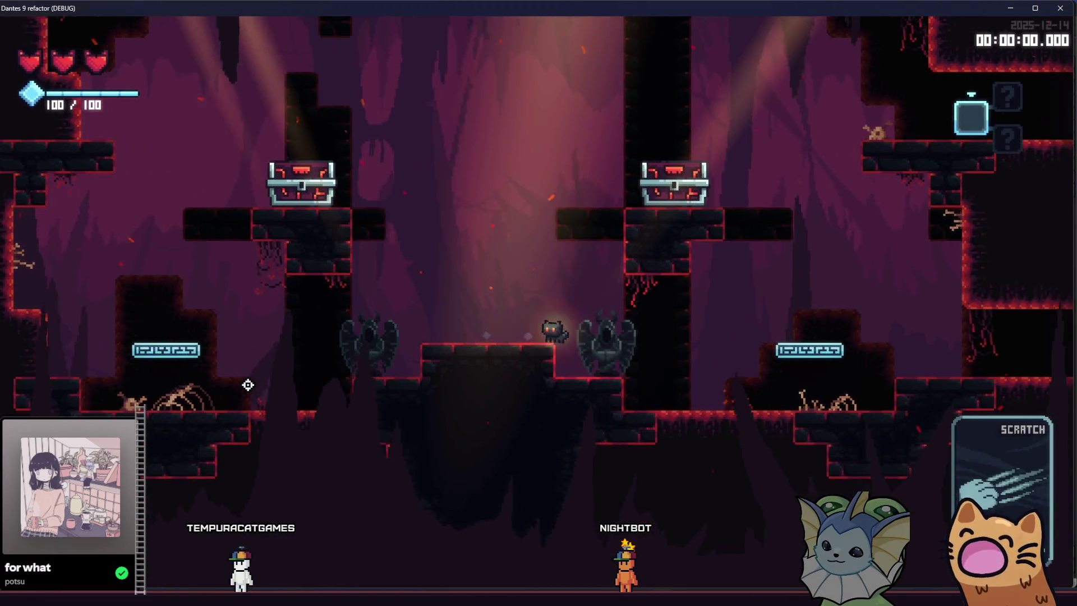
{"action": "key", "text": "Right"}
{"action": "key", "text": "space"}
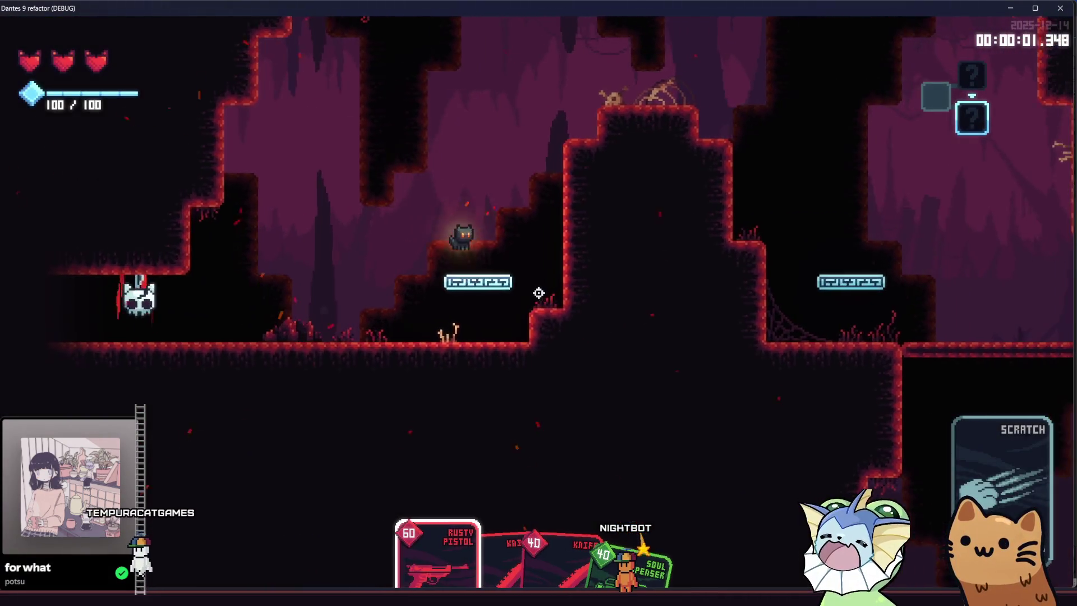
From the debug panel, add an Auto Turret card and play it to summon a turret.
{"action": "key", "text": "grave"}
{"action": "left_click", "coordinate": [89, 188]}
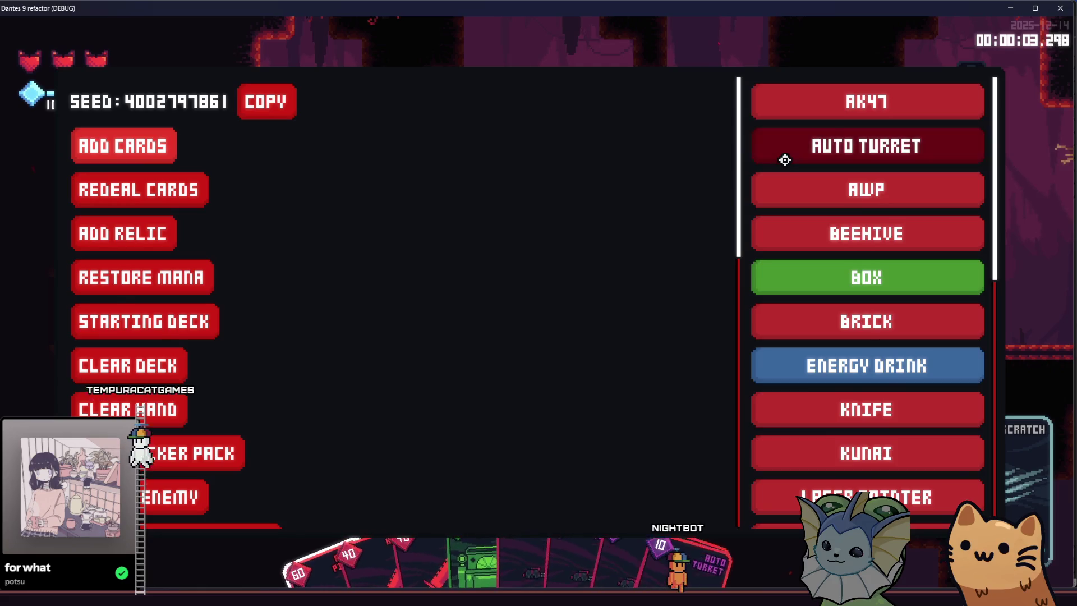
{"action": "left_click", "coordinate": [785, 160]}
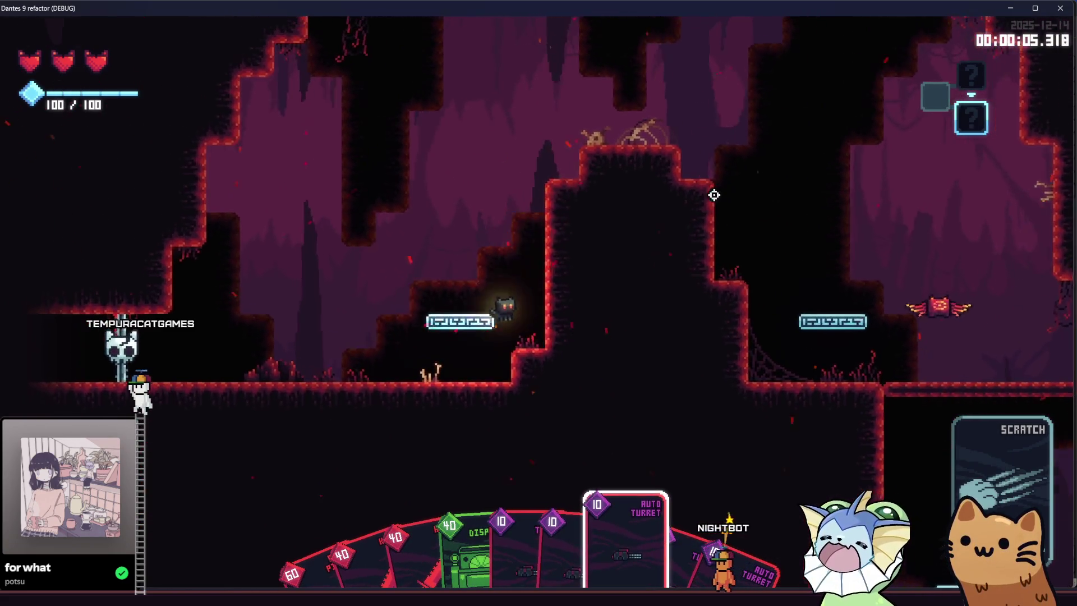
{"action": "key", "text": "d"}
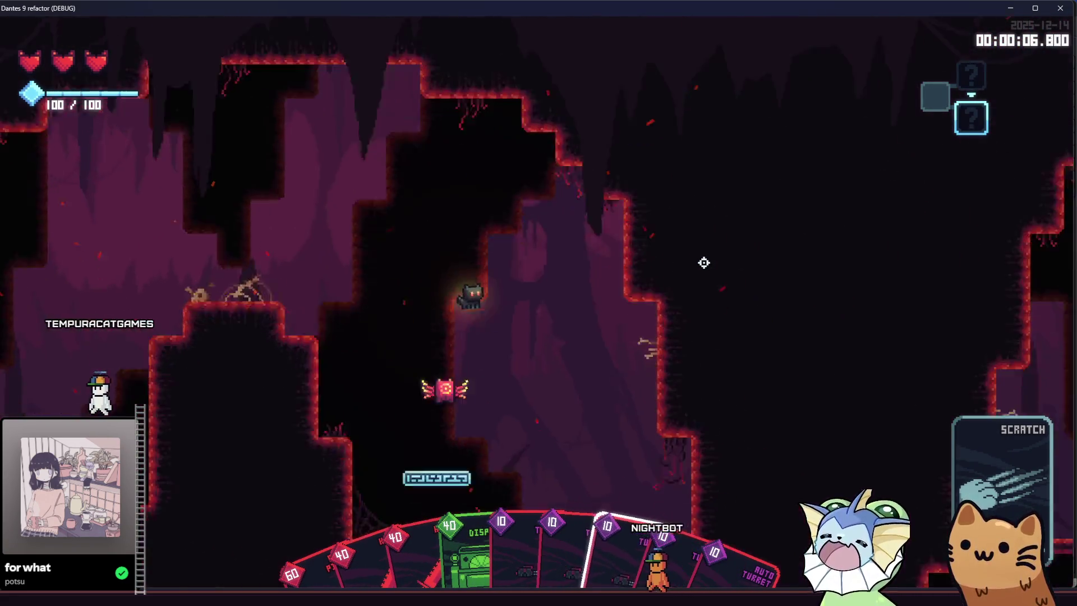
{"action": "left_click", "coordinate": [704, 262]}
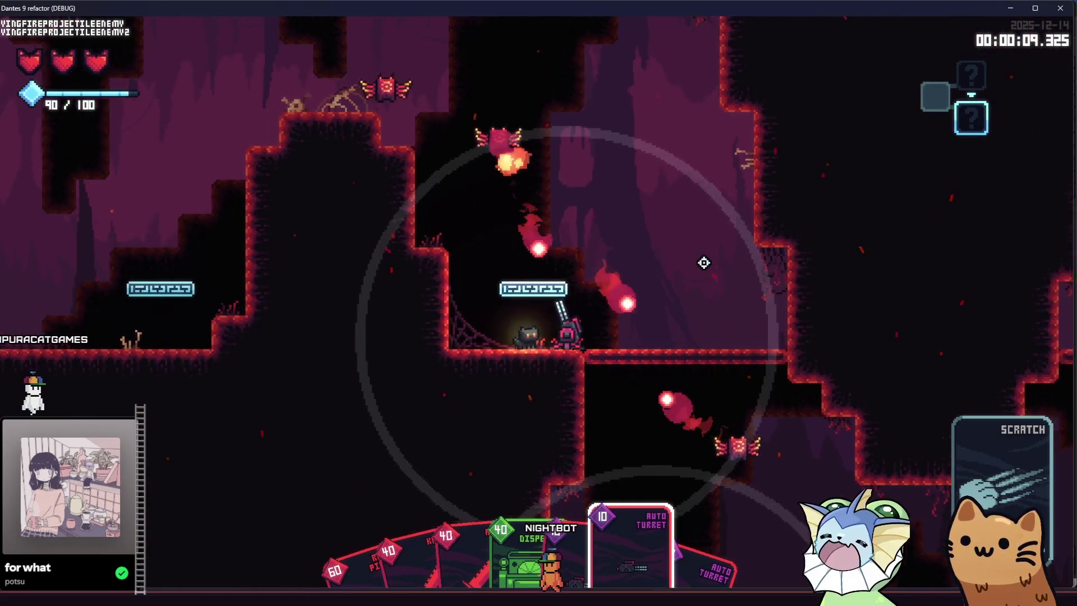
Run and jump through the cave rooms watching the turret fire at enemies, then close the game.
{"action": "key", "text": "a"}
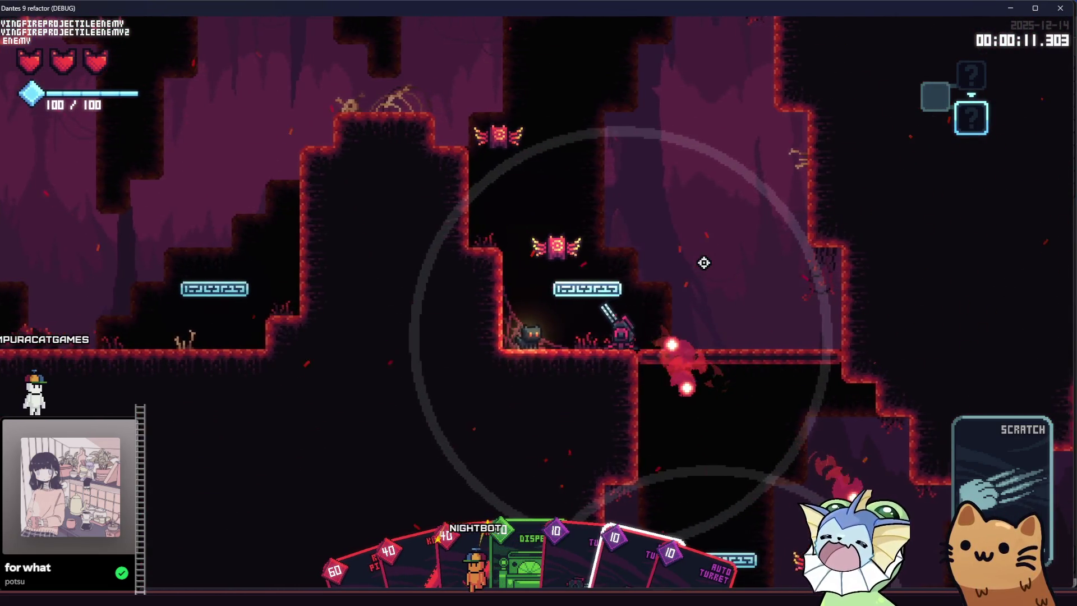
{"action": "key", "text": "d"}
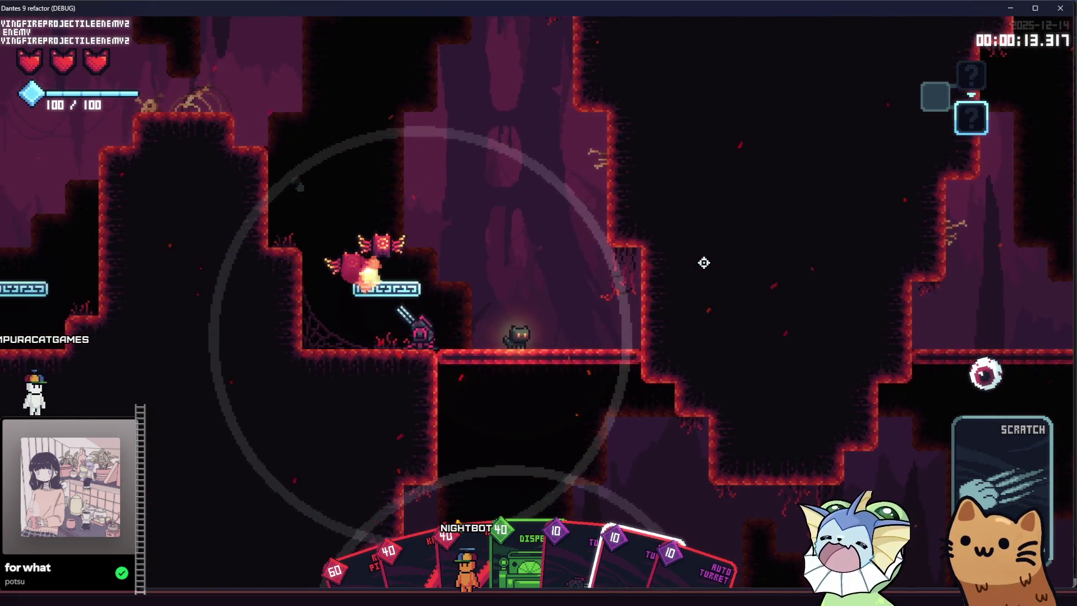
{"action": "key", "text": "d"}
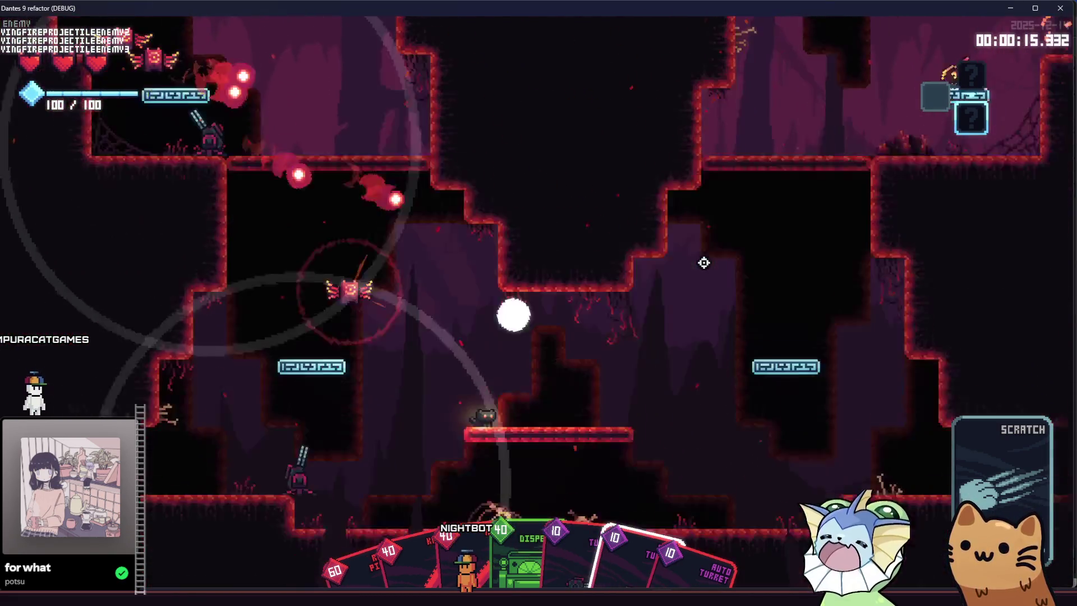
{"action": "key", "text": "d"}
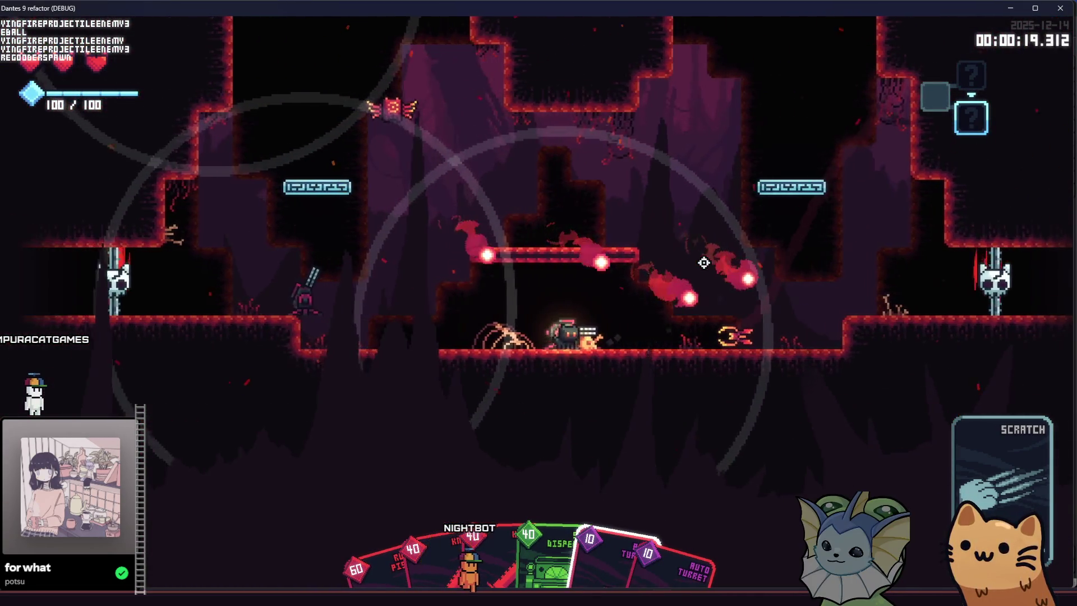
{"action": "key", "text": "a"}
{"action": "key", "text": "space"}
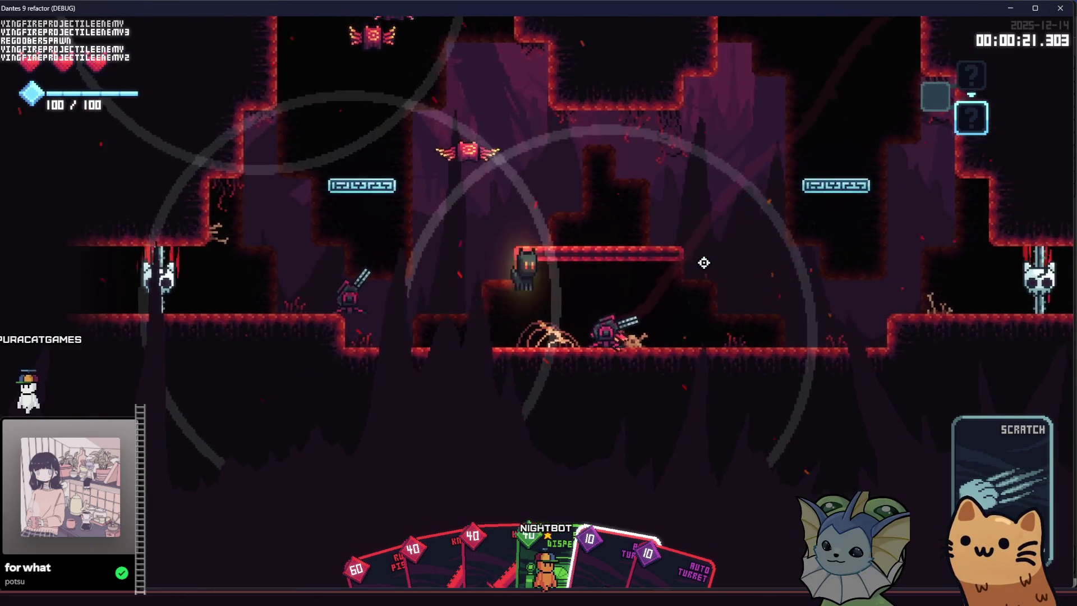
{"action": "key", "text": "d"}
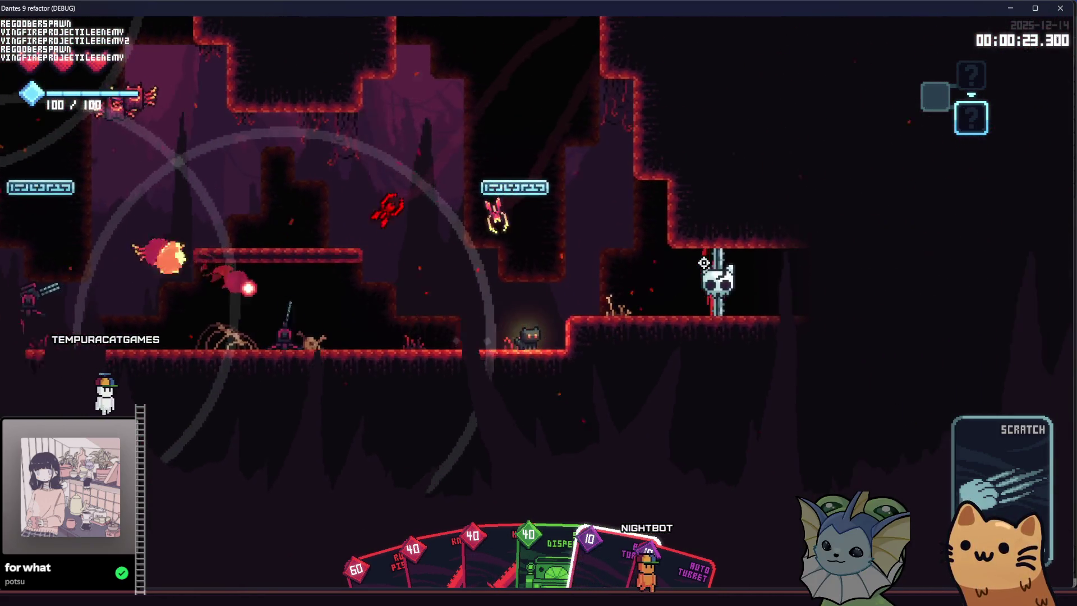
{"action": "key", "text": "space"}
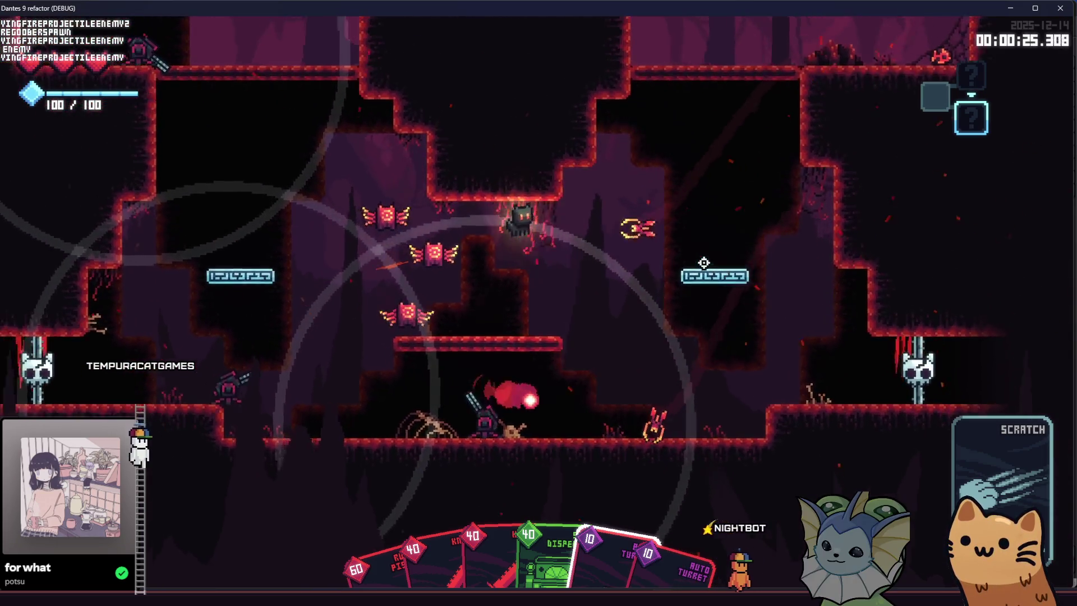
{"action": "key", "text": "a"}
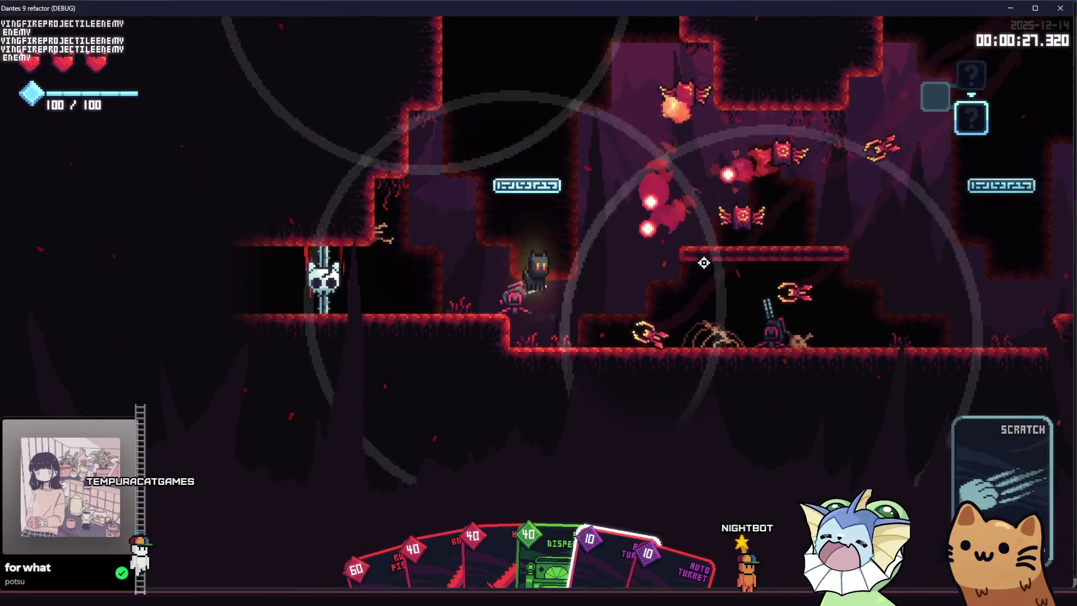
{"action": "key", "text": "space"}
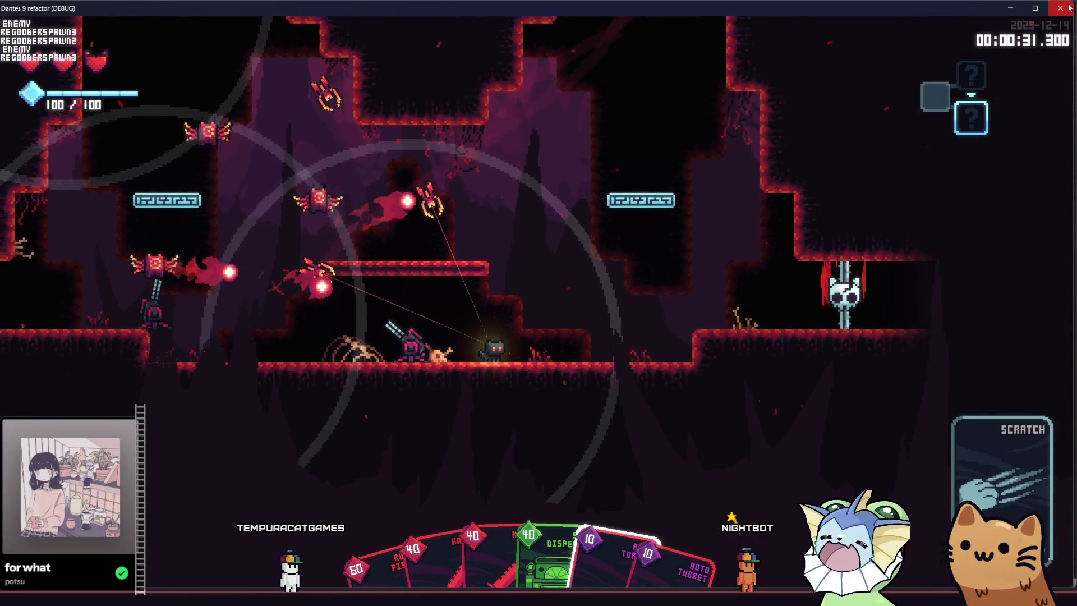
{"action": "left_click", "coordinate": [1069, 8]}
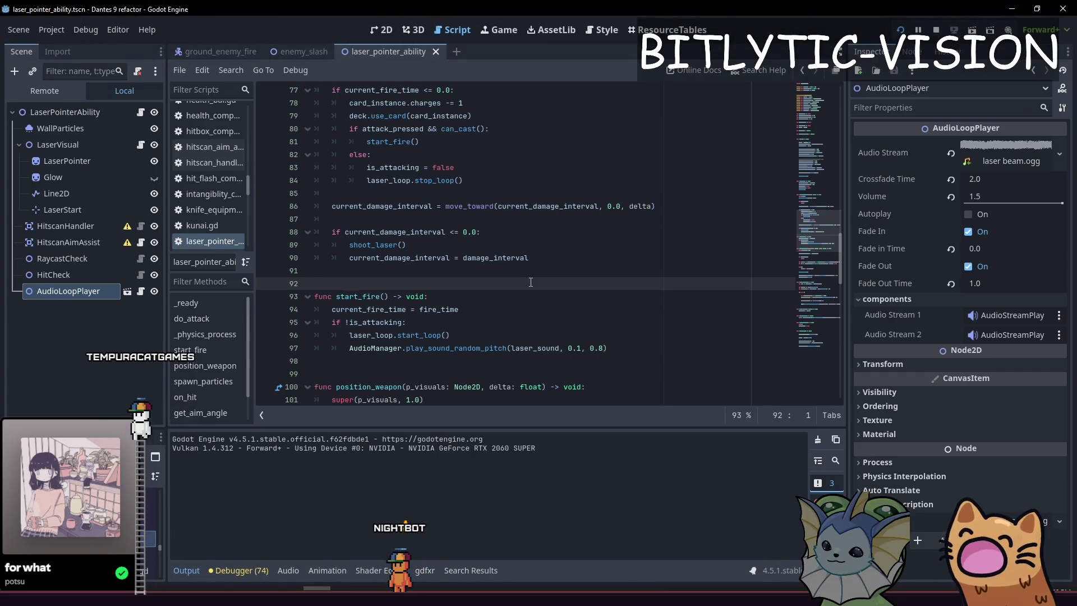
Review the laser pointer's damage-interval code and open the AudioLoopPlayer scene.
{"action": "left_click", "coordinate": [543, 260]}
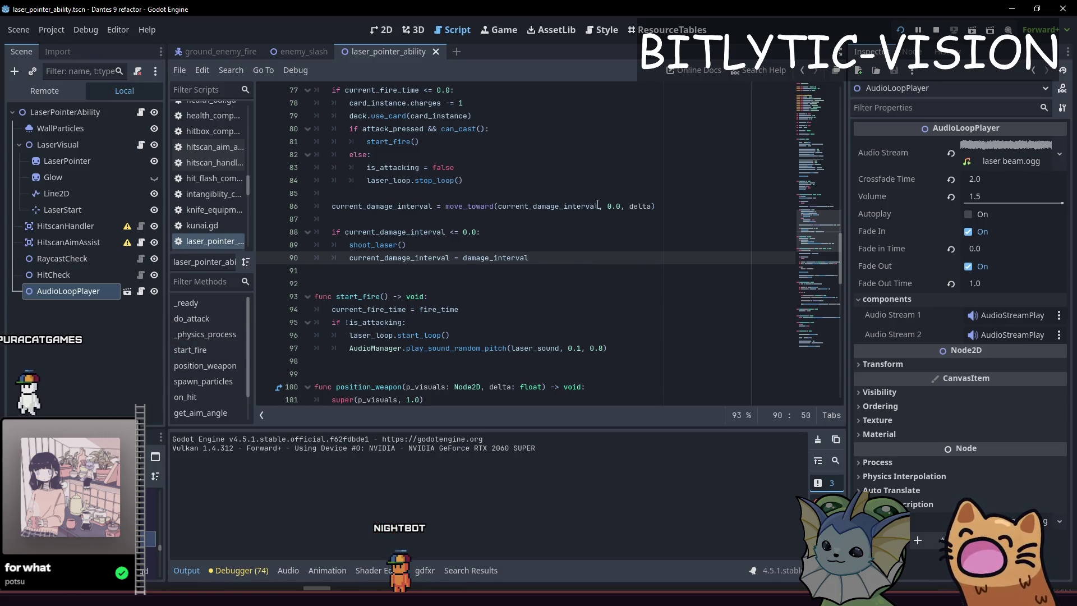
{"action": "left_click", "coordinate": [645, 231]}
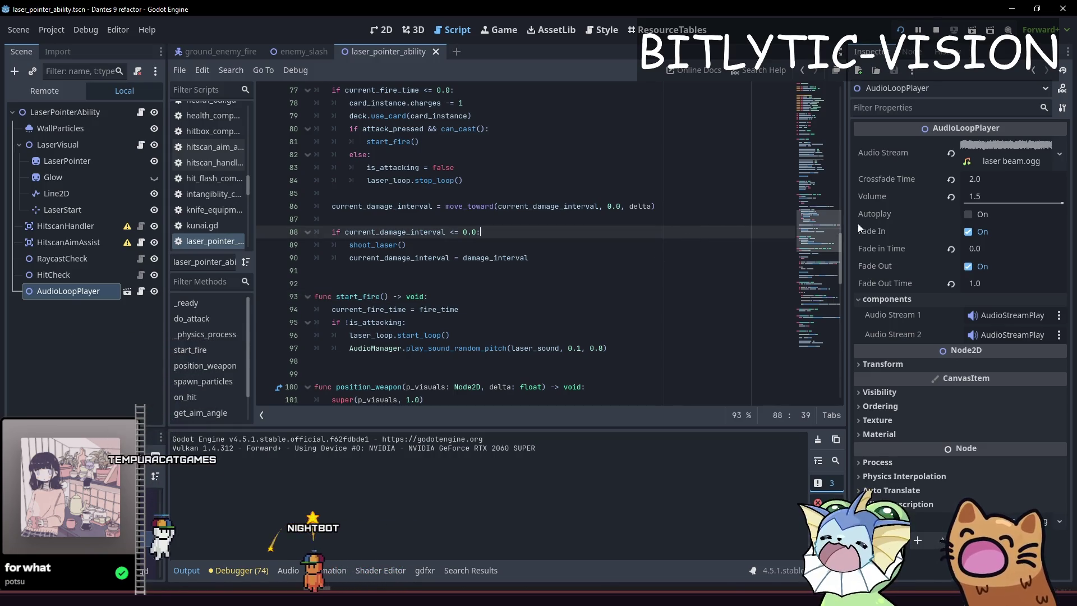
{"action": "left_click", "coordinate": [893, 169]}
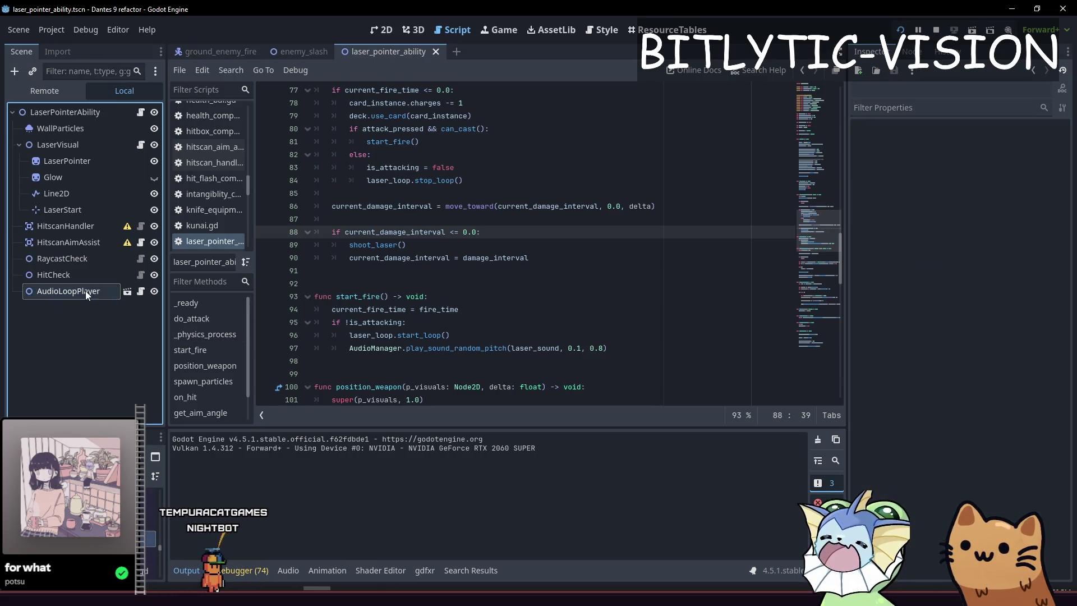
{"action": "left_click", "coordinate": [127, 291]}
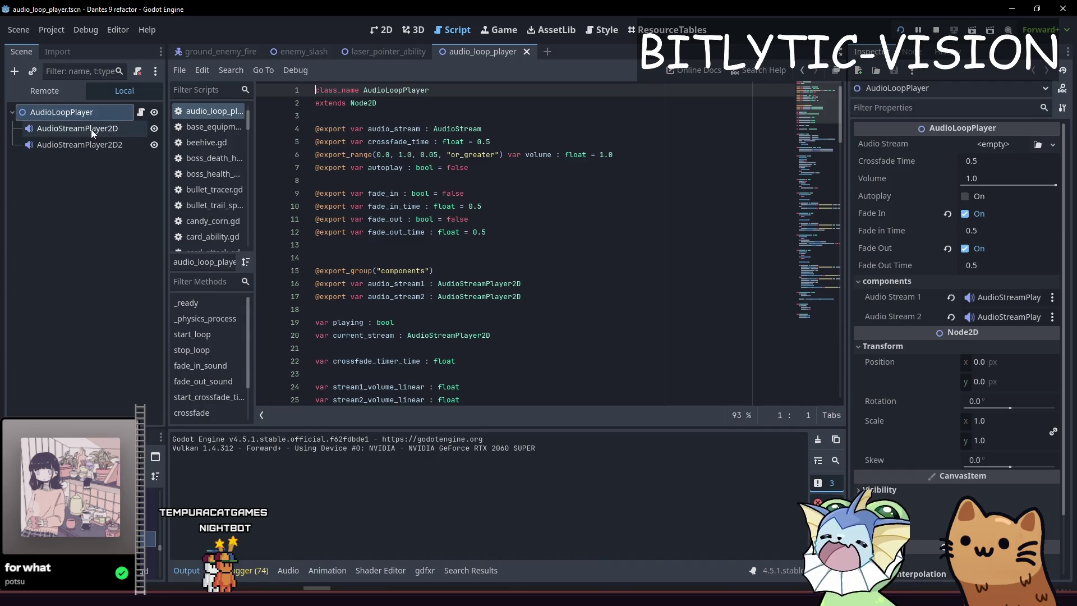
{"action": "left_click", "coordinate": [94, 126]}
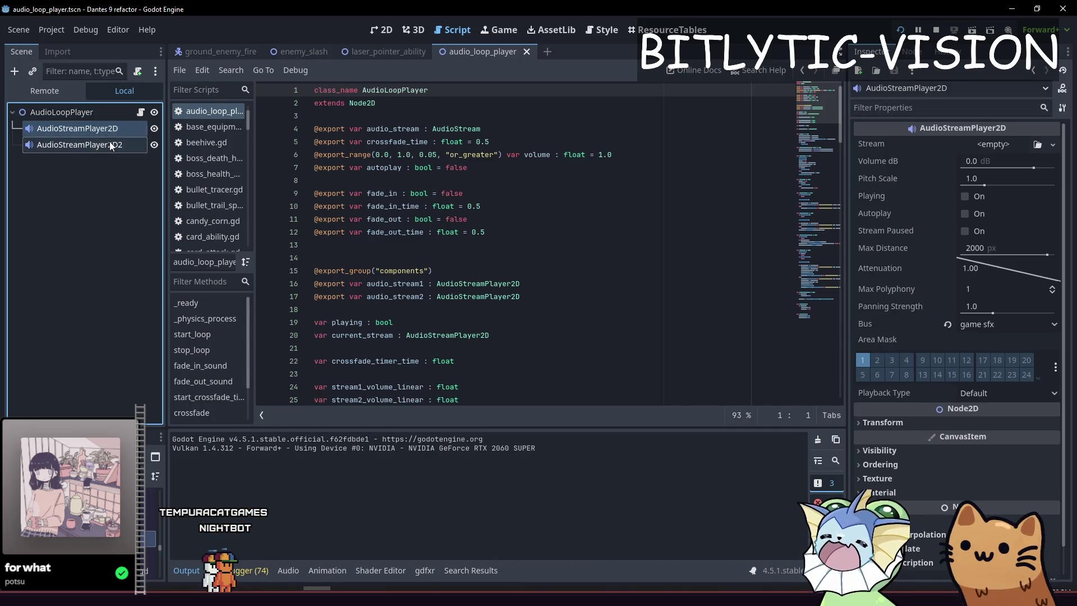
{"action": "left_click", "coordinate": [76, 116]}
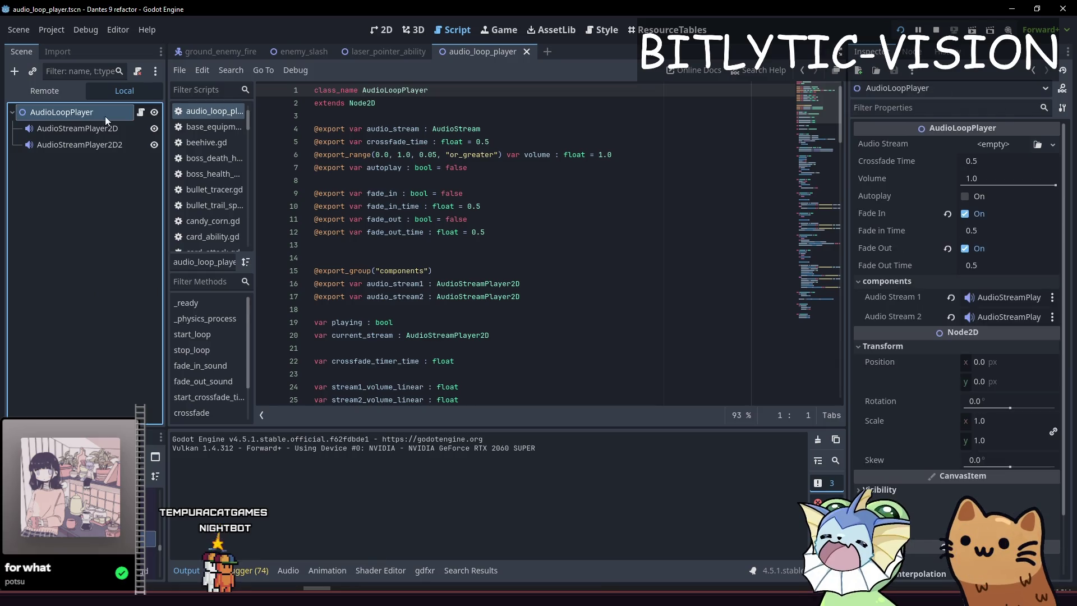
{"action": "left_click", "coordinate": [570, 234]}
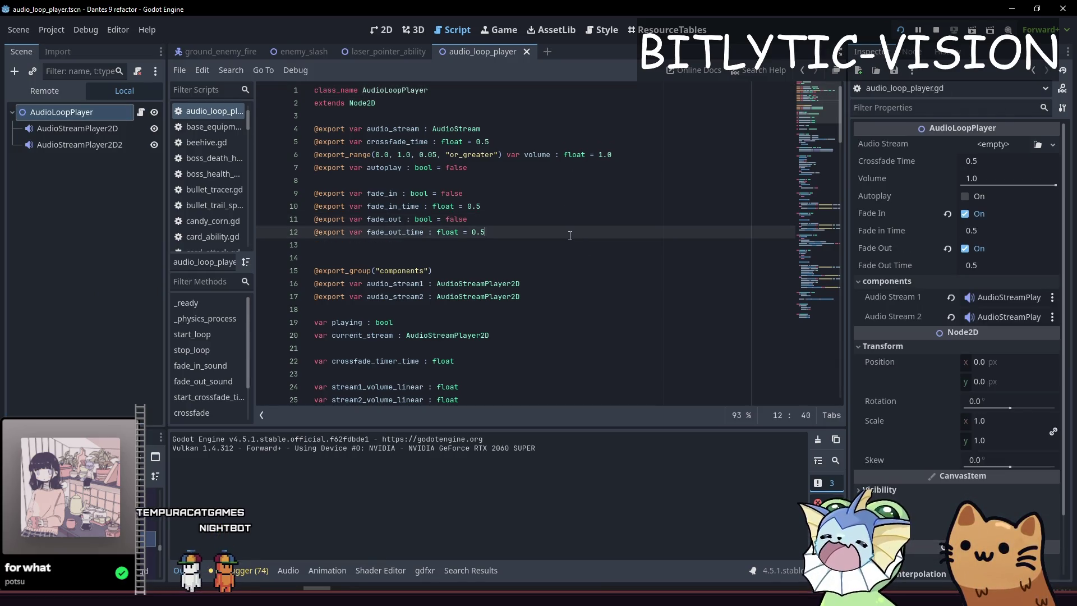
{"action": "key", "text": "Return"}
{"action": "type", "text": "@expo"}
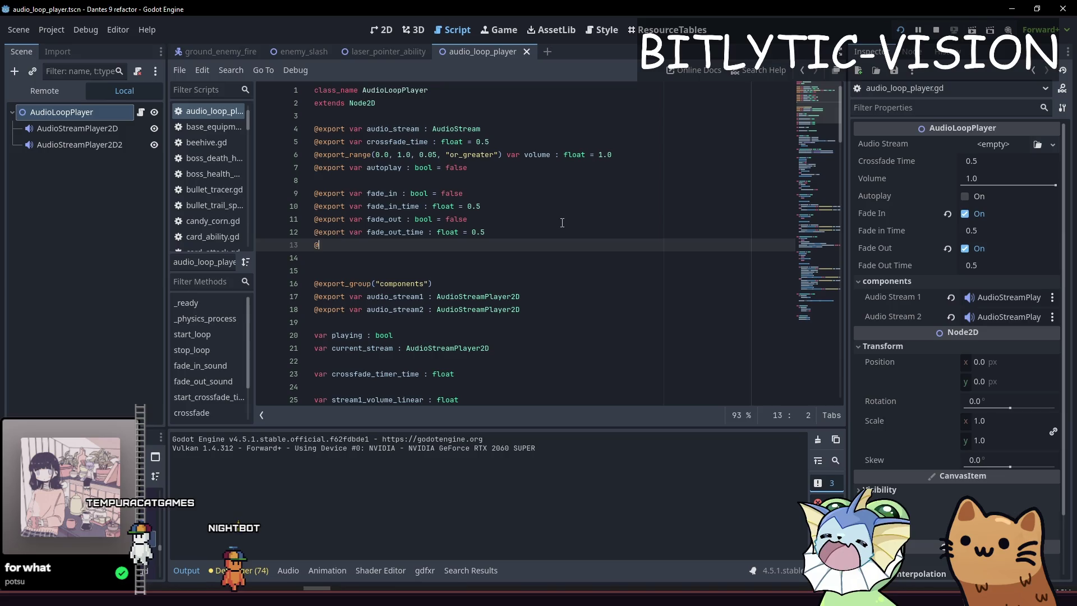
{"action": "type", "text": "rt var spatial :="}
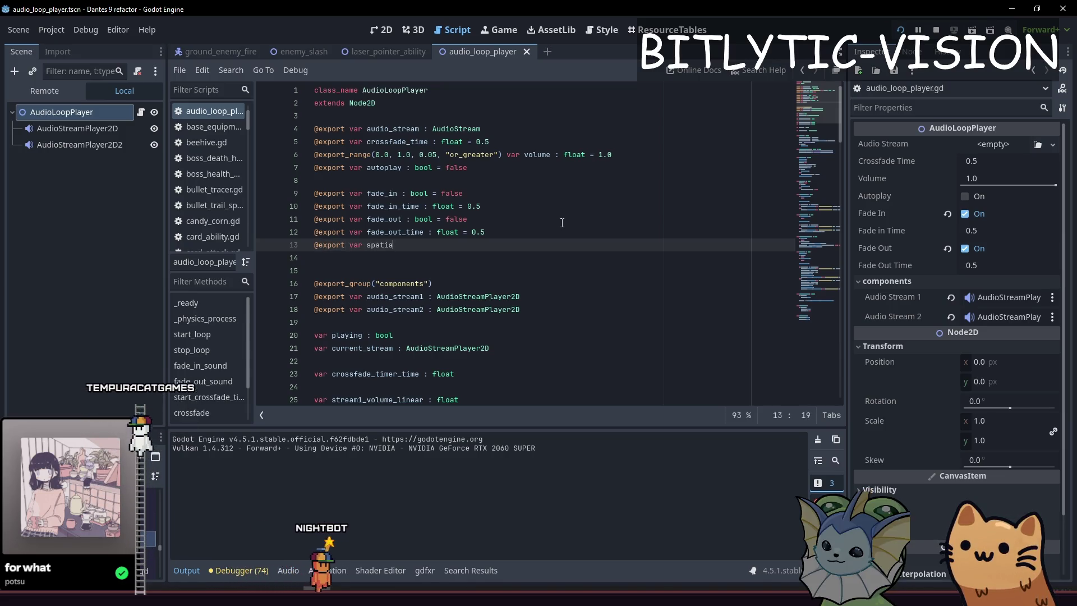
{"action": "type", "text": " false"}
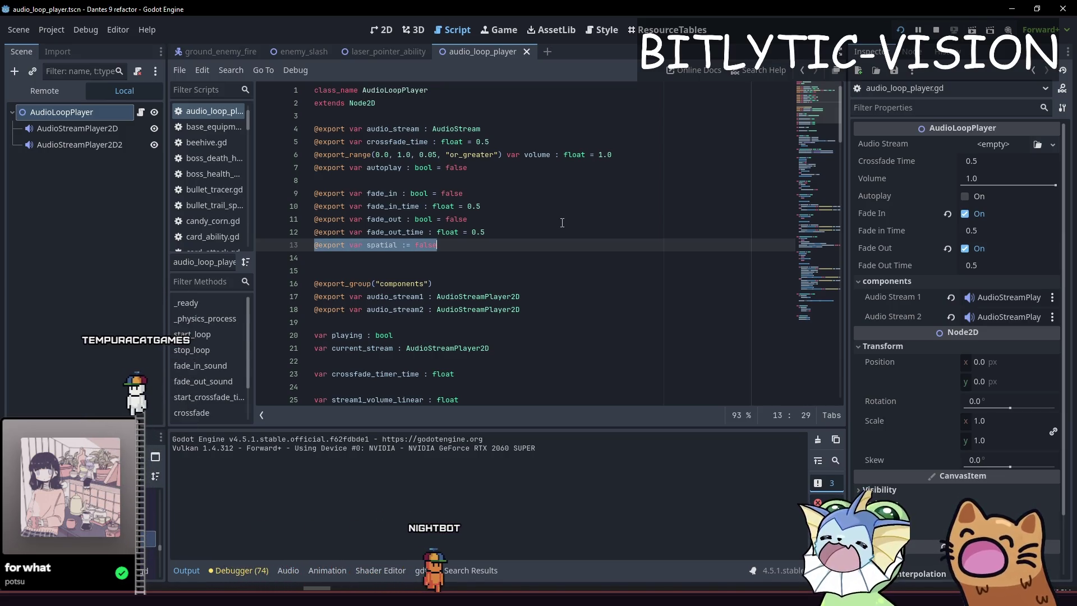
{"action": "key", "text": "ctrl+s"}
{"action": "scroll", "coordinate": [562, 223], "scroll_direction": "down", "scroll_amount": 4}
{"action": "scroll", "coordinate": [562, 223], "scroll_direction": "down", "scroll_amount": 2}
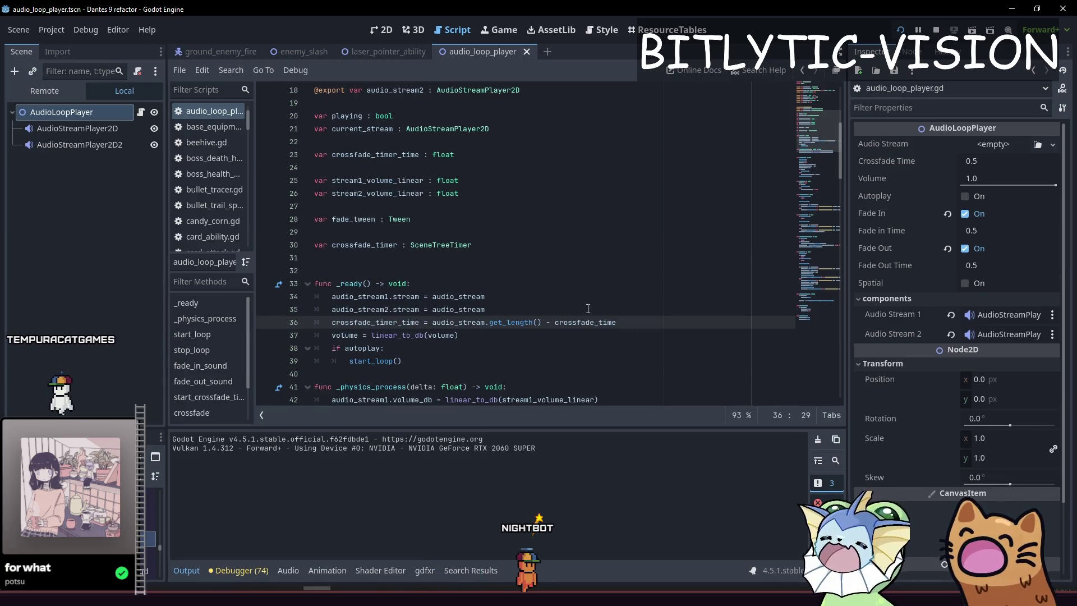
{"action": "scroll", "coordinate": [564, 230], "scroll_direction": "up", "scroll_amount": 6}
{"action": "left_click", "coordinate": [565, 235]}
{"action": "key", "text": "ctrl+s"}
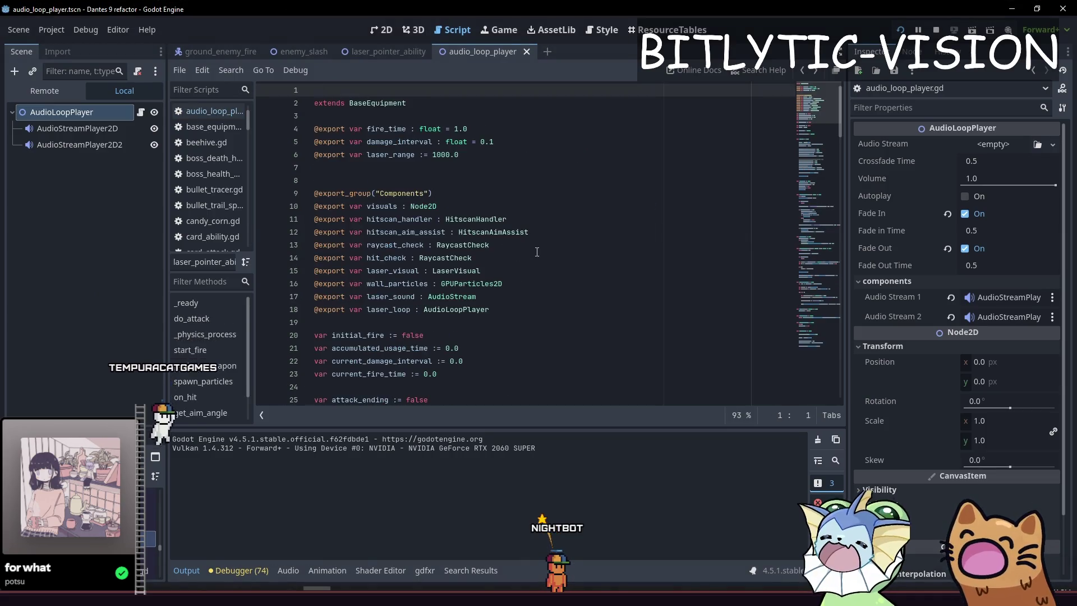
{"action": "left_click", "coordinate": [381, 30]}
{"action": "left_click", "coordinate": [388, 51]}
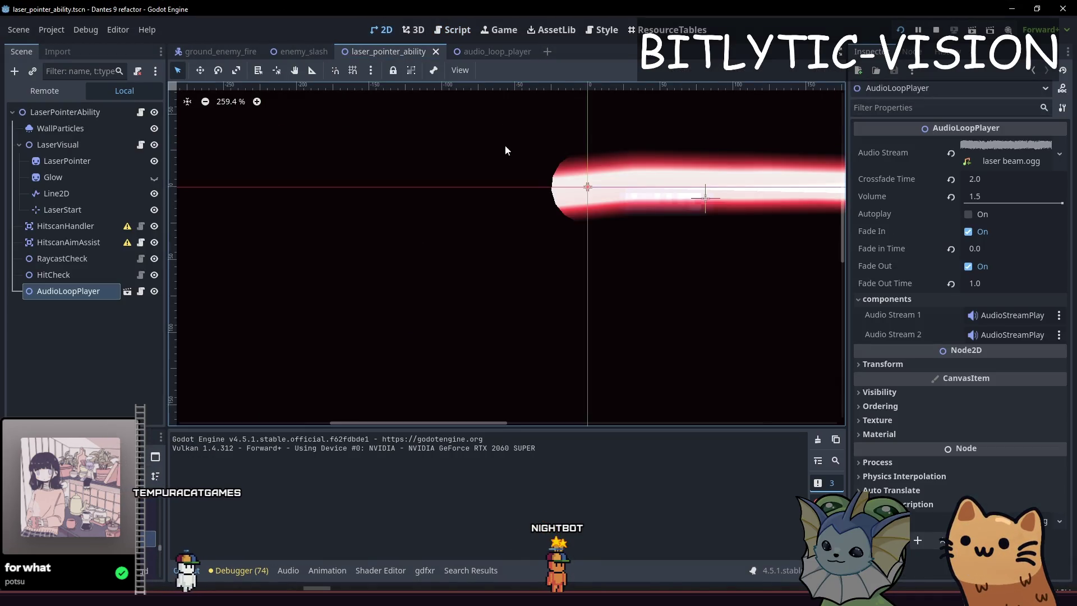
Switch to audio_loop_player, then close it and the laser_pointer_ability tab.
{"action": "scroll", "coordinate": [374, 206], "scroll_direction": "down", "scroll_amount": 2}
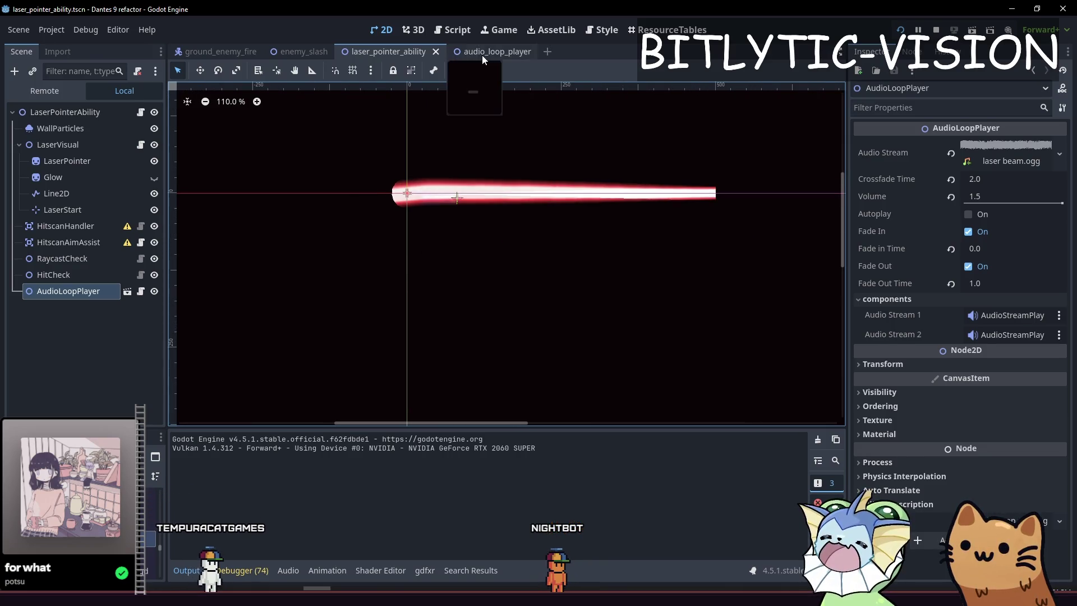
{"action": "left_click", "coordinate": [483, 53]}
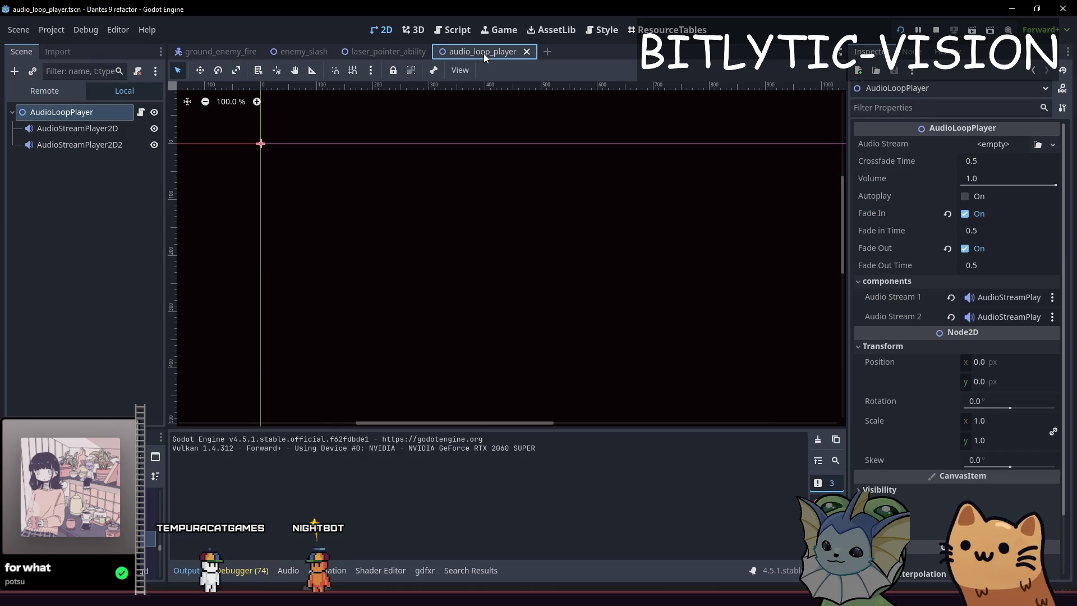
{"action": "left_click", "coordinate": [53, 264]}
{"action": "middle_click", "coordinate": [460, 52]}
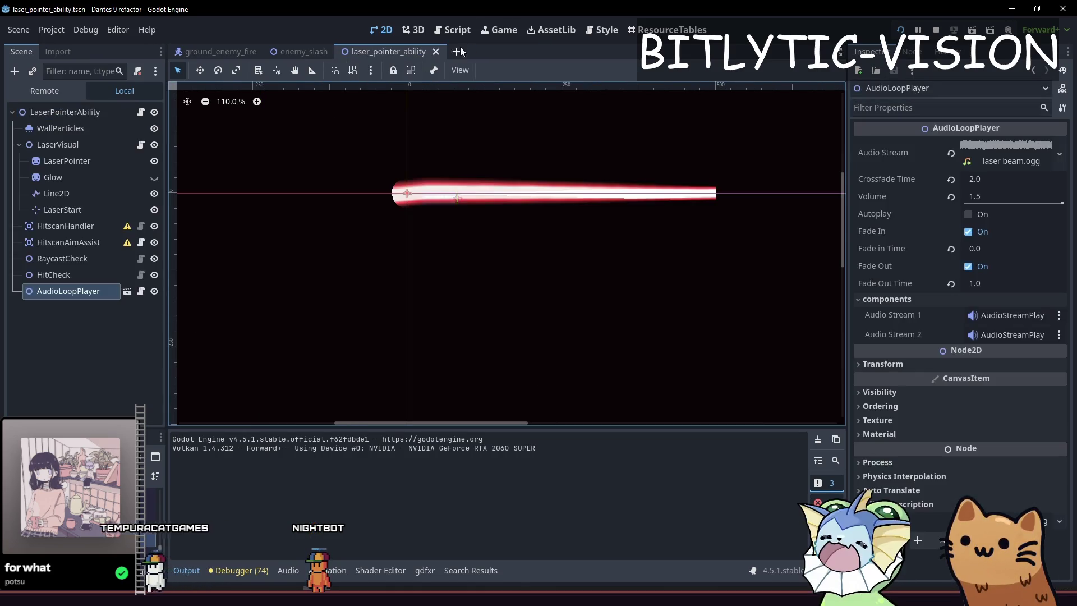
{"action": "middle_click", "coordinate": [377, 57]}
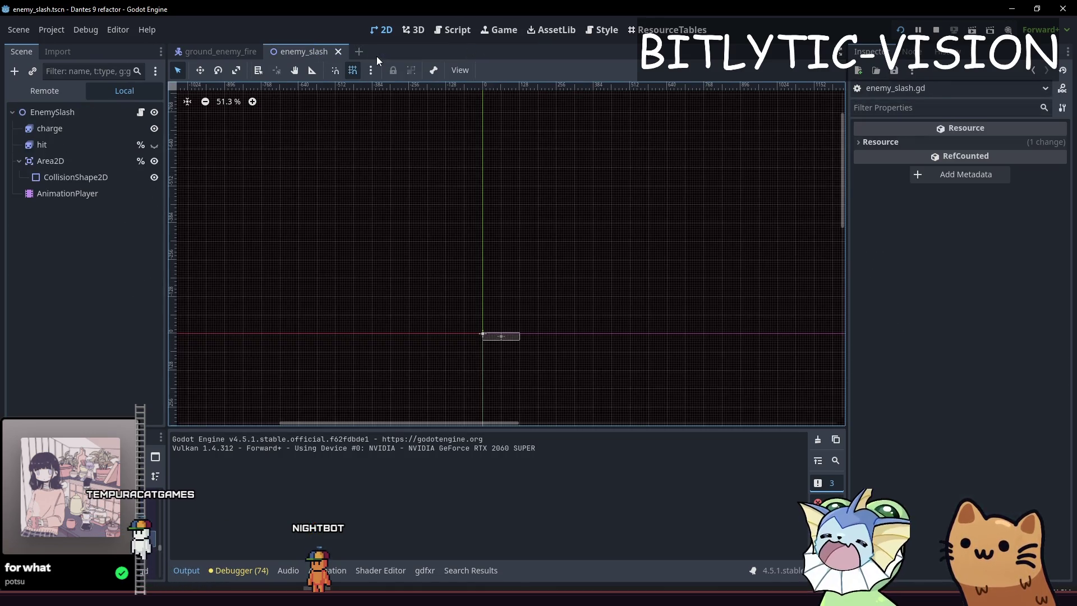
Switch to the ground_enemy_fire scene and review the Aim state's script around prepare_attack.
{"action": "left_click", "coordinate": [140, 112]}
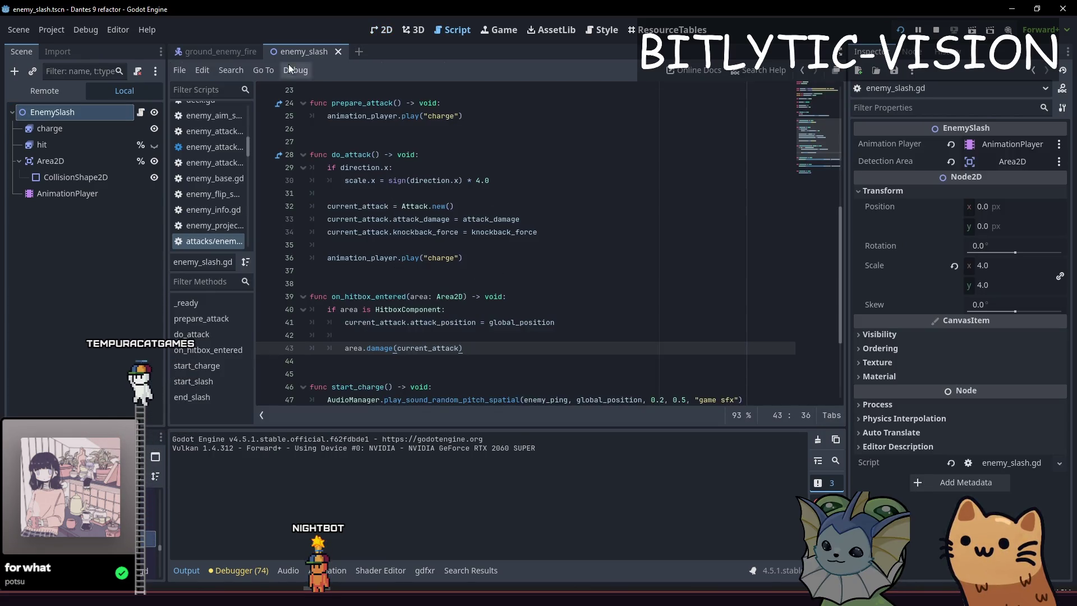
{"action": "left_click", "coordinate": [218, 52]}
{"action": "left_click", "coordinate": [84, 271]}
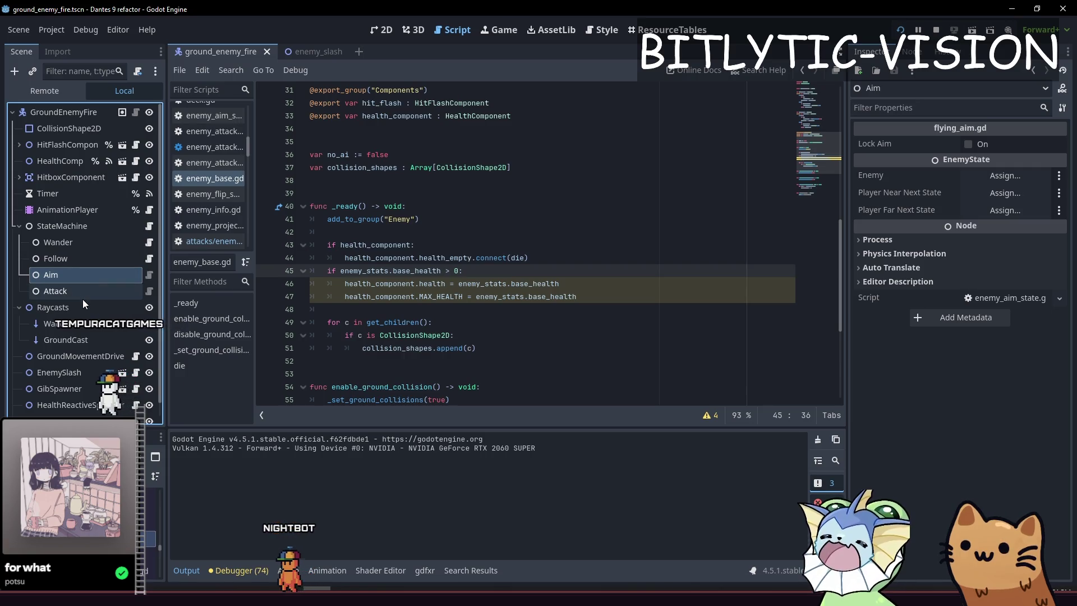
{"action": "left_click", "coordinate": [149, 274]}
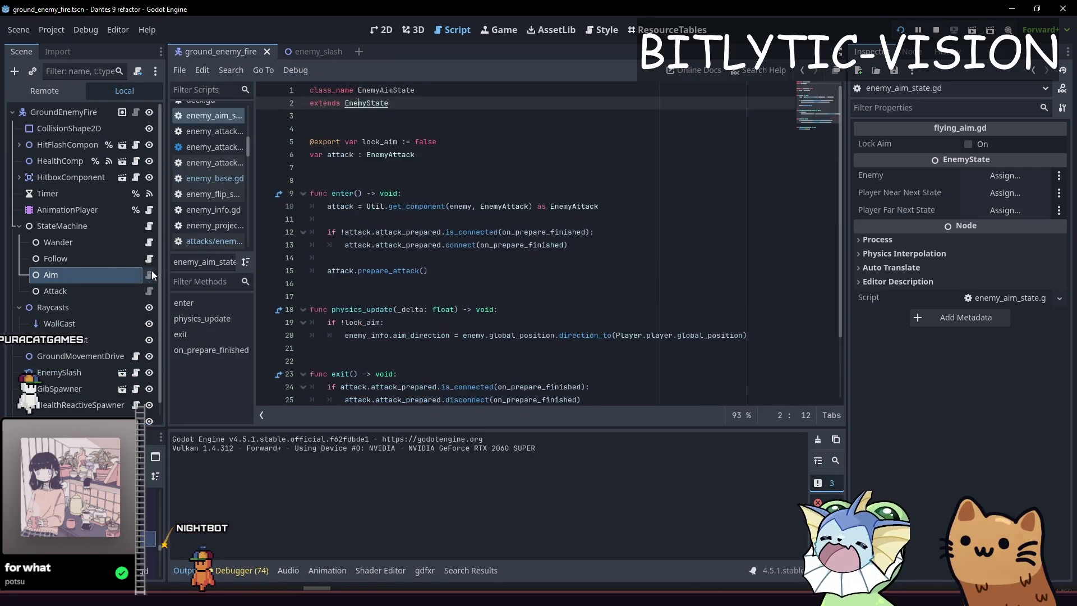
{"action": "left_click", "coordinate": [545, 269]}
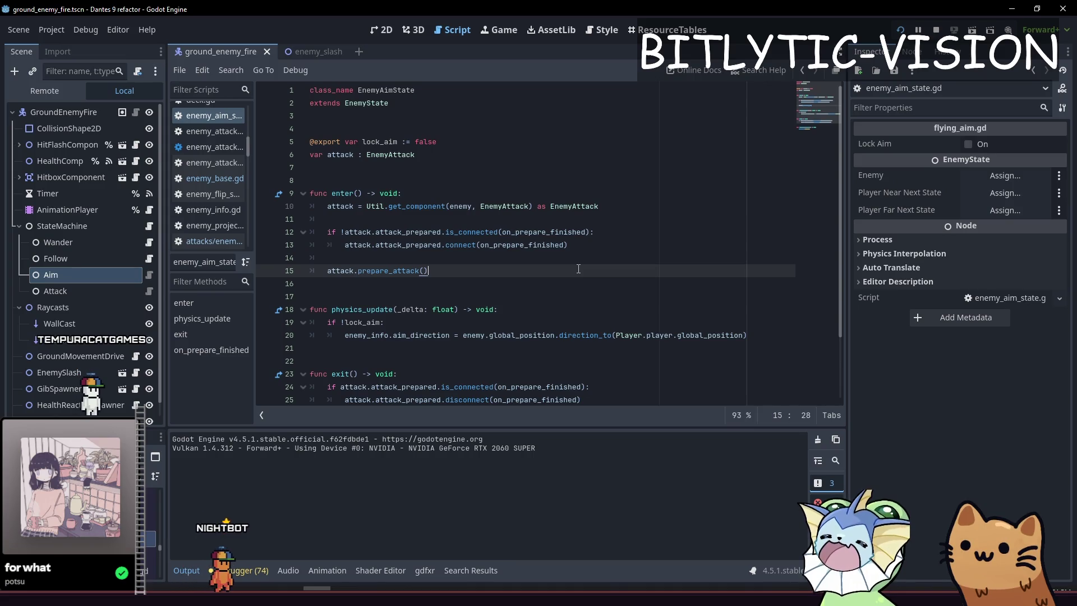
{"action": "key", "text": "Up"}
{"action": "key", "text": "Up"}
{"action": "key", "text": "Up"}
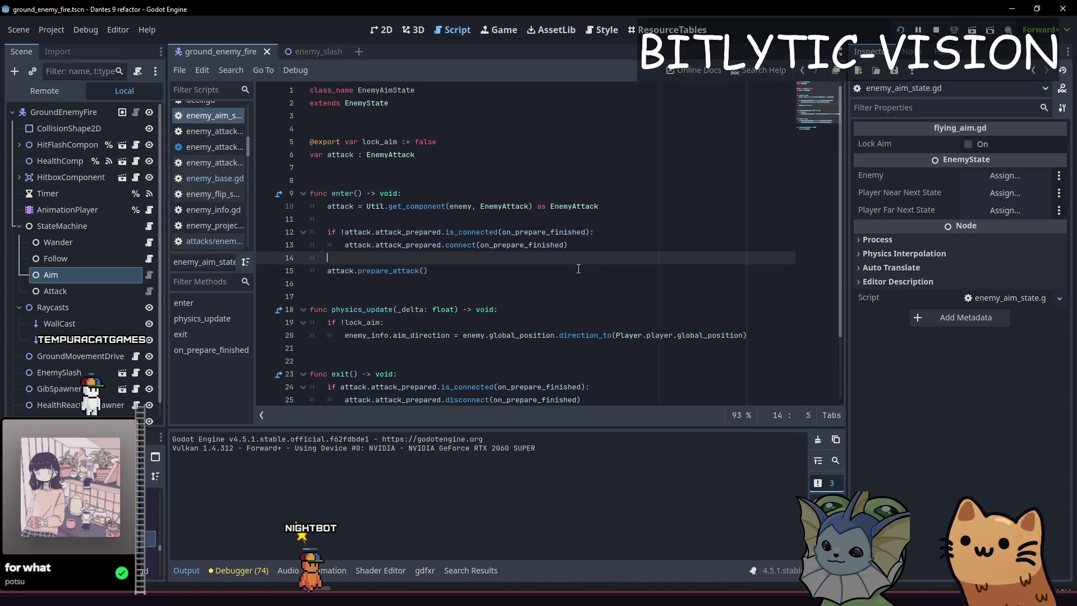
Save the ground_enemy_fire scene and review the Attack state's transition back to follow.
{"action": "left_click", "coordinate": [149, 259]}
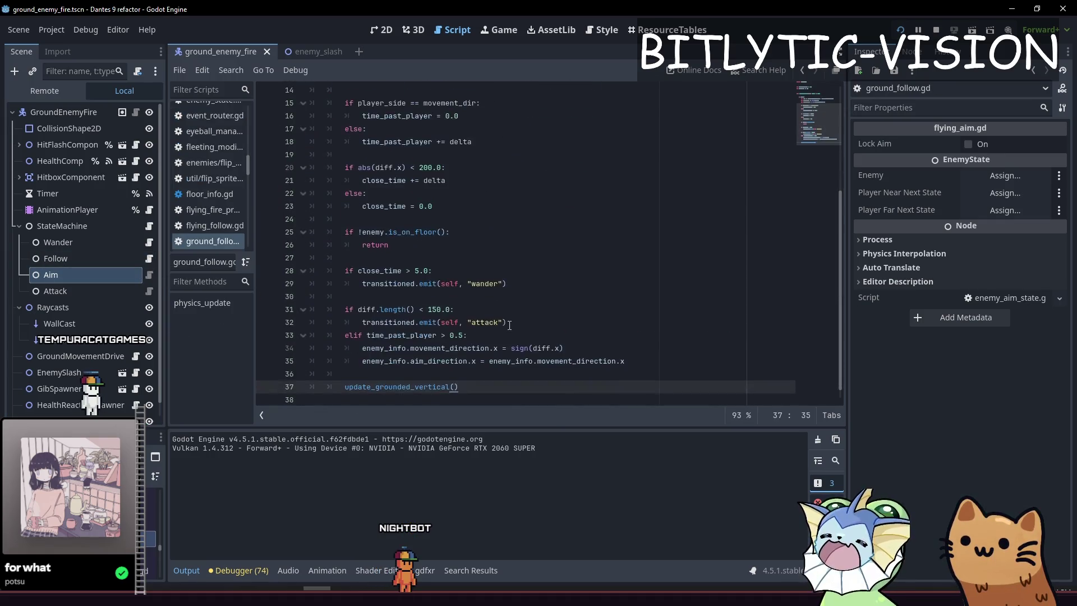
{"action": "left_click", "coordinate": [626, 364]}
{"action": "key", "text": "ctrl+s"}
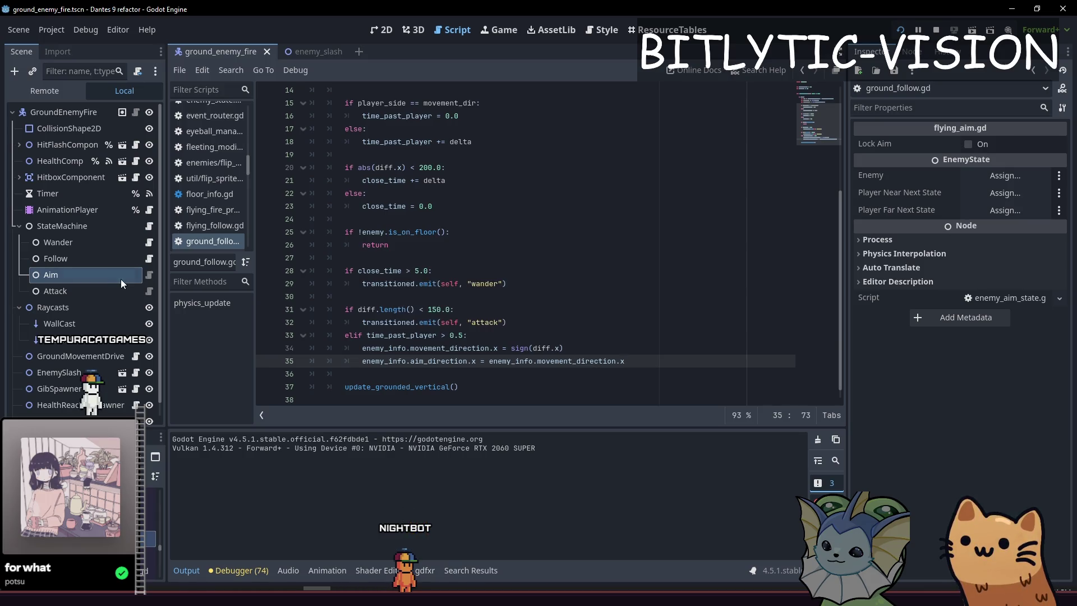
{"action": "left_click", "coordinate": [149, 291]}
{"action": "left_click", "coordinate": [545, 362]}
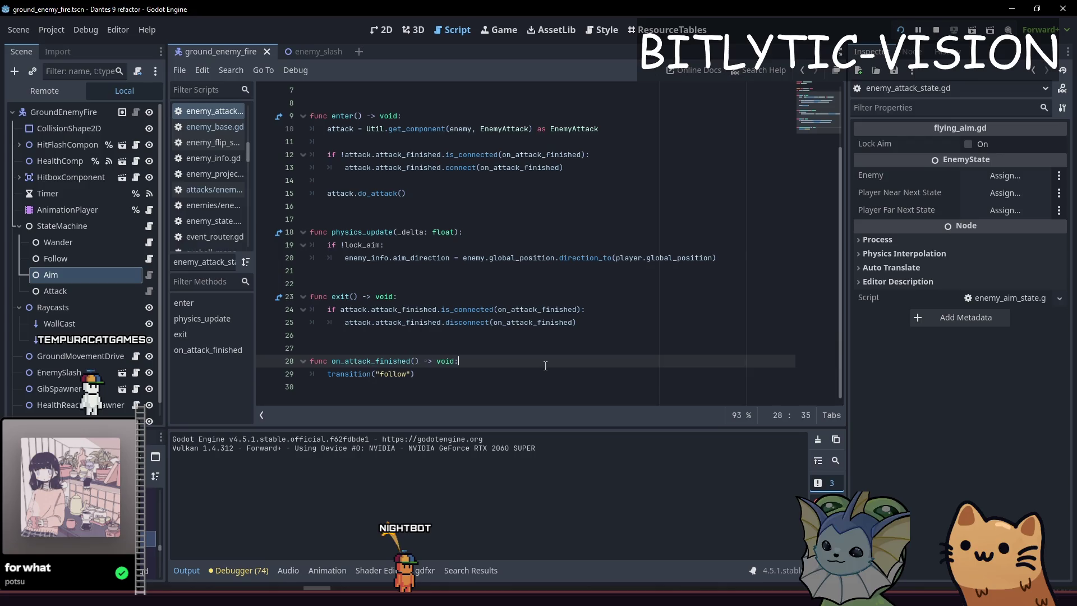
{"action": "left_click", "coordinate": [422, 371]}
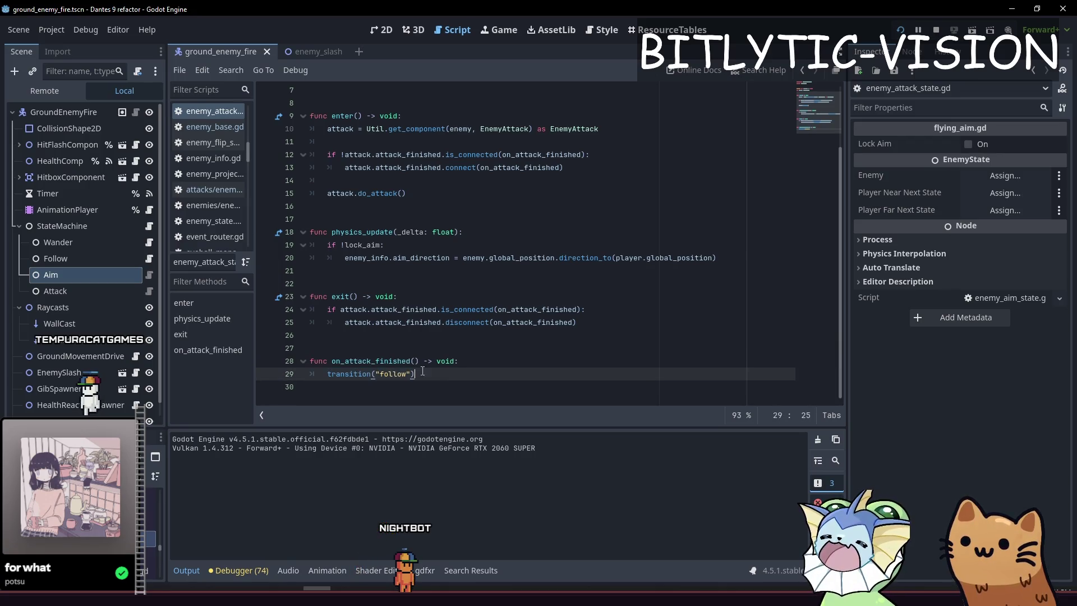
Select the diff.length() < 150.0 attack check on lines 31–32 of ground_follow.gd.
{"action": "left_click", "coordinate": [149, 259]}
{"action": "left_click", "coordinate": [528, 325]}
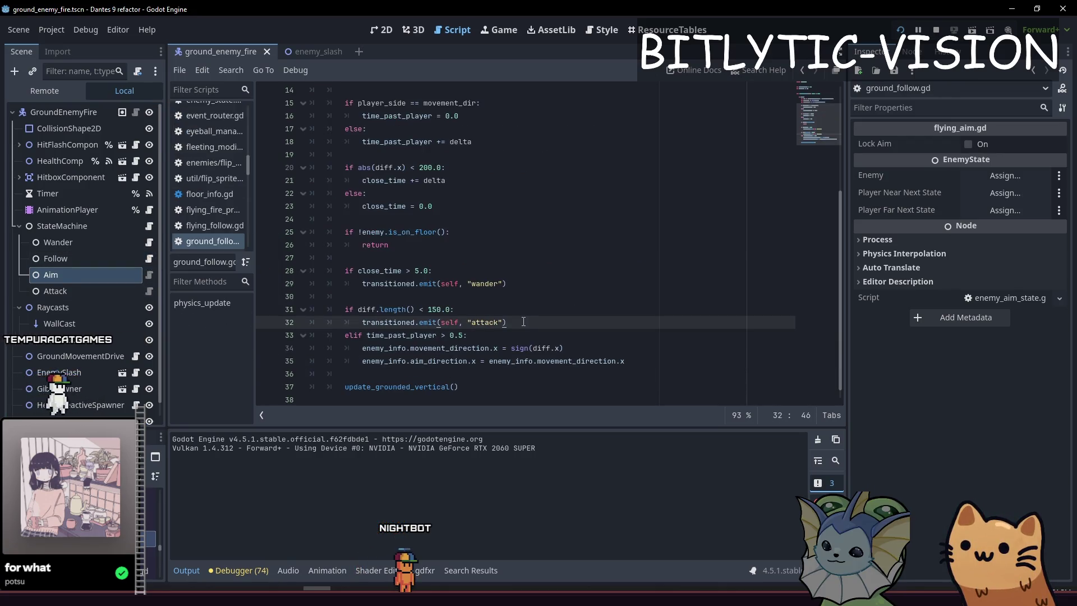
{"action": "left_click_drag", "start_coordinate": [508, 322], "coordinate": [322, 310]}
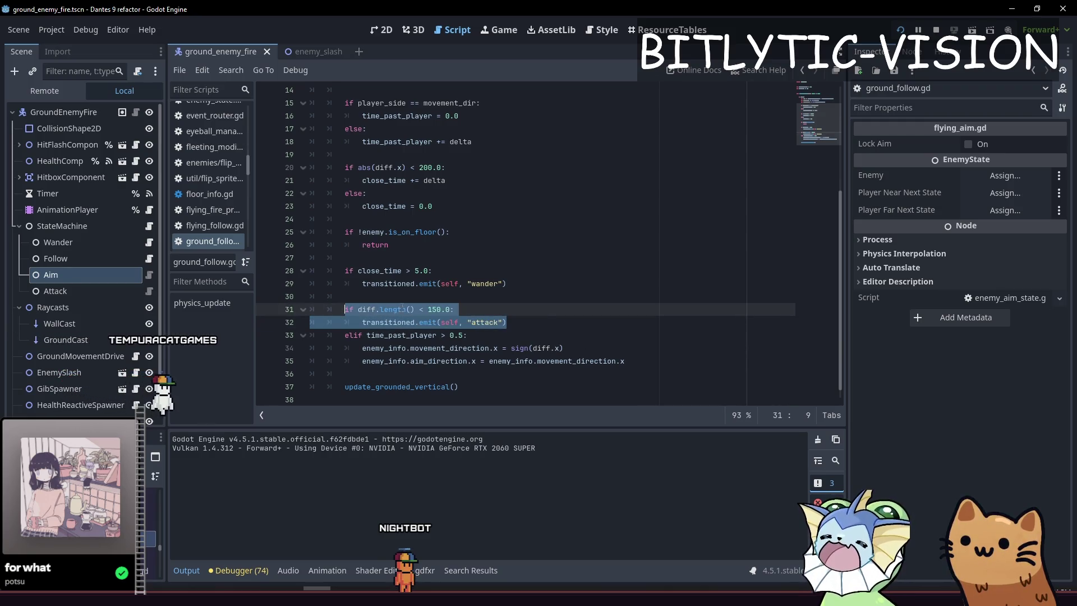
{"action": "left_click", "coordinate": [562, 323]}
Add enemy_info.aim_direction.x = sign(diff.x) on a new line under the attack transition.
{"action": "key", "text": "Down"}
{"action": "key", "text": "Down"}
{"action": "key", "text": "Down"}
{"action": "key", "text": "Home"}
{"action": "key", "text": "shift+End"}
{"action": "key", "text": "ctrl+shift+Left"}
{"action": "key", "text": "ctrl+shift+Left"}
{"action": "key", "text": "ctrl+shift+Left"}
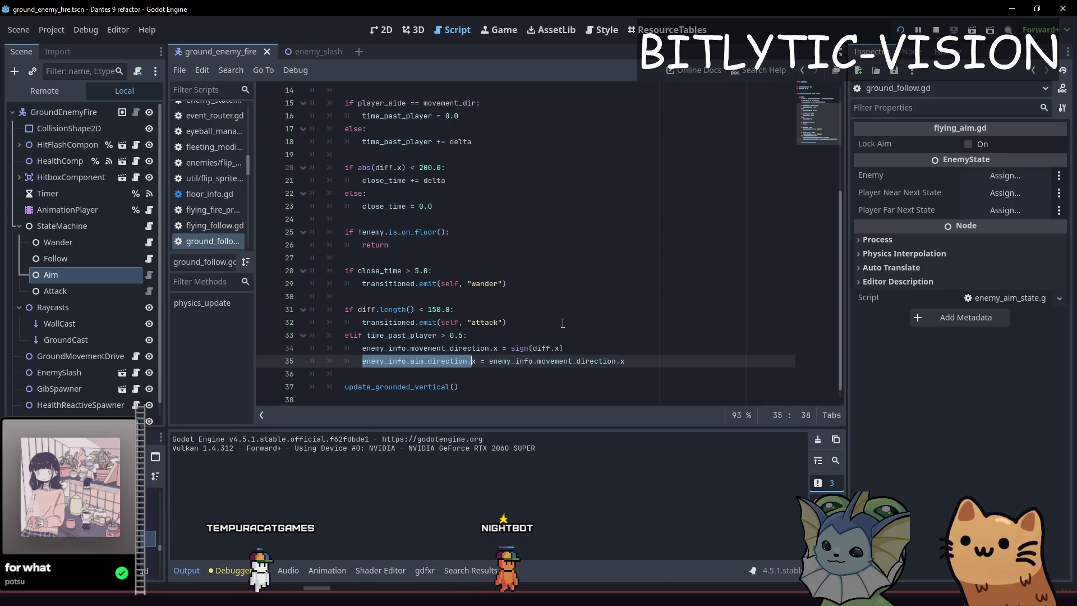
{"action": "key", "text": "ctrl+c"}
{"action": "key", "text": "Up"}
{"action": "key", "text": "Up"}
{"action": "key", "text": "Up"}
{"action": "key", "text": "End"}
{"action": "key", "text": "Return"}
{"action": "key", "text": "ctrl+v"}
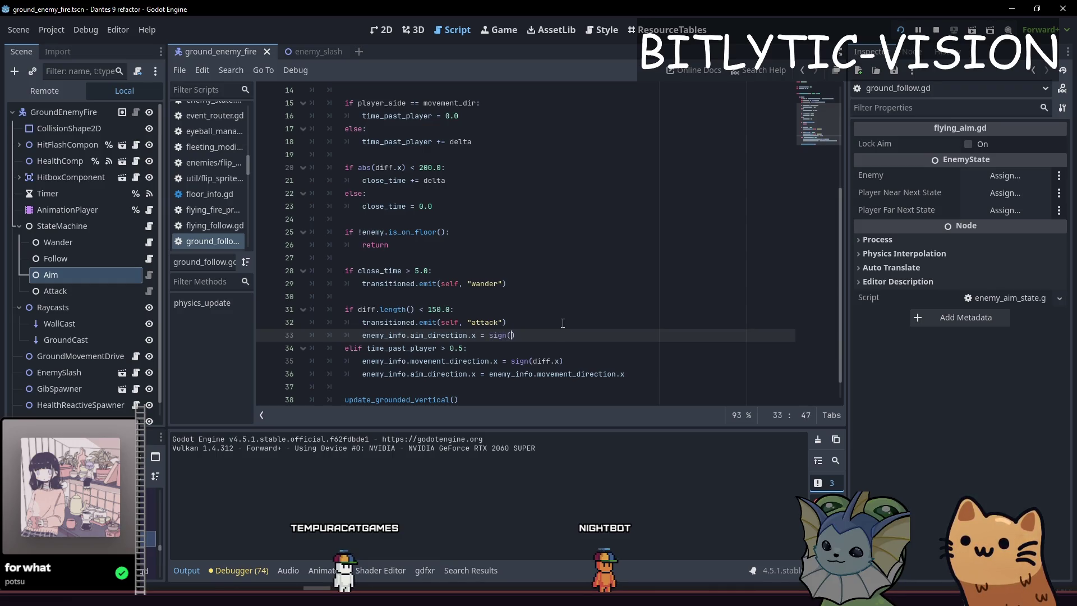
{"action": "type", "text": ".x"}
{"action": "key", "text": "End"}
{"action": "key", "text": "Down"}
{"action": "key", "text": "Down"}
{"action": "key", "text": "Down"}
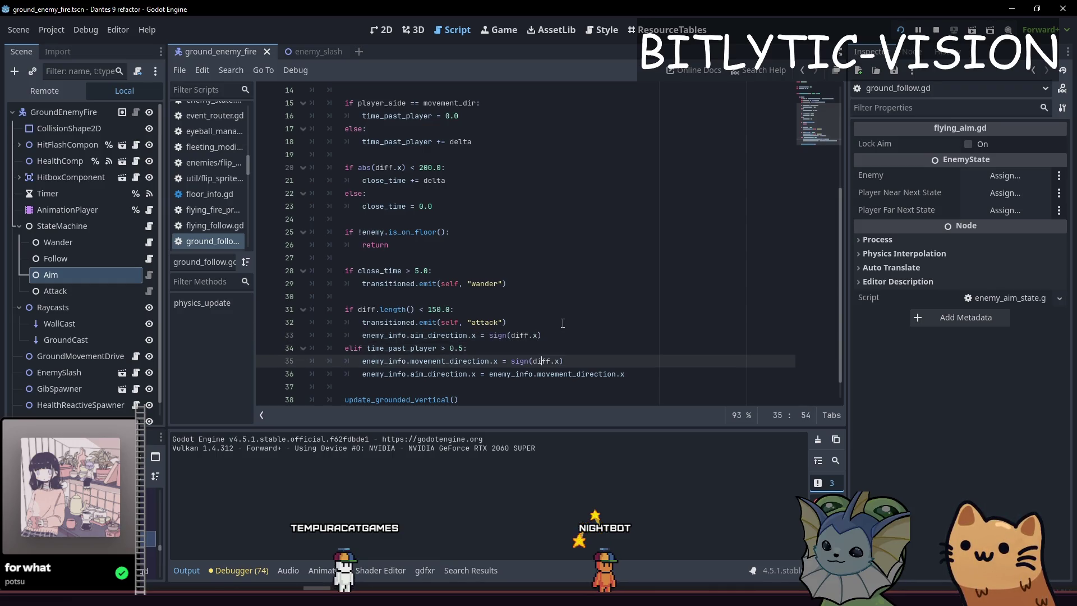
Save the script and run the game.
{"action": "key", "text": "Up"}
{"action": "key", "text": "Down"}
{"action": "key", "text": "Down"}
{"action": "key", "text": "Up"}
{"action": "key", "text": "Up"}
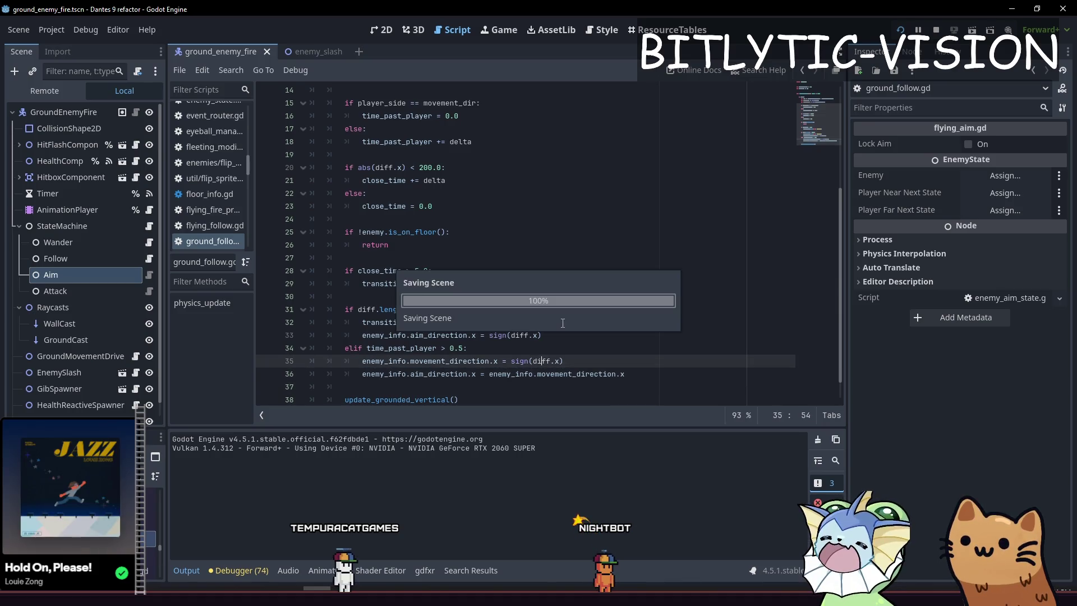
{"action": "key", "text": "alt+Tab"}
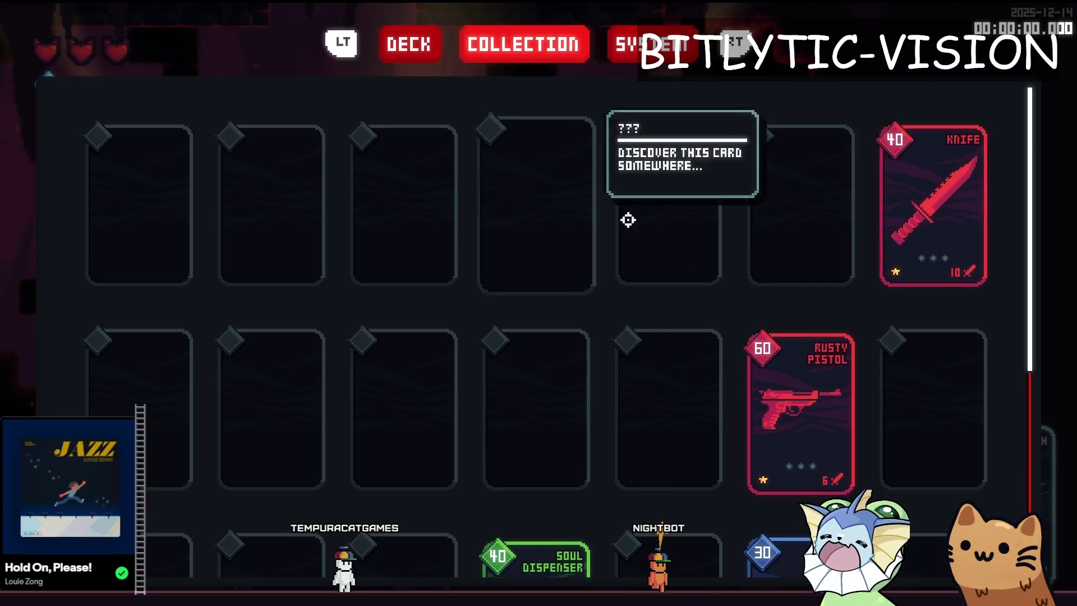
Spawn an enemy from the game's debug menu to reproduce the crash.
{"action": "key", "text": "Escape"}
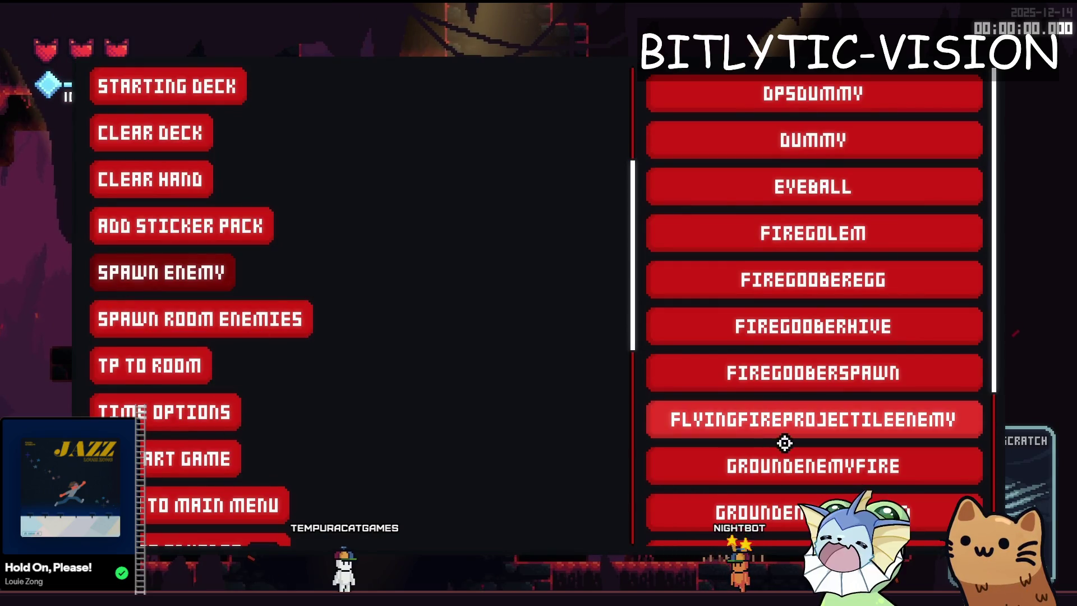
{"action": "key", "text": "alt+Tab"}
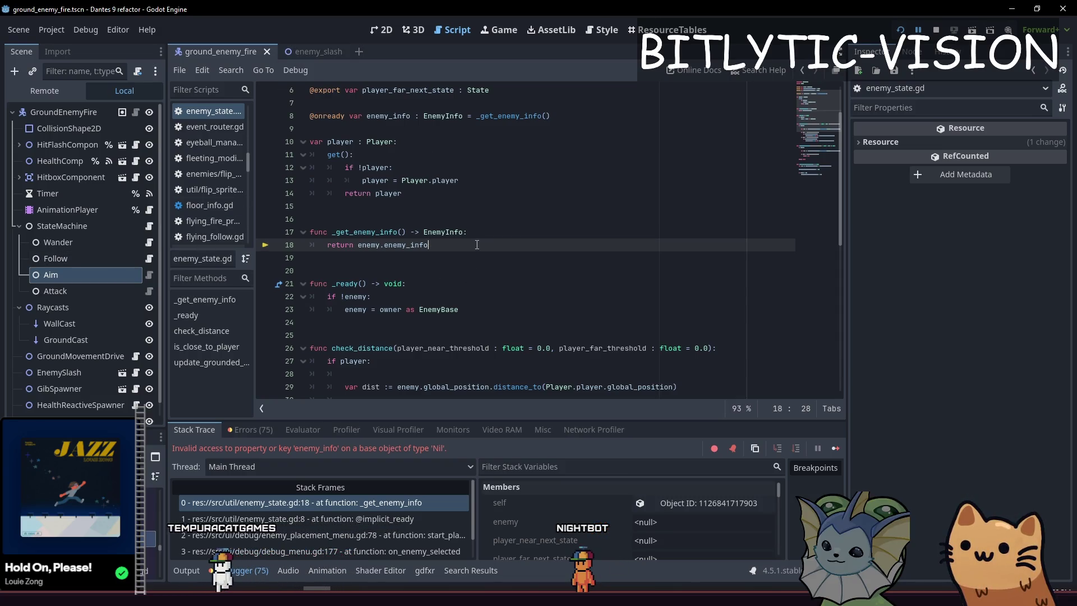
{"action": "scroll", "coordinate": [463, 251], "scroll_direction": "down", "scroll_amount": 4}
{"action": "scroll", "coordinate": [477, 308], "scroll_direction": "up", "scroll_amount": 5}
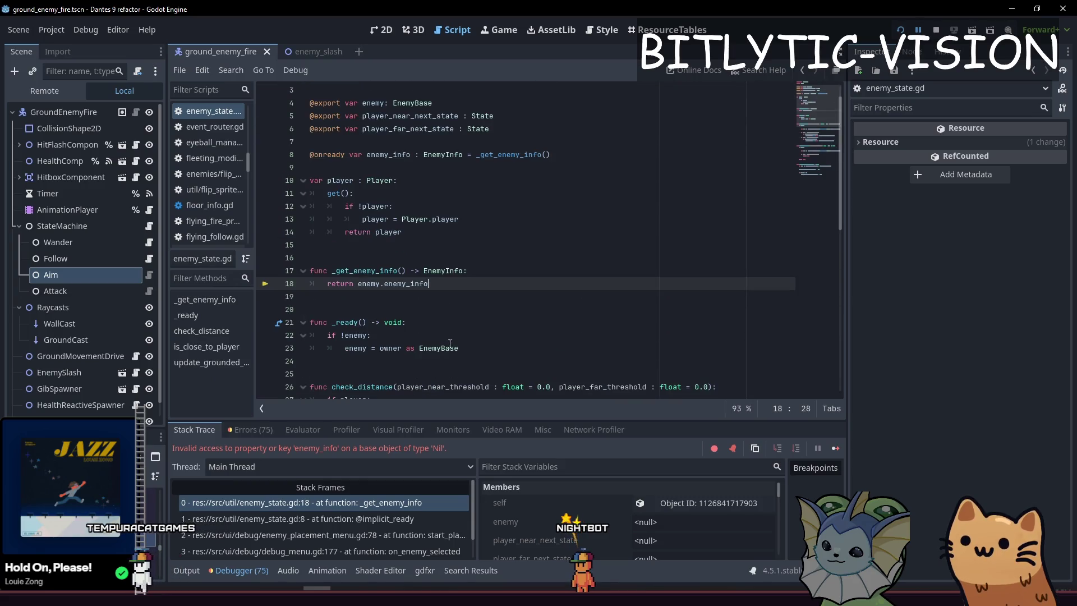
Inspect the _ready null check and the stack frame at enemy_state.gd line 8's _get_enemy_info call.
{"action": "left_click", "coordinate": [483, 348]}
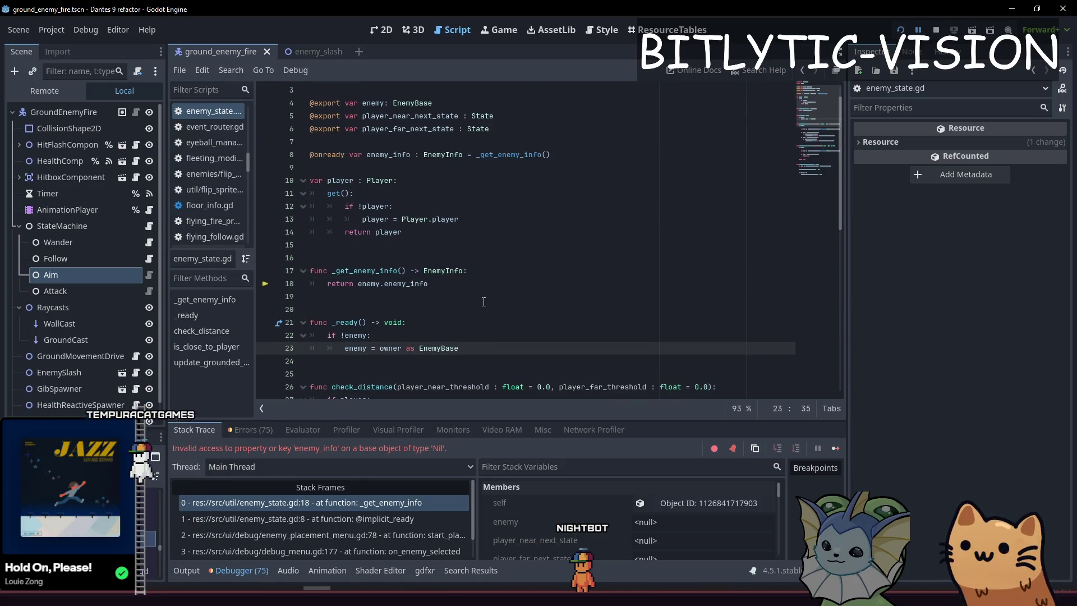
{"action": "mouse_move", "coordinate": [357, 339]}
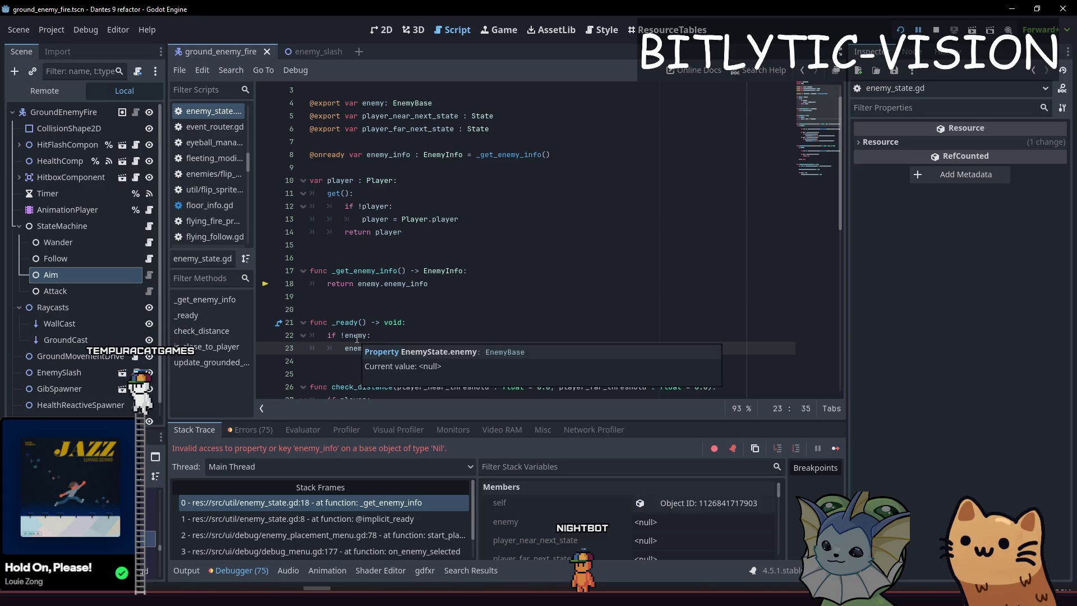
{"action": "left_click", "coordinate": [493, 330]}
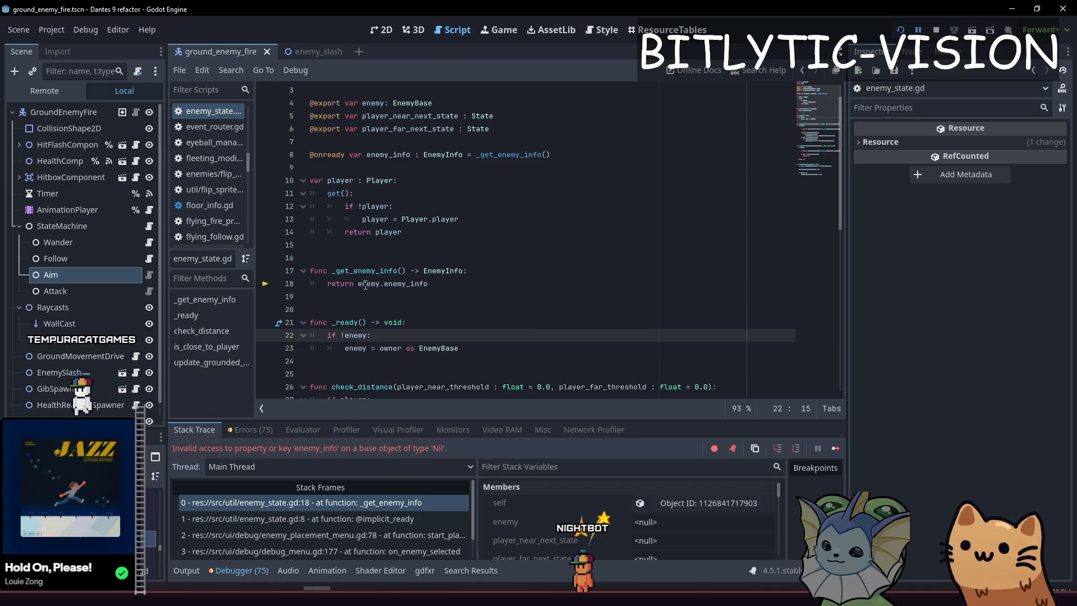
{"action": "left_click", "coordinate": [363, 520]}
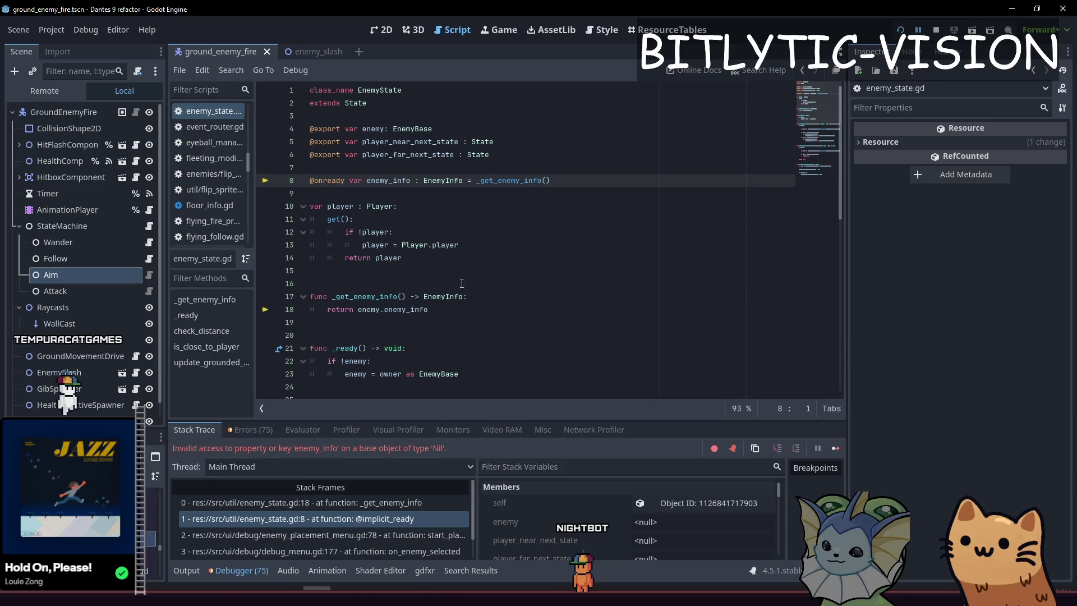
{"action": "left_click", "coordinate": [432, 367]}
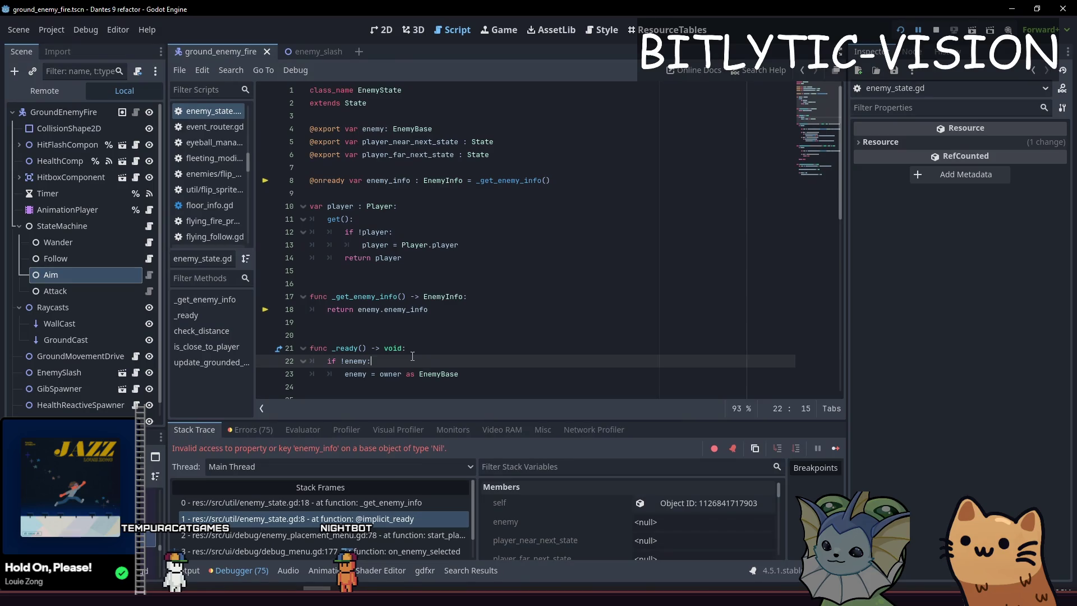
{"action": "mouse_move", "coordinate": [561, 179]}
{"action": "left_mouse_down"}
{"action": "mouse_move", "coordinate": [460, 180]}
{"action": "mouse_move", "coordinate": [507, 180]}
{"action": "left_mouse_up"}
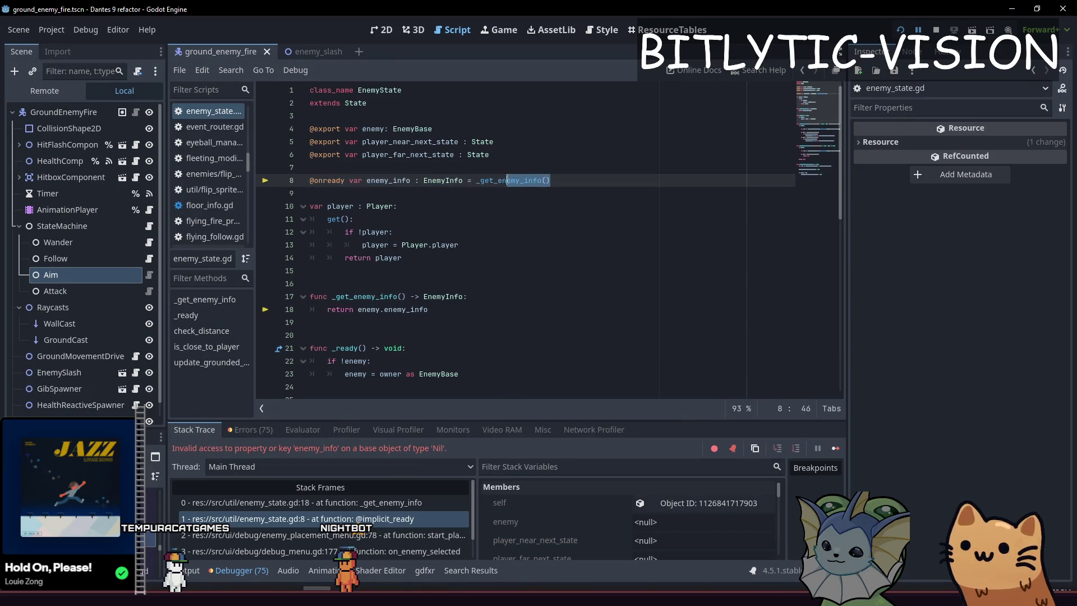
{"action": "scroll", "coordinate": [502, 257], "scroll_direction": "down", "scroll_amount": 3}
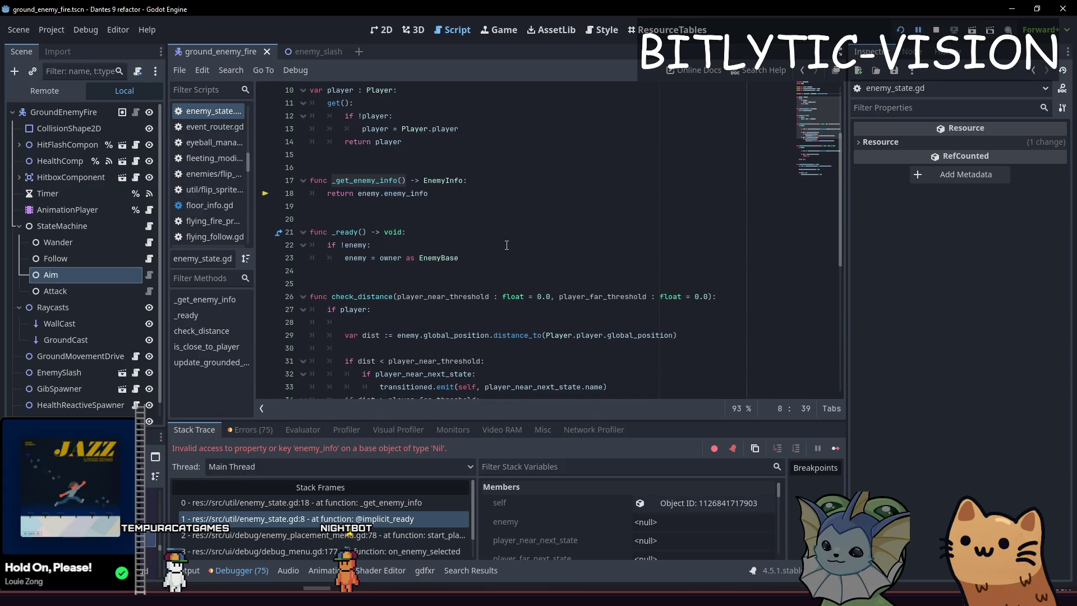
{"action": "scroll", "coordinate": [477, 262], "scroll_direction": "up", "scroll_amount": 3}
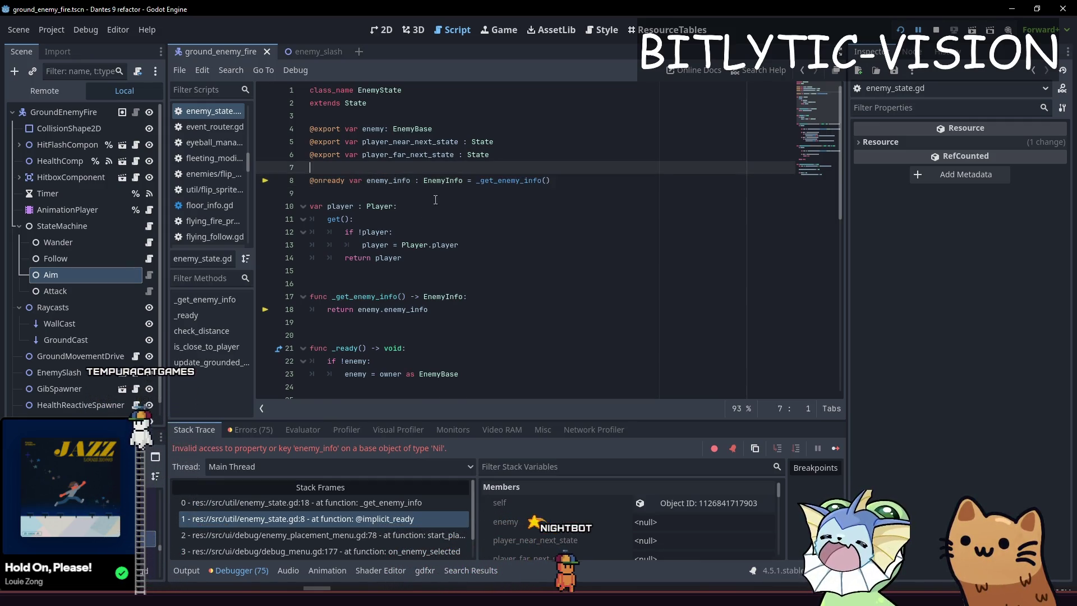
Add and remove blank lines above the enemy_info declaration, then step through the exports.
{"action": "key", "text": "ctrl+shift+Return"}
{"action": "key", "text": "ctrl+shift+Return"}
{"action": "key", "text": "Up"}
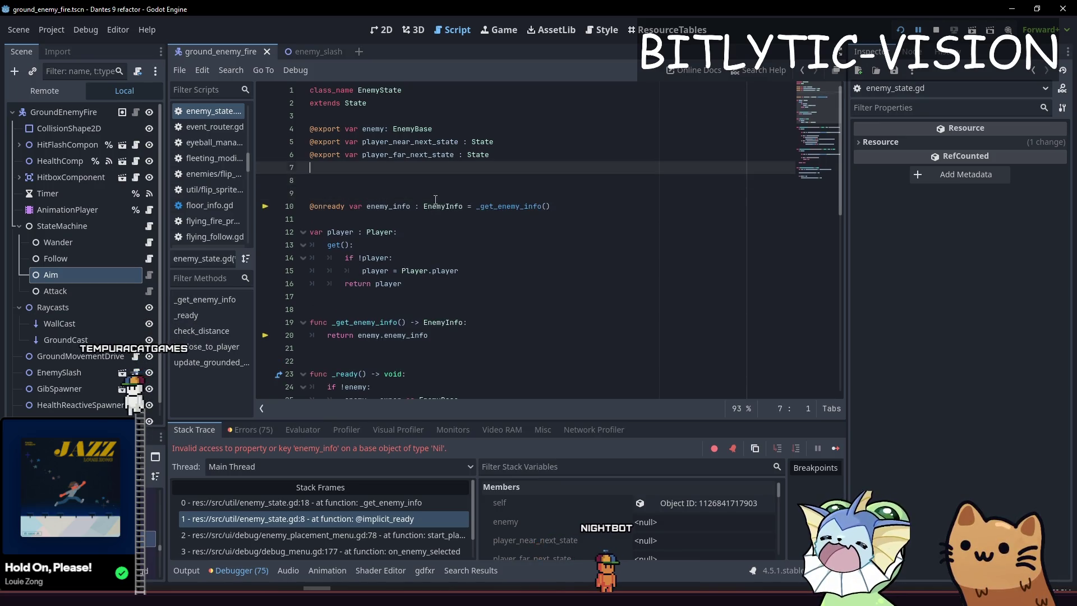
{"action": "key", "text": "Delete"}
{"action": "key", "text": "Delete"}
{"action": "key", "text": "Up"}
{"action": "key", "text": "Up"}
{"action": "key", "text": "Up"}
{"action": "key", "text": "End"}
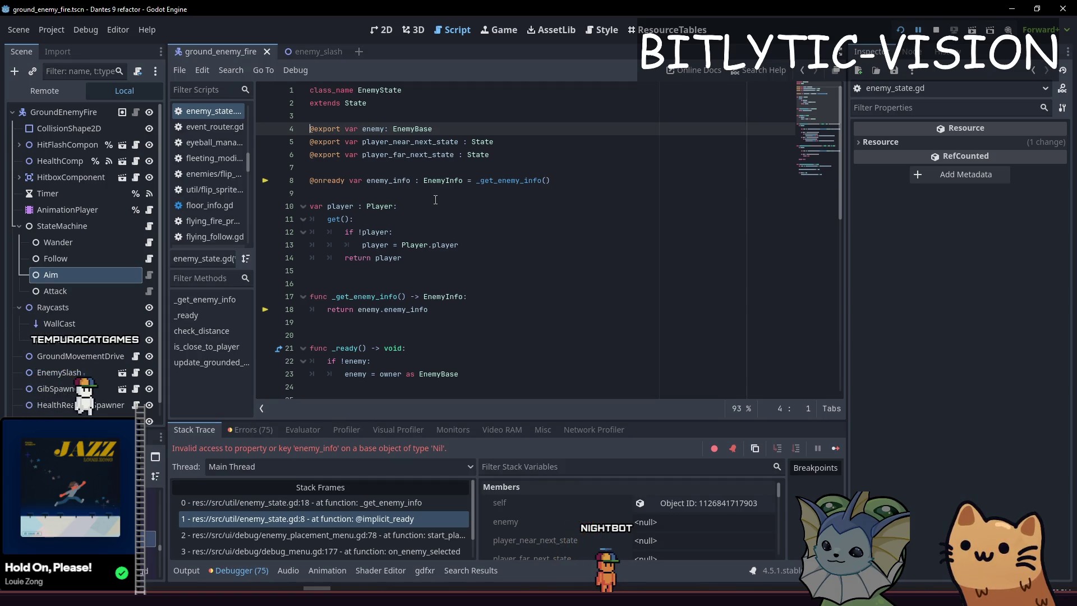
{"action": "key", "text": "Down"}
{"action": "key", "text": "Down"}
{"action": "key", "text": "Down"}
{"action": "key", "text": "Down"}
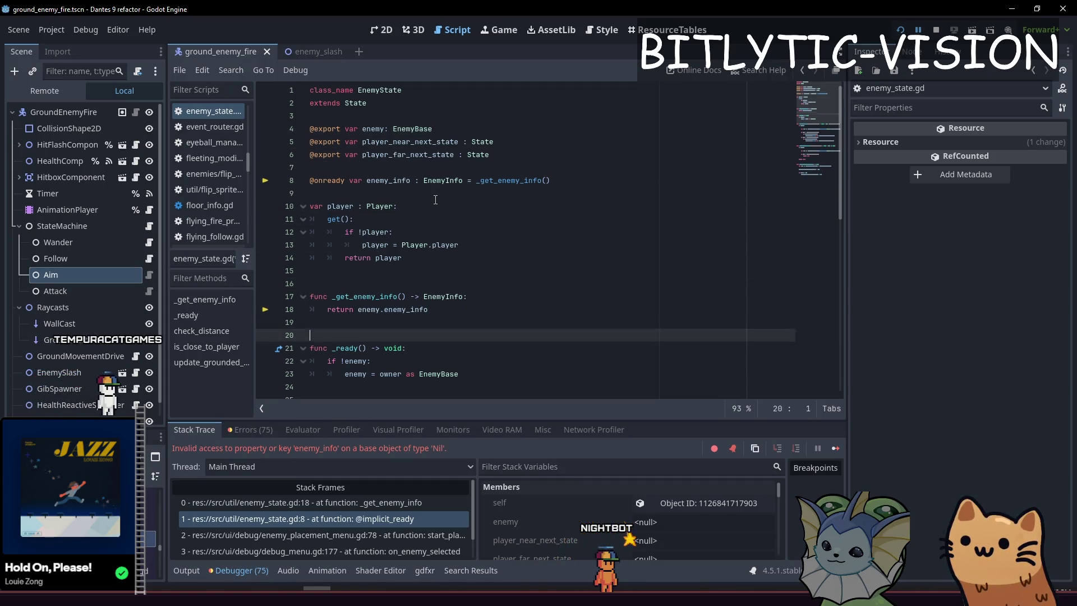
Cut the if !enemy fallback out of _ready and delete the empty _ready function.
{"action": "key", "text": "shift+Up"}
{"action": "key", "text": "shift+Up"}
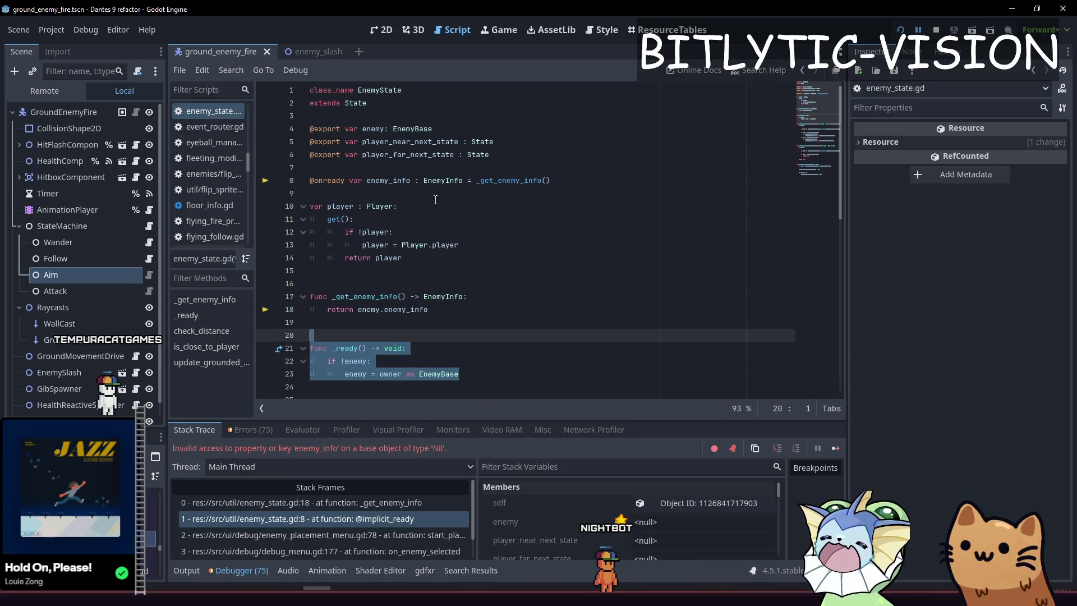
{"action": "key", "text": "shift+Down"}
{"action": "key", "text": "ctrl+c"}
{"action": "key", "text": "BackSpace"}
{"action": "key", "text": "shift+Up"}
{"action": "key", "text": "shift+Up"}
{"action": "key", "text": "shift+Up"}
{"action": "key", "text": "BackSpace"}
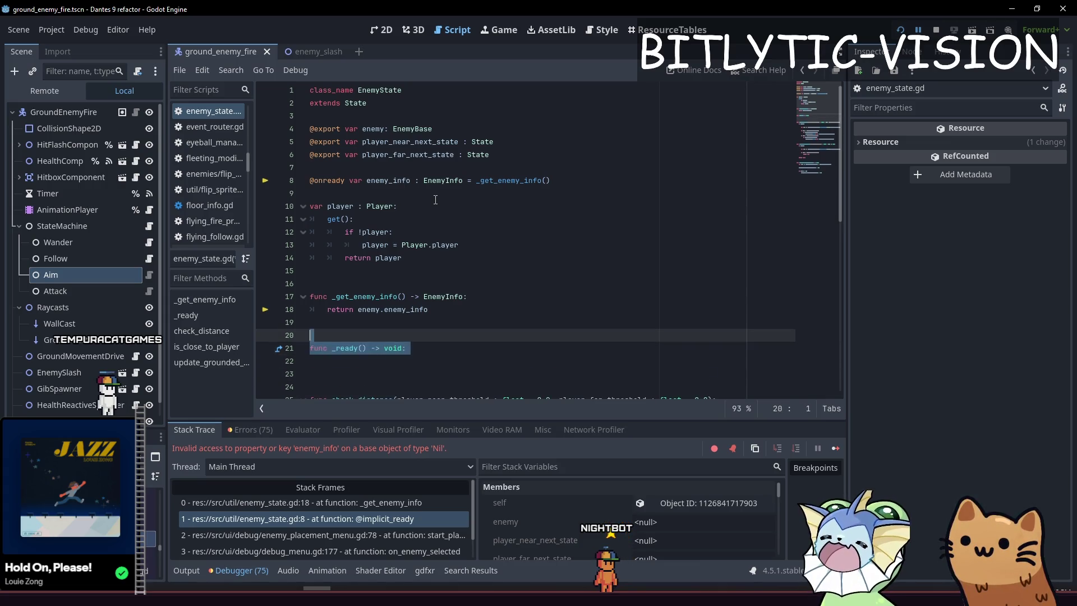
{"action": "key", "text": "Up"}
{"action": "key", "text": "Up"}
{"action": "key", "text": "Up"}
Paste the fallback at the top of _get_enemy_info, save, and run the game with F5.
{"action": "key", "text": "End"}
{"action": "key", "text": "Return"}
{"action": "key", "text": "Return"}
{"action": "key", "text": "Up"}
{"action": "key", "text": "ctrl+v"}
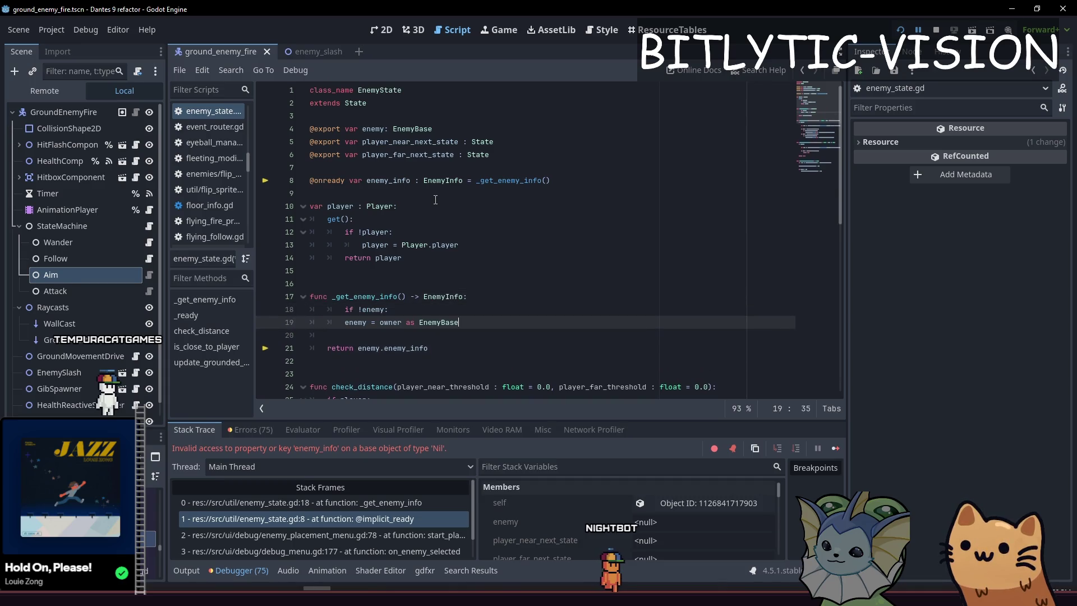
{"action": "key", "text": "ctrl+s"}
{"action": "key", "text": "F5"}
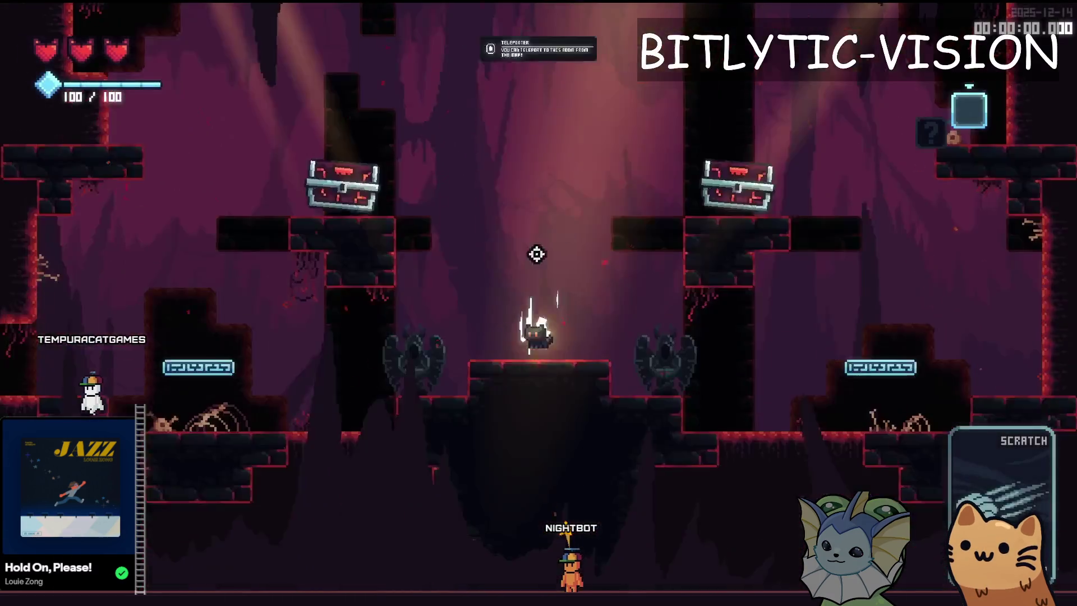
Spawn an enemy near the left chest from the game's debug menu.
{"action": "key", "text": "grave"}
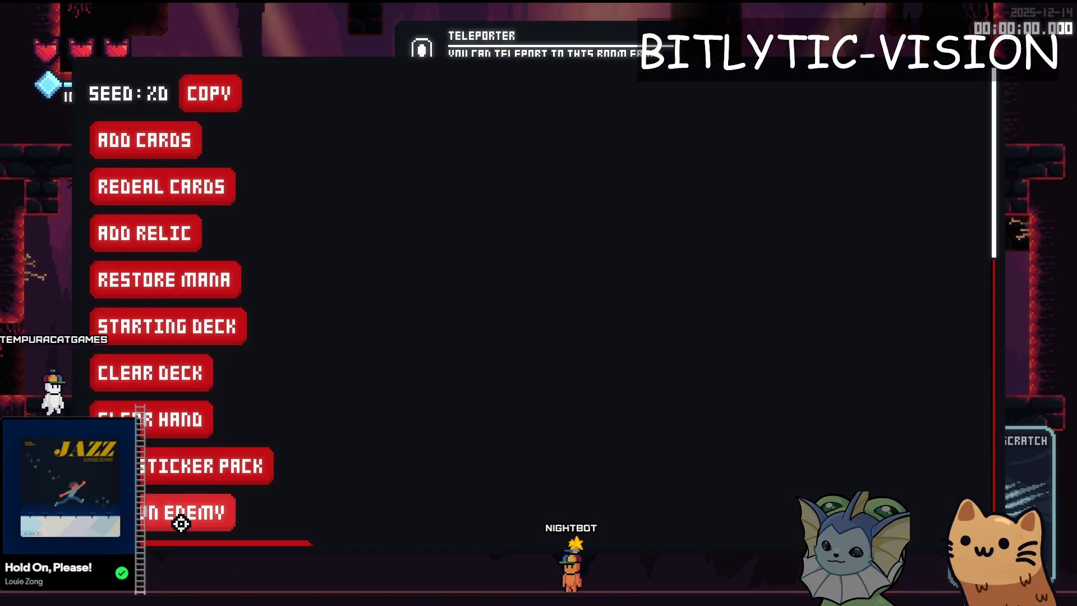
{"action": "left_click", "coordinate": [147, 505]}
{"action": "left_click", "coordinate": [788, 452]}
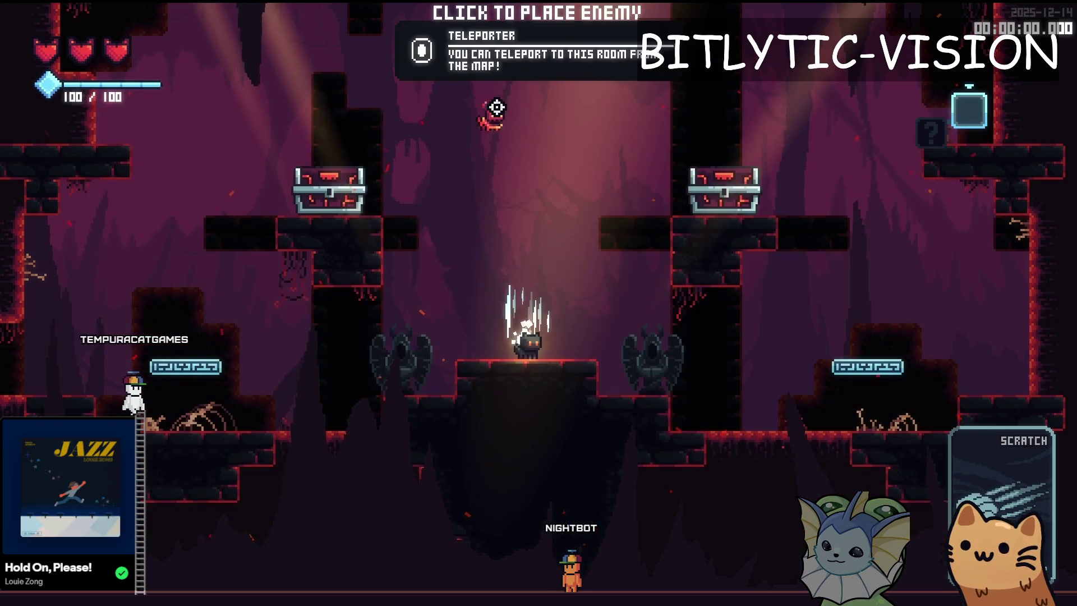
{"action": "left_click", "coordinate": [348, 223]}
{"action": "key", "text": "grave"}
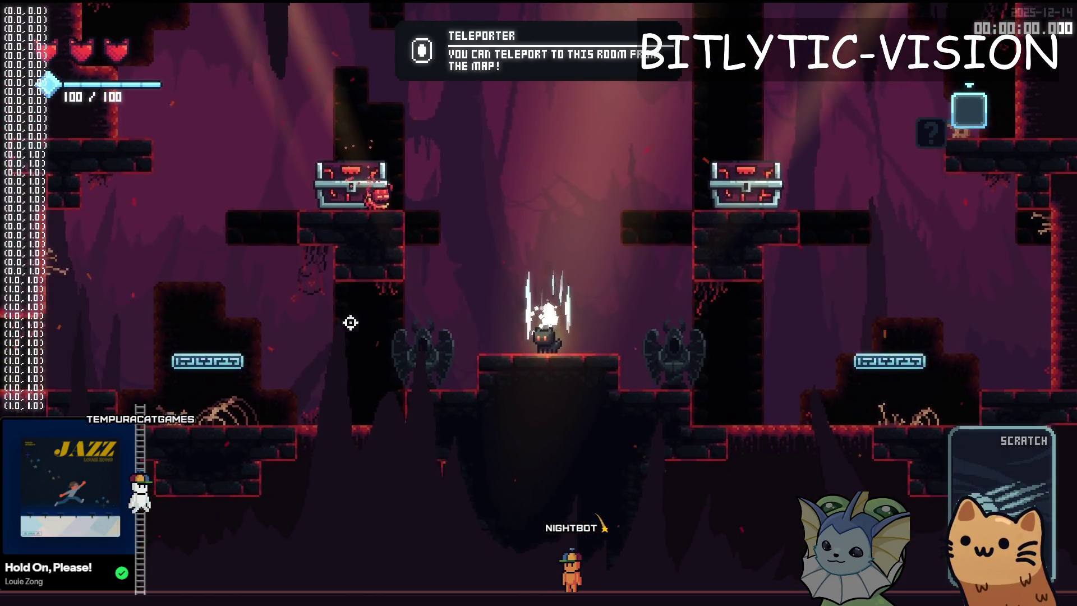
Walk the cat left and right past the enemy, then stop the game with F8.
{"action": "key", "text": "a"}
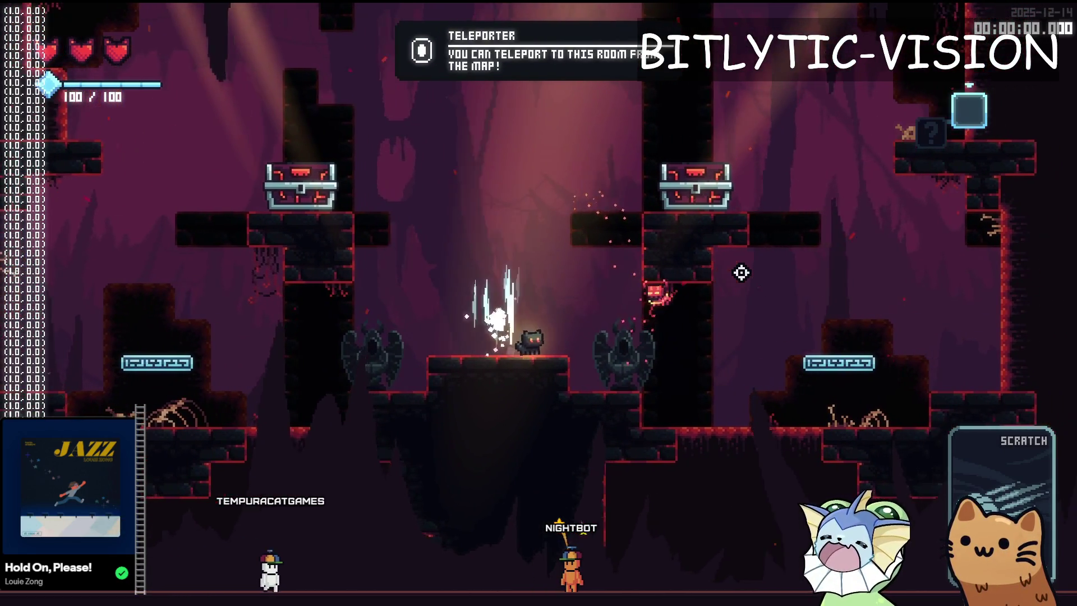
{"action": "key", "text": "a"}
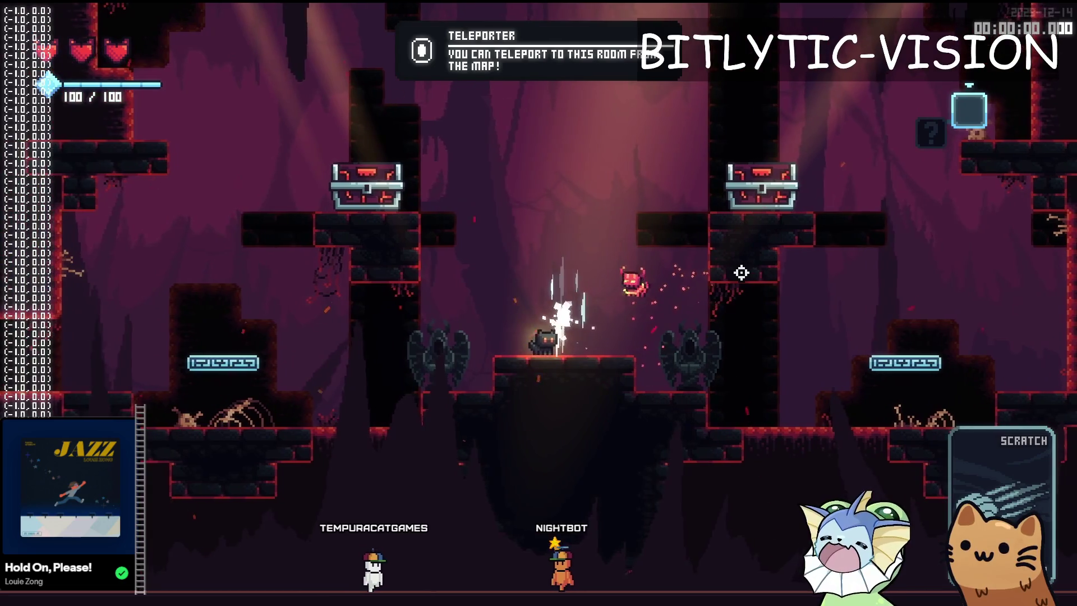
{"action": "key", "text": "d"}
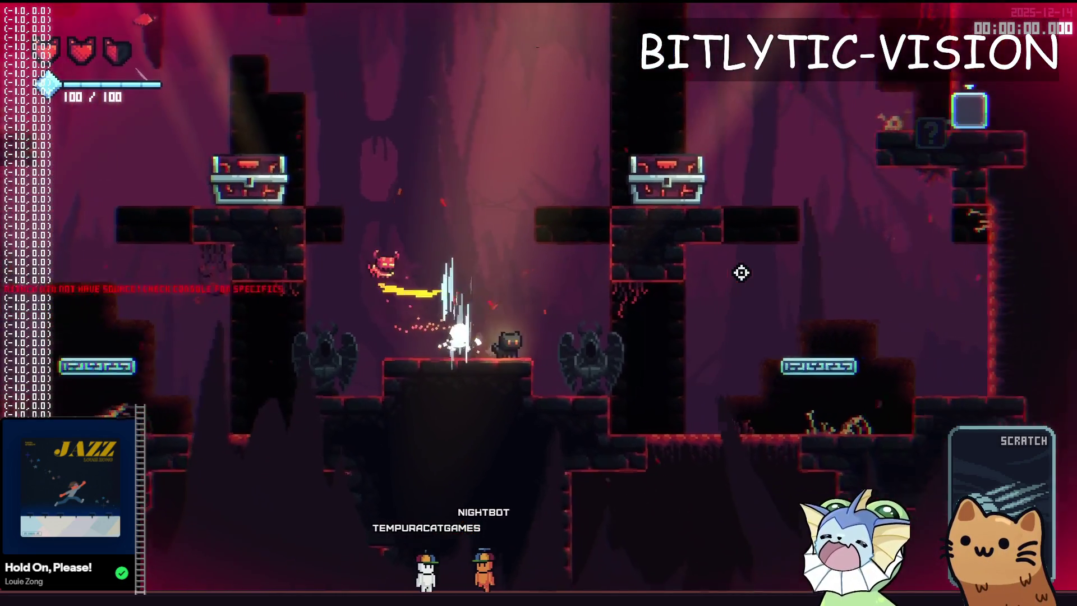
{"action": "key", "text": "a"}
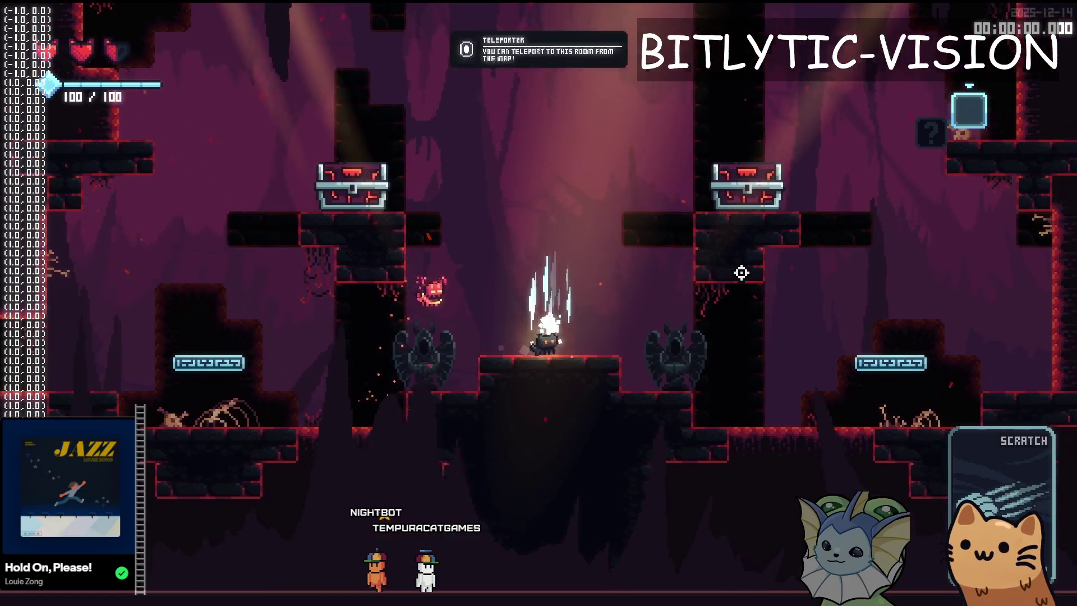
{"action": "key", "text": "a"}
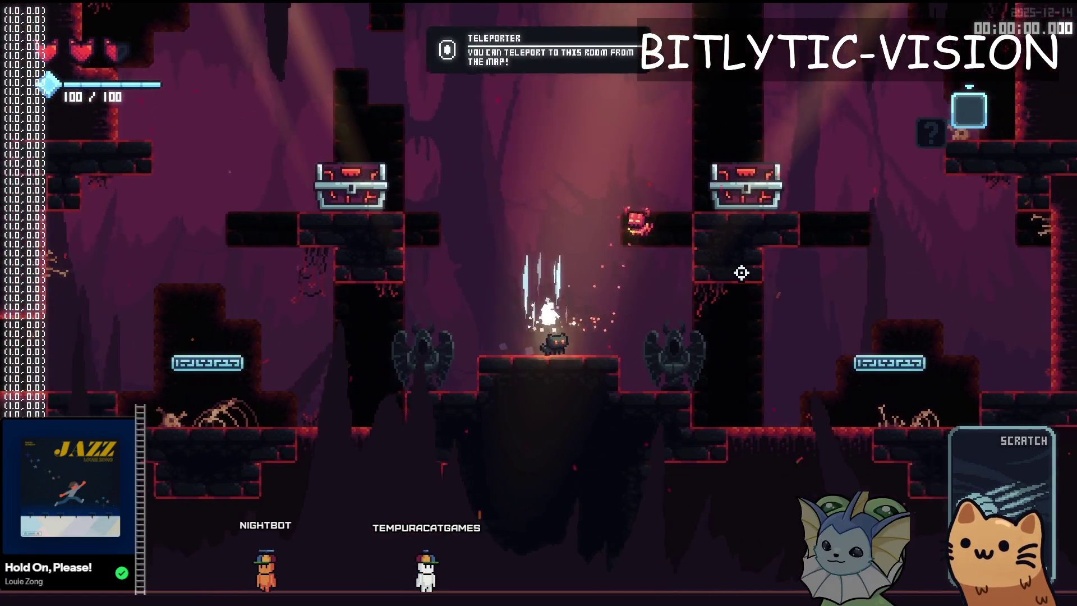
{"action": "key", "text": "Escape"}
{"action": "key", "text": "F8"}
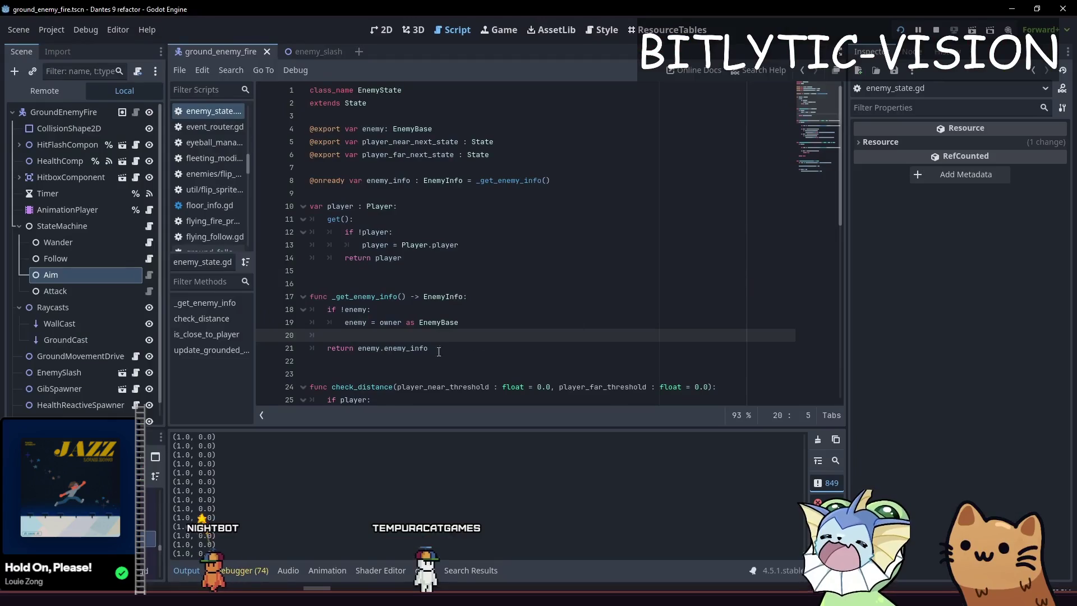
Enable Lock Aim on the Aim state and open enemy_aim_state.gd at its lock_aim check.
{"action": "left_click", "coordinate": [132, 281]}
{"action": "left_click", "coordinate": [985, 144]}
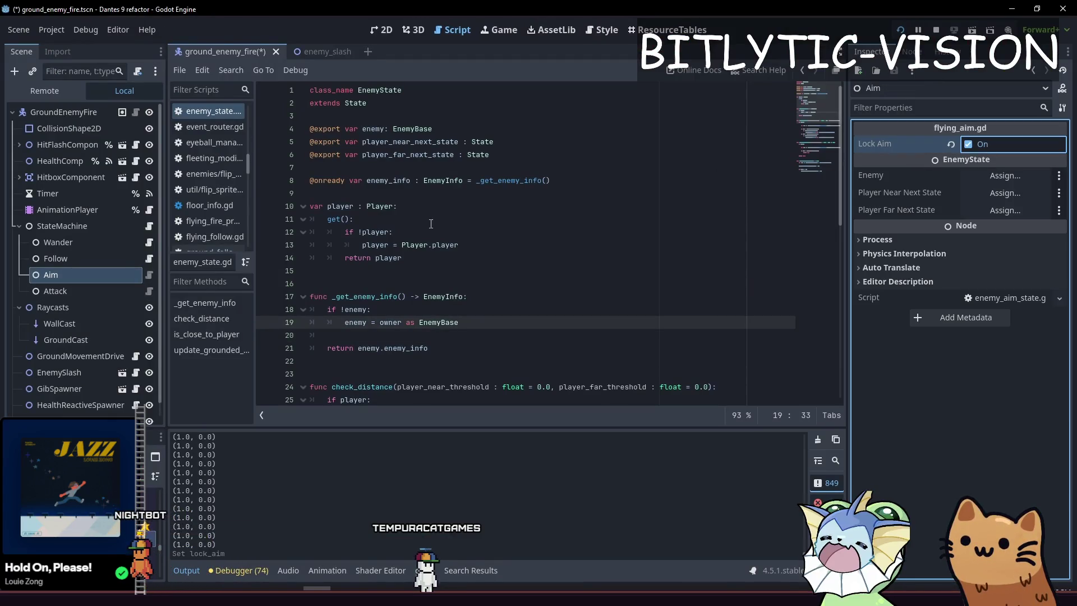
{"action": "left_click", "coordinate": [92, 295]}
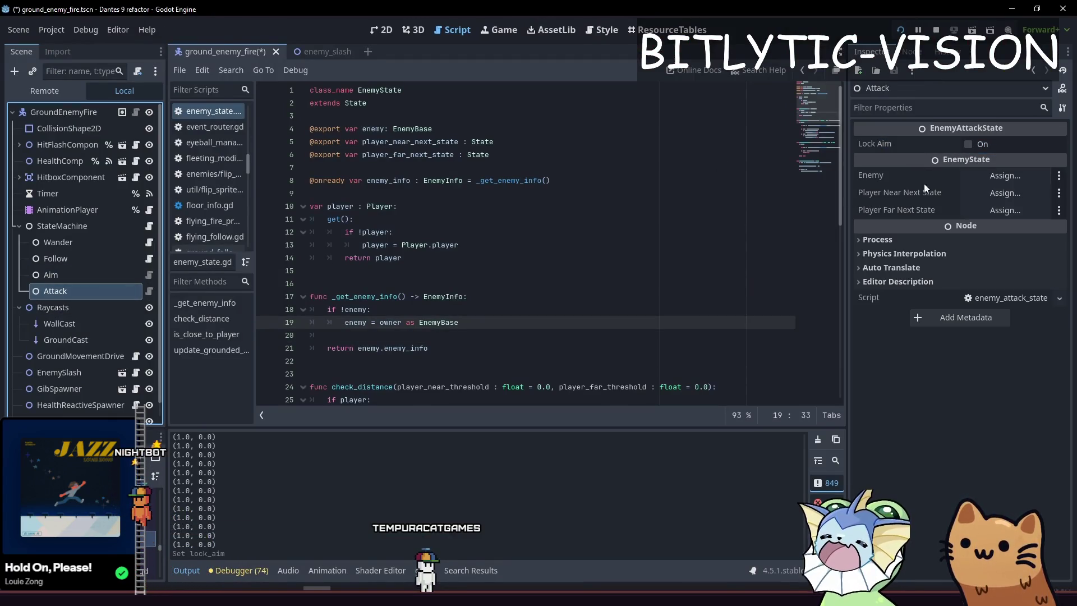
{"action": "left_click", "coordinate": [148, 276]}
{"action": "left_click", "coordinate": [533, 141]}
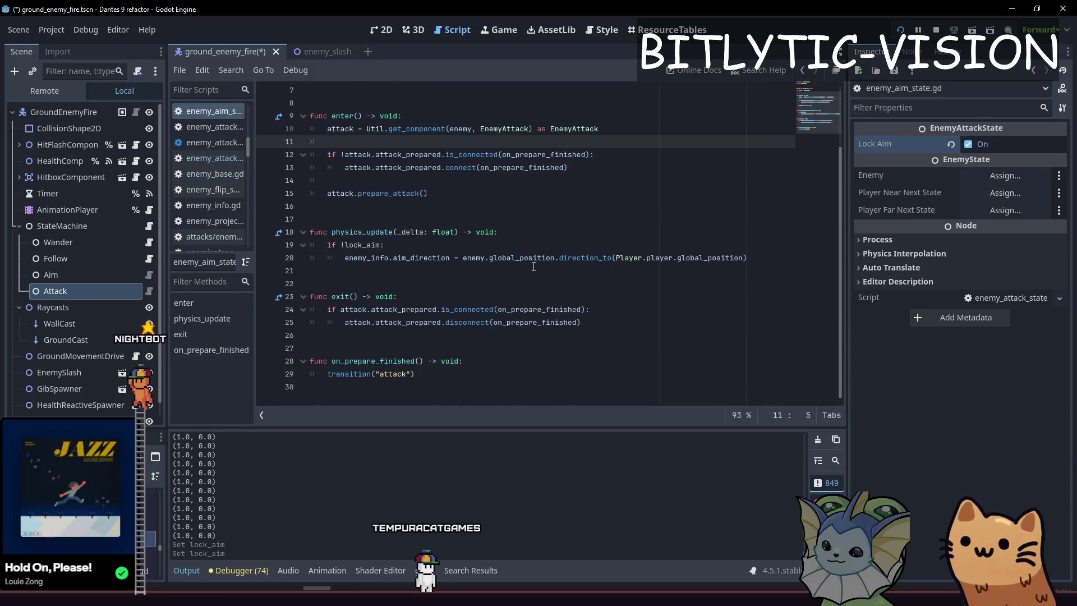
{"action": "left_click", "coordinate": [502, 258]}
{"action": "left_click", "coordinate": [525, 245]}
{"action": "scroll", "coordinate": [525, 245], "scroll_direction": "up", "scroll_amount": 1}
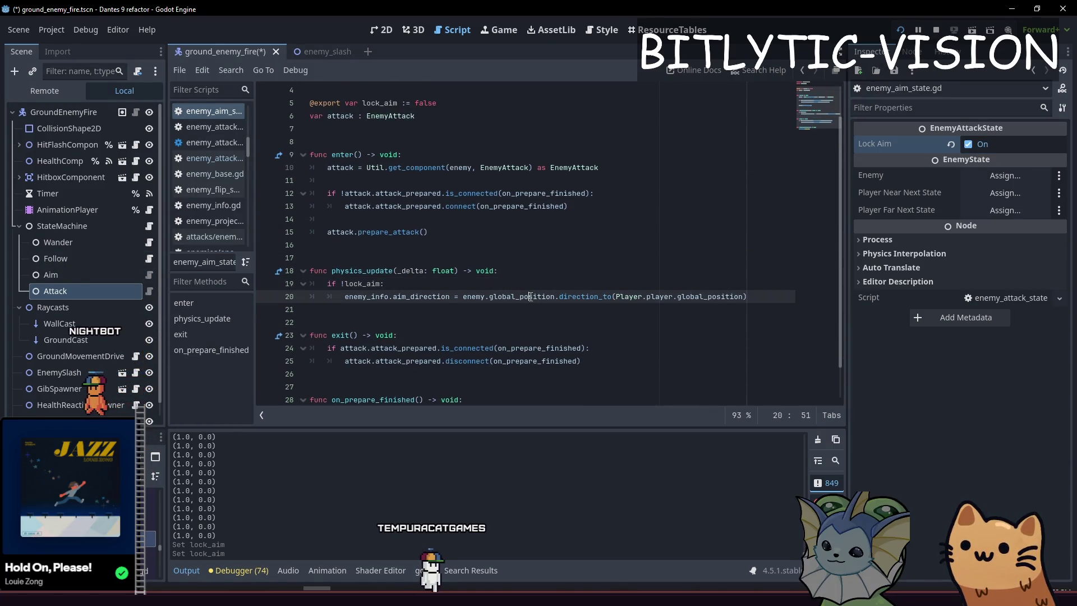
Place the caret in enter() after the signal connection, before prepare_attack.
{"action": "left_click", "coordinate": [587, 193]}
{"action": "key", "text": "Down"}
{"action": "key", "text": "Down"}
{"action": "key", "text": "Down"}
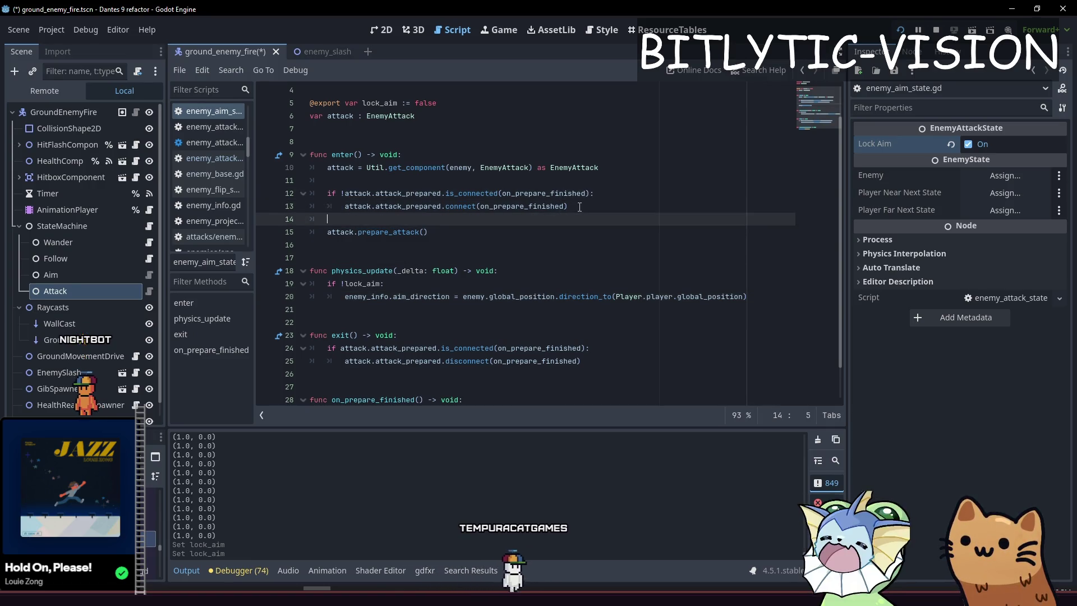
{"action": "key", "text": "Up"}
{"action": "key", "text": "Up"}
{"action": "key", "text": "Down"}
{"action": "key", "text": "Down"}
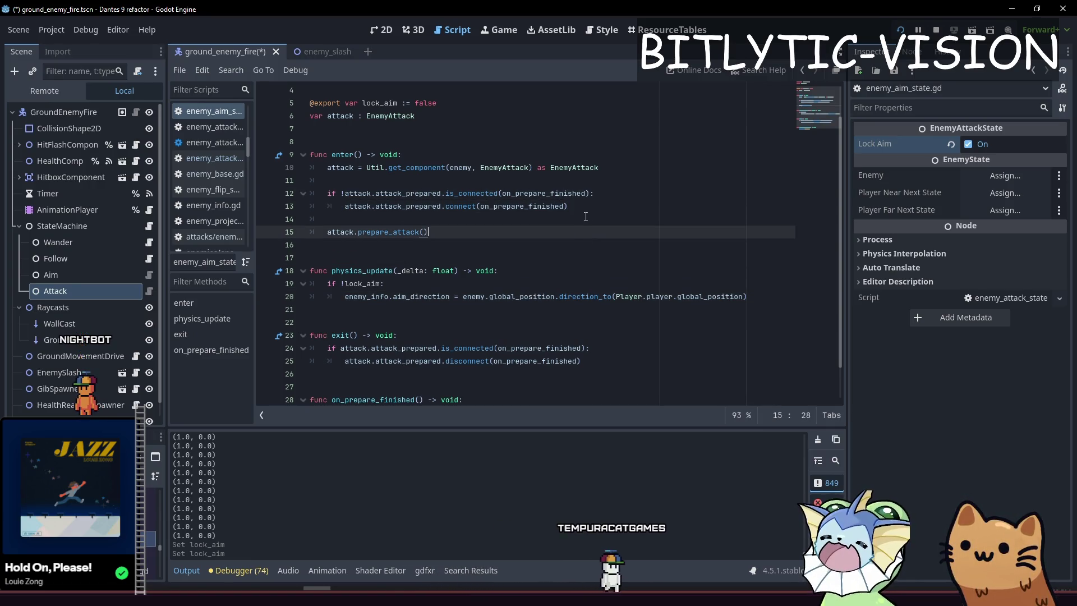
{"action": "key", "text": "Down"}
{"action": "key", "text": "Up"}
{"action": "key", "text": "Up"}
{"action": "key", "text": "Up"}
{"action": "key", "text": "Up"}
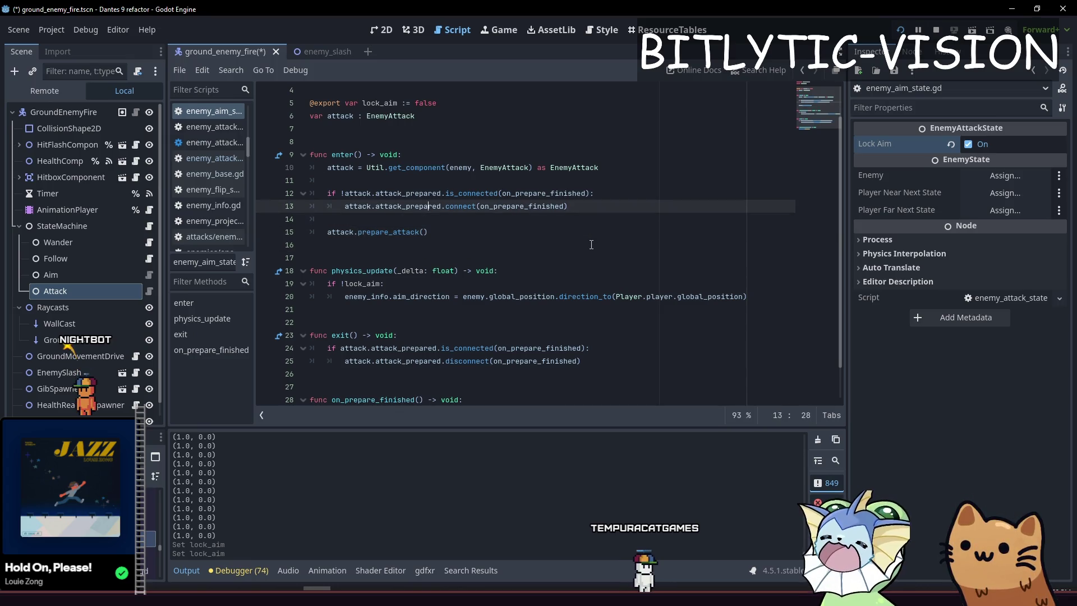
{"action": "key", "text": "Up"}
{"action": "key", "text": "Down"}
{"action": "key", "text": "Up"}
{"action": "key", "text": "Up"}
{"action": "key", "text": "Up"}
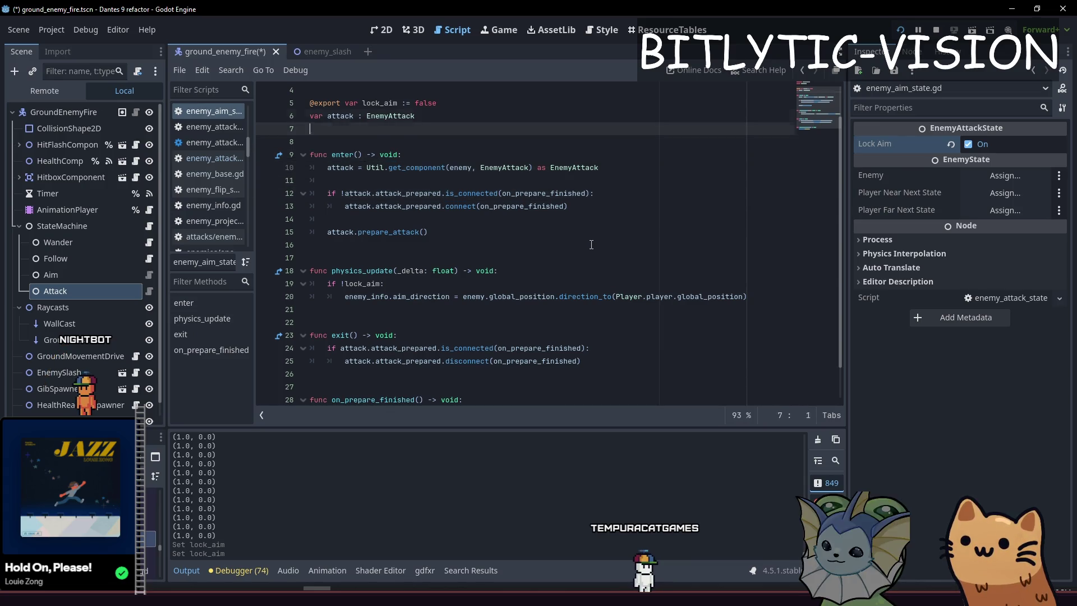
{"action": "left_click", "coordinate": [490, 258]}
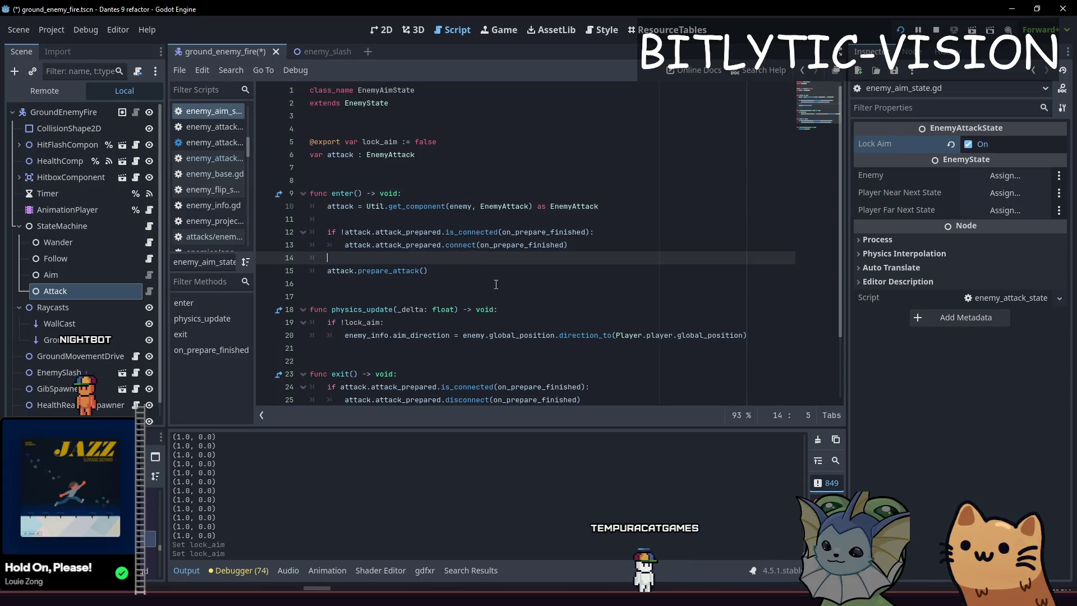
Add enemy_info.movement_direction = Vector2.ZERO in enter() and launch the game with F5.
{"action": "key", "text": "Return"}
{"action": "key", "text": "Return"}
{"action": "key", "text": "Up"}
{"action": "type", "text": "en"}
{"action": "key", "text": "BackSpace"}
{"action": "key", "text": "BackSpace"}
{"action": "key", "text": "BackSpace"}
{"action": "type", "text": "enemy_info.mo"}
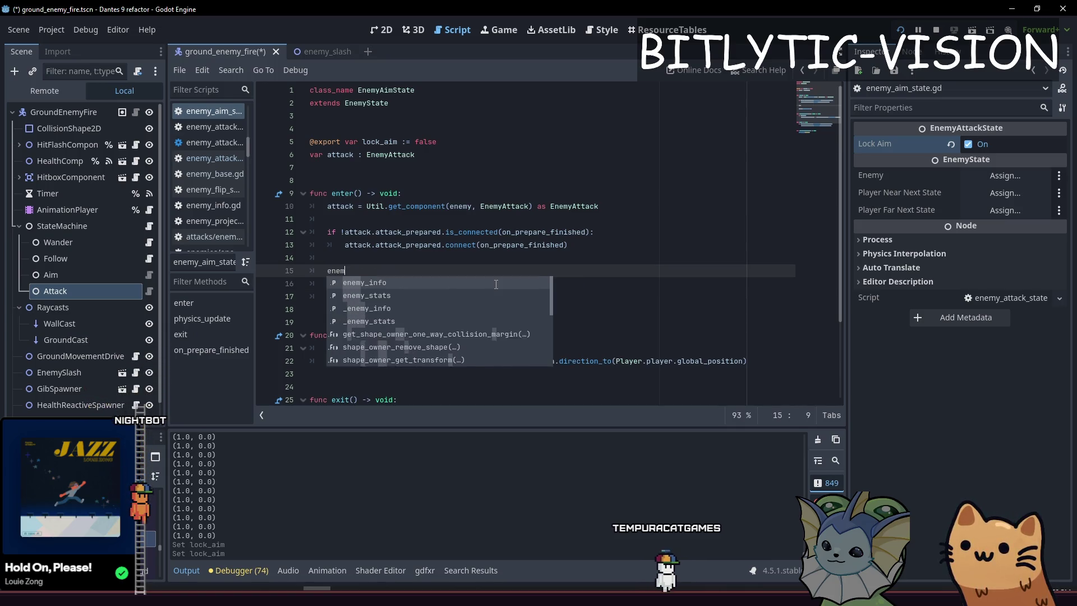
{"action": "type", "text": "vement"}
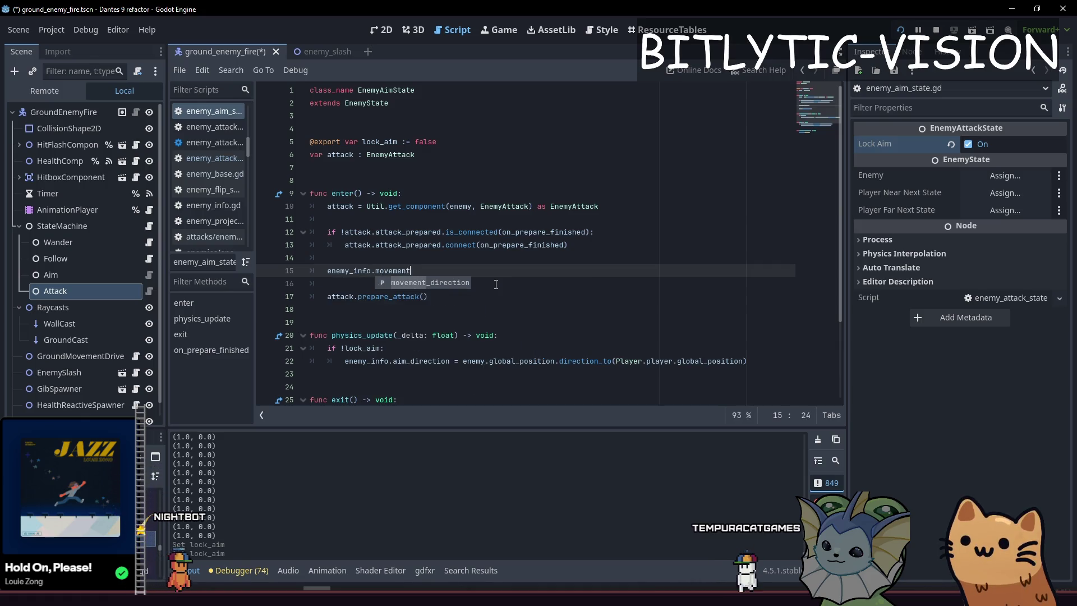
{"action": "key", "text": "Return"}
{"action": "type", "text": "Z"}
{"action": "key", "text": "Return"}
{"action": "key", "text": "F5"}
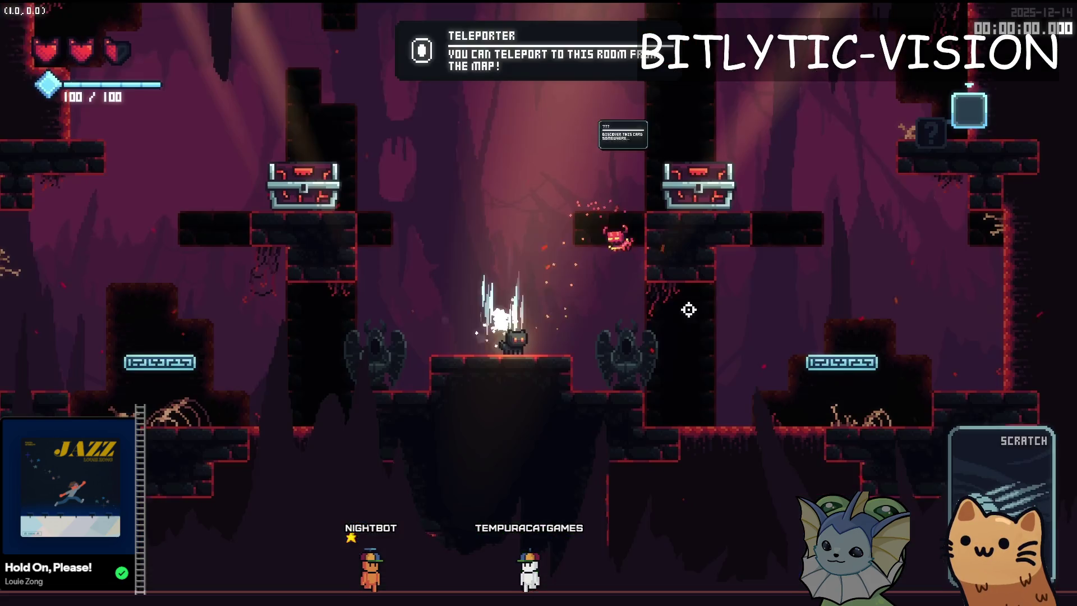
Walk the cat left and attack once, quit the game, and go back to ground_follow.gd.
{"action": "key", "text": "a"}
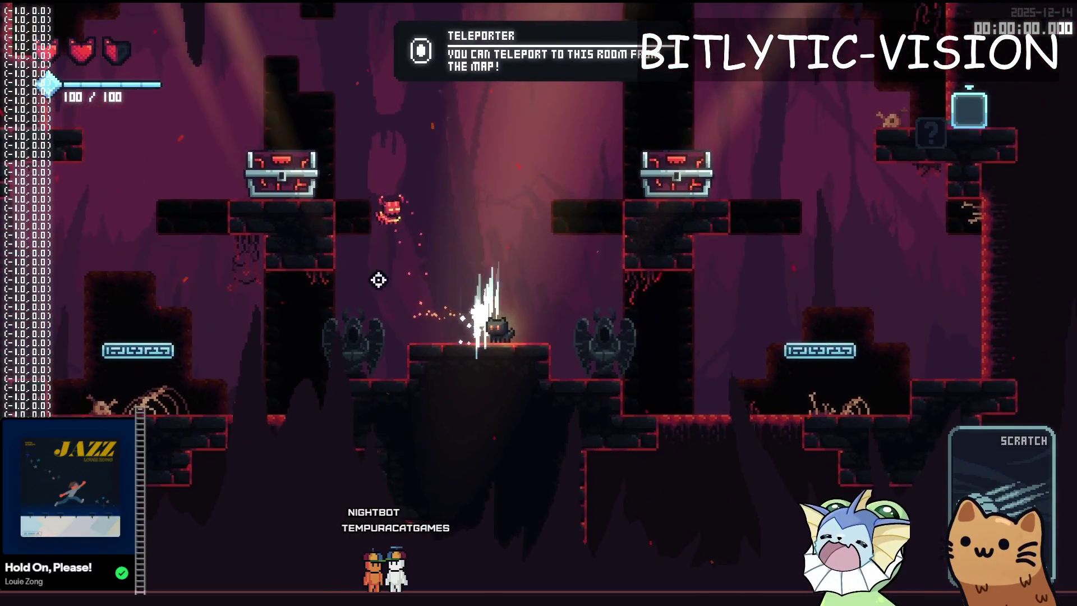
{"action": "left_click", "coordinate": [463, 299]}
{"action": "key", "text": "Escape"}
{"action": "key", "text": "F8"}
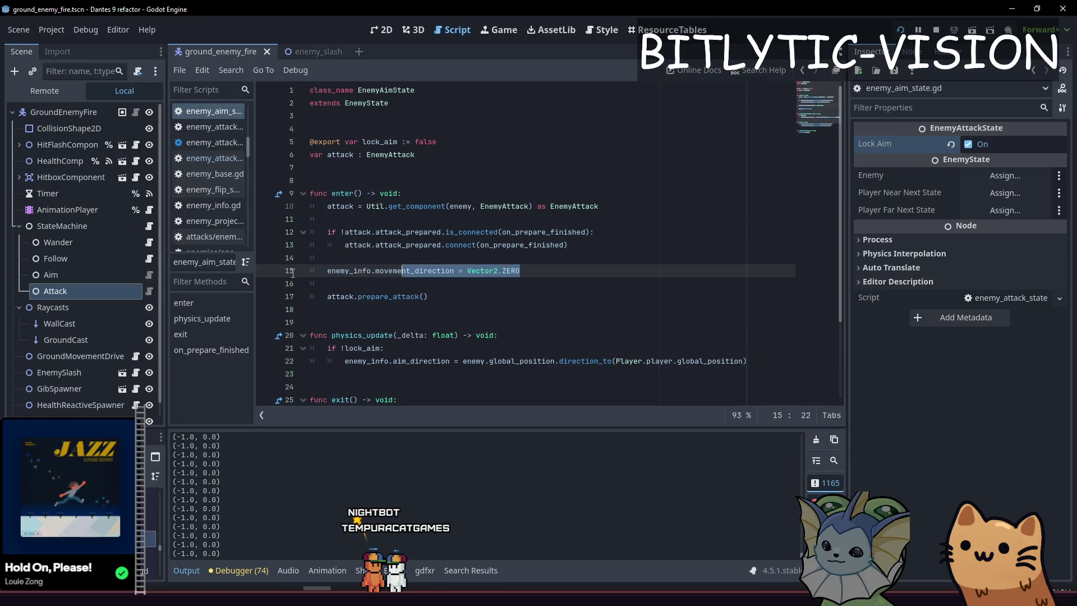
{"action": "scroll", "coordinate": [555, 286], "scroll_direction": "down", "scroll_amount": 3}
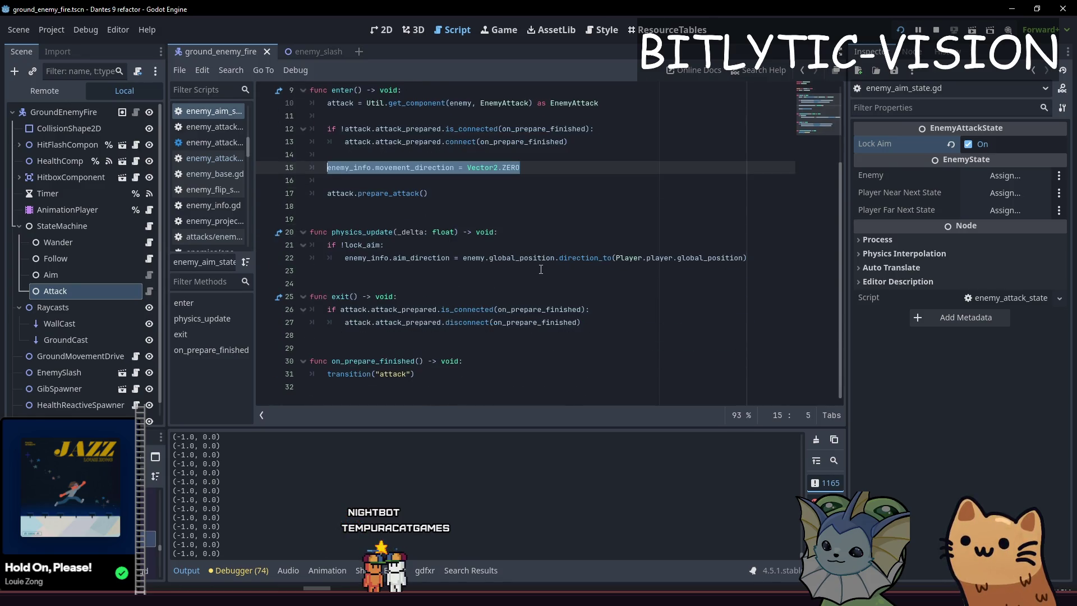
{"action": "scroll", "coordinate": [541, 269], "scroll_direction": "up", "scroll_amount": 3}
{"action": "key", "text": "alt+Left"}
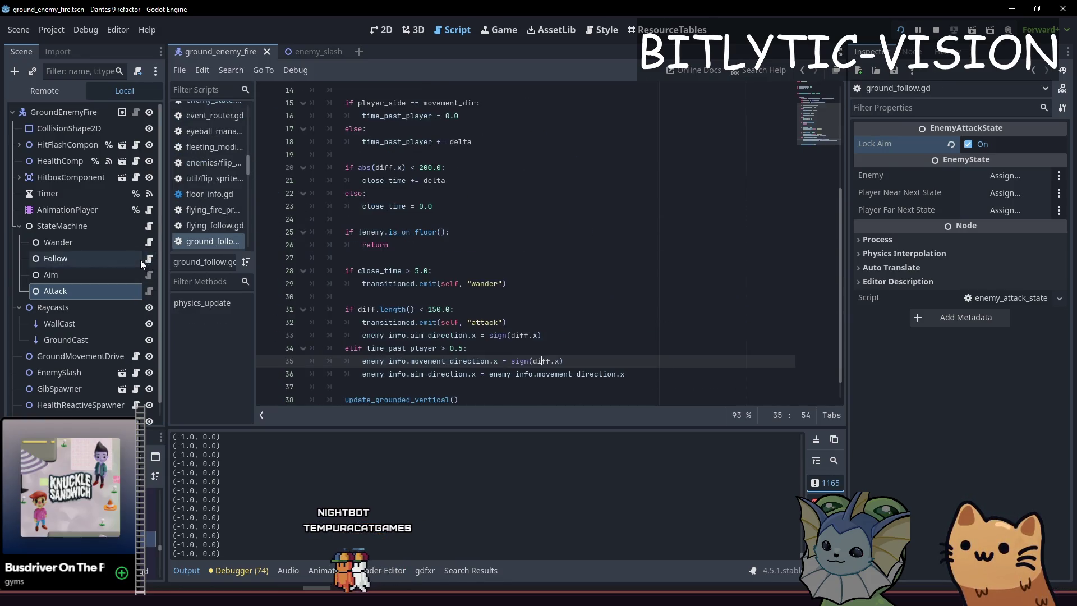
Change the line 32 transition from "attack" to "aim", playtest briefly, and relaunch the game.
{"action": "left_click", "coordinate": [521, 263]}
{"action": "double_click", "coordinate": [490, 296]}
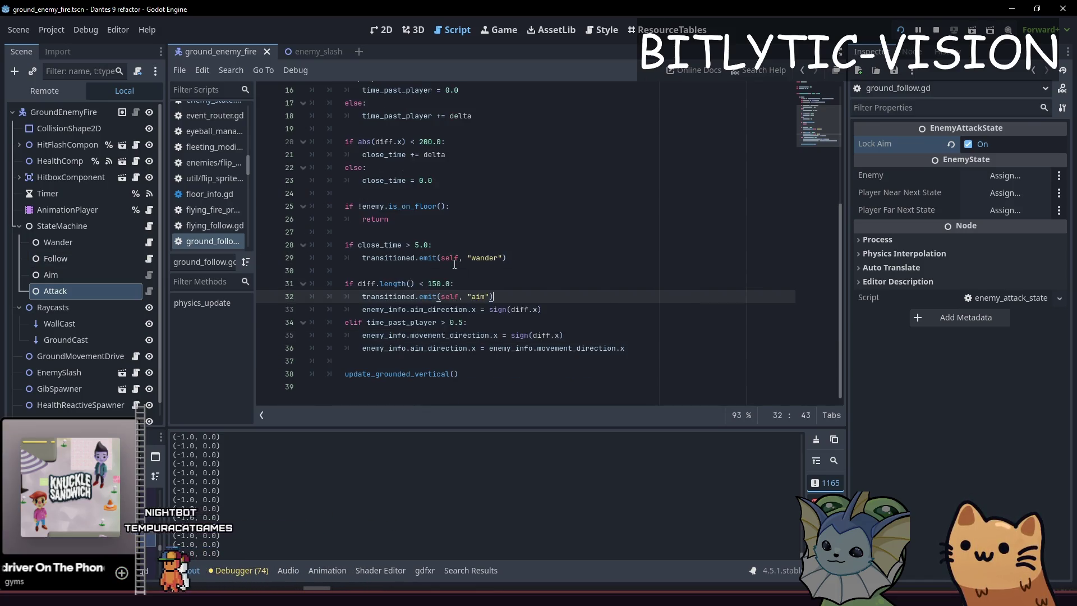
{"action": "key", "text": "F5"}
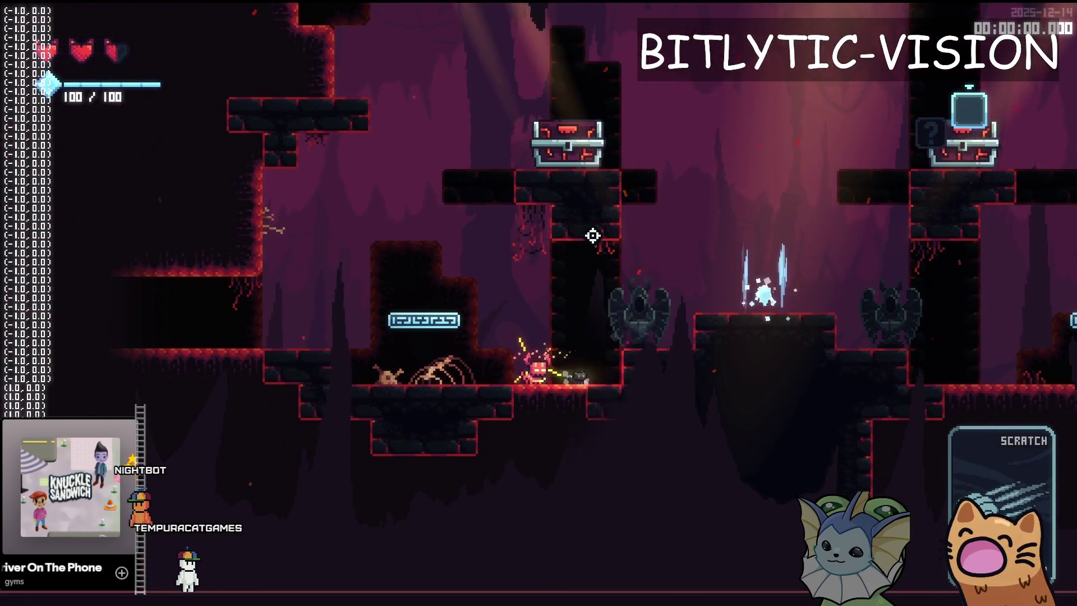
{"action": "key", "text": "space"}
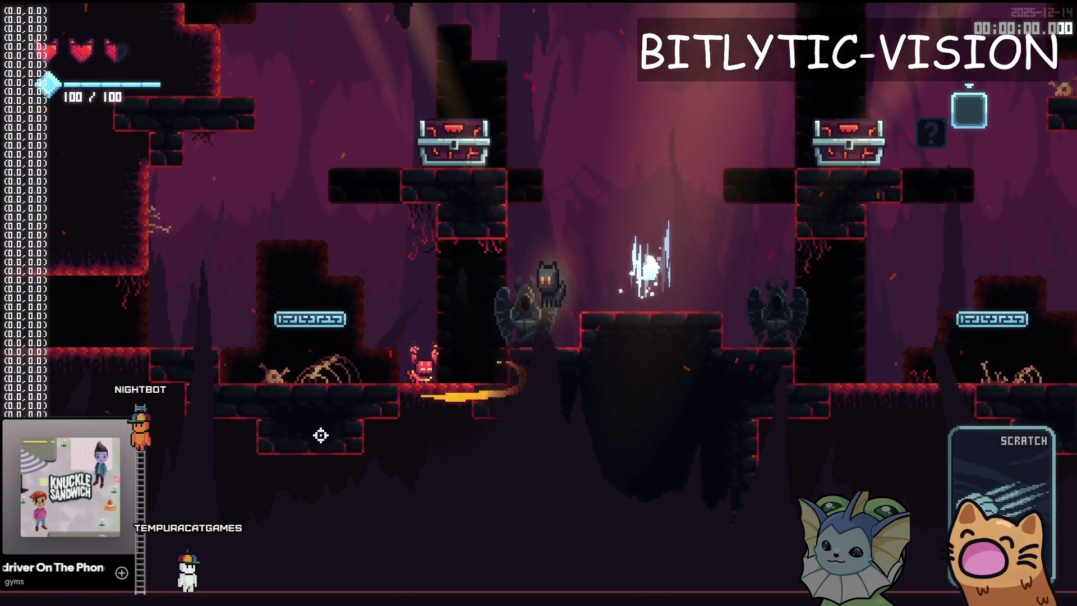
{"action": "key", "text": "d"}
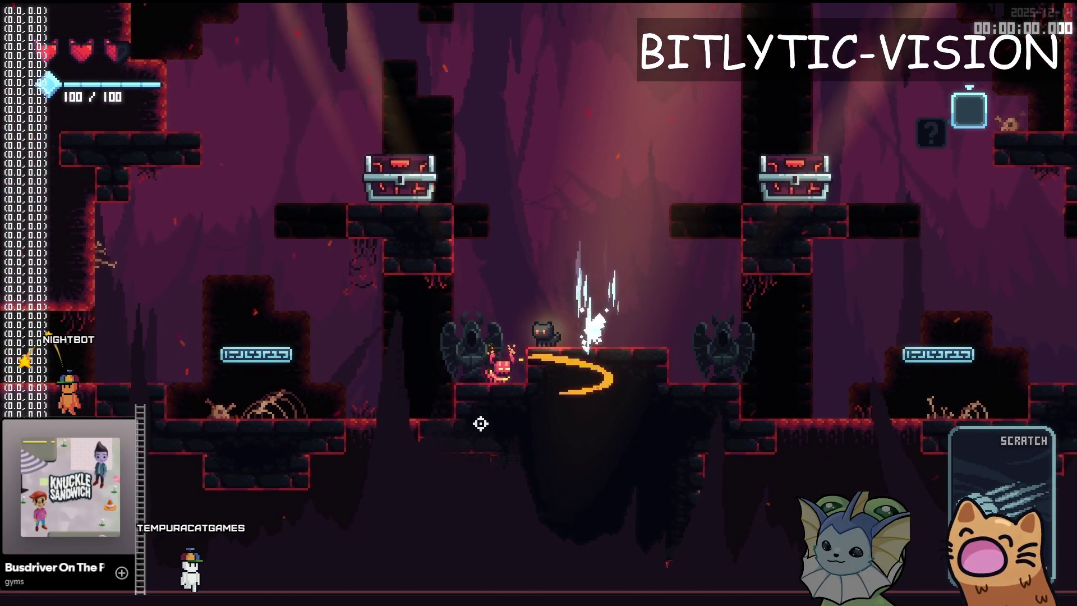
{"action": "key", "text": "F5"}
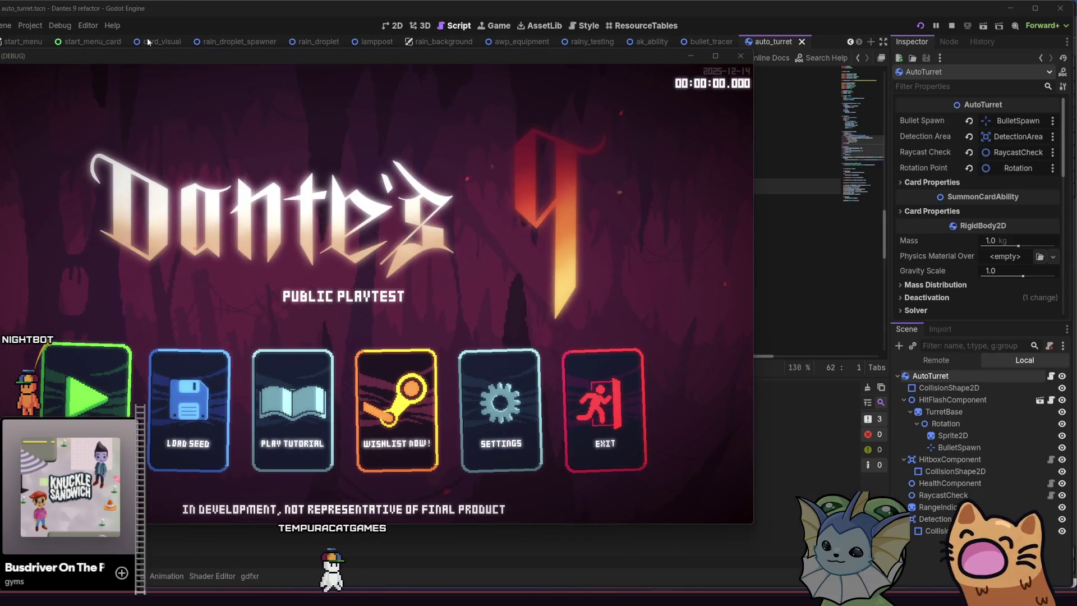
Start a new game, add Auto Turret cards via the F1 debug menu, play, then close the game.
{"action": "double_click", "coordinate": [169, 54]}
{"action": "left_click", "coordinate": [166, 432]}
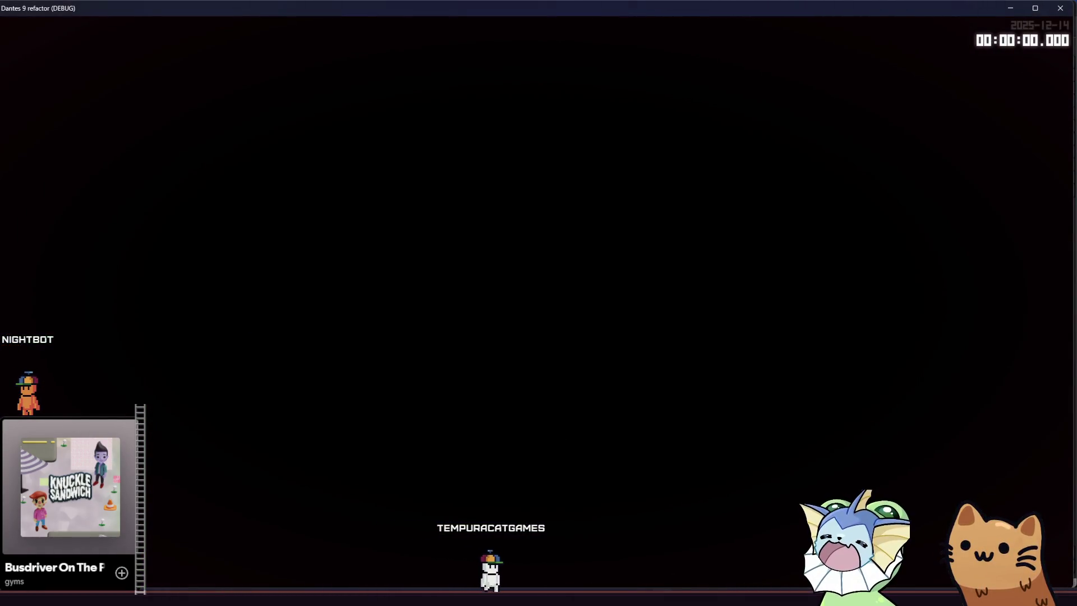
{"action": "key", "text": "F1"}
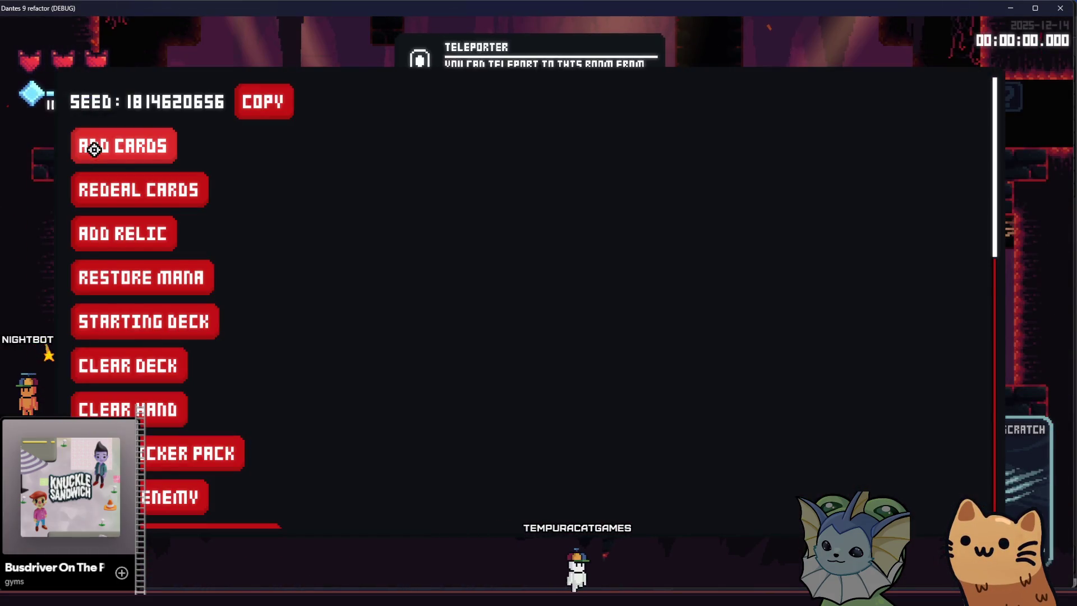
{"action": "left_click", "coordinate": [832, 155]}
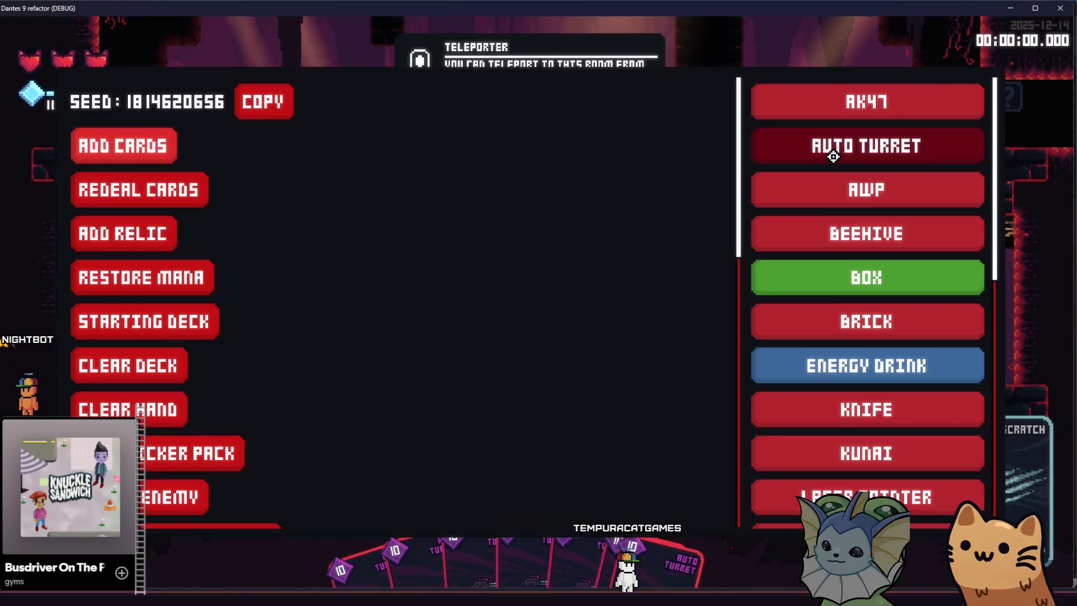
{"action": "key", "text": "F1"}
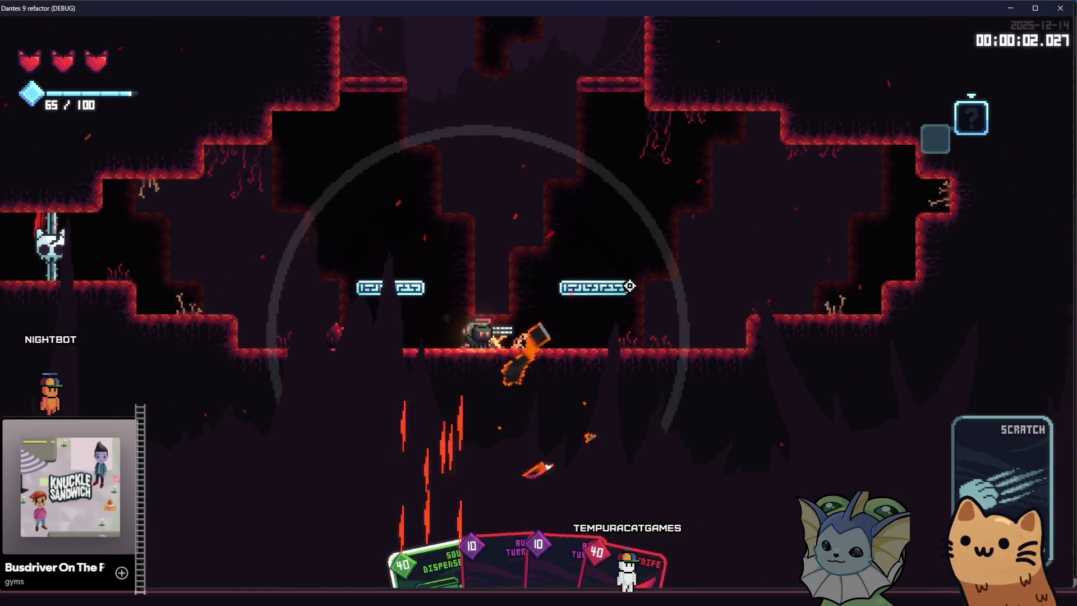
{"action": "key", "text": "space"}
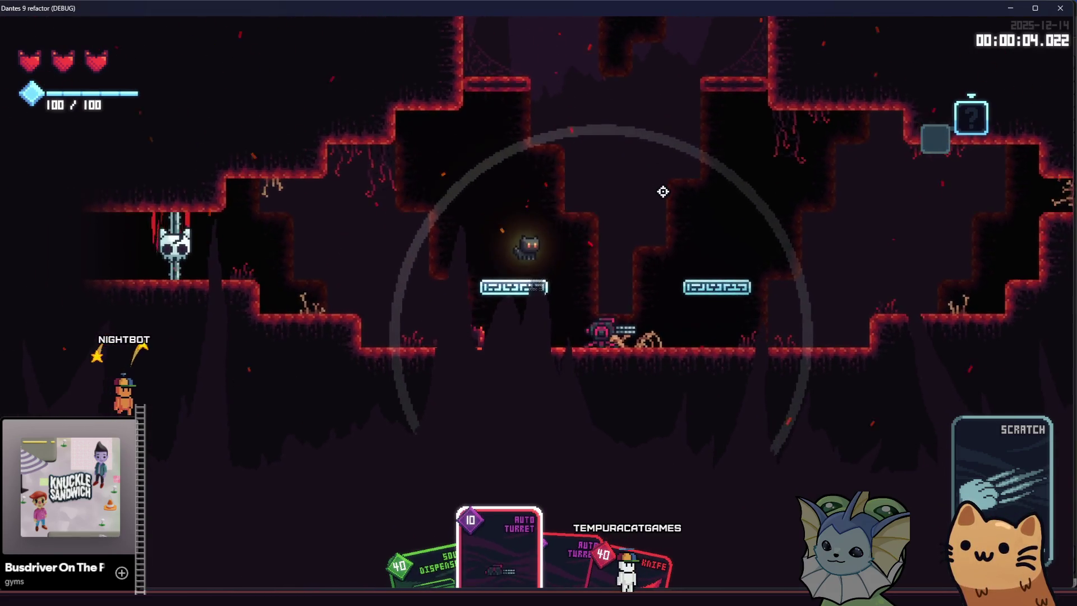
{"action": "key", "text": "F8"}
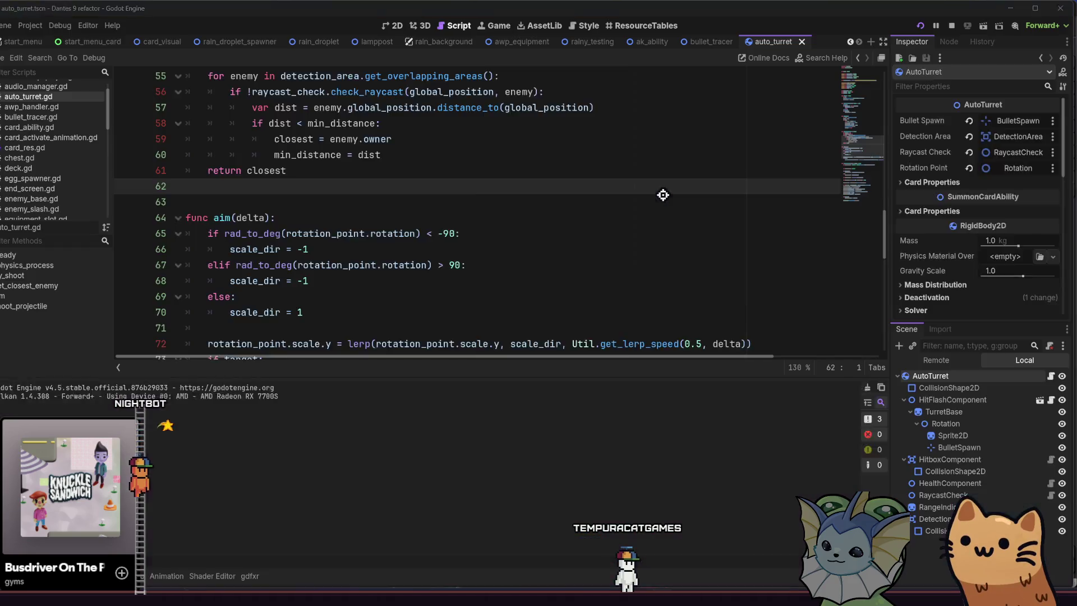
Replace the pistol bullet preload on line 12 with base_projectile.tscn and save the script.
{"action": "left_click", "coordinate": [592, 214]}
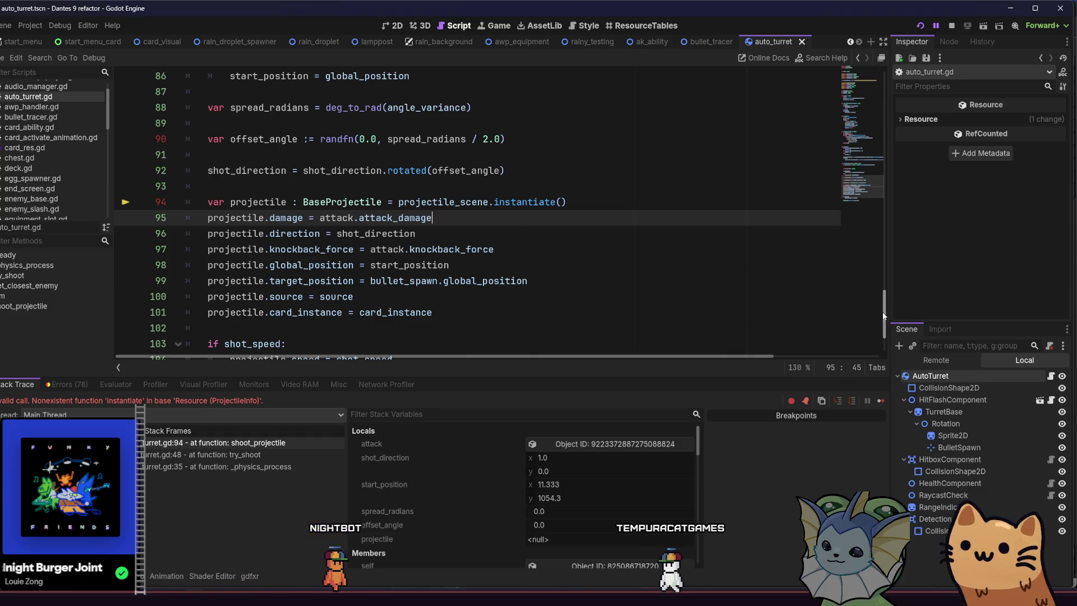
{"action": "left_click_drag", "start_coordinate": [884, 316], "coordinate": [872, 108]}
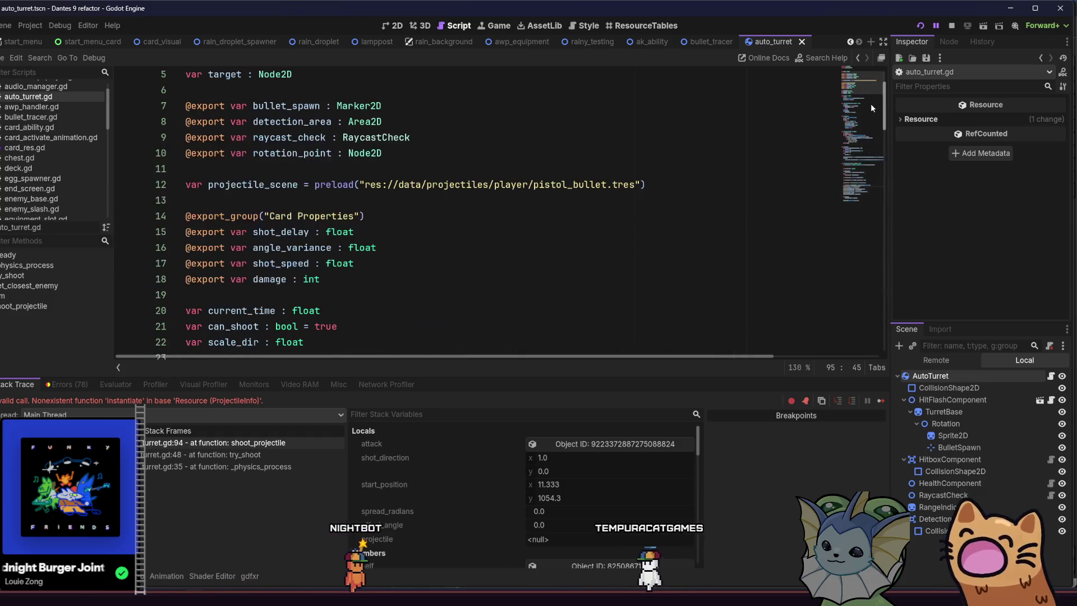
{"action": "left_click", "coordinate": [636, 184]}
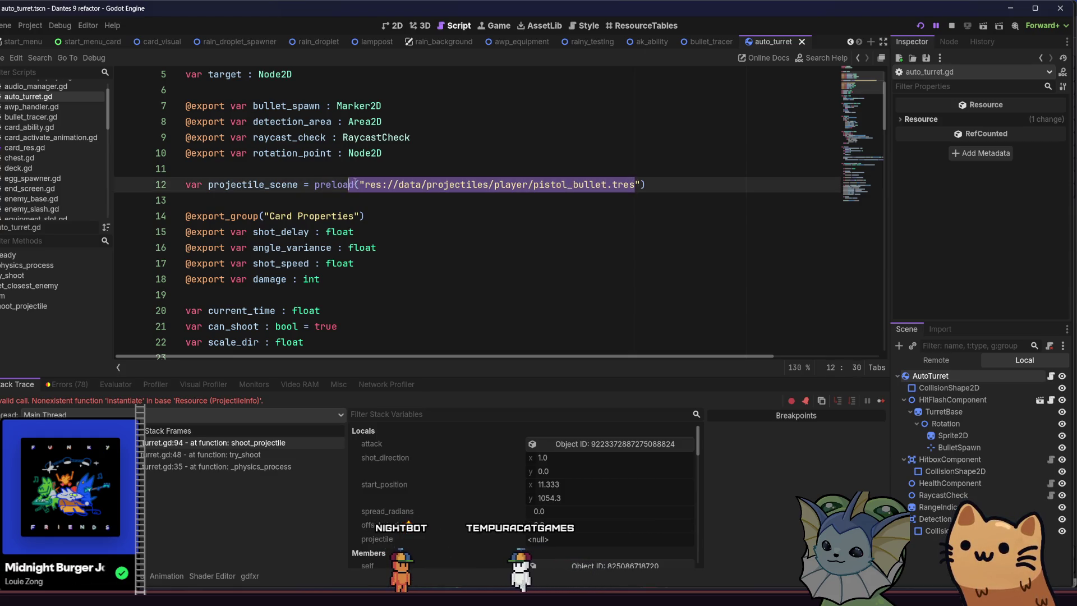
{"action": "key", "text": "BackSpace"}
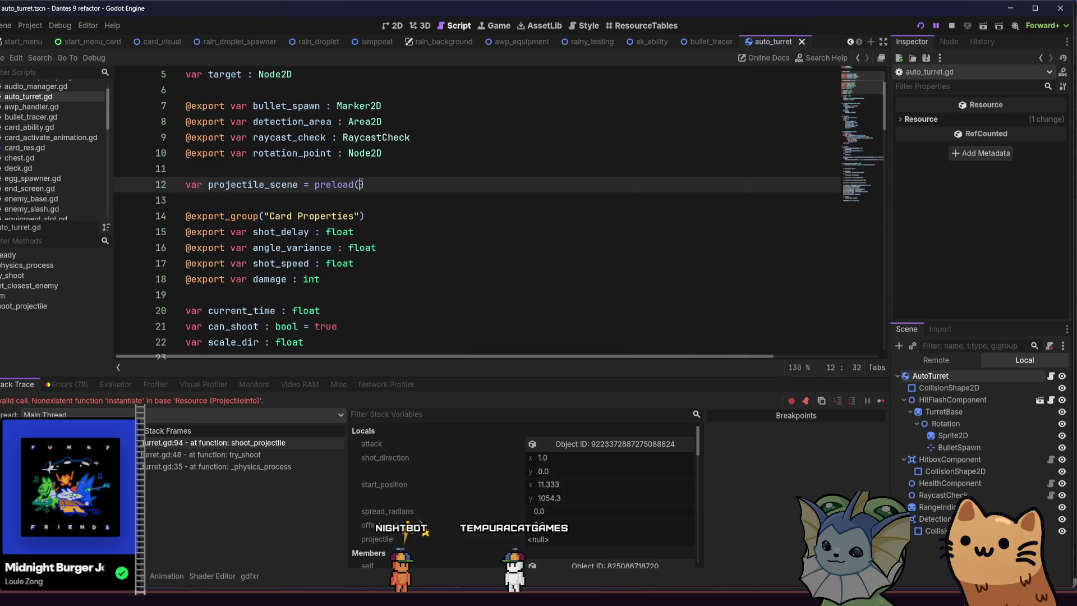
{"action": "type", "text": "base_pro"}
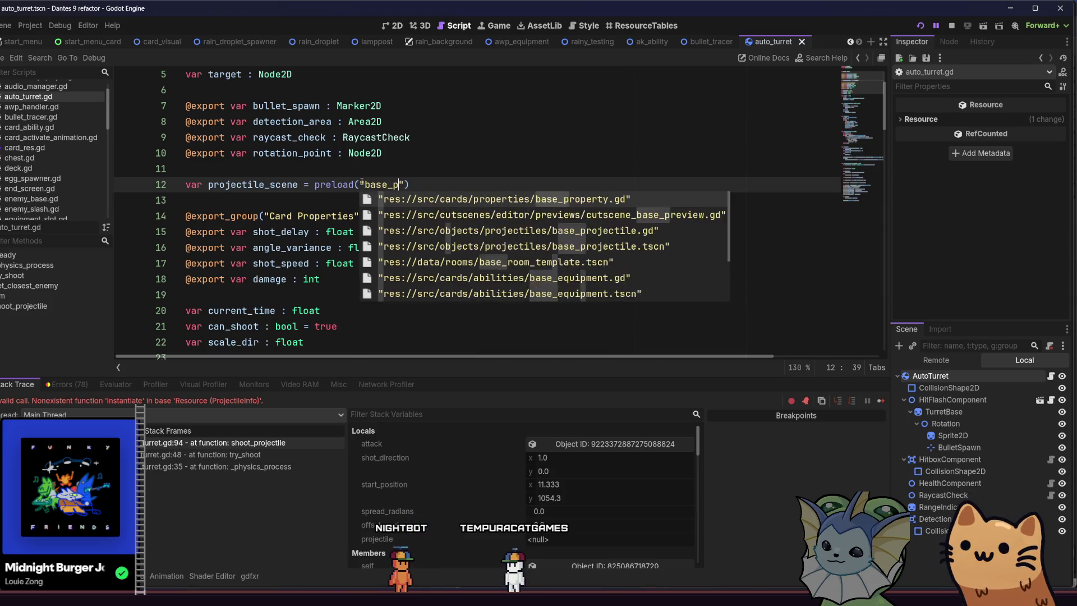
{"action": "key", "text": "Down"}
{"action": "key", "text": "Down"}
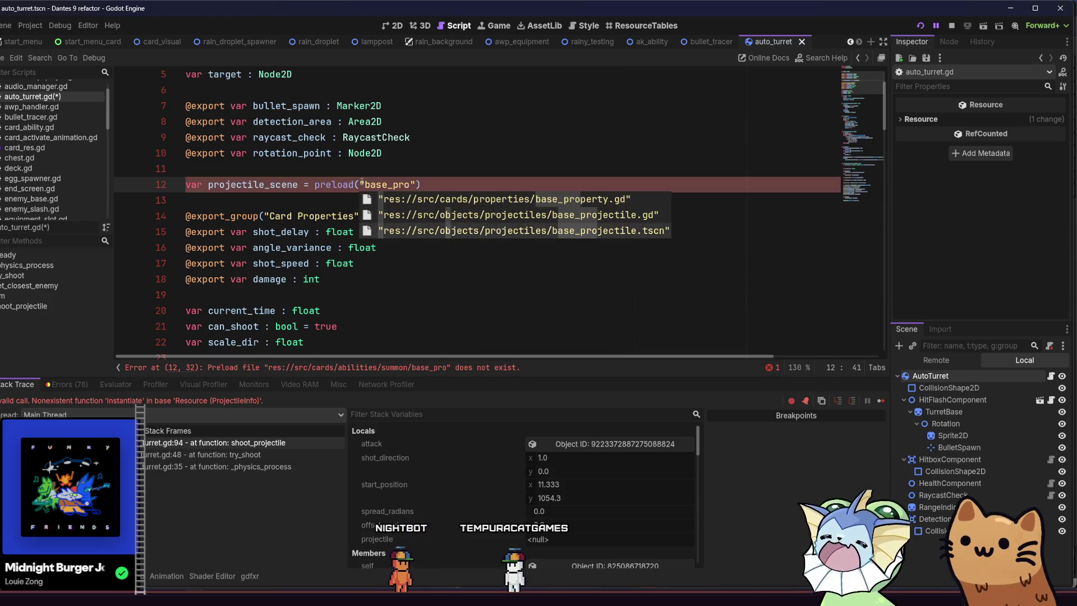
{"action": "key", "text": "Return"}
{"action": "left_click", "coordinate": [362, 168]}
{"action": "key", "text": "ctrl+s"}
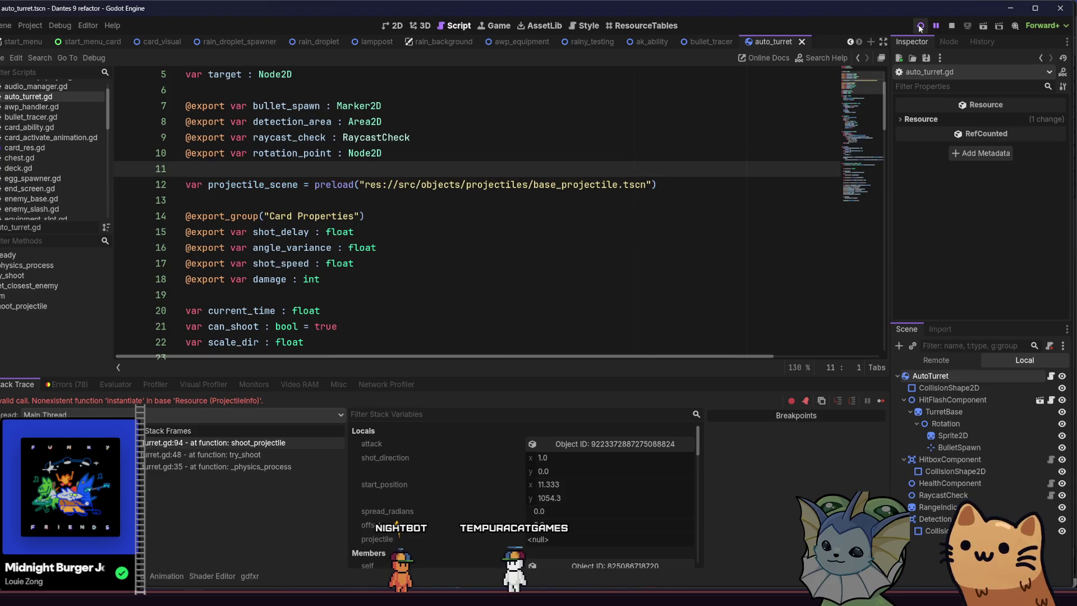
Change the line 12 preload to player_projectile.tscn and restart the game with F5.
{"action": "left_click", "coordinate": [920, 27]}
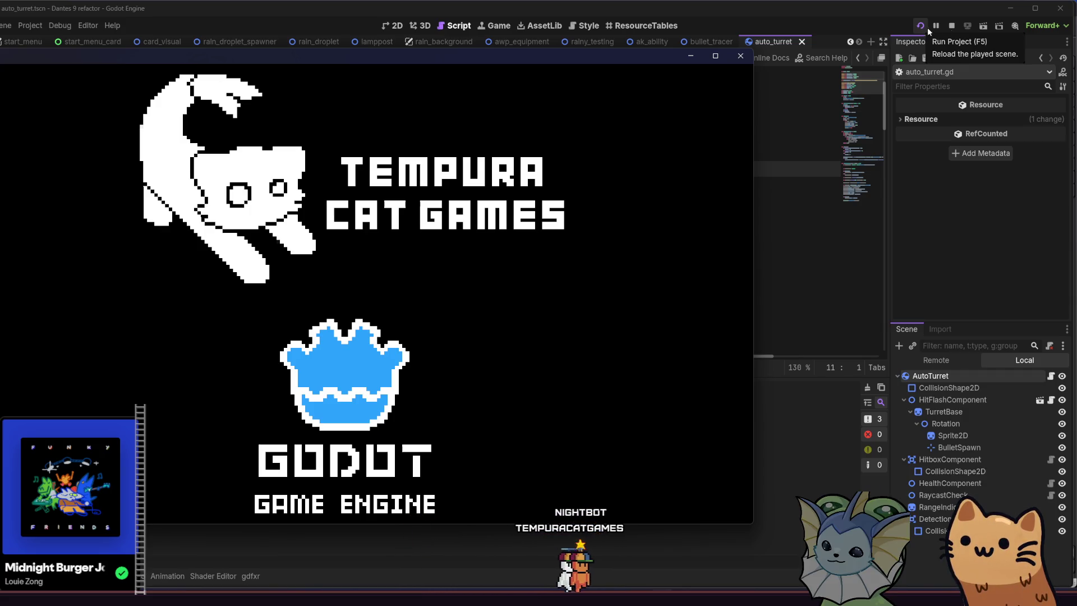
{"action": "left_click", "coordinate": [580, 184]}
{"action": "double_click", "coordinate": [580, 184]}
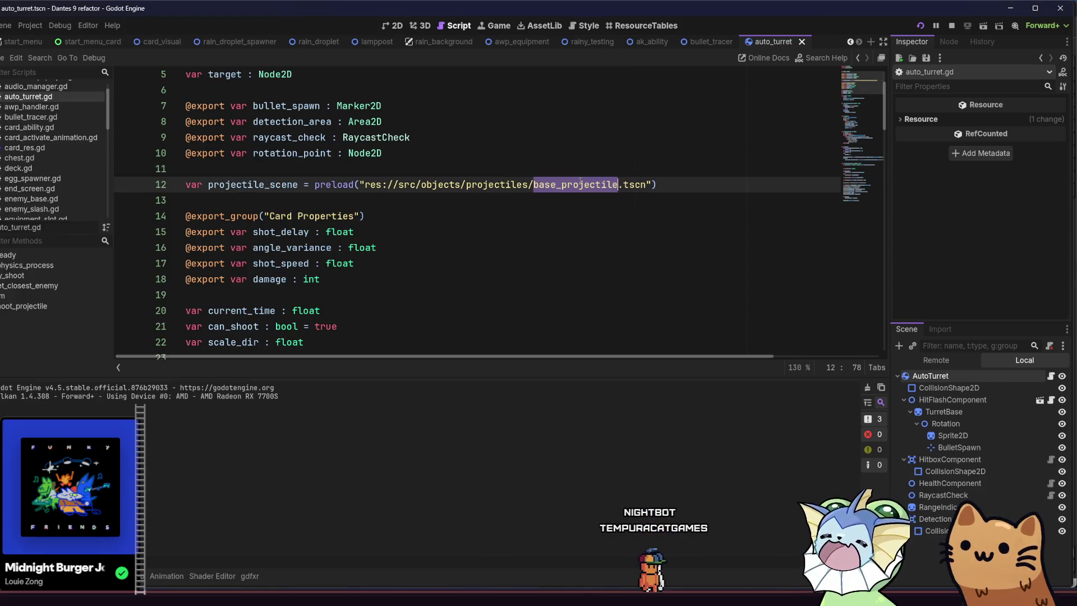
{"action": "type", "text": "pla"}
{"action": "key", "text": "Return"}
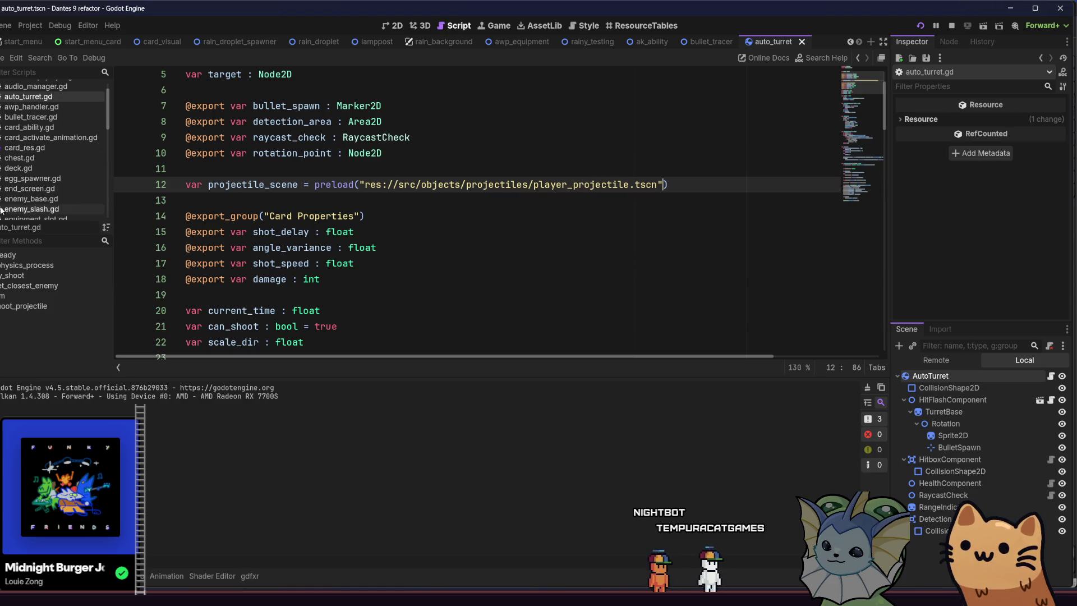
{"action": "key", "text": "F5"}
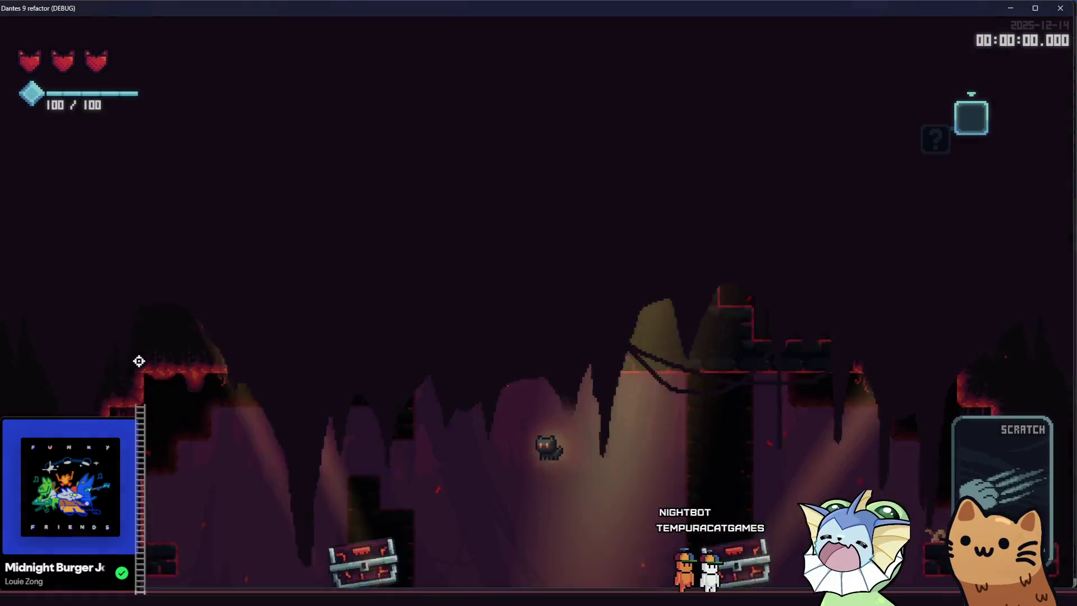
Add three Auto Turret cards from the F1 debug panel, summon one, and move the cat around it.
{"action": "key", "text": "F1"}
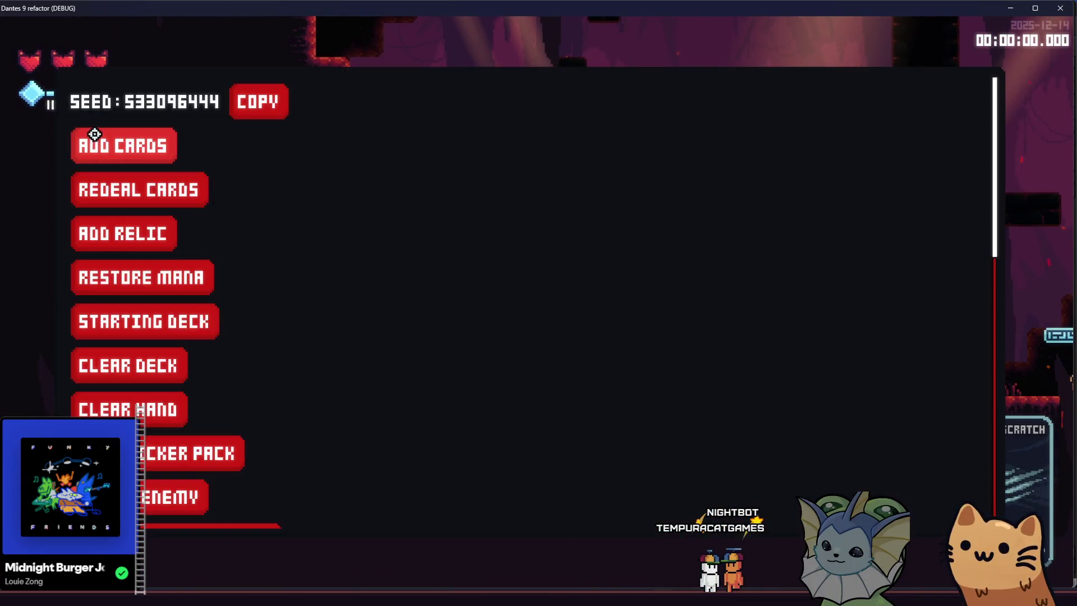
{"action": "left_click", "coordinate": [168, 149]}
{"action": "left_click", "coordinate": [788, 148]}
{"action": "left_click", "coordinate": [790, 153]}
{"action": "key", "text": "F1"}
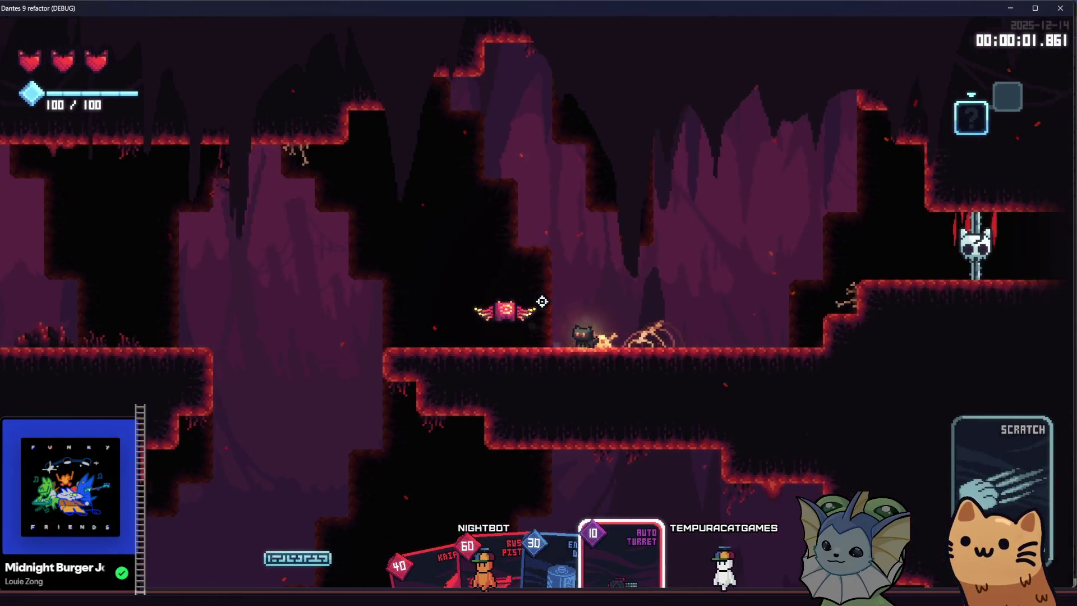
{"action": "right_click", "coordinate": [542, 301]}
{"action": "key", "text": "d"}
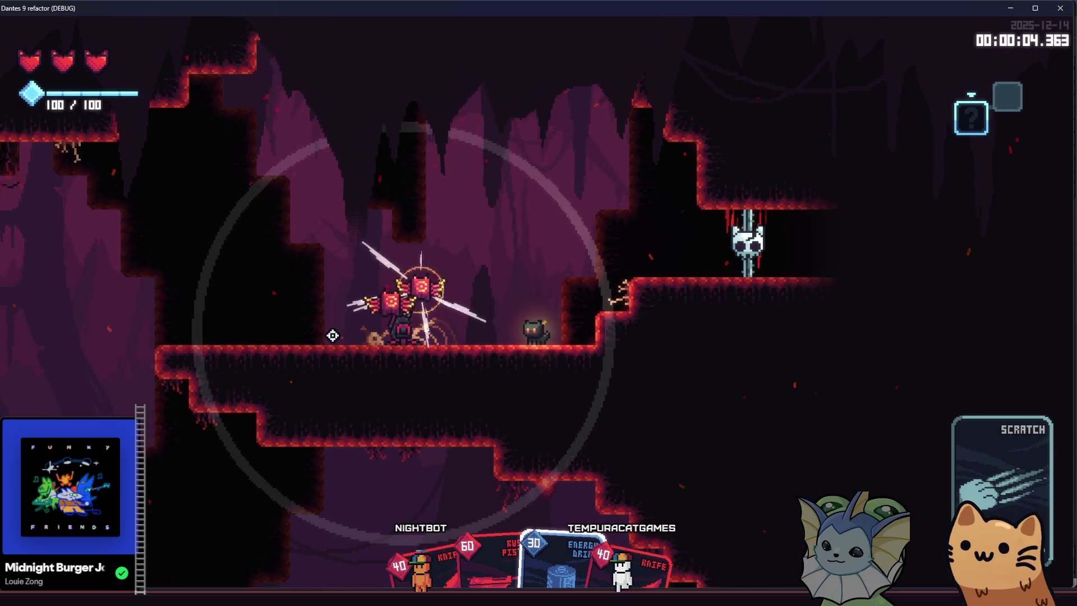
{"action": "key", "text": "space"}
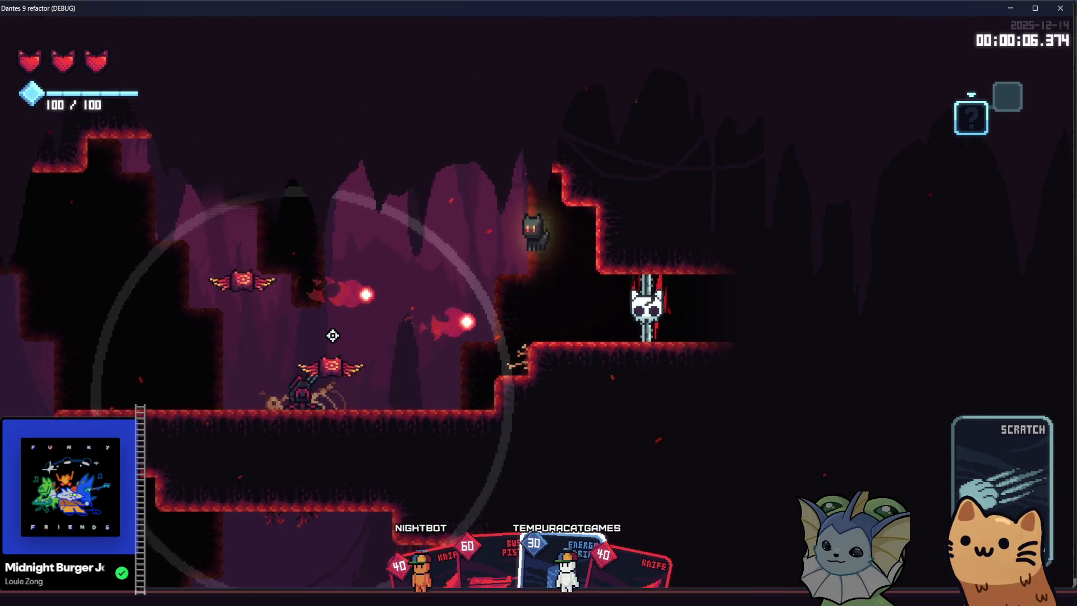
{"action": "key", "text": "a"}
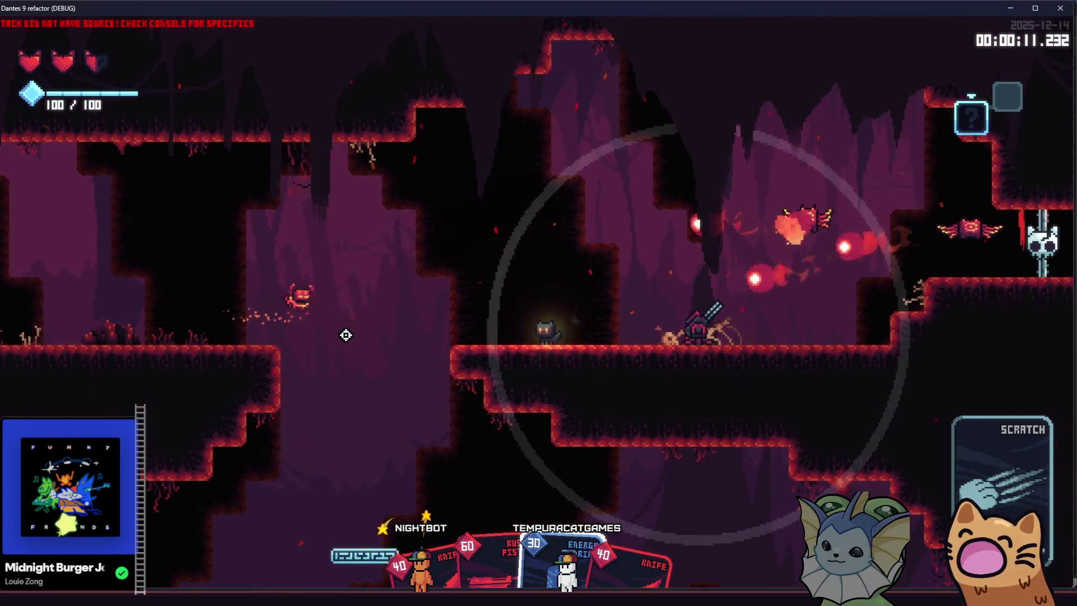
{"action": "key", "text": "space"}
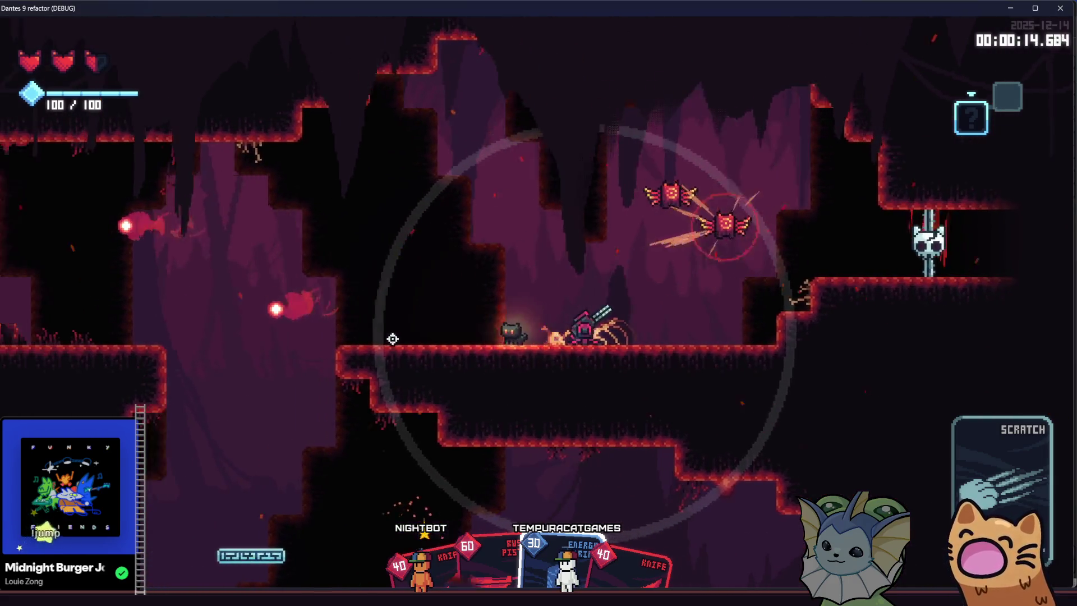
Add another Auto Turret card, deploy two more turrets, then quit the game with F8.
{"action": "key", "text": "Escape"}
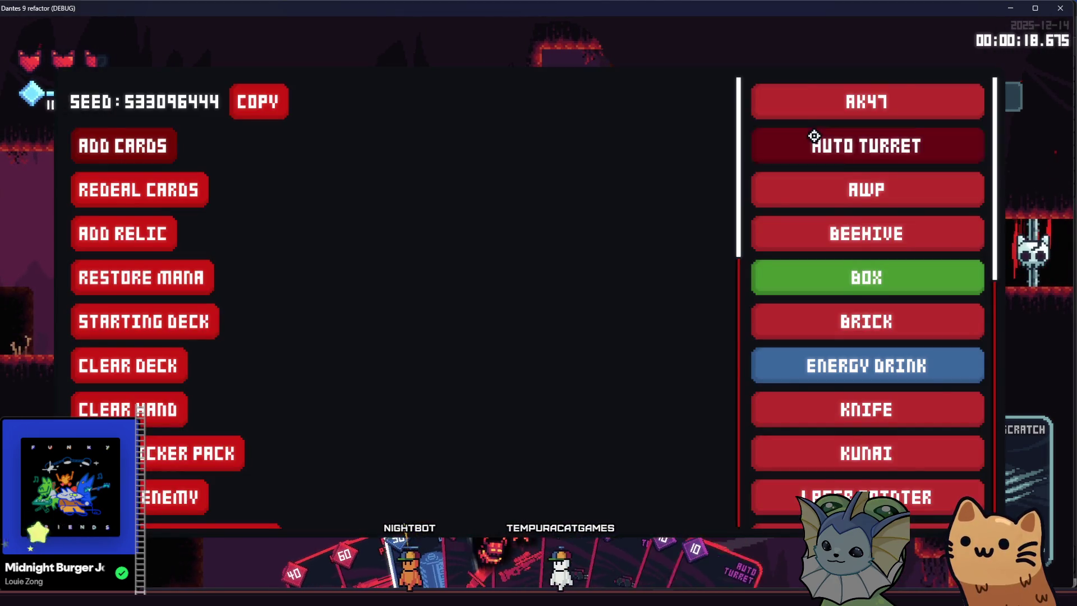
{"action": "left_click", "coordinate": [814, 136]}
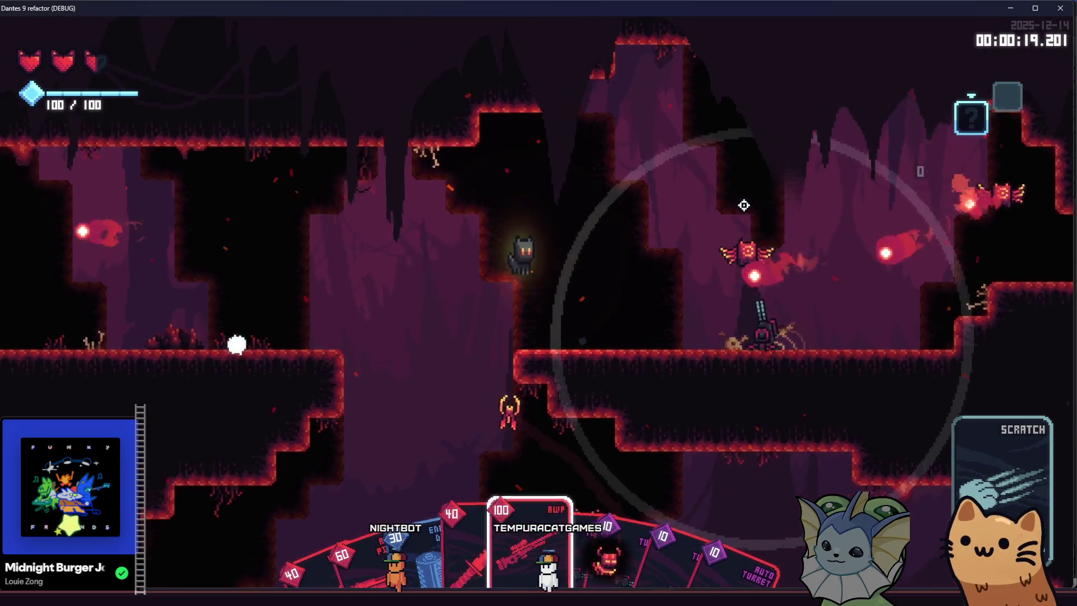
{"action": "key", "text": "d"}
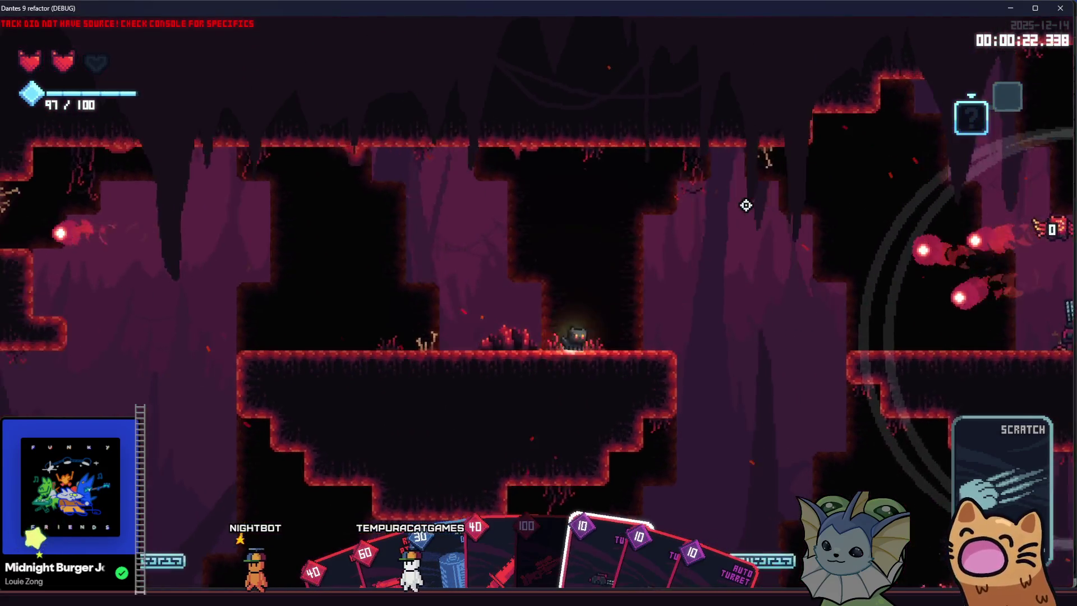
{"action": "left_click", "coordinate": [746, 205]}
{"action": "key", "text": "a"}
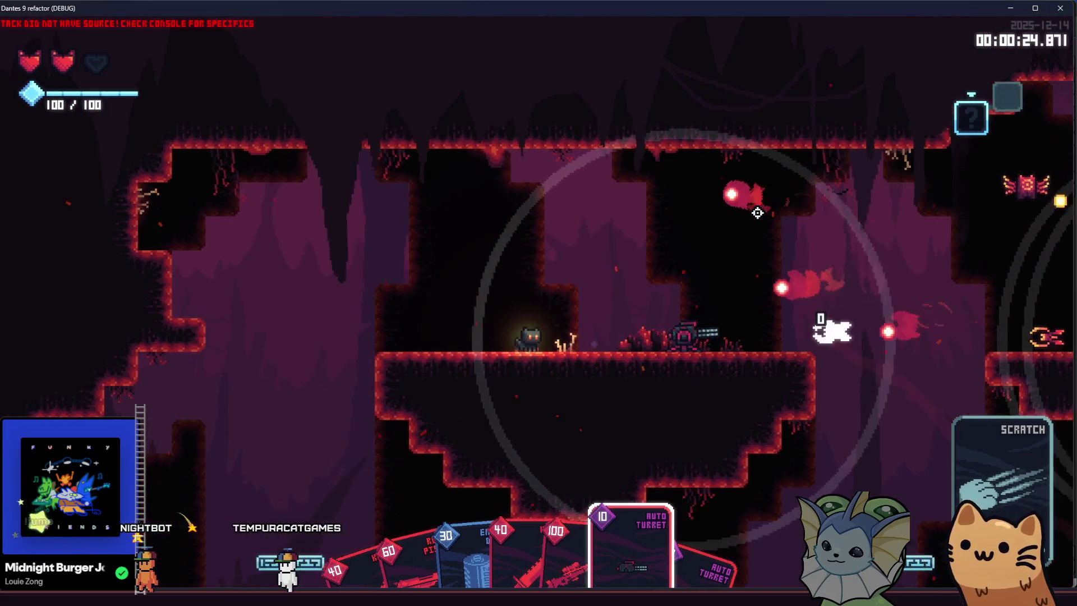
{"action": "left_click", "coordinate": [757, 212]}
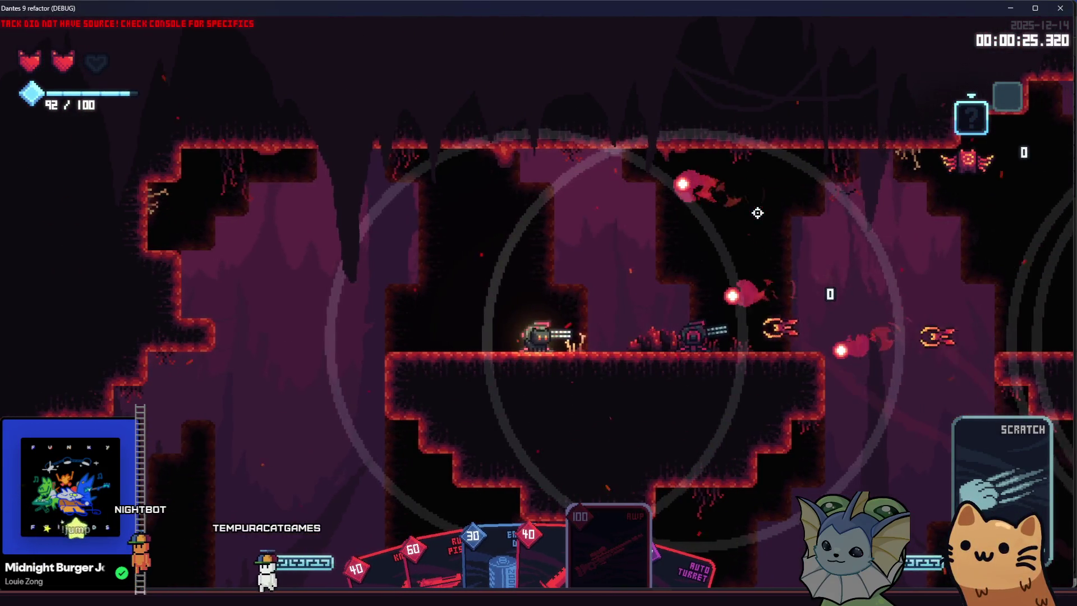
{"action": "key", "text": "a"}
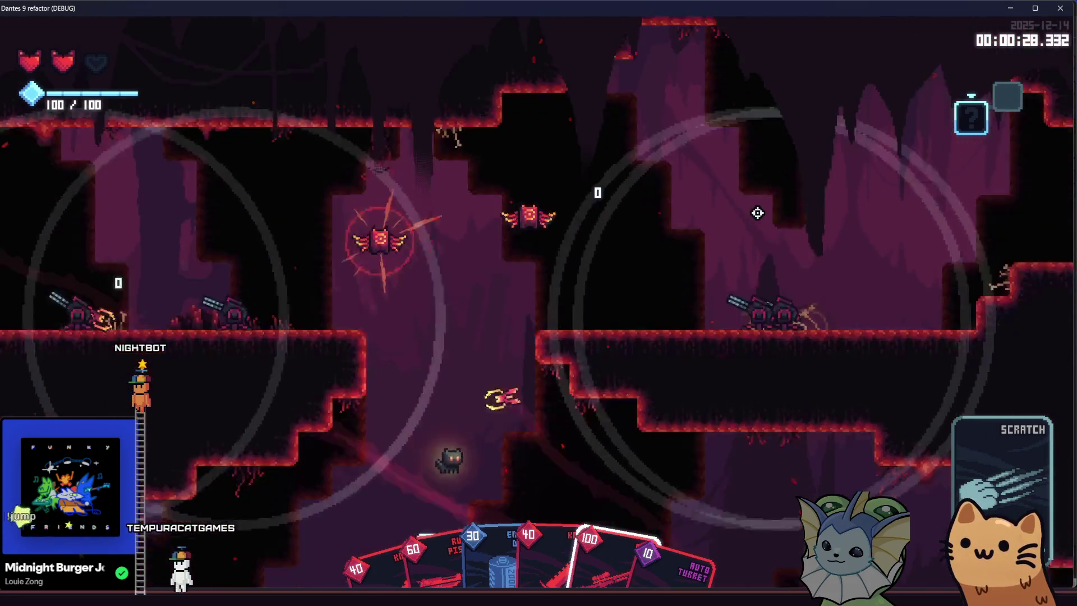
{"action": "key", "text": "space"}
{"action": "key", "text": "d"}
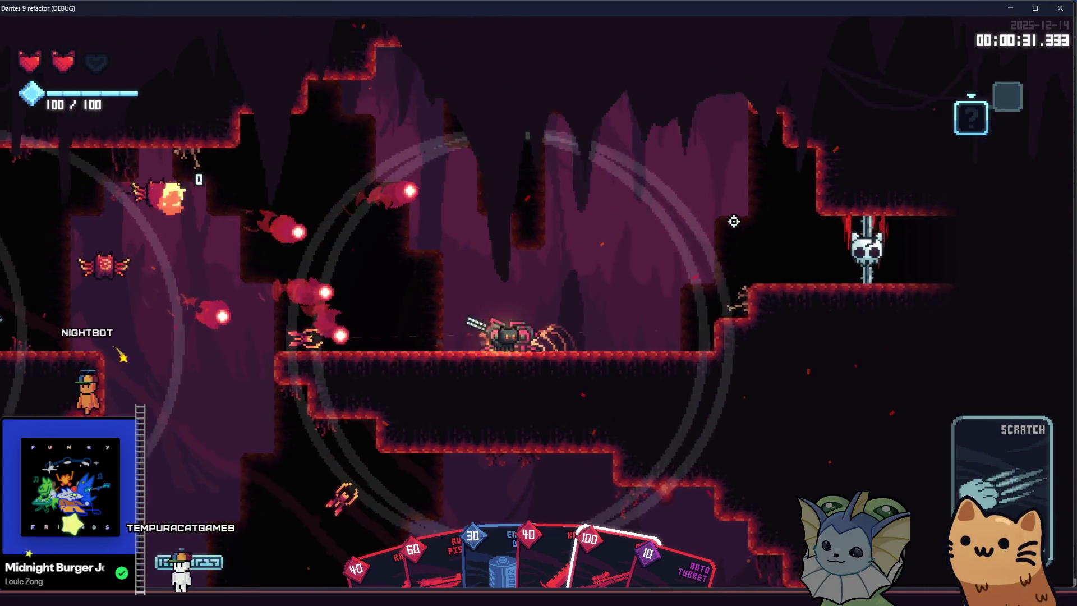
{"action": "key", "text": "Escape"}
{"action": "key", "text": "F8"}
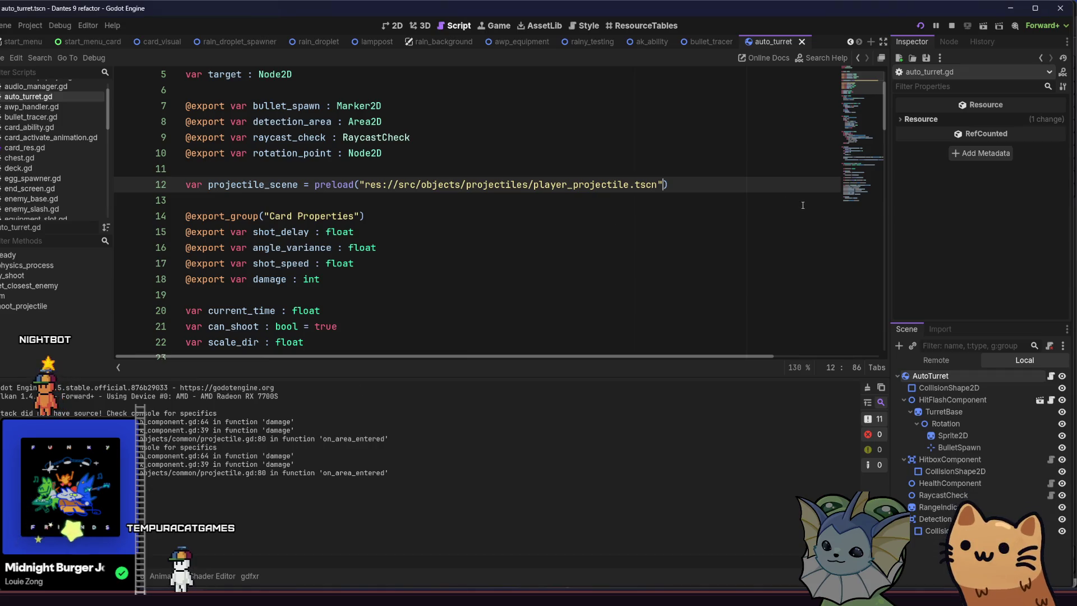
Open card_auto_turret.tres, edit its Angle Variance value, and launch a fresh test run.
{"action": "type", "text": "card_"}
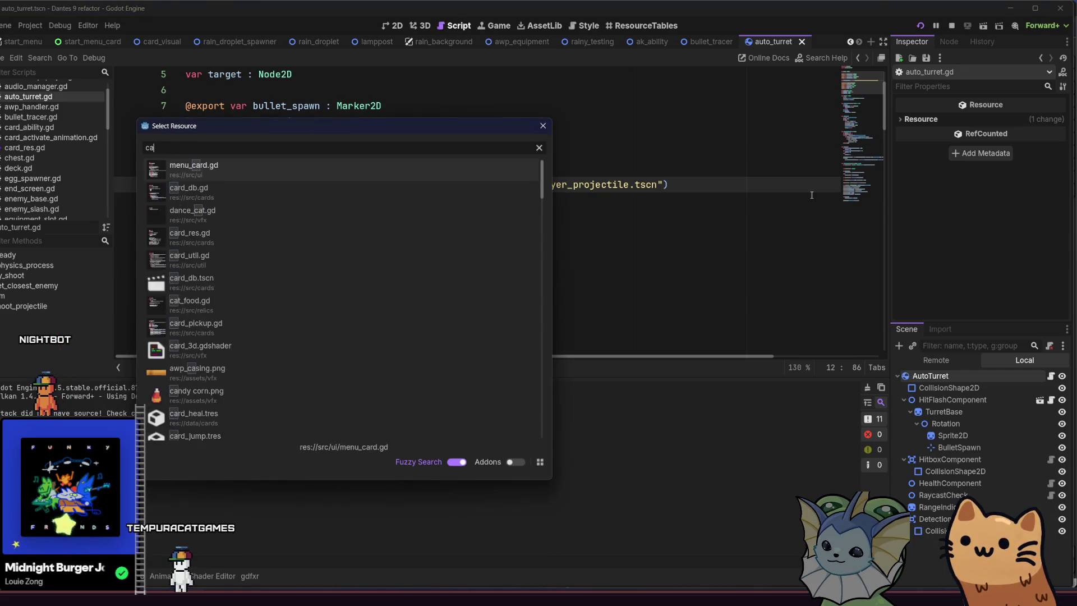
{"action": "type", "text": "auto"}
{"action": "key", "text": "Return"}
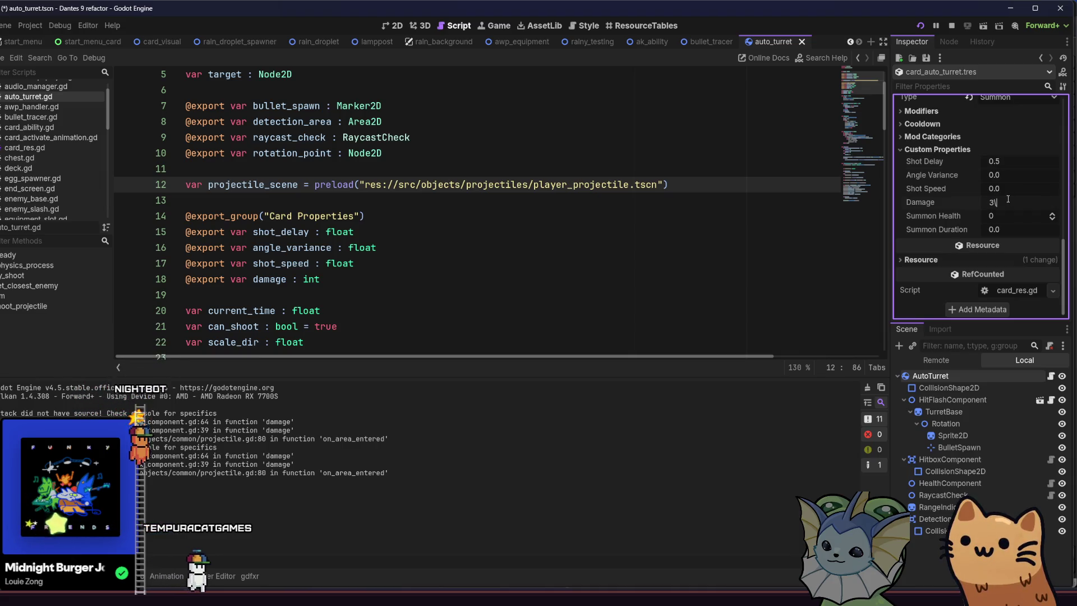
{"action": "left_click", "coordinate": [1009, 174]}
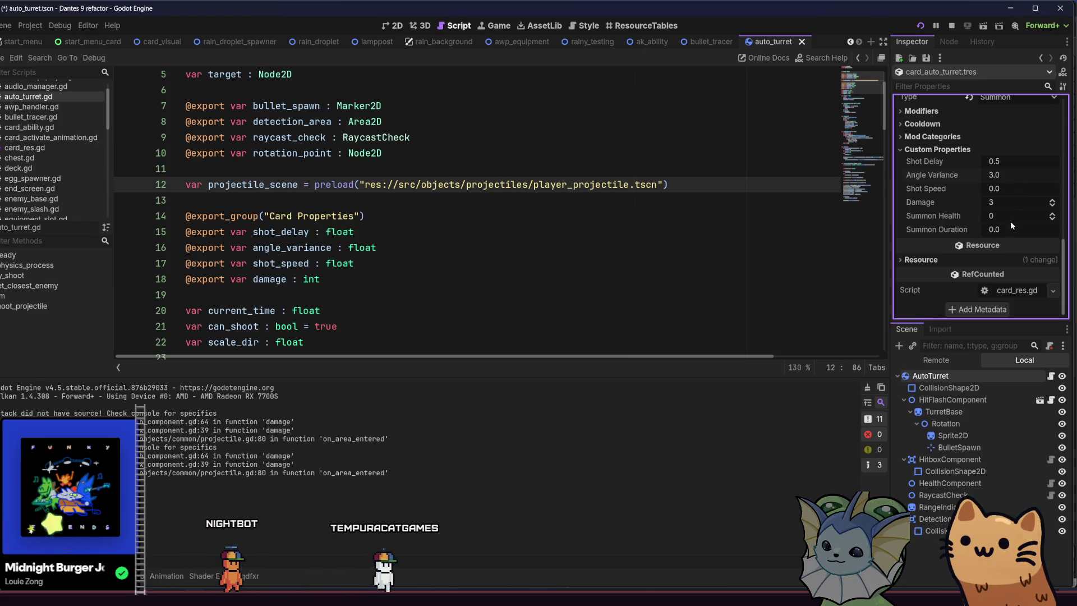
{"action": "key", "text": "F5"}
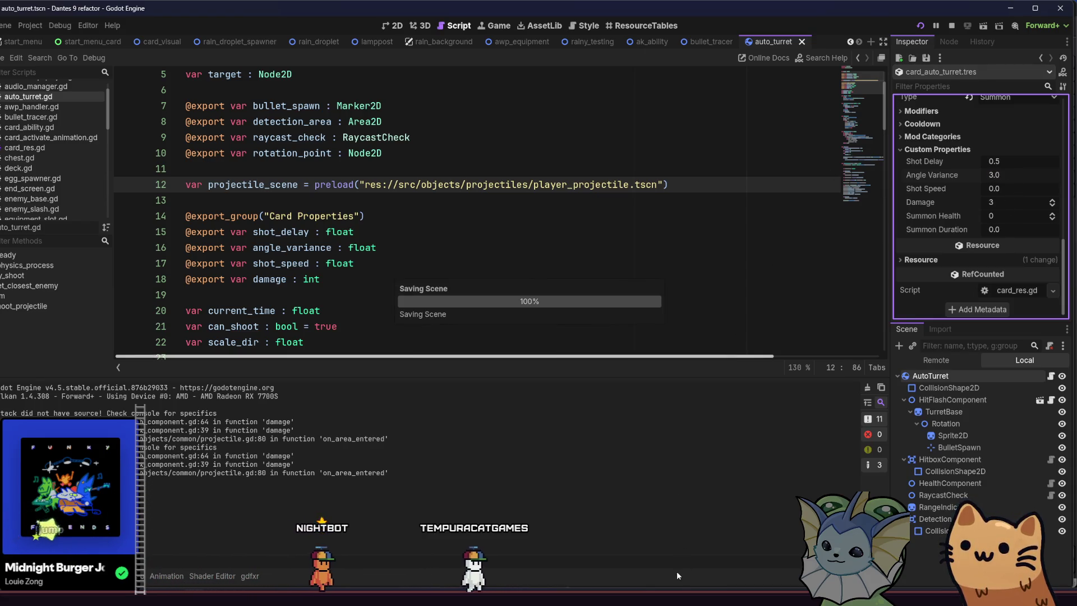
{"action": "key", "text": "Escape"}
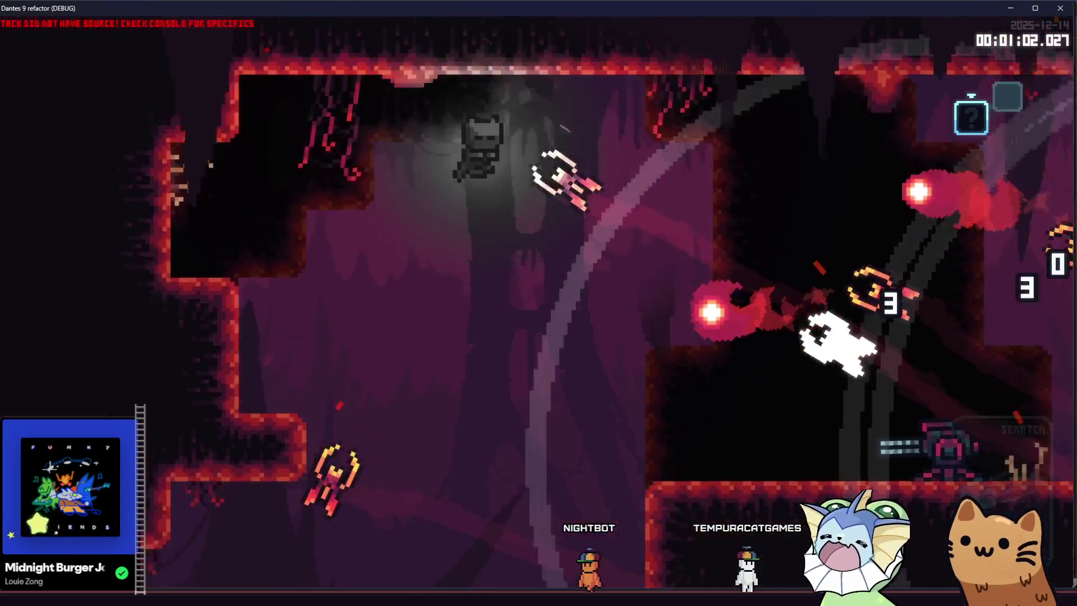
Pause the turret test run to view the card collection, then return to the editor.
{"action": "key", "text": "Escape"}
{"action": "key", "text": "Escape"}
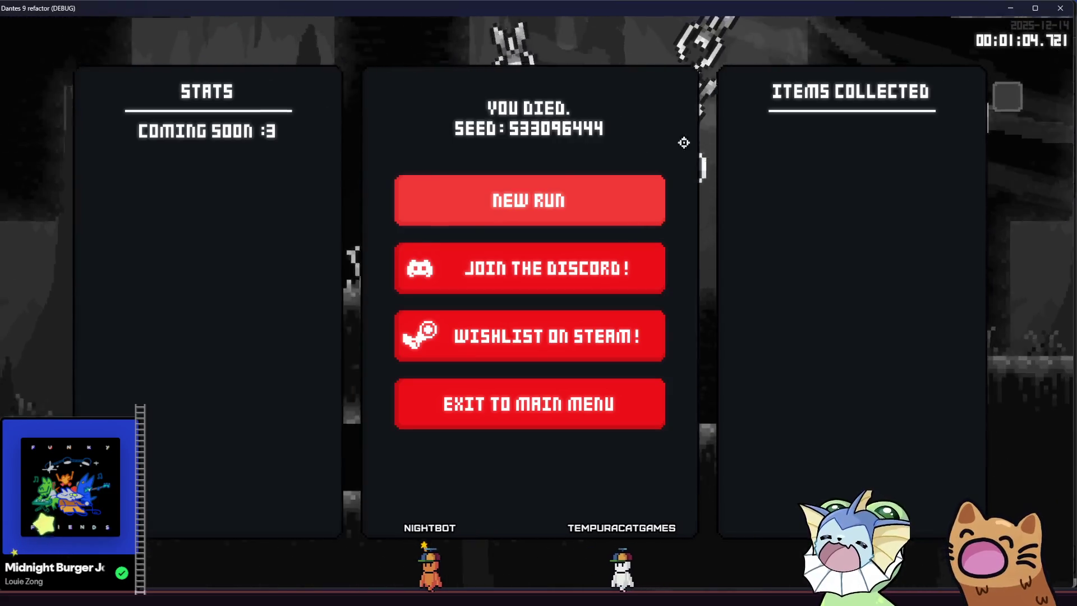
{"action": "key", "text": "alt+Tab"}
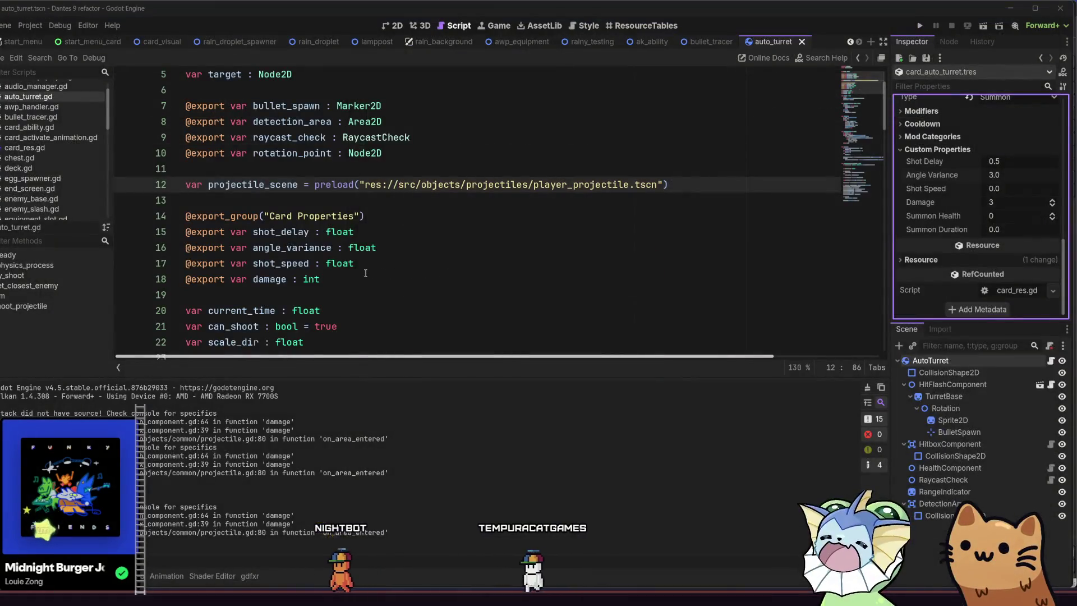
Open card_res.gd and search it for the damage property block.
{"action": "left_click", "coordinate": [342, 263]}
{"action": "key", "text": "alt+shift+o"}
{"action": "type", "text": "card_res"}
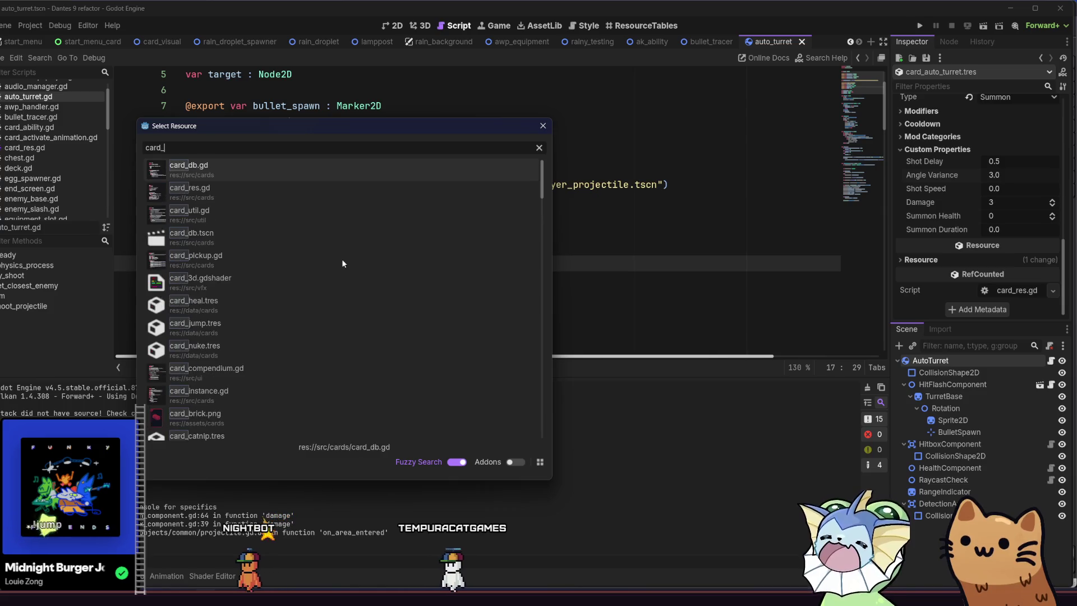
{"action": "left_click", "coordinate": [421, 172]}
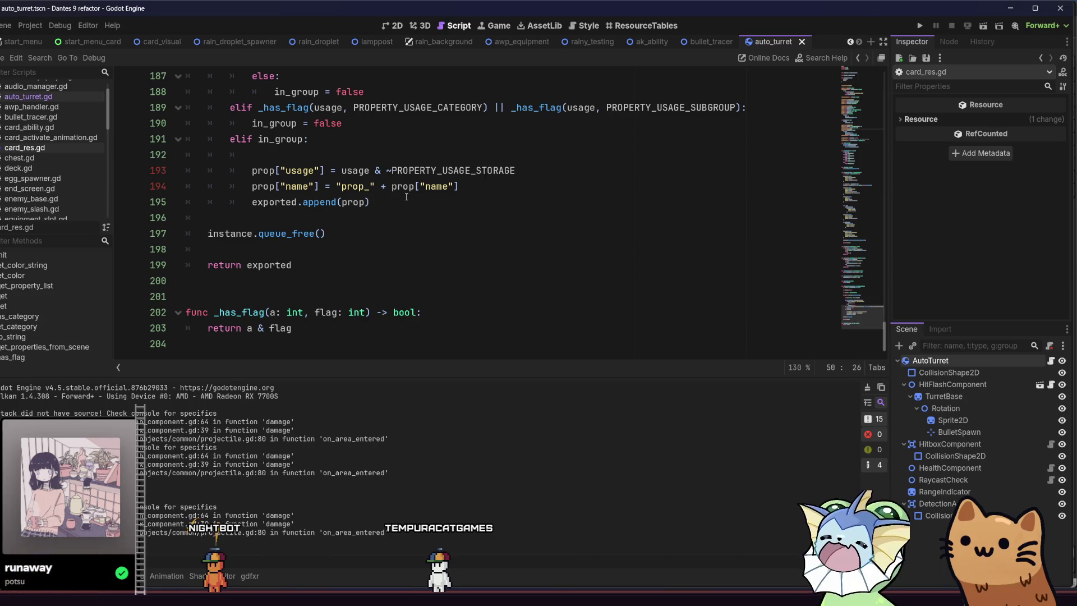
{"action": "scroll", "coordinate": [406, 196], "scroll_direction": "up", "scroll_amount": 1}
{"action": "scroll", "coordinate": [401, 202], "scroll_direction": "up", "scroll_amount": 2}
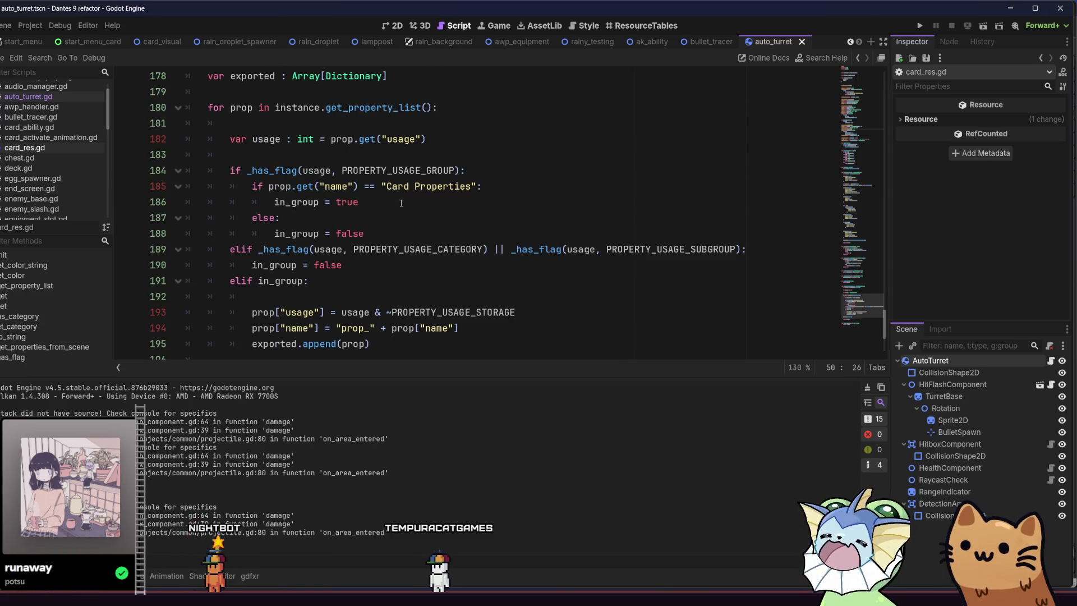
{"action": "scroll", "coordinate": [401, 202], "scroll_direction": "up", "scroll_amount": 3}
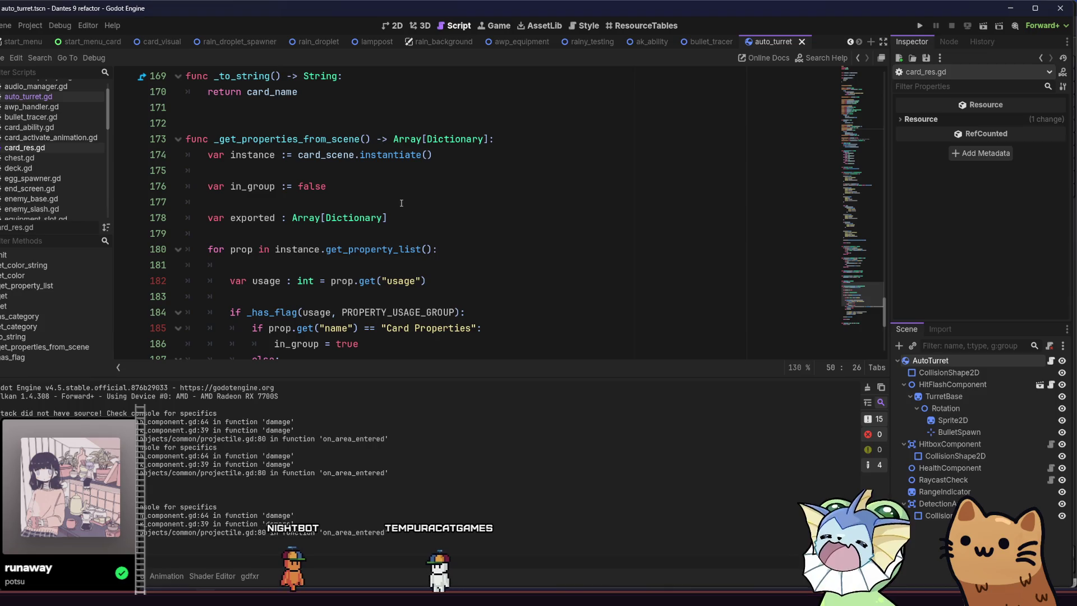
{"action": "scroll", "coordinate": [411, 215], "scroll_direction": "up", "scroll_amount": 2}
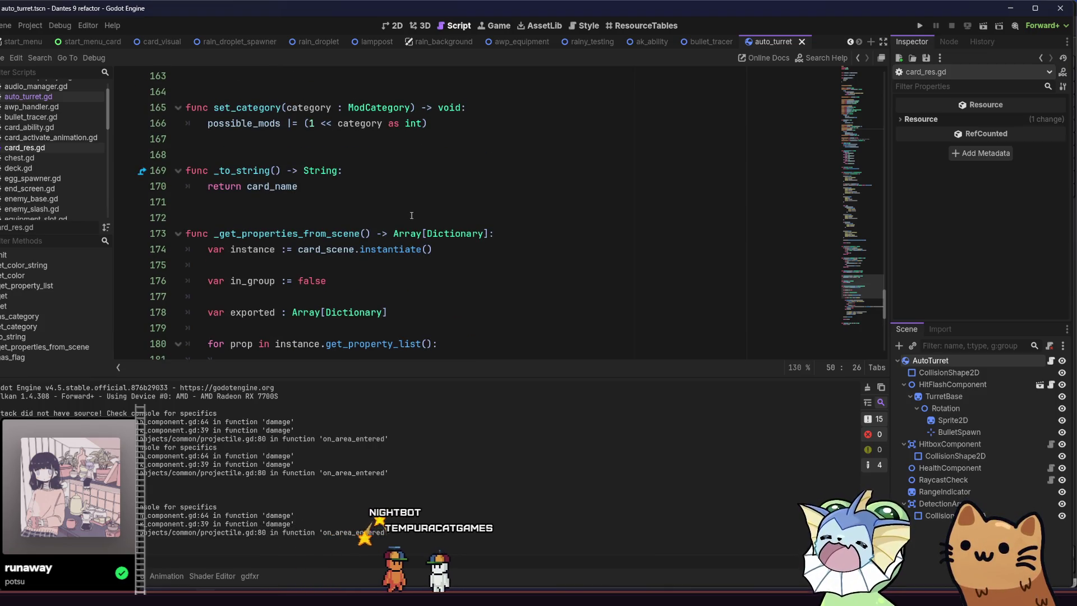
{"action": "key", "text": "ctrl+f"}
{"action": "type", "text": "damage"}
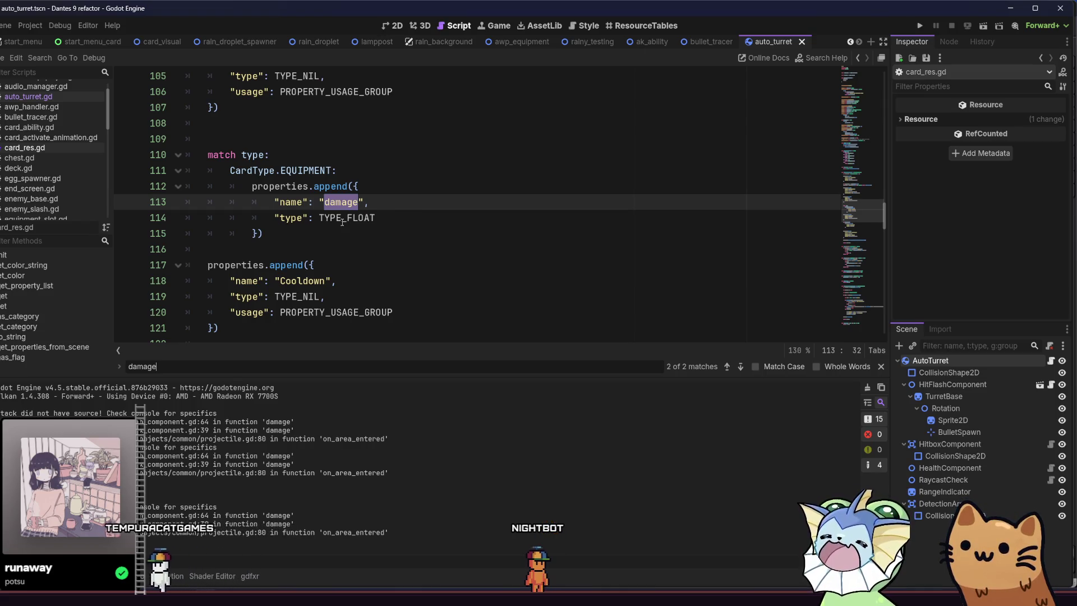
{"action": "left_click", "coordinate": [303, 236]}
Add CardType.SUMMON after CardType.EQUIPMENT on line 111, save, and go back to auto_turret.gd.
{"action": "left_click", "coordinate": [335, 170]}
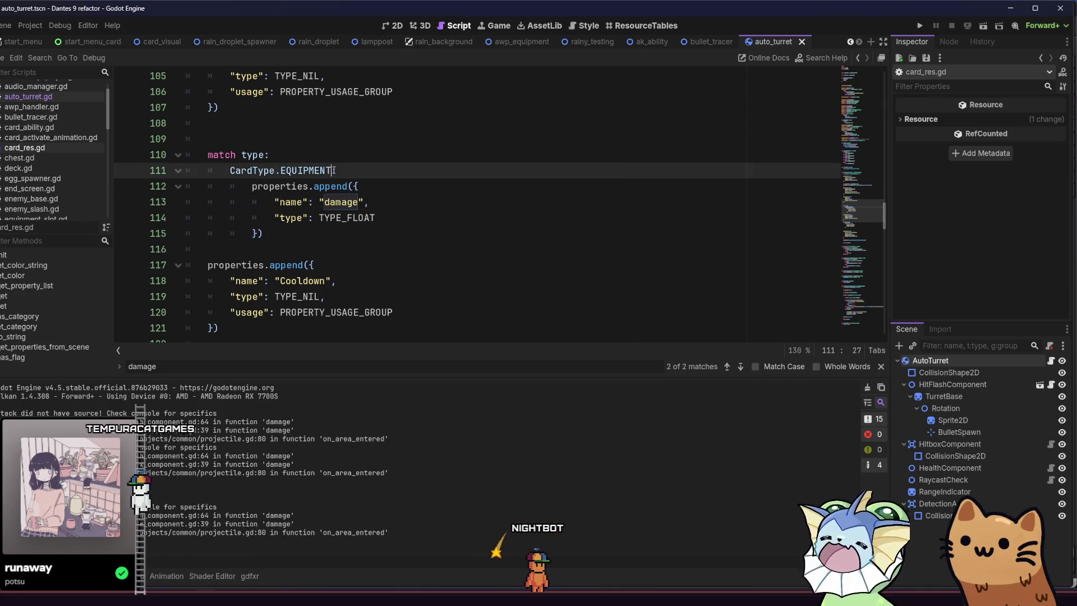
{"action": "type", "text": ", Card"}
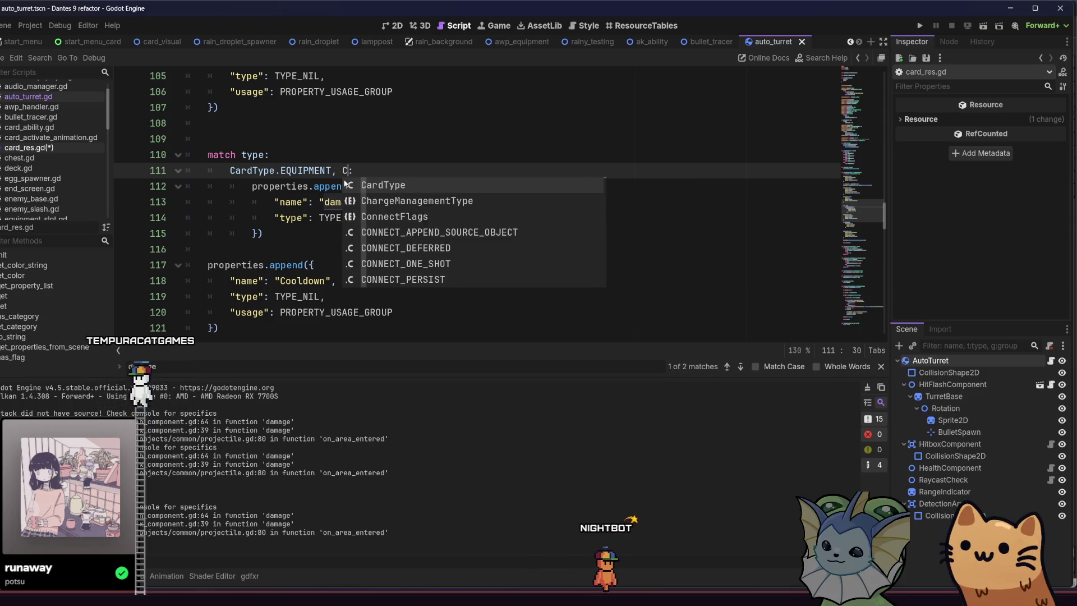
{"action": "key", "text": "Return"}
{"action": "type", "text": ".S"}
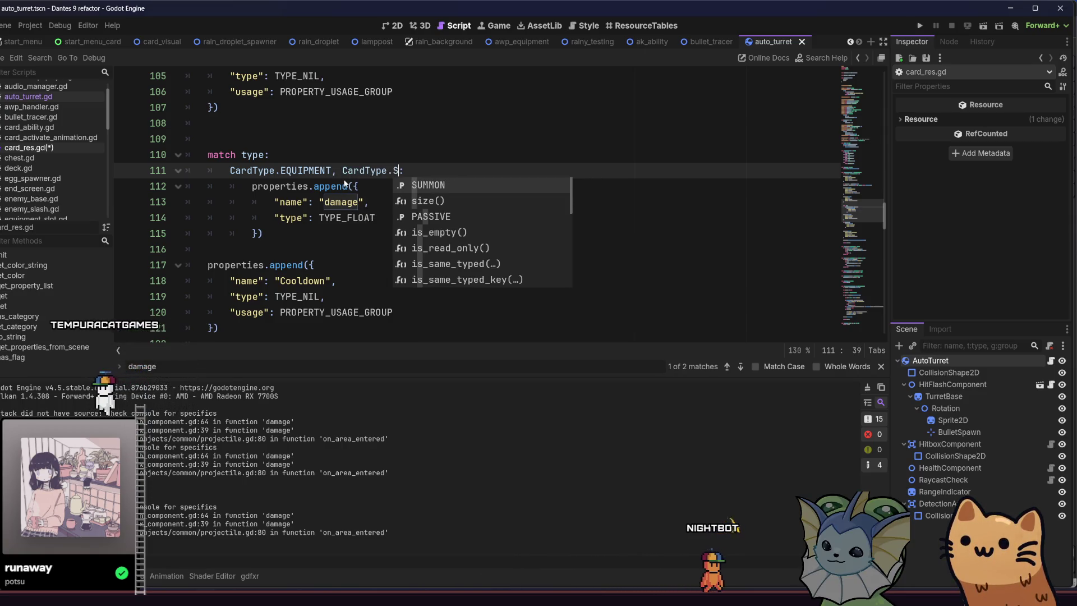
{"action": "key", "text": "Return"}
{"action": "left_click", "coordinate": [440, 204]}
{"action": "key", "text": "ctrl+s"}
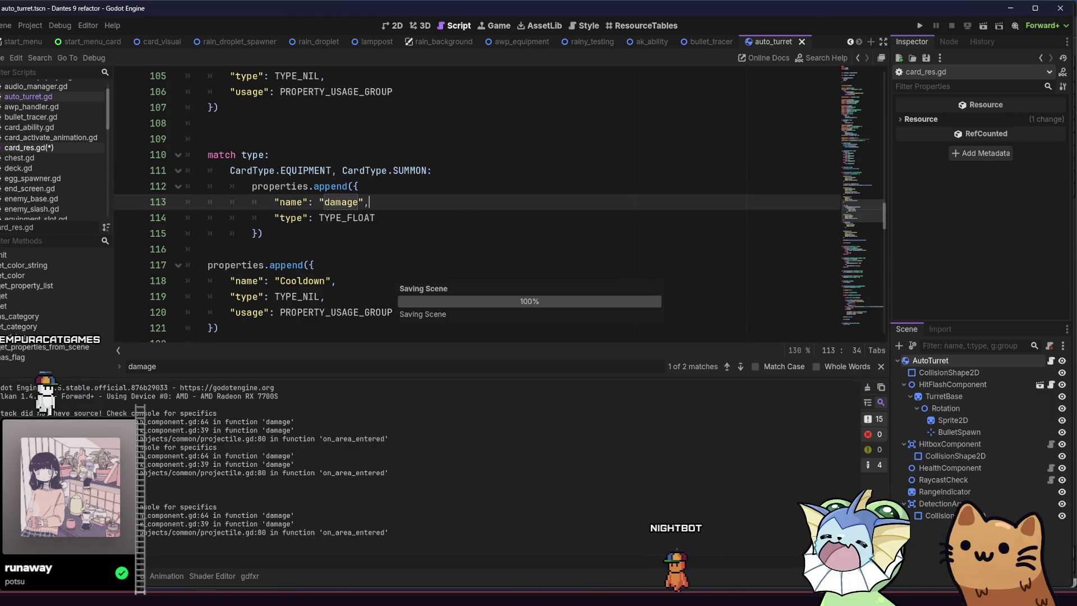
{"action": "left_click", "coordinate": [28, 97]}
{"action": "scroll", "coordinate": [385, 182], "scroll_direction": "down", "scroll_amount": 6}
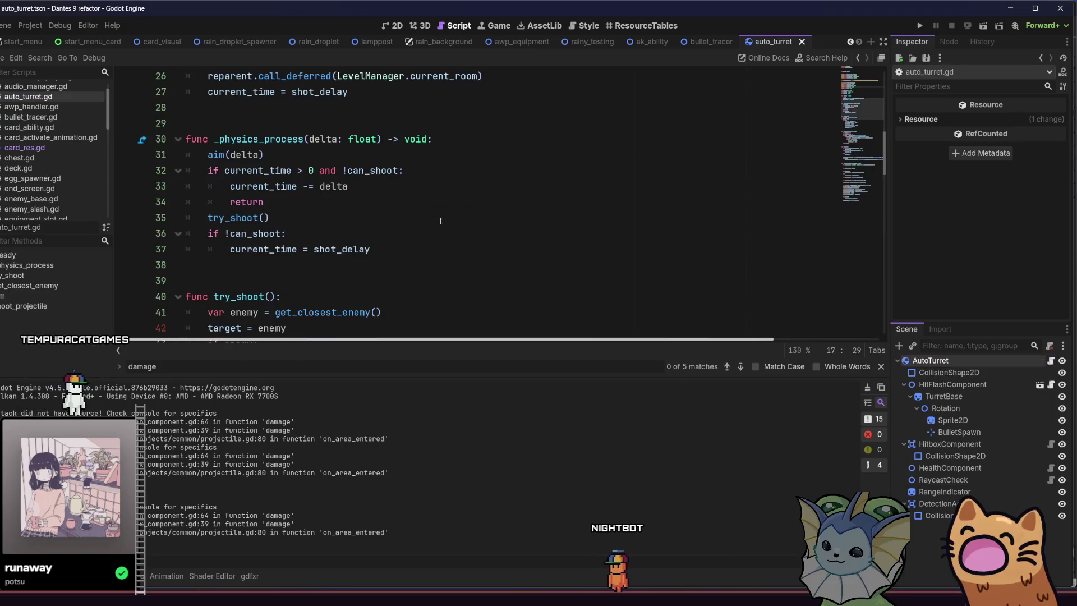
{"action": "scroll", "coordinate": [385, 182], "scroll_direction": "up", "scroll_amount": 3}
{"action": "scroll", "coordinate": [386, 183], "scroll_direction": "up", "scroll_amount": 2}
{"action": "left_click", "coordinate": [139, 180]}
{"action": "key", "text": "BackSpace"}
{"action": "key", "text": "BackSpace"}
{"action": "key", "text": "ctrl+s"}
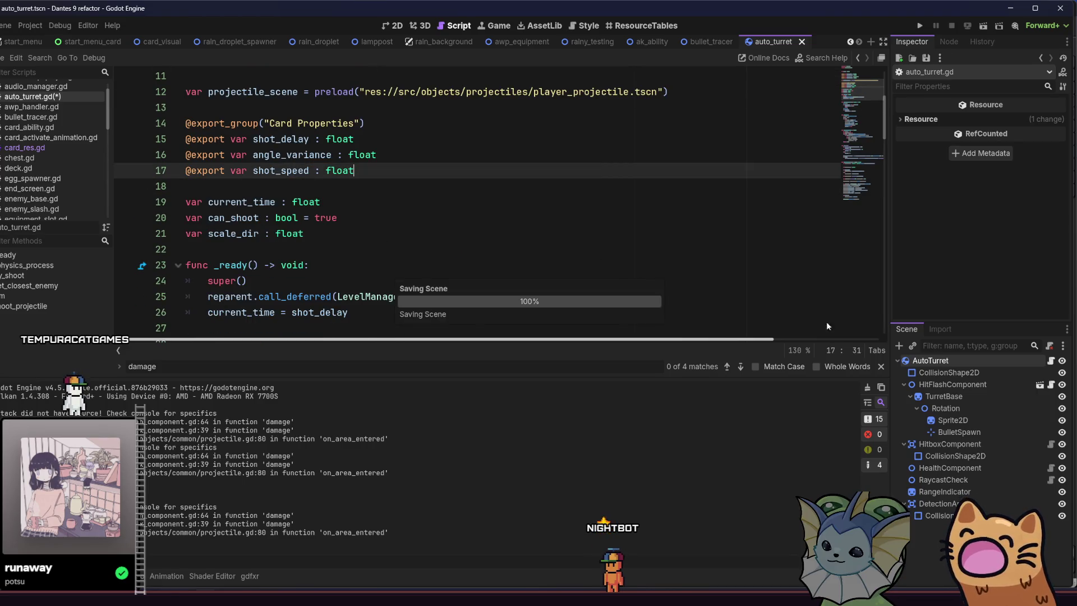
Make line 44 set attack damage from card_instance.damage and save the script.
{"action": "scroll", "coordinate": [544, 238], "scroll_direction": "down", "scroll_amount": 7}
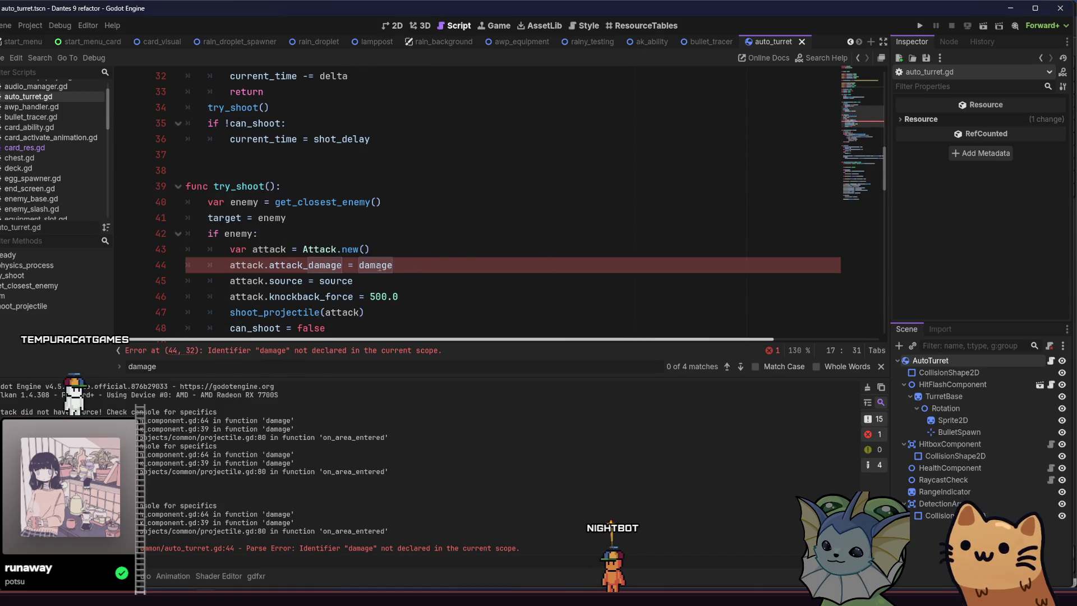
{"action": "left_click", "coordinate": [360, 265]}
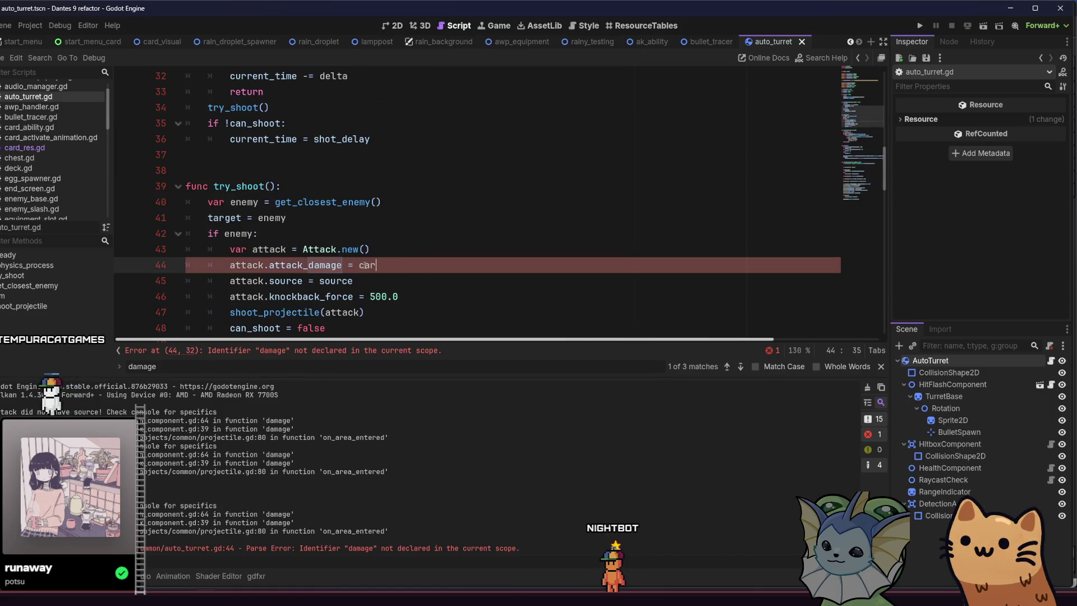
{"action": "type", "text": "d"}
{"action": "key", "text": "Return"}
{"action": "type", "text": ".damage"}
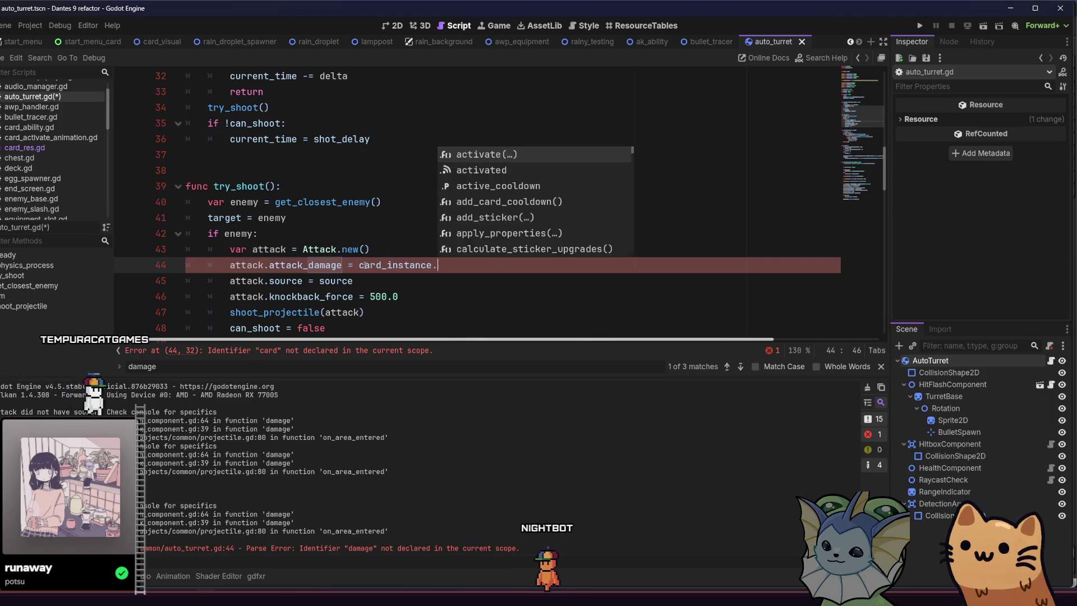
{"action": "key", "text": "ctrl+s"}
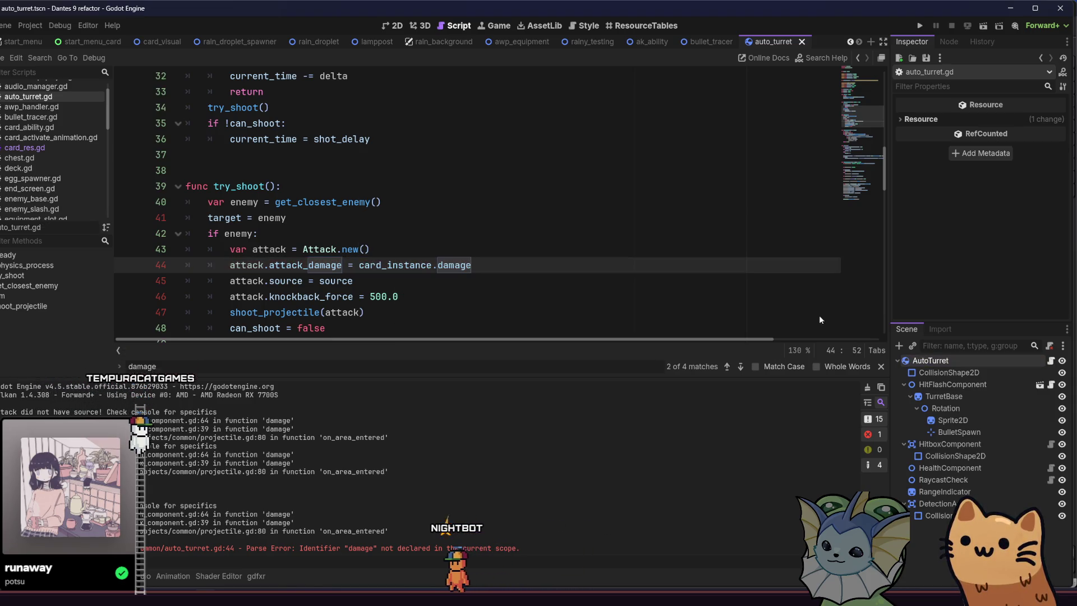
Open card_auto_turret.tres in the Inspector and start editing its Damage value.
{"action": "key", "text": "alt+shift+o"}
{"action": "type", "text": "card_a"}
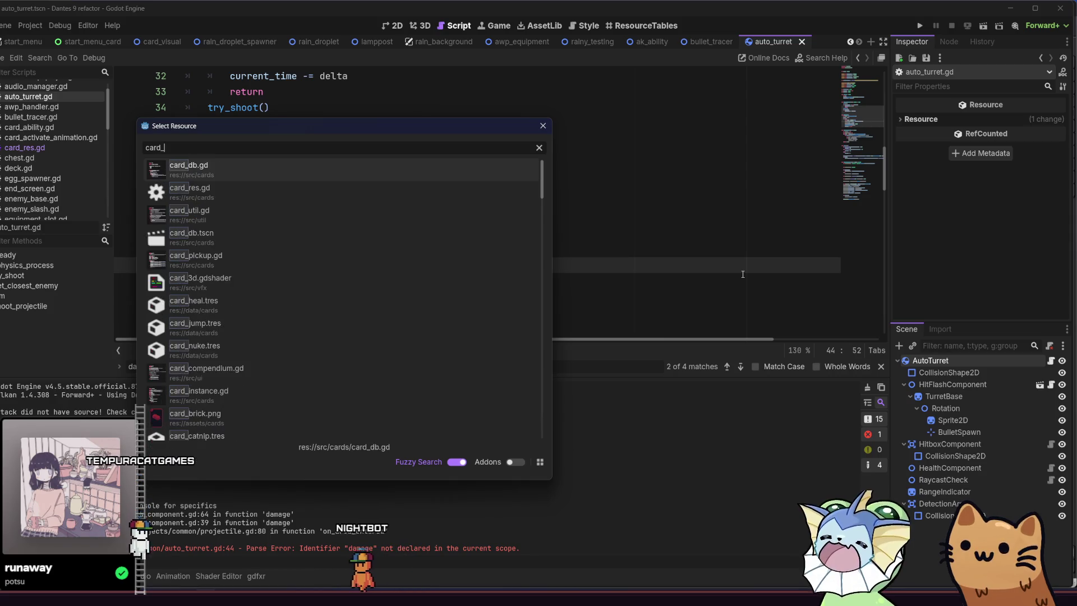
{"action": "type", "text": "uto"}
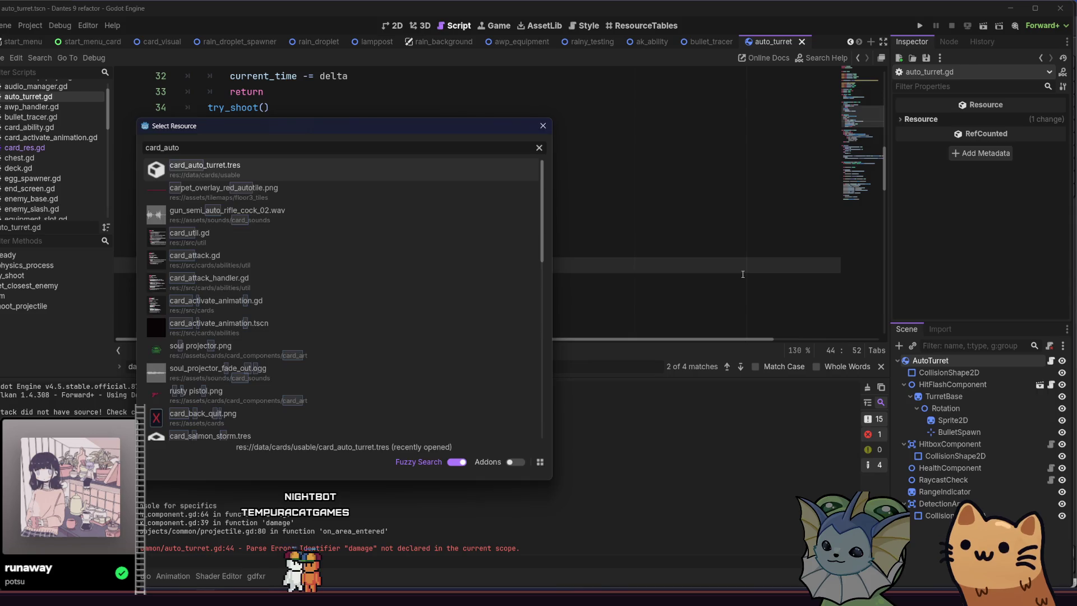
{"action": "key", "text": "Return"}
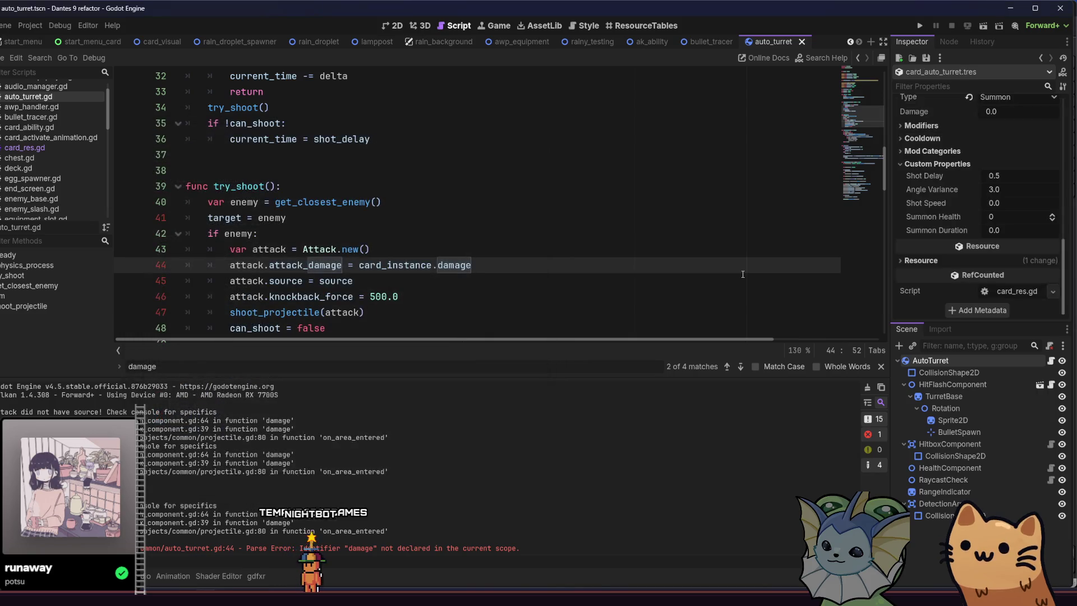
{"action": "scroll", "coordinate": [976, 180], "scroll_direction": "up", "scroll_amount": 3}
{"action": "left_click", "coordinate": [993, 223]}
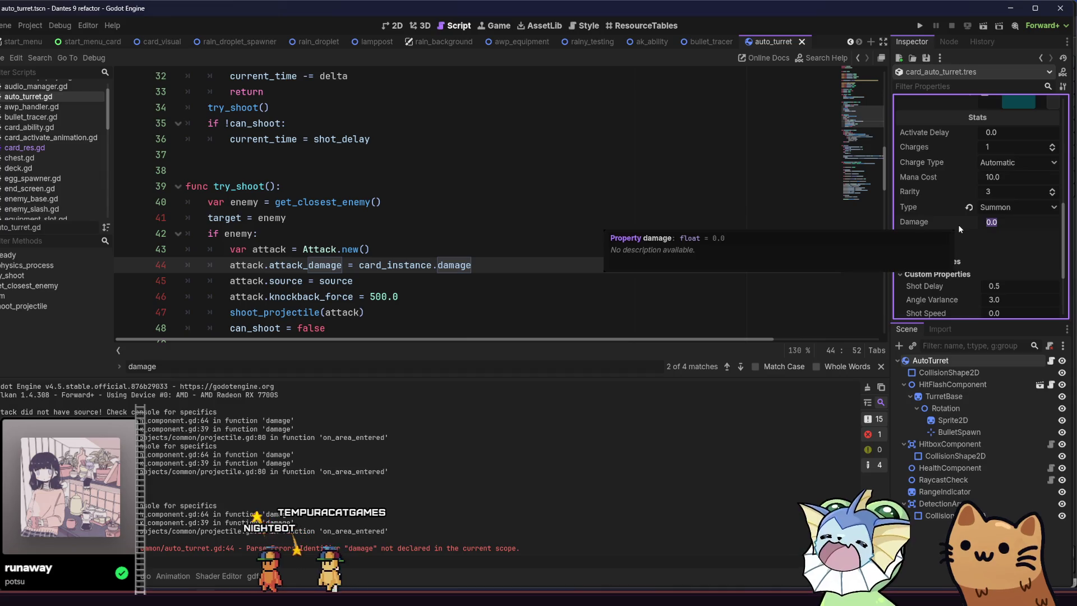